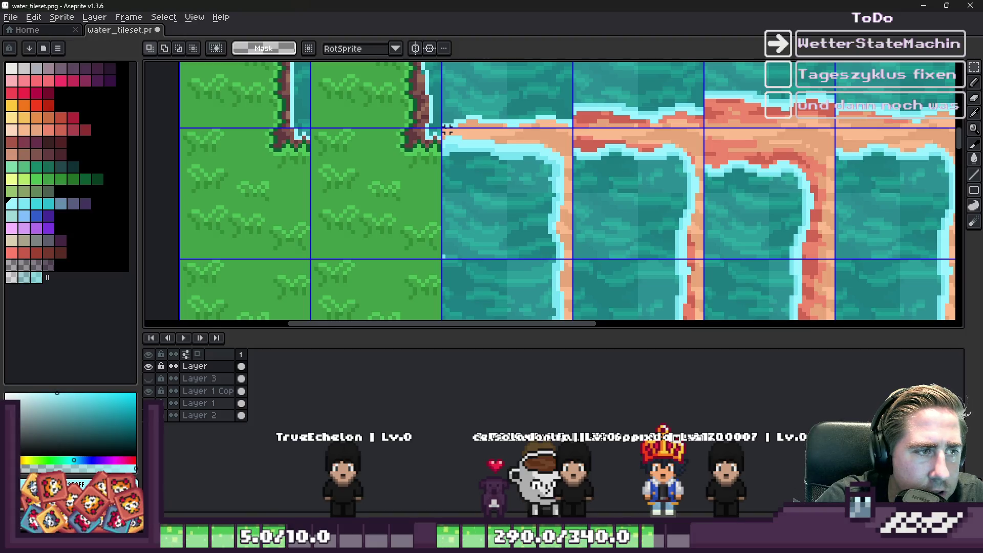
# Select the sand shoreline tile block and move it into the empty area beside the grass tiles
pyautogui.moveTo(445, 129)
pyautogui.mouseDown()
pyautogui.moveTo(888, 285)
pyautogui.moveTo(764, 159)
pyautogui.moveTo(835, 203)
pyautogui.mouseUp()
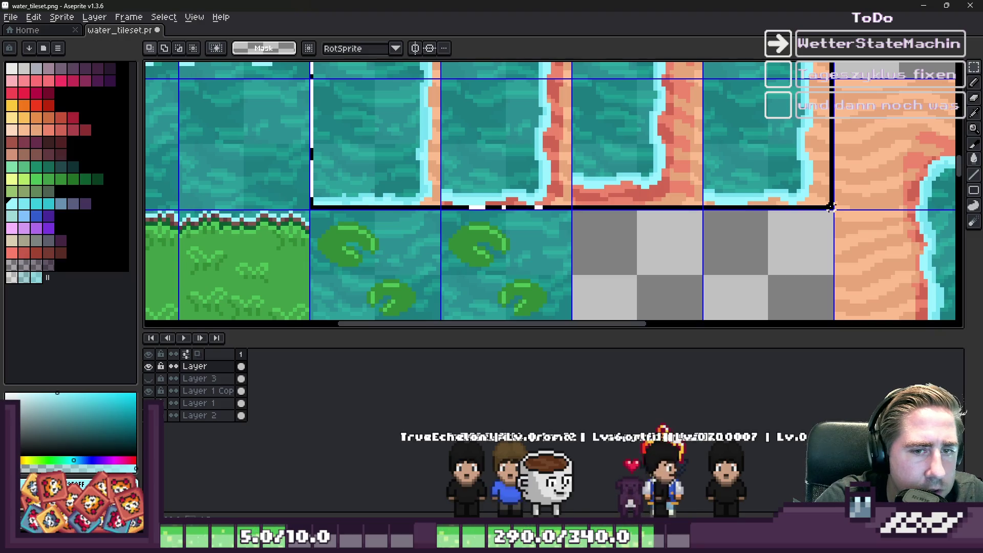
pyautogui.scroll(-5, 586, 190)
pyautogui.scroll(2, 585, 190)
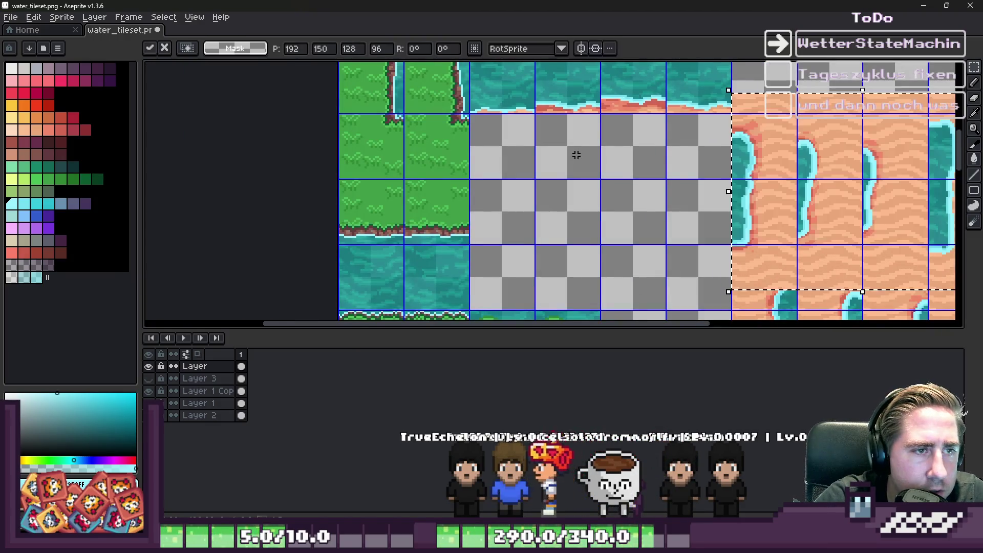
pyautogui.moveTo(773, 127); pyautogui.dragTo(568, 189)
pyautogui.scroll(2, 538, 168)
pyautogui.moveTo(509, 153); pyautogui.dragTo(496, 132)
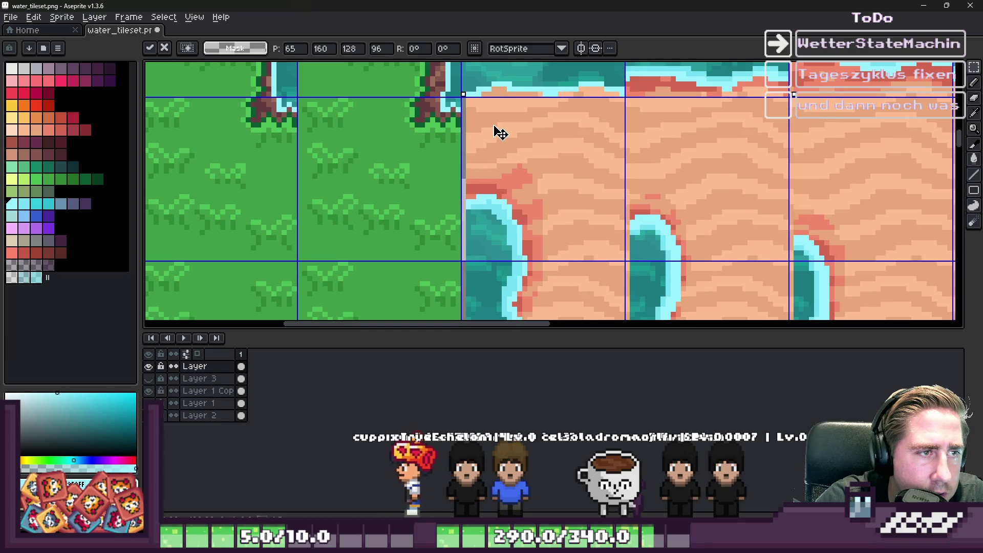
pyautogui.press('Return')
# Check the rearranged tiles, save water_tileset.png, and switch over to the game project
pyautogui.scroll(-5, 476, 138)
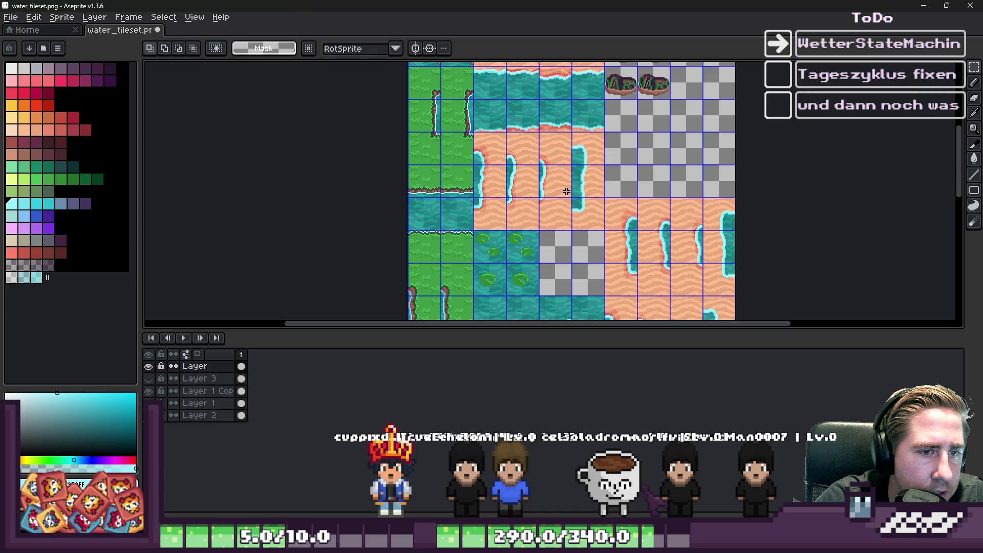
pyautogui.scroll(-2, 567, 186)
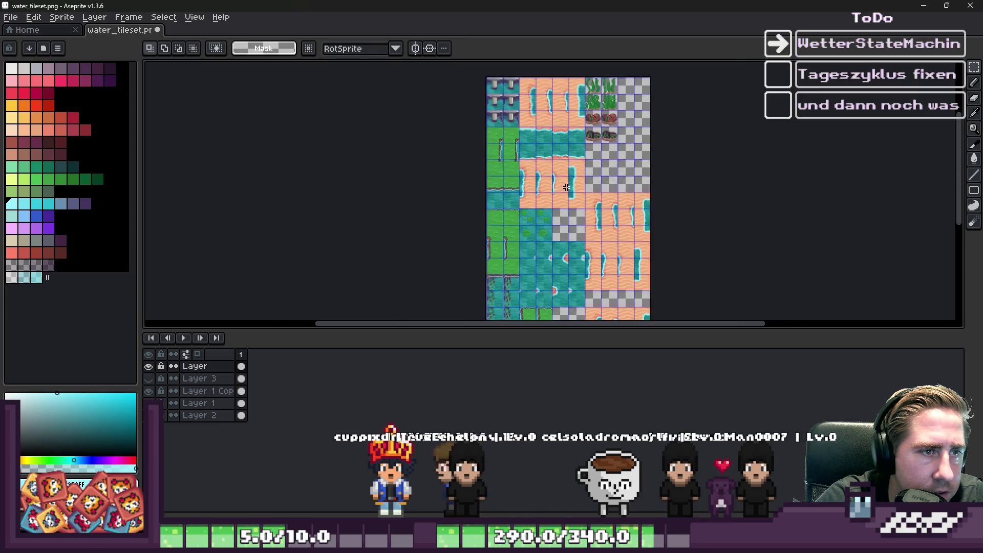
pyautogui.scroll(7, 532, 173)
pyautogui.scroll(-4, 717, 195)
pyautogui.scroll(3, 635, 174)
pyautogui.scroll(-3, 568, 103)
pyautogui.scroll(2, 607, 218)
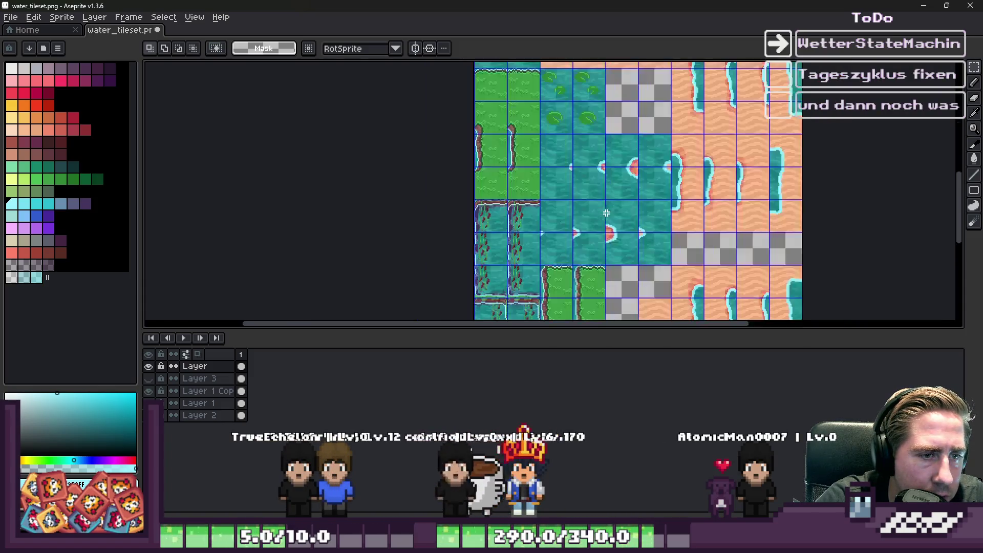
pyautogui.scroll(-2, 596, 187)
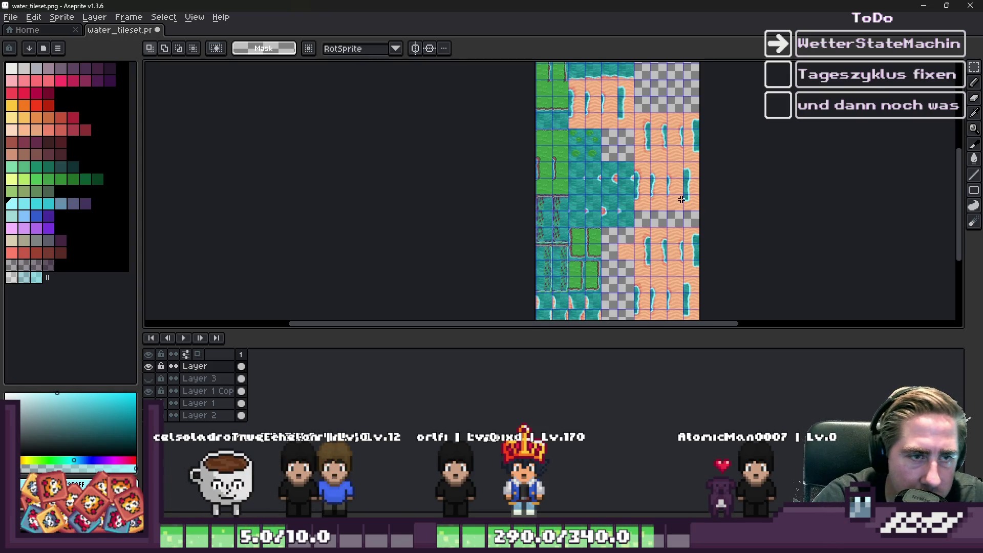
pyautogui.scroll(-1, 677, 162)
pyautogui.scroll(1, 677, 163)
pyautogui.scroll(1, 673, 167)
pyautogui.scroll(-1, 642, 173)
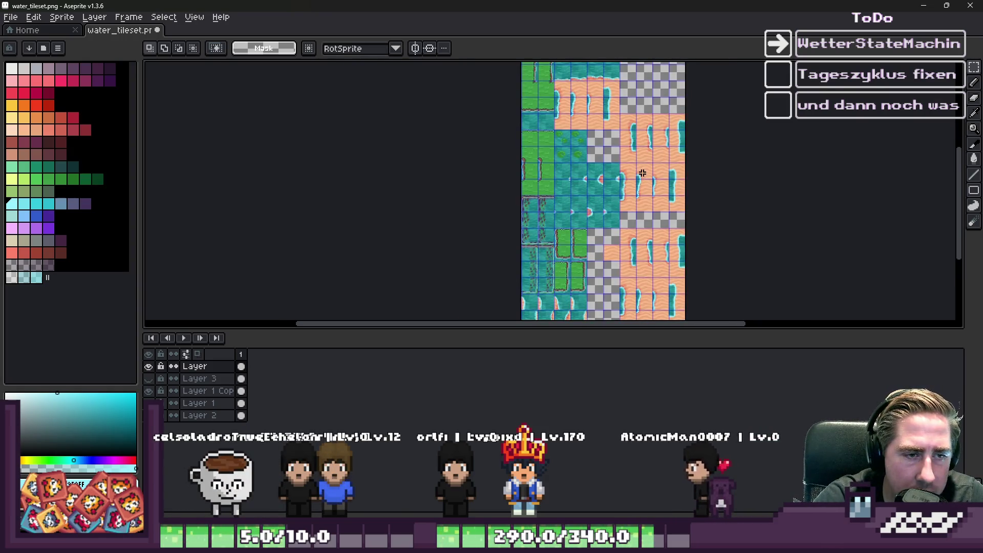
pyautogui.scroll(-1, 627, 64)
pyautogui.hotkey('ctrl', 's')
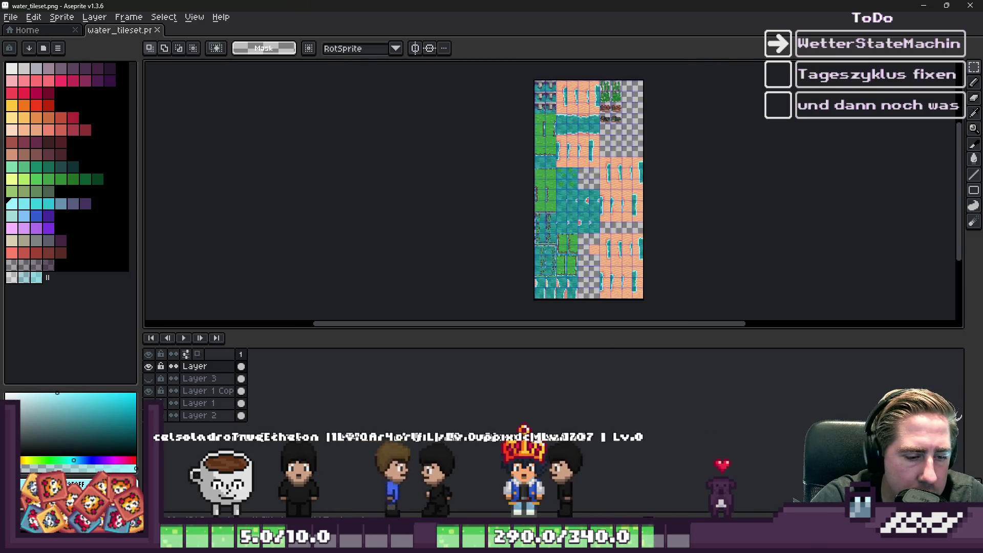
pyautogui.moveTo(610, 503)
pyautogui.click(615, 486)
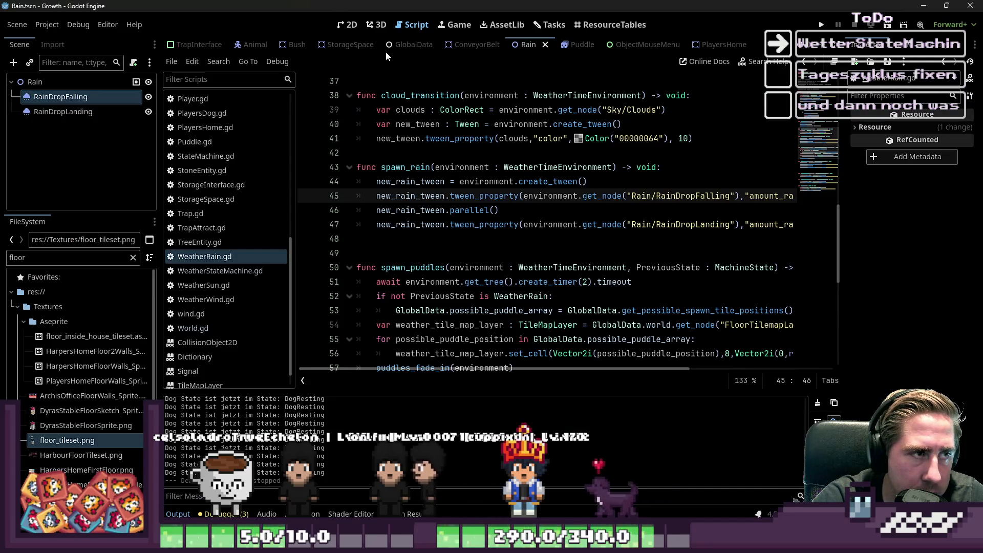
# Switch from the Rain script to the 2D view and open the World scene
pyautogui.click(348, 24)
pyautogui.scroll(-5, 548, 248)
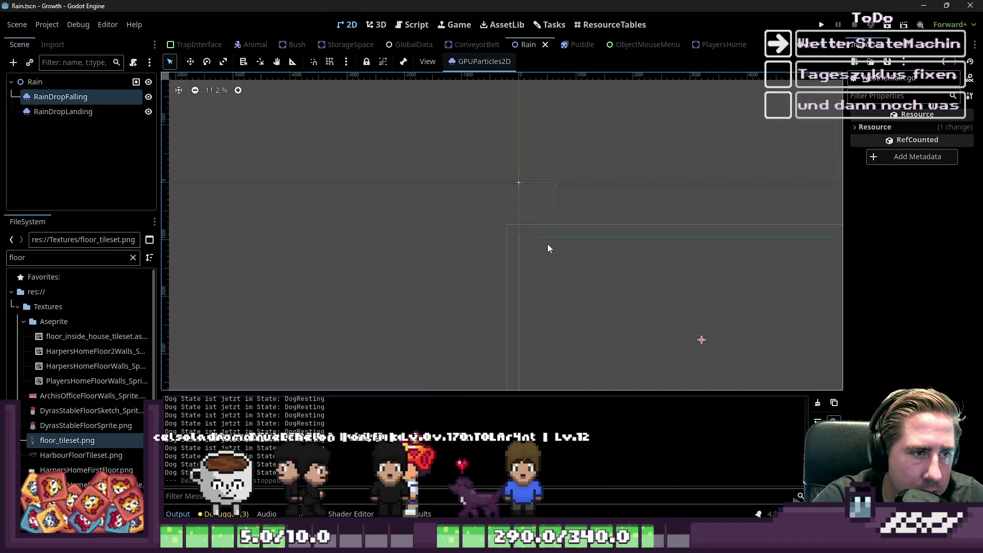
pyautogui.scroll(5, 256, 46)
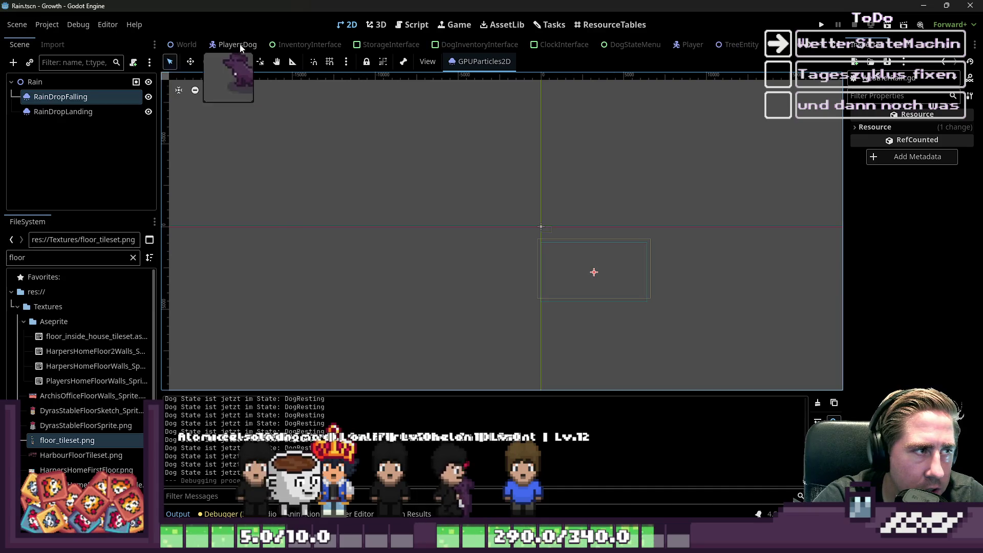
pyautogui.click(189, 45)
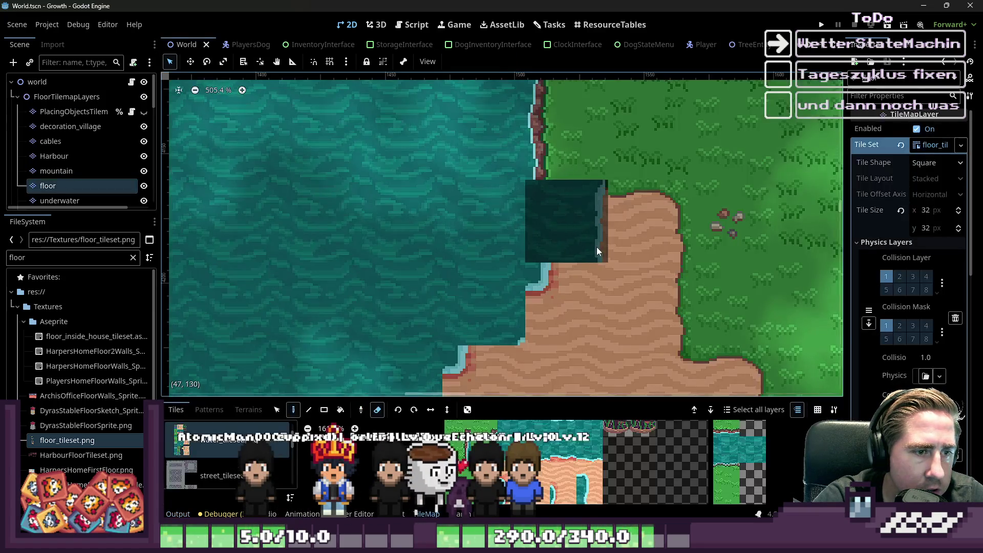
pyautogui.scroll(-2, 564, 200)
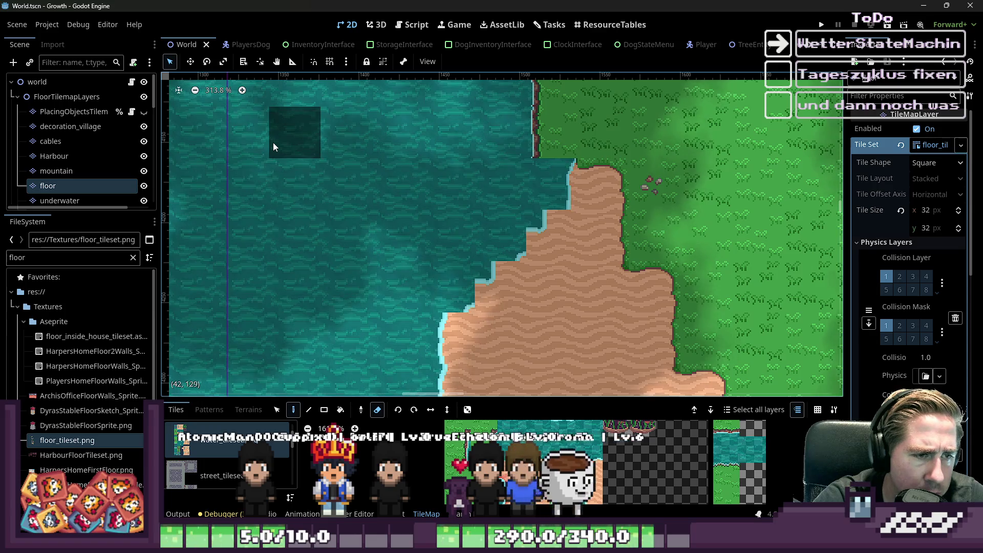
pyautogui.scroll(2, 542, 222)
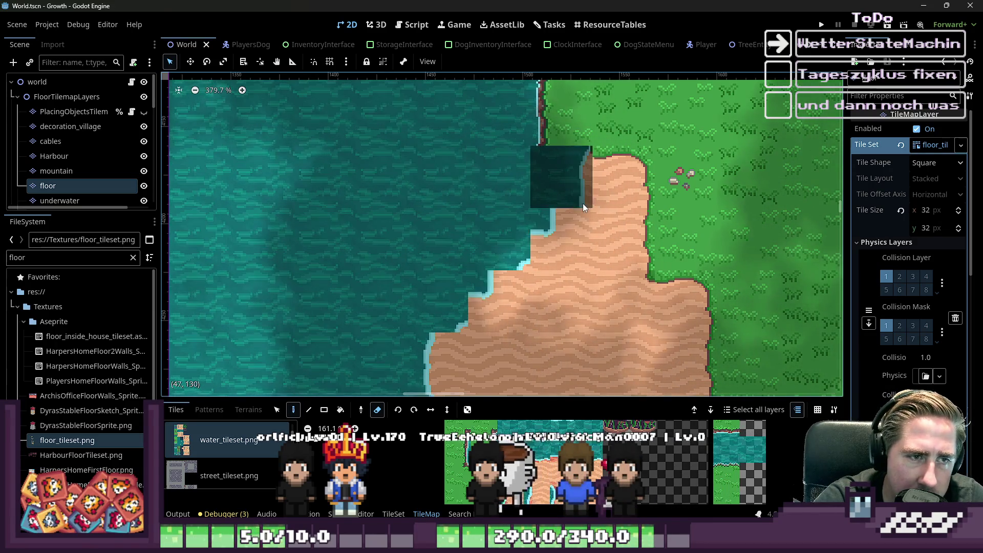
# Zoom around the floor tilemap's shoreline and erase a block of tiles there
pyautogui.scroll(-8, 532, 195)
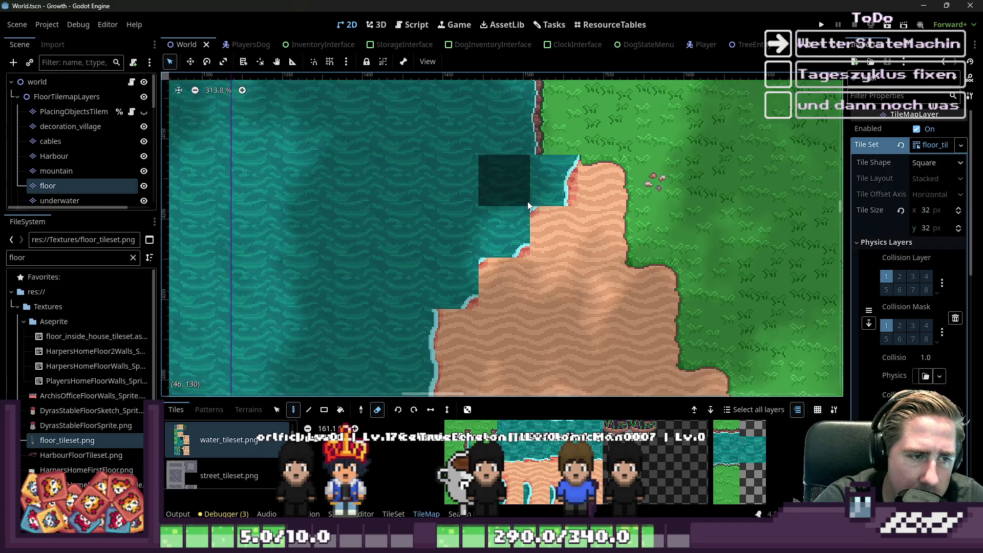
pyautogui.scroll(3, 493, 237)
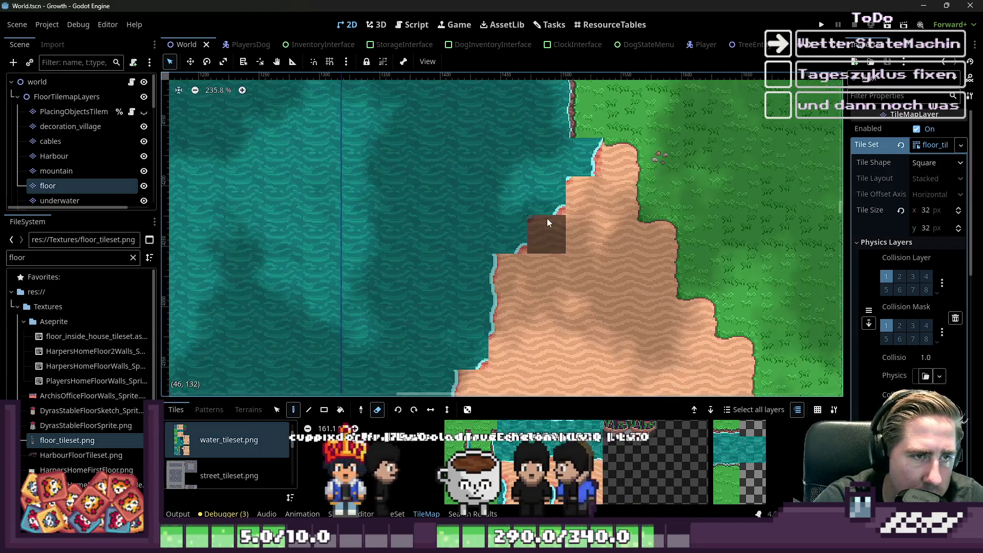
pyautogui.scroll(-3, 576, 136)
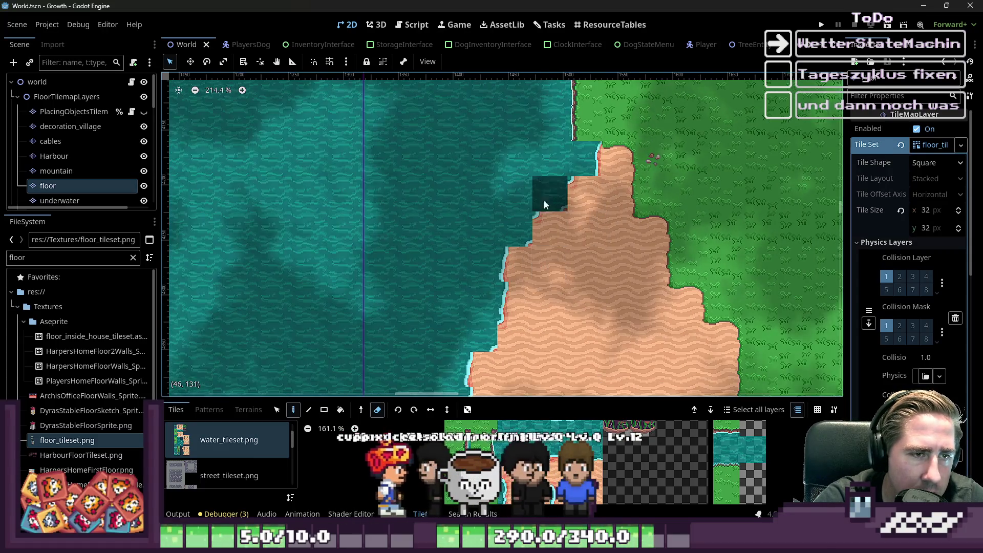
pyautogui.scroll(-14, 502, 241)
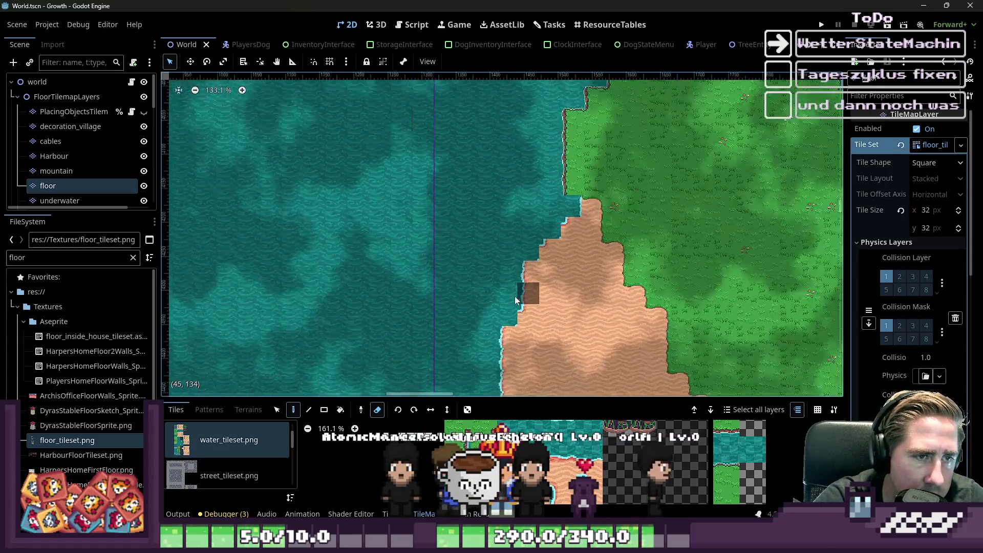
pyautogui.scroll(-4, 492, 290)
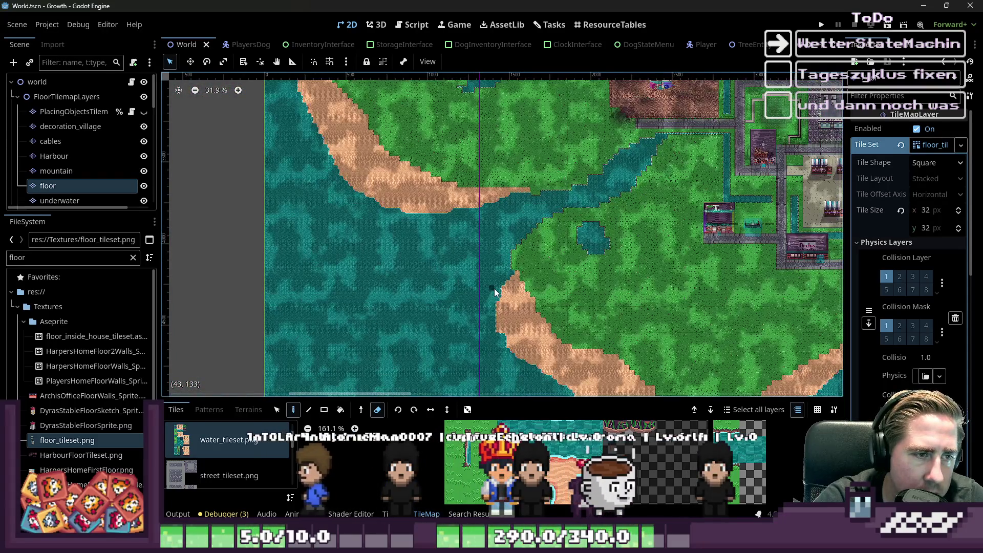
pyautogui.scroll(20, 530, 203)
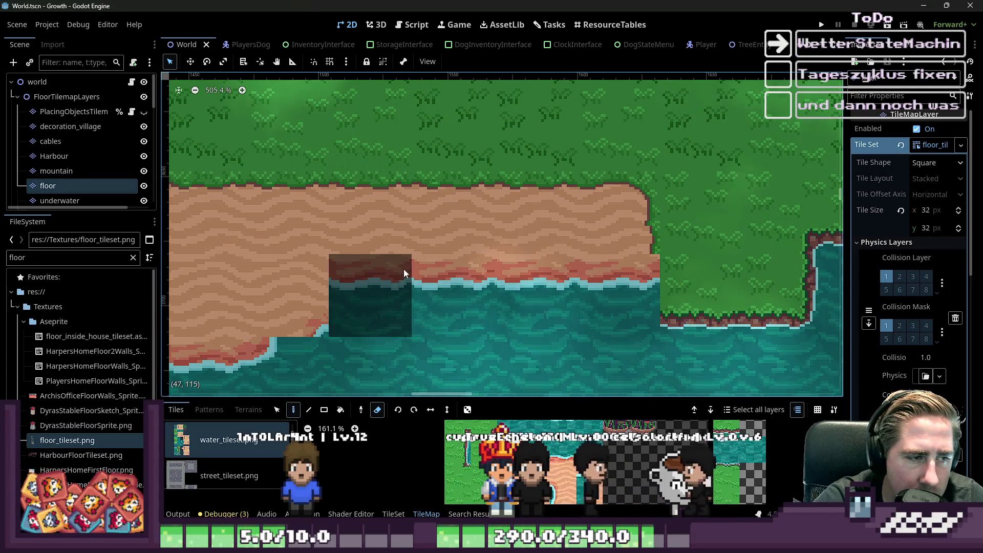
pyautogui.scroll(-4, 651, 250)
pyautogui.scroll(-9, 651, 249)
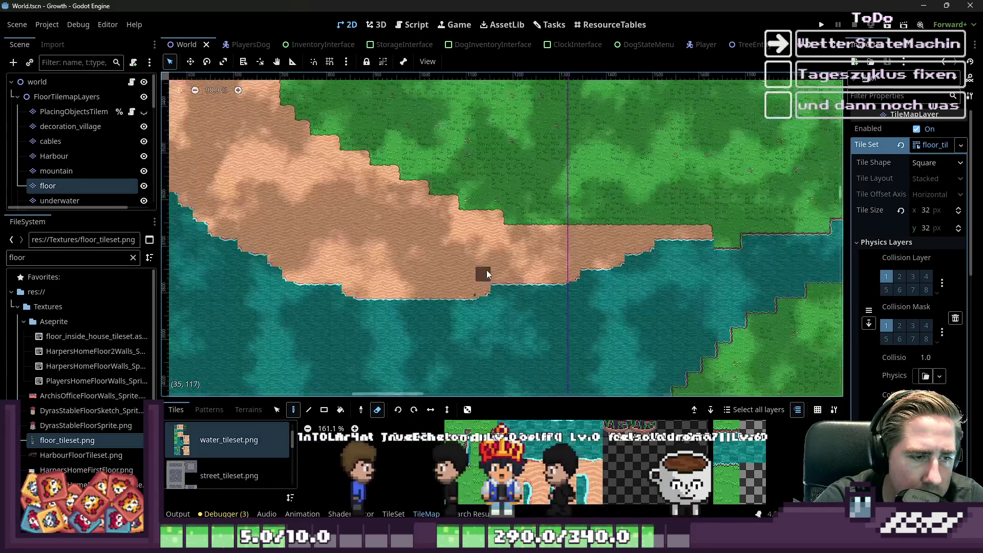
pyautogui.scroll(5, 708, 213)
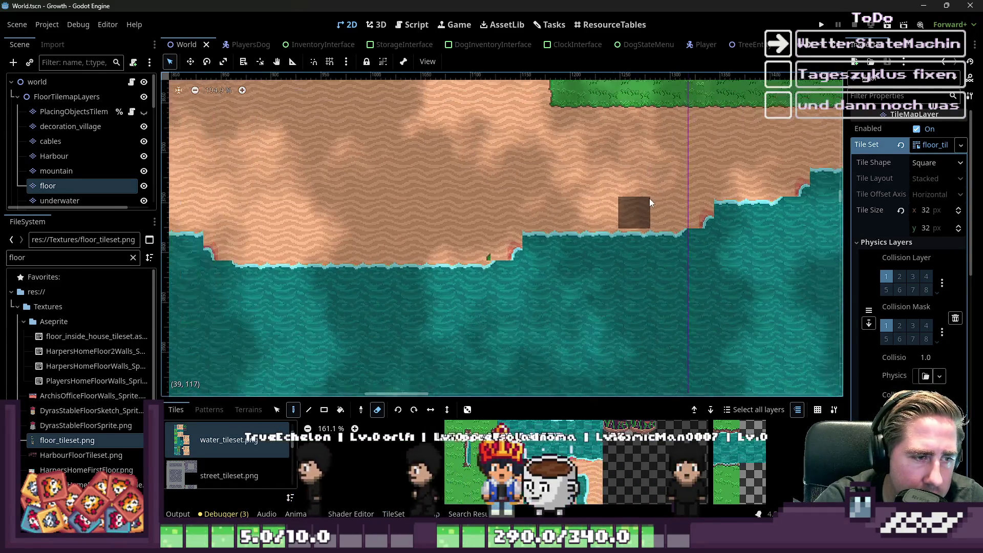
pyautogui.scroll(12, 469, 269)
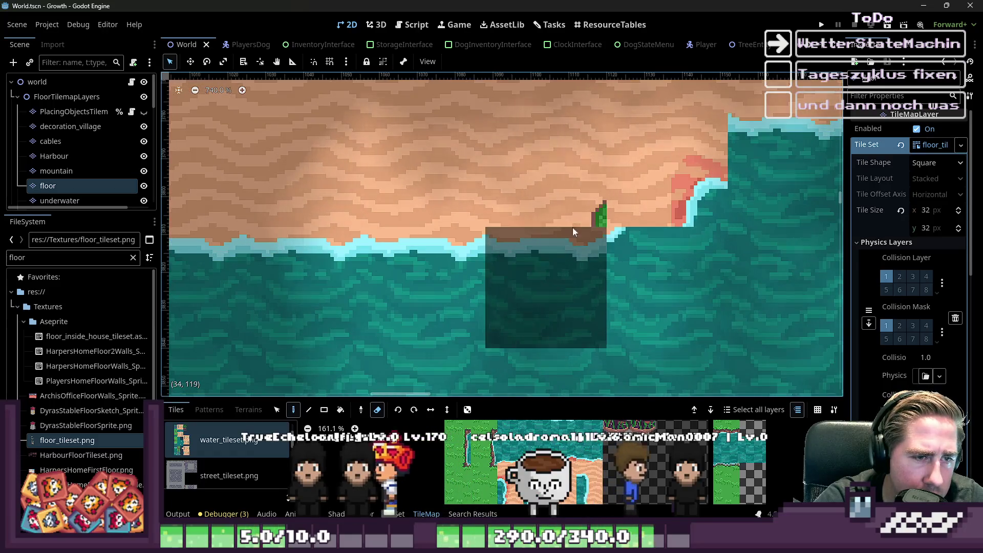
pyautogui.moveTo(588, 216); pyautogui.dragTo(588, 217)
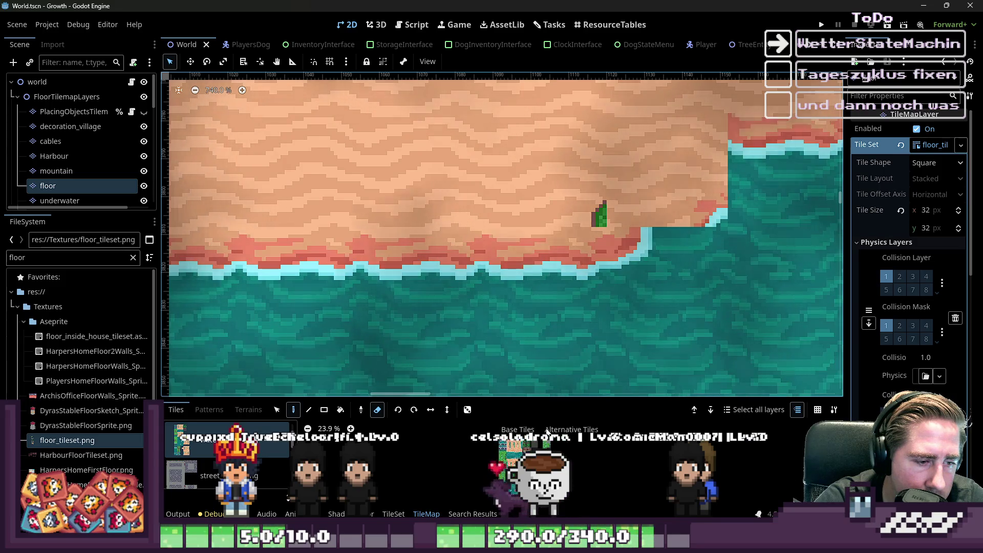
# Enlarge the tile palette to browse the available tile sources
pyautogui.scroll(-2, 211, 475)
pyautogui.scroll(-2, 211, 475)
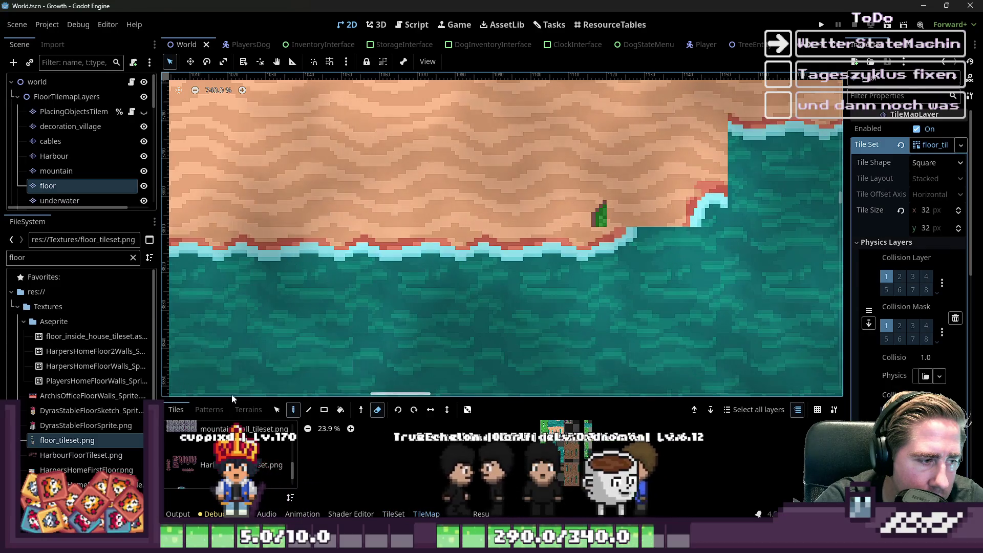
pyautogui.moveTo(233, 398); pyautogui.dragTo(232, 110)
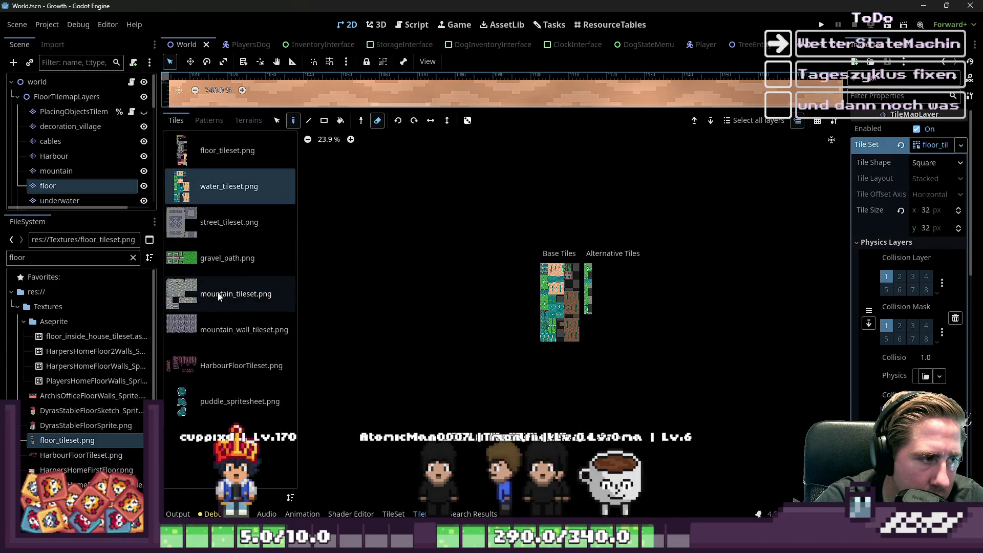
# Pick floor_tileset.png as the tile source and shrink the palette to enlarge the map
pyautogui.click(228, 150)
pyautogui.scroll(7, 677, 283)
pyautogui.scroll(4, 677, 283)
pyautogui.moveTo(553, 110); pyautogui.dragTo(532, 399)
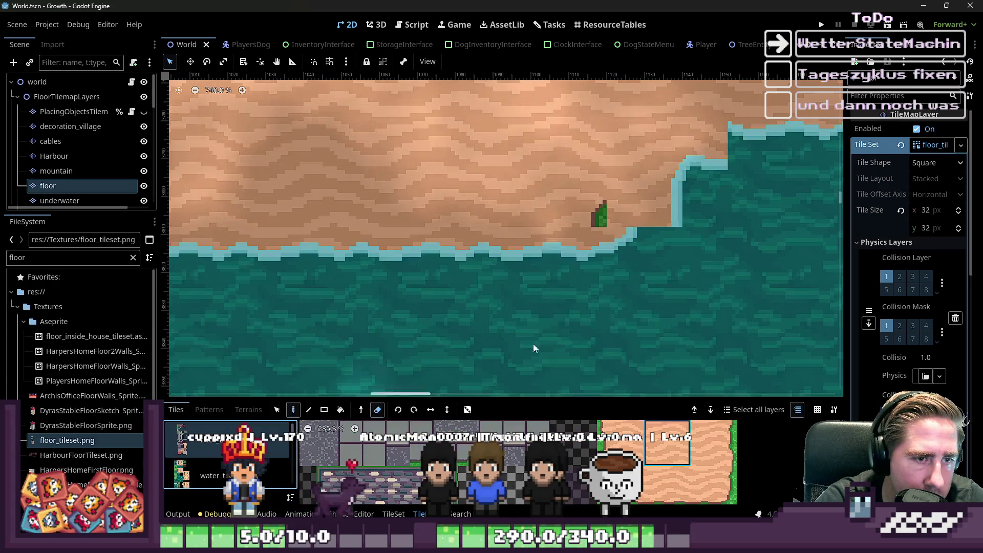
# Erase a floor tile on the sand, save the World scene, then undo the erase
pyautogui.click(558, 199)
pyautogui.scroll(-2, 560, 267)
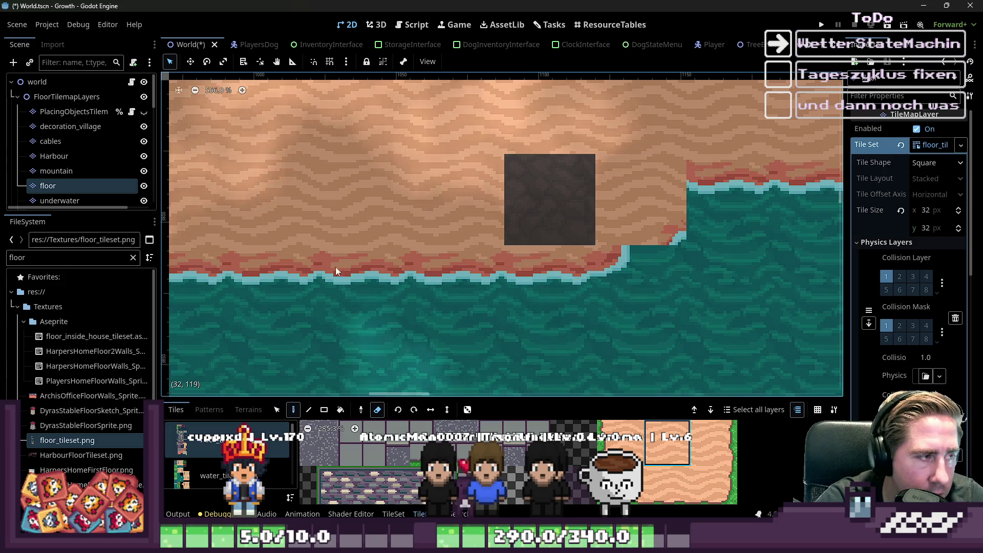
pyautogui.hotkey('ctrl', 's')
pyautogui.hotkey('ctrl', 'z')
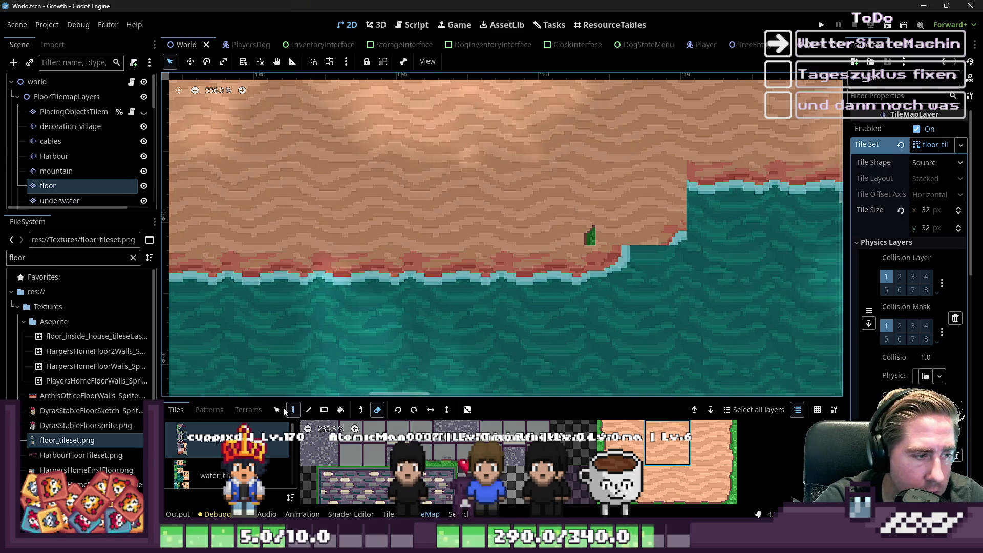
# Turn off the eraser, zoom out of the map, and minimize Godot
pyautogui.click(397, 410)
pyautogui.scroll(-6, 527, 215)
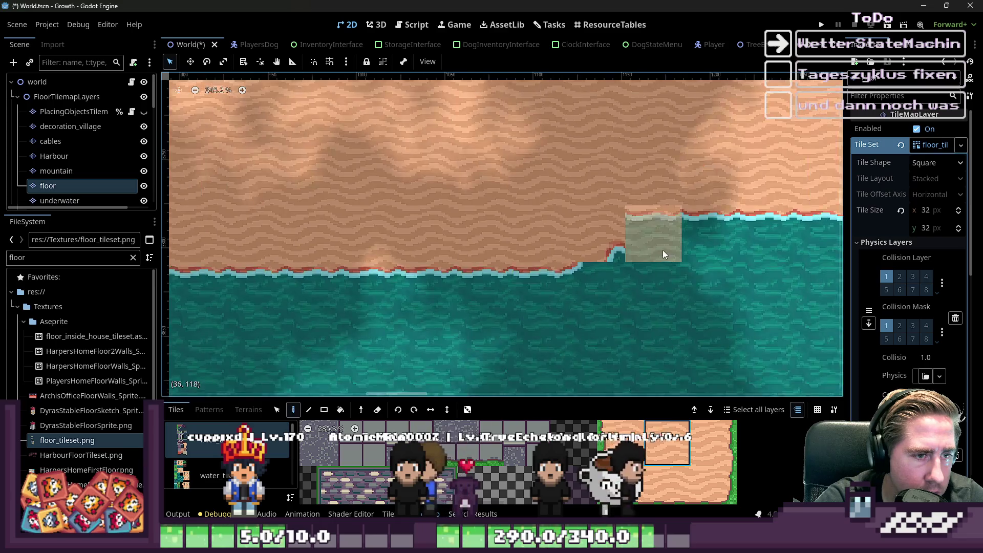
pyautogui.scroll(-2, 525, 296)
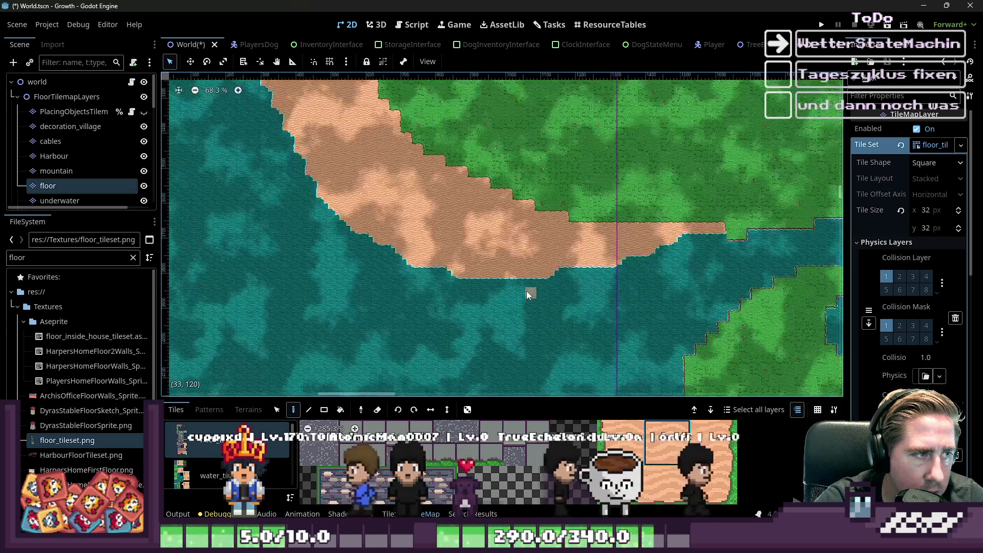
pyautogui.click(923, 5)
# Select one sand shoreline tile and clear it to transparency
pyautogui.scroll(2, 608, 252)
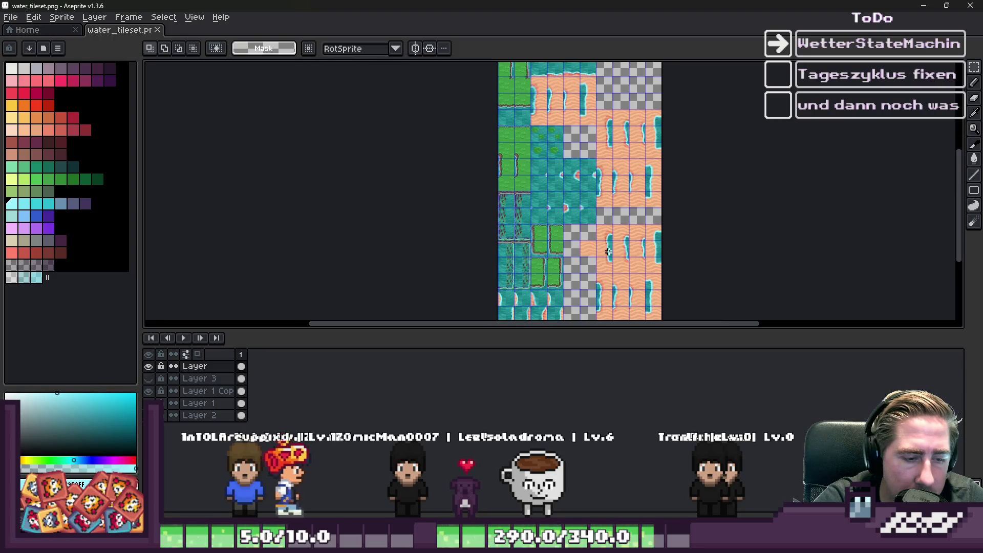
pyautogui.hscroll(1, 656, 142)
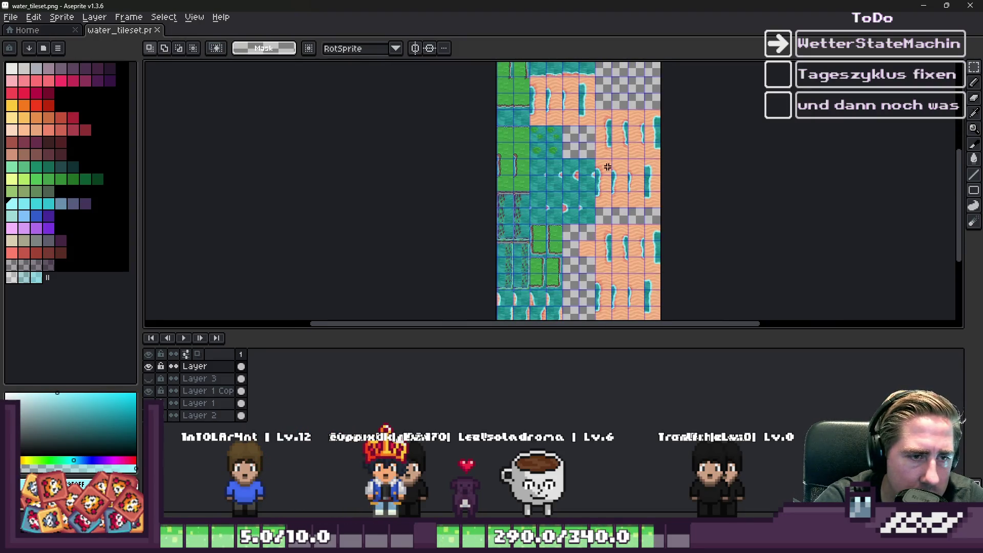
pyautogui.scroll(3, 604, 119)
pyautogui.scroll(-3, 603, 119)
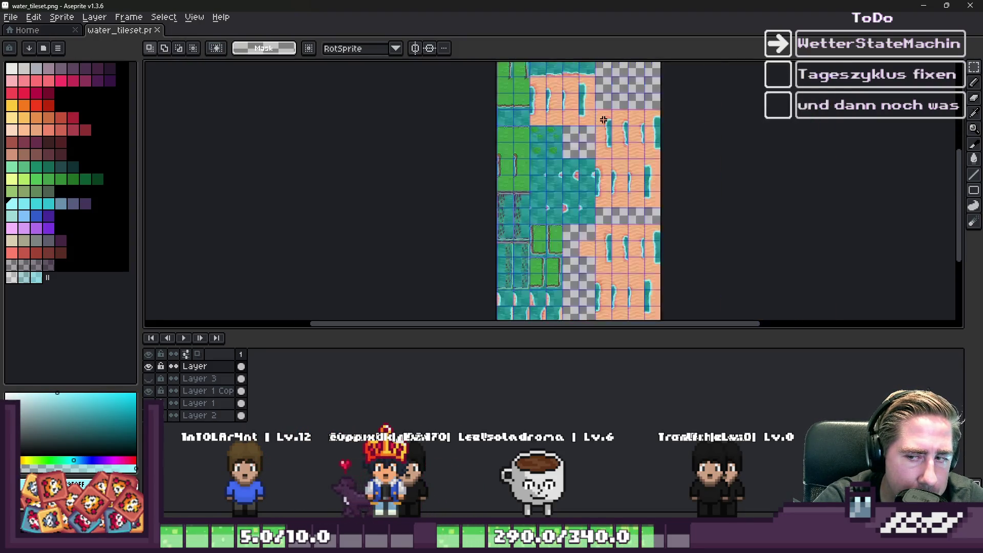
pyautogui.scroll(4, 603, 120)
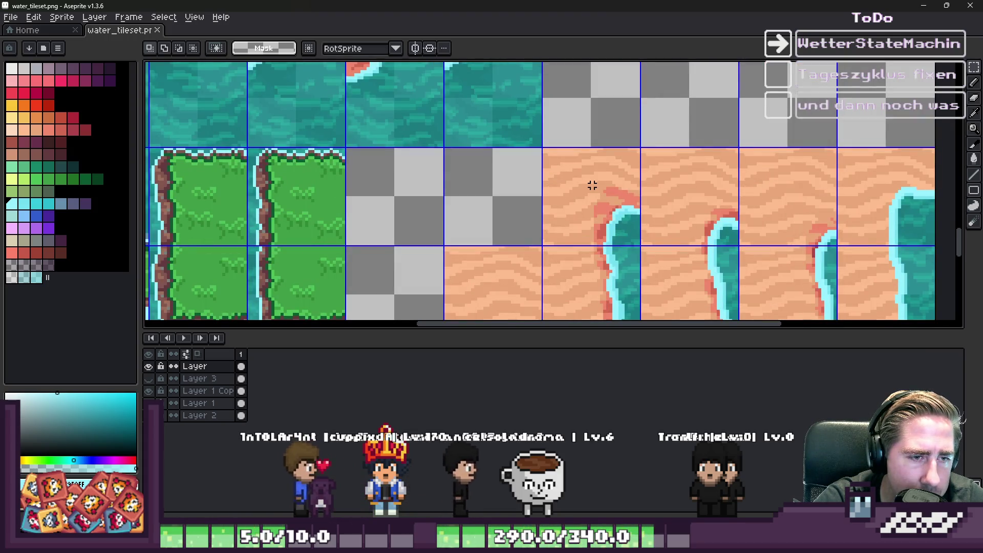
pyautogui.click(593, 186)
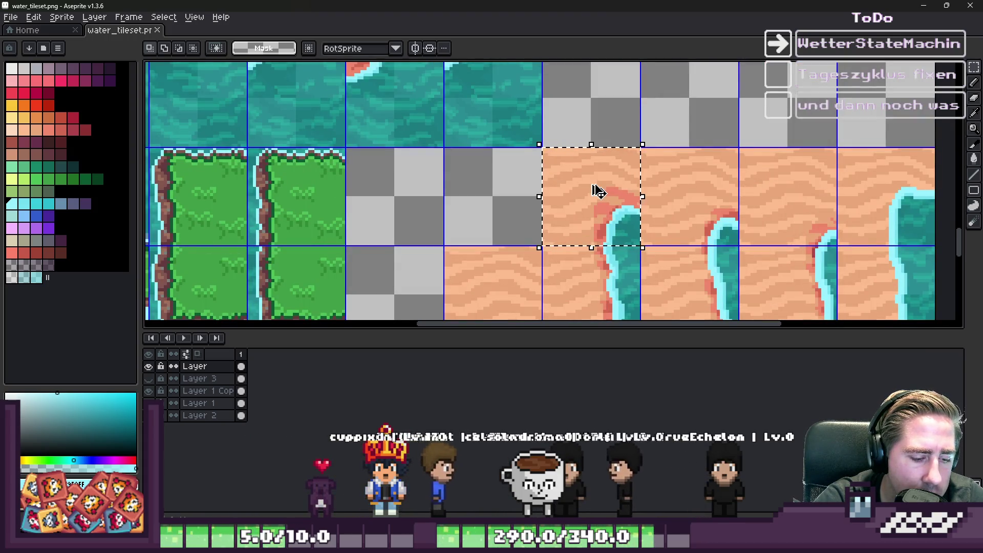
pyautogui.scroll(-4, 592, 185)
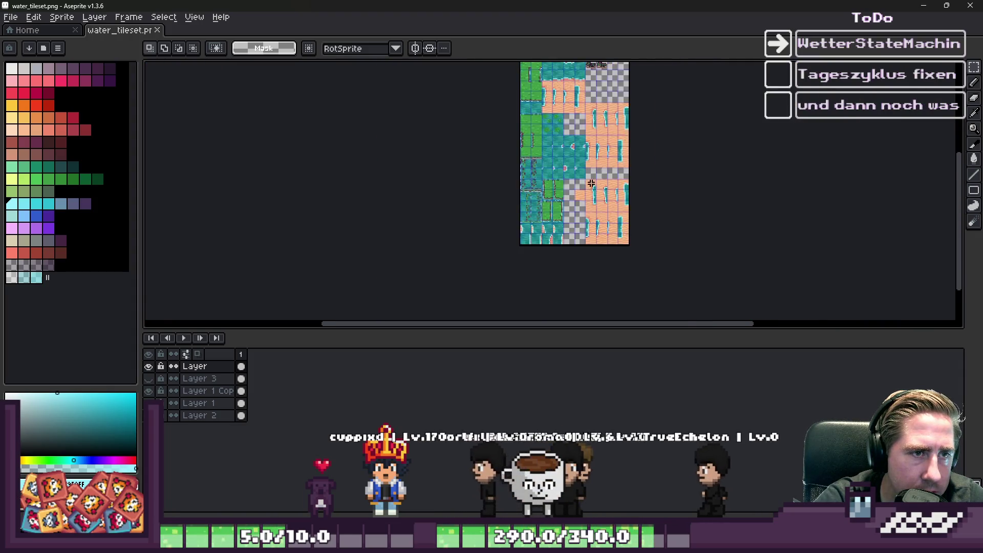
pyautogui.scroll(3, 573, 91)
pyautogui.scroll(-5, 812, 256)
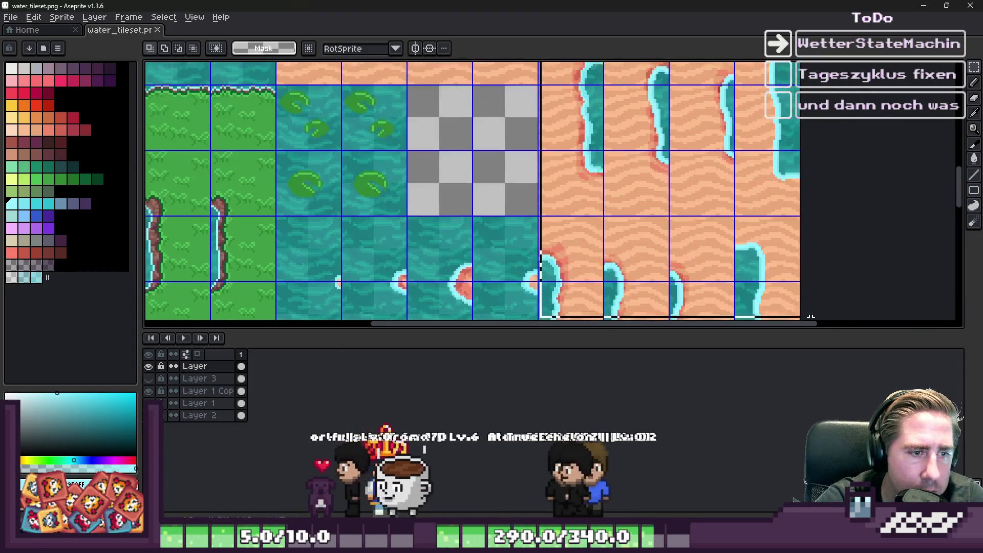
pyautogui.press('Delete')
# Paste the copied shoreline edge strip and place it
pyautogui.scroll(2, 538, 252)
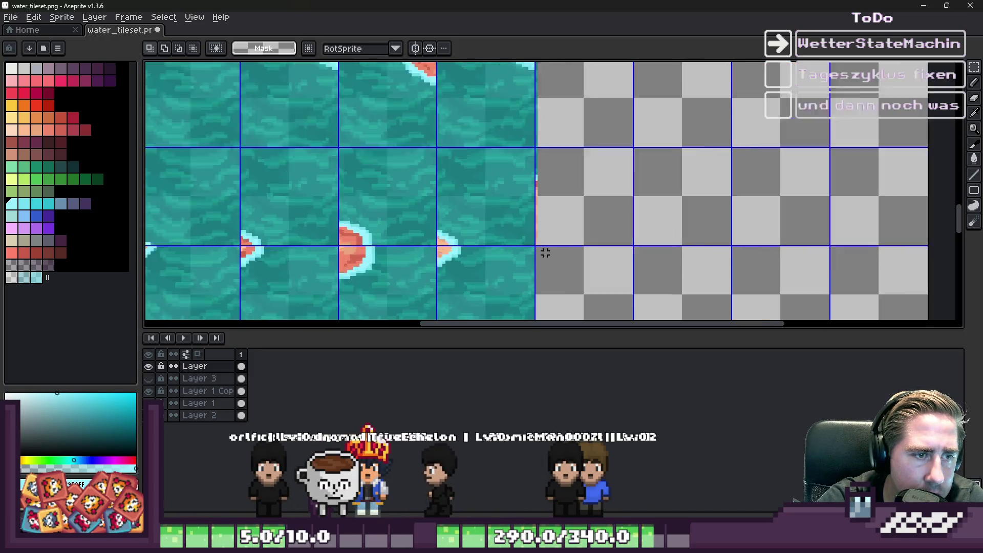
pyautogui.scroll(-5, 536, 247)
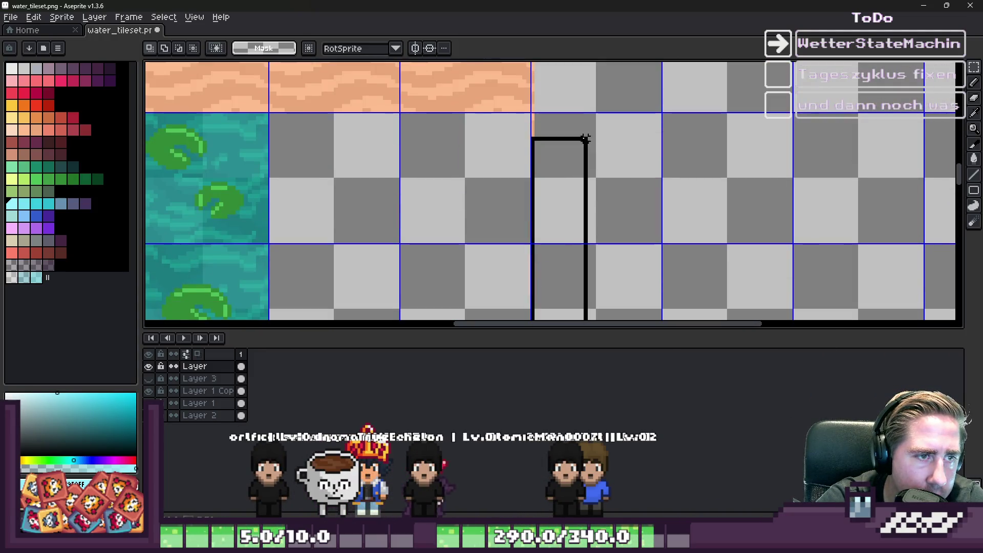
pyautogui.scroll(-4, 589, 204)
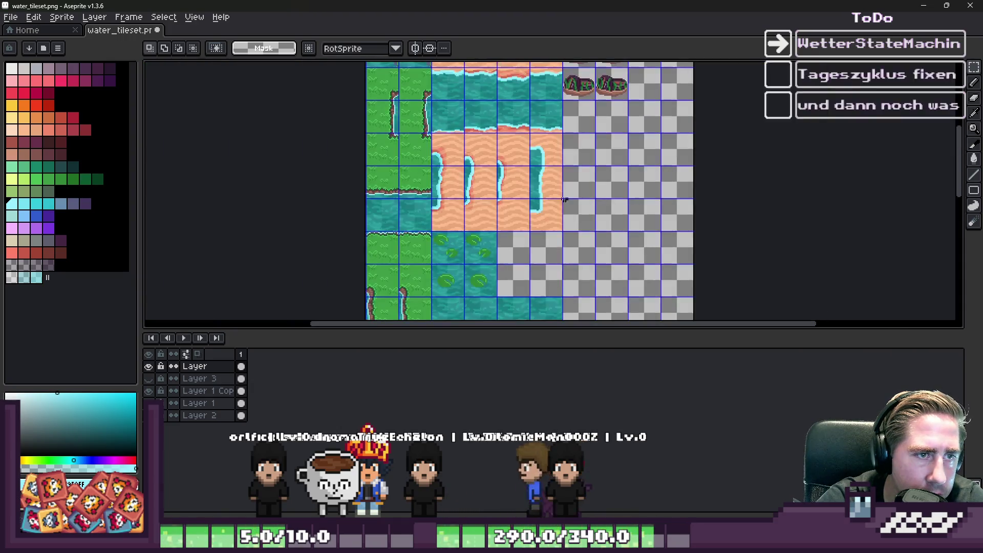
pyautogui.scroll(4, 560, 191)
pyautogui.scroll(-4, 556, 195)
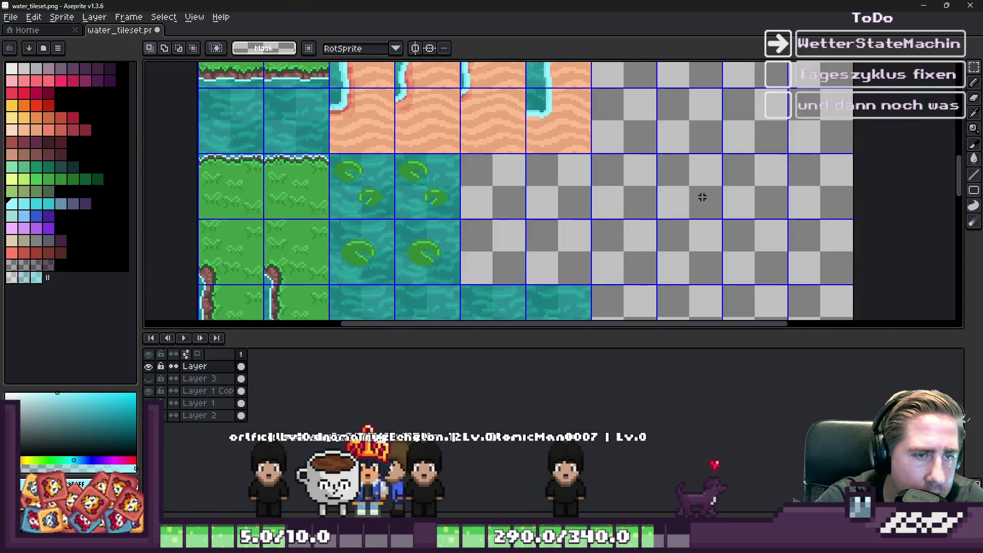
pyautogui.scroll(5, 638, 187)
pyautogui.hotkey('ctrl', 'v')
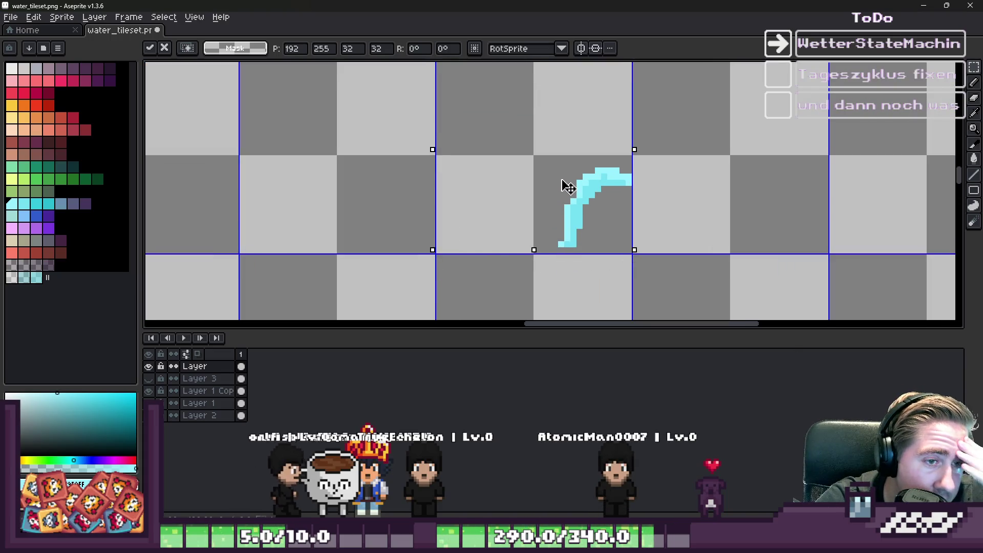
pyautogui.press('Return')
# Paste and place three more copies of the edge strip
pyautogui.scroll(-6, 567, 204)
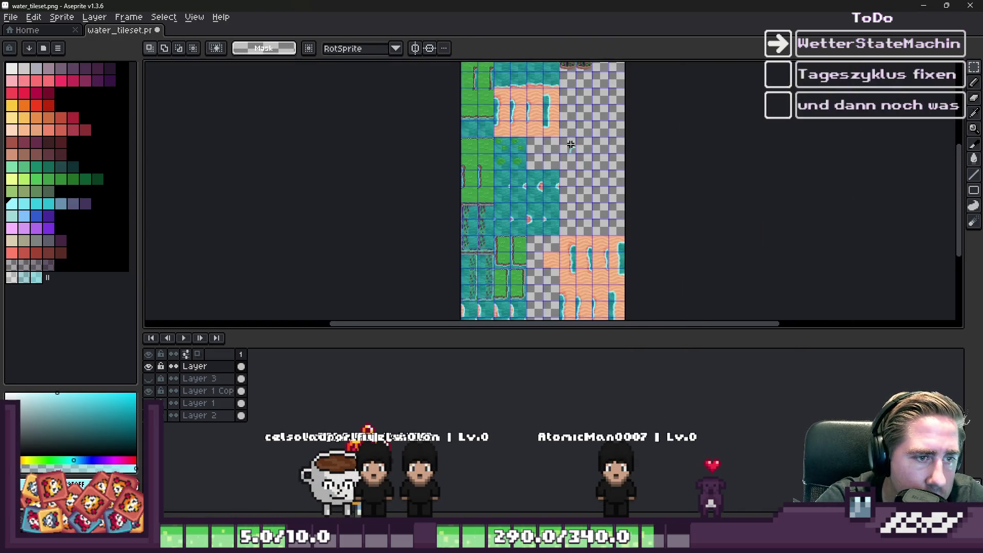
pyautogui.scroll(3, 594, 255)
pyautogui.scroll(-3, 664, 230)
pyautogui.scroll(3, 682, 244)
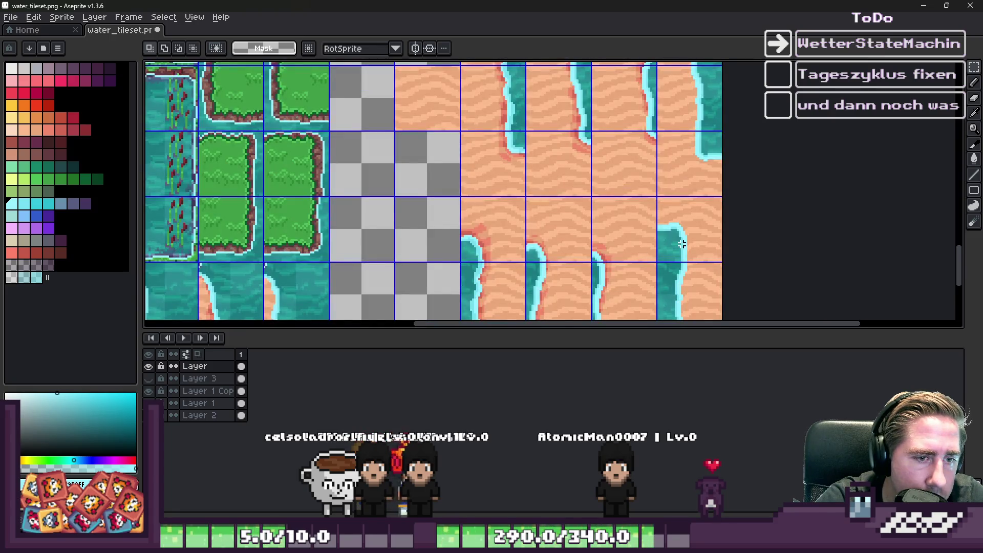
pyautogui.scroll(-1, 661, 255)
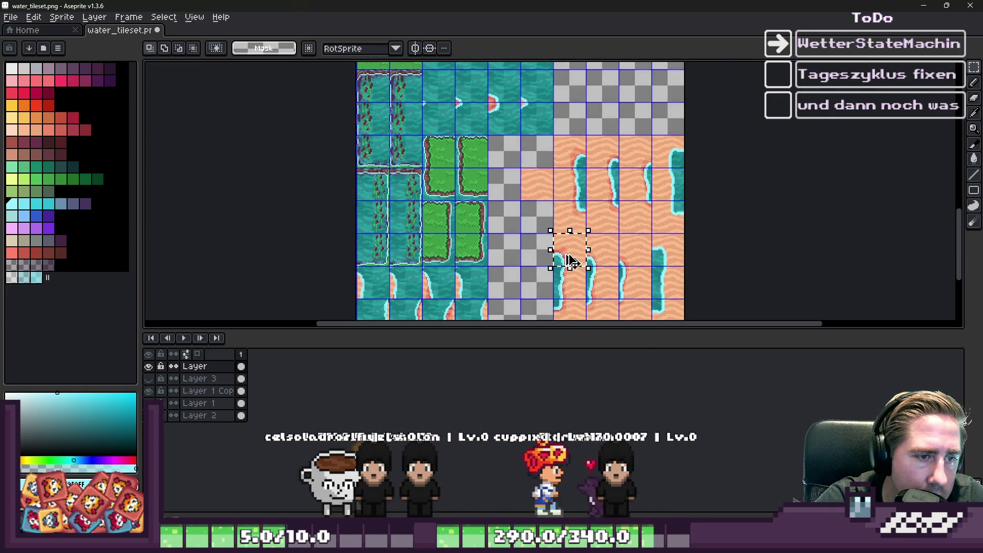
pyautogui.scroll(-1, 478, 275)
pyautogui.scroll(3, 573, 136)
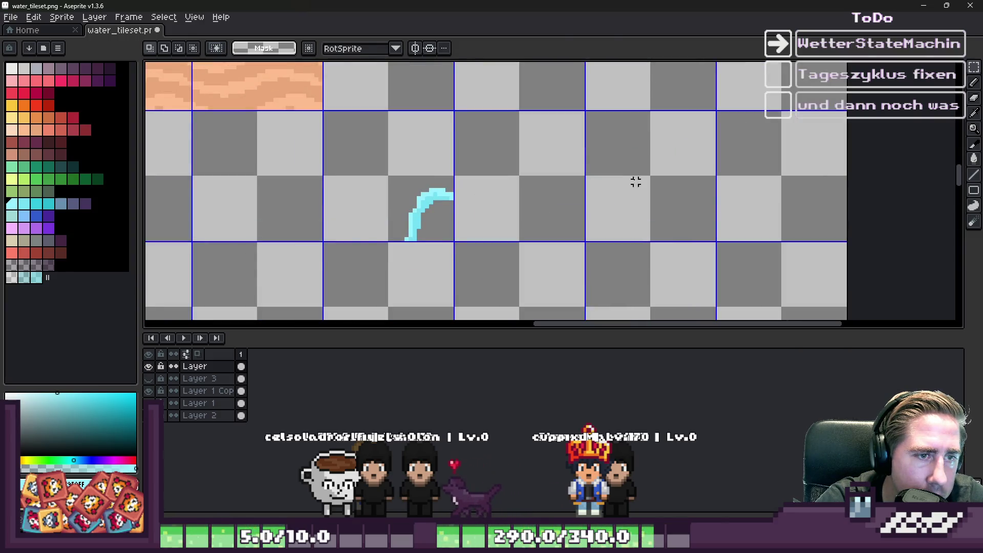
pyautogui.hotkey('ctrl', 'v')
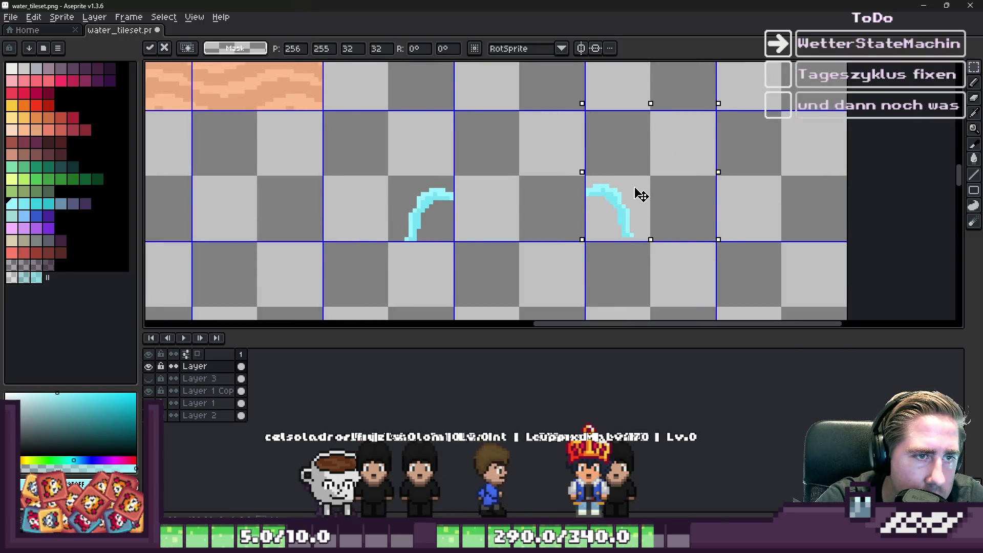
pyautogui.press('Return')
pyautogui.scroll(-4, 635, 205)
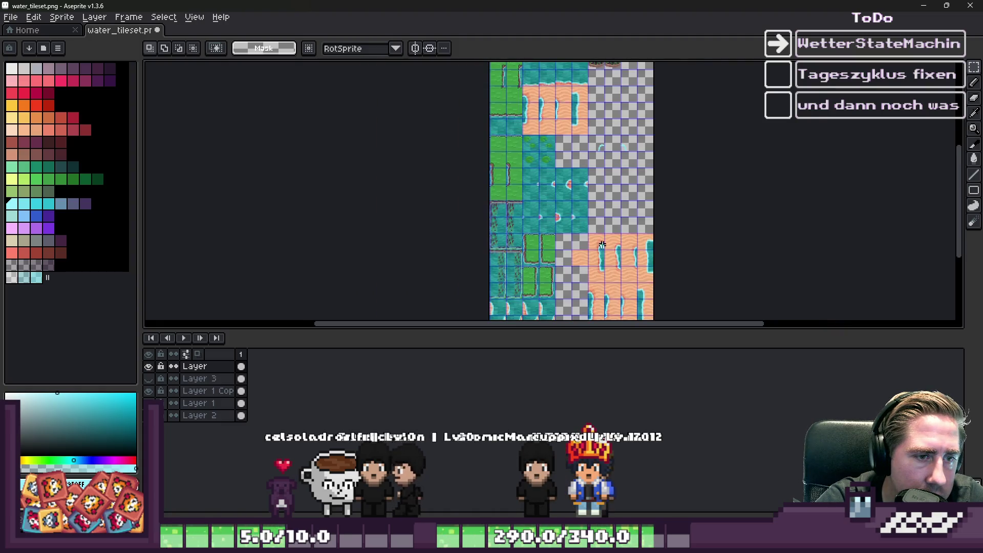
pyautogui.scroll(3, 626, 228)
pyautogui.scroll(-3, 665, 200)
pyautogui.scroll(4, 587, 175)
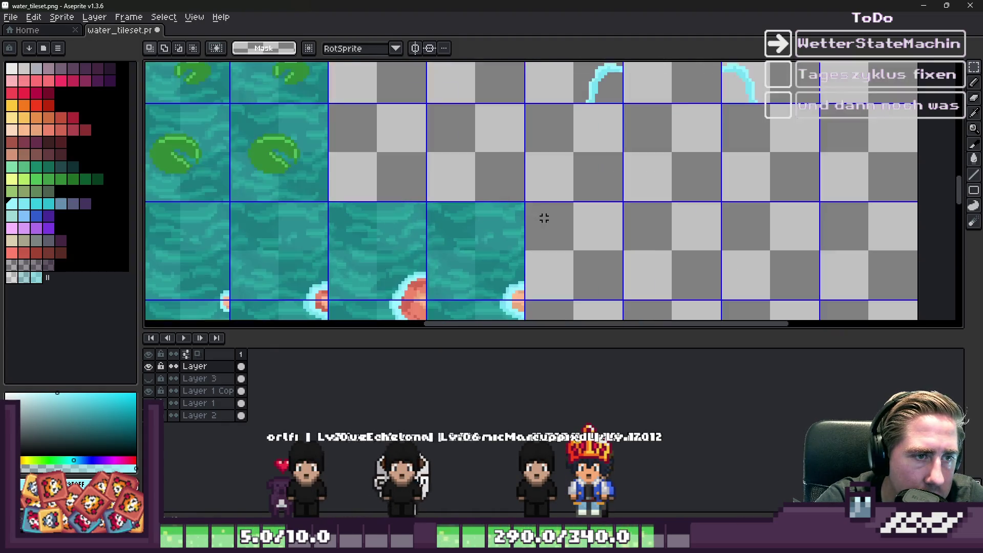
pyautogui.hotkey('ctrl', 'v')
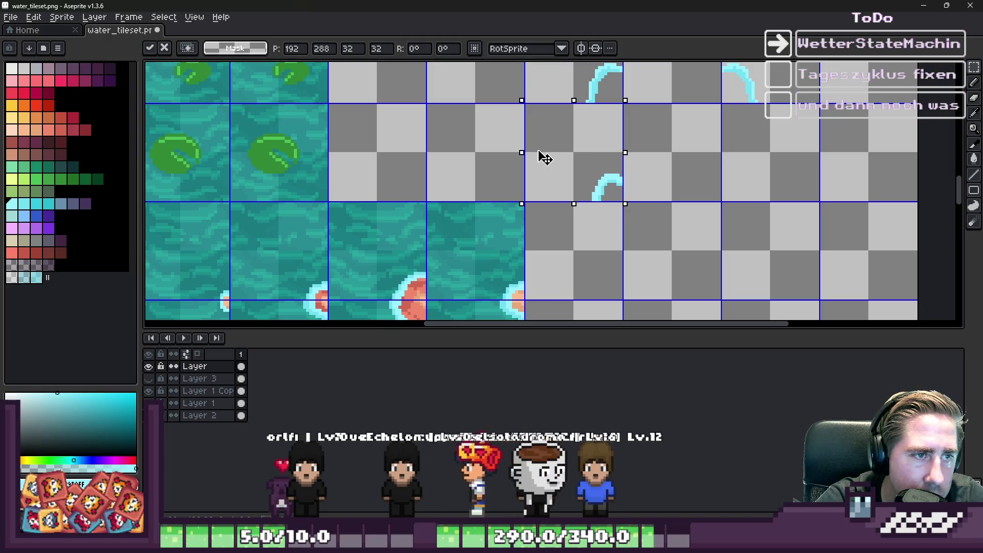
pyautogui.press('Return')
pyautogui.scroll(-5, 563, 174)
pyautogui.scroll(1, 616, 253)
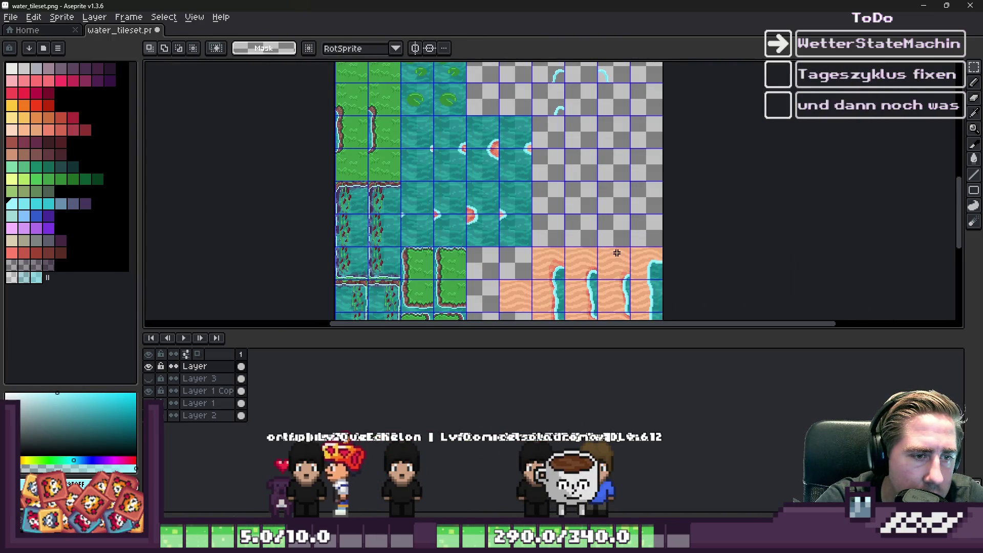
pyautogui.hotkey('ctrl', 'v')
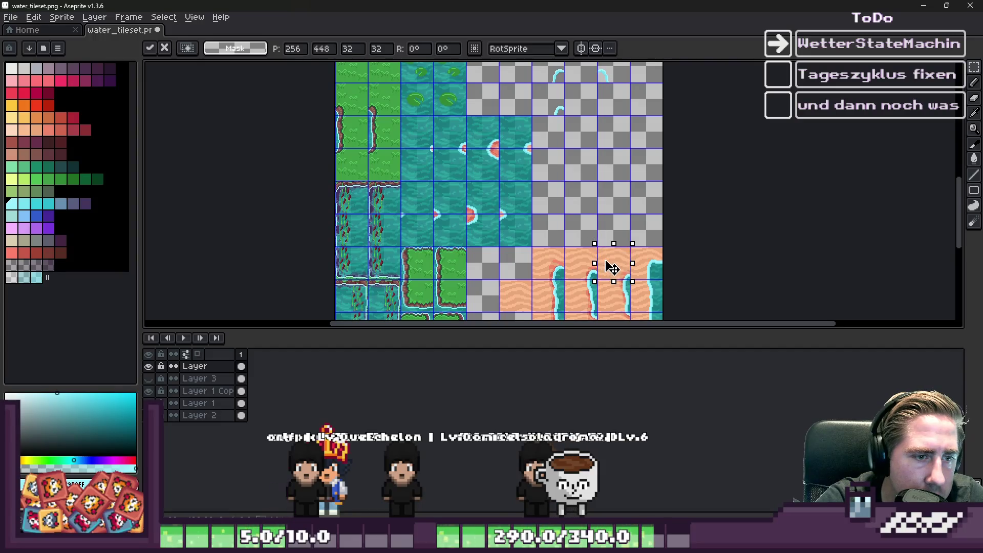
pyautogui.scroll(5, 556, 133)
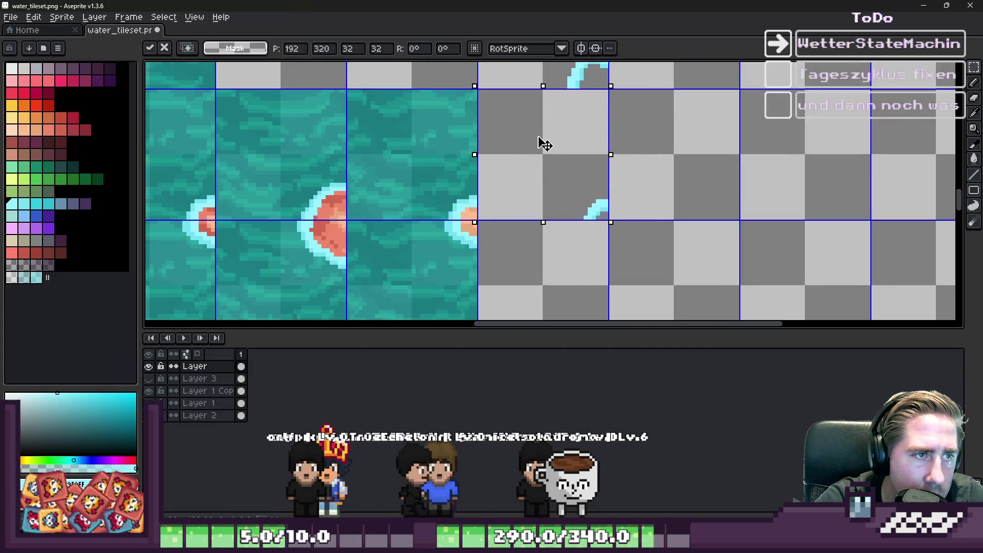
pyautogui.press('Return')
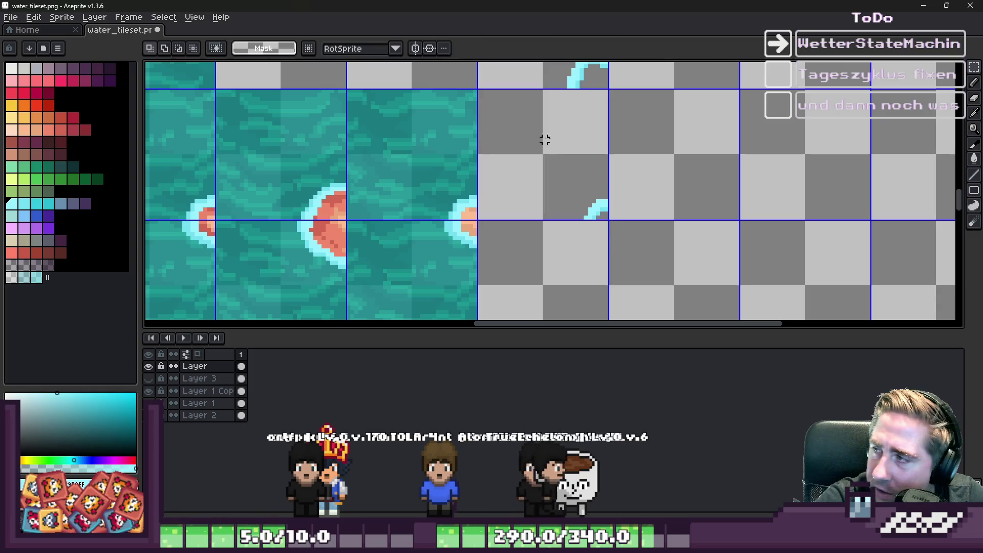
# Paste the edge strip once more, drag it left into the empty tile, and commit
pyautogui.scroll(-3, 541, 140)
pyautogui.scroll(1, 693, 282)
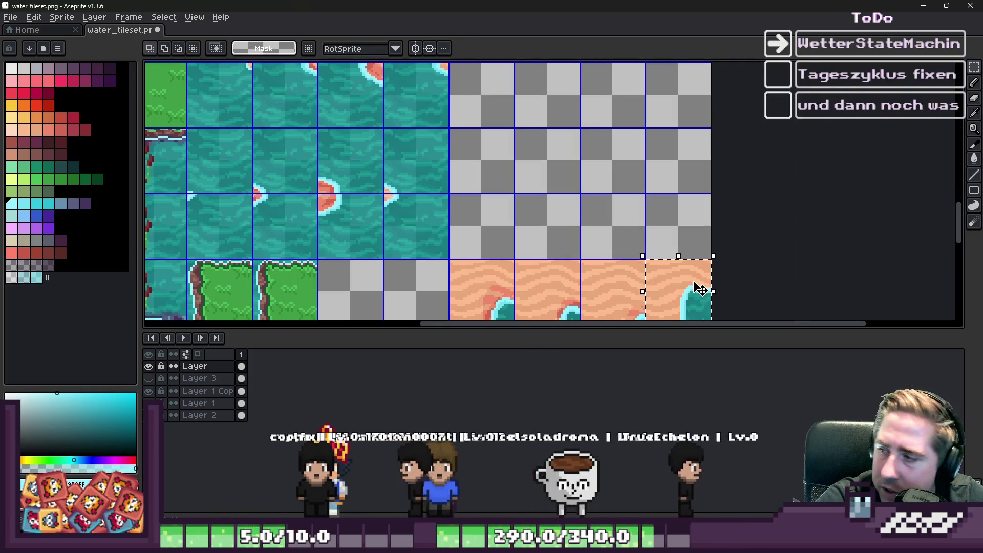
pyautogui.scroll(-1, 625, 250)
pyautogui.scroll(3, 625, 250)
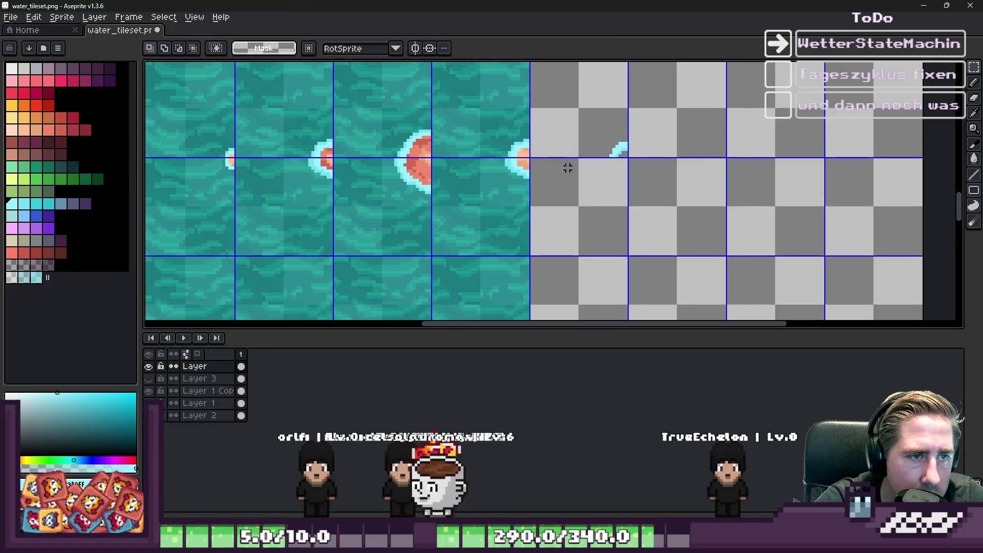
pyautogui.hotkey('ctrl', 'v')
pyautogui.moveTo(856, 196)
pyautogui.mouseDown()
pyautogui.moveTo(555, 208)
pyautogui.moveTo(567, 210)
pyautogui.mouseUp()
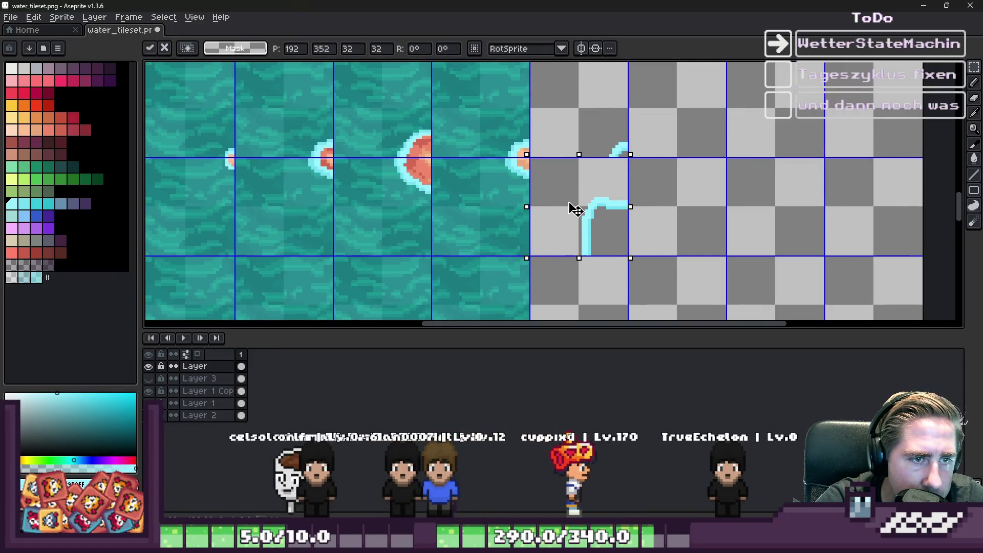
pyautogui.press('Return')
pyautogui.scroll(-3, 594, 256)
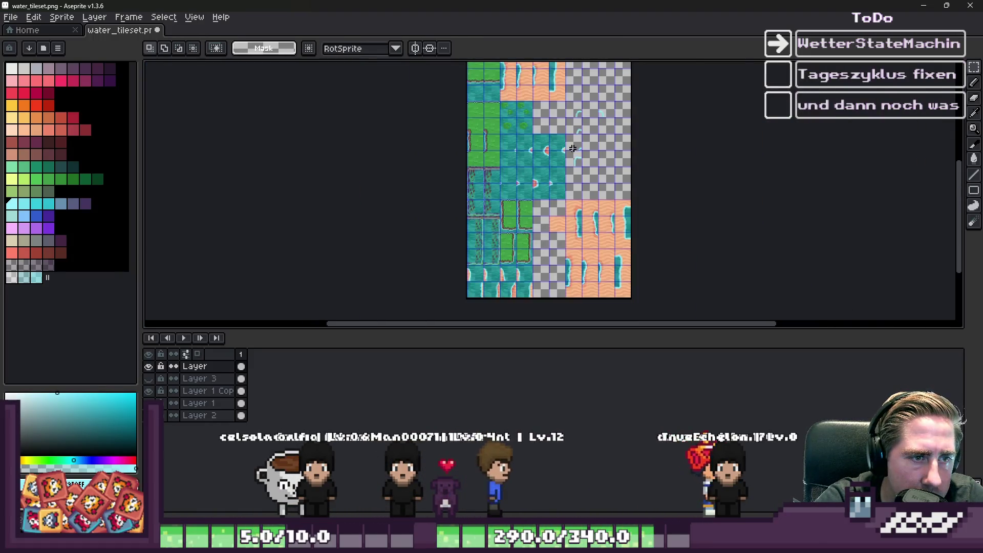
pyautogui.scroll(2, 594, 287)
pyautogui.scroll(-1, 597, 298)
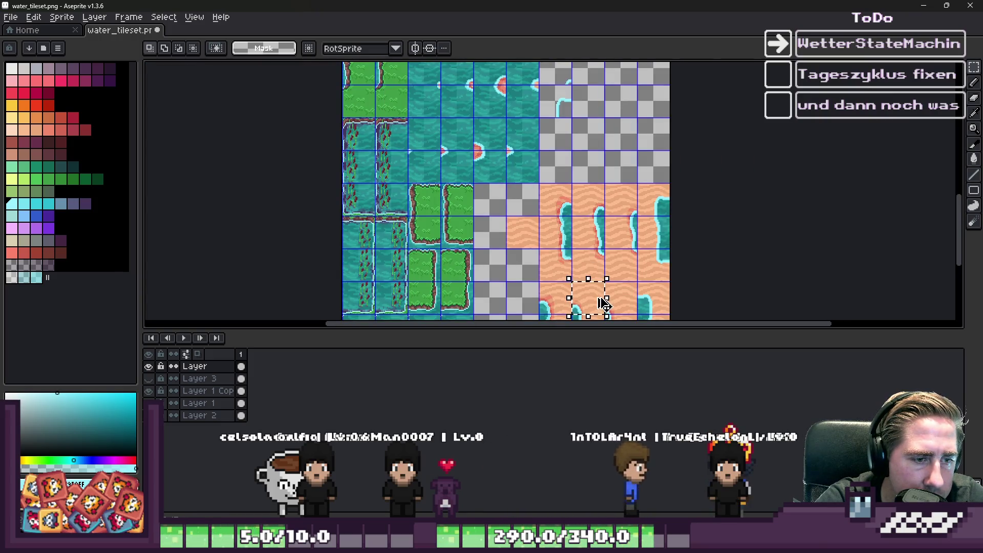
# Move the selected edge strip up into the empty tile area and confirm its position
pyautogui.click(603, 305)
pyautogui.moveTo(600, 238)
pyautogui.mouseDown()
pyautogui.moveTo(621, 146)
pyautogui.moveTo(594, 184)
pyautogui.moveTo(618, 243)
pyautogui.moveTo(621, 121)
pyautogui.mouseUp()
pyautogui.scroll(1, 594, 184)
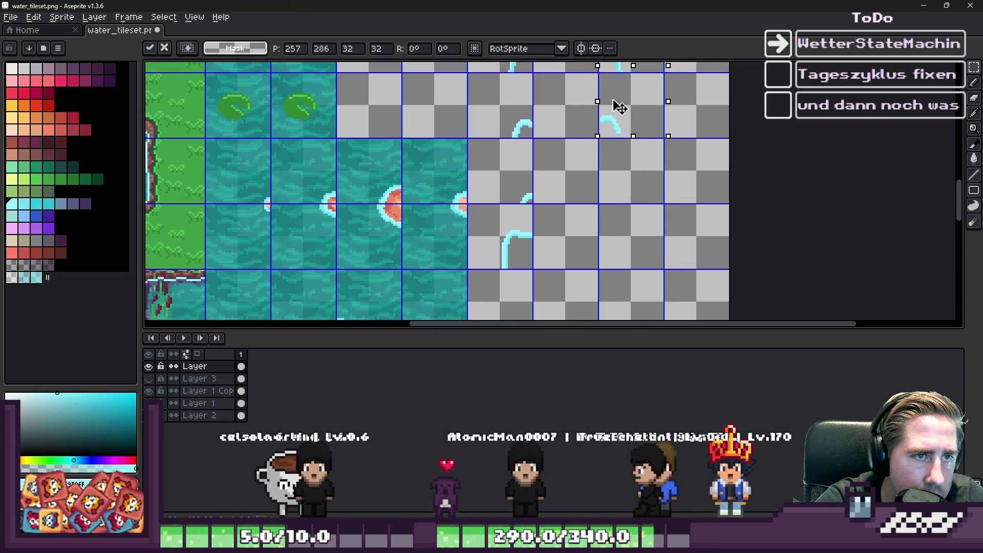
pyautogui.scroll(4, 602, 76)
pyautogui.press('Return')
pyautogui.scroll(-5, 608, 128)
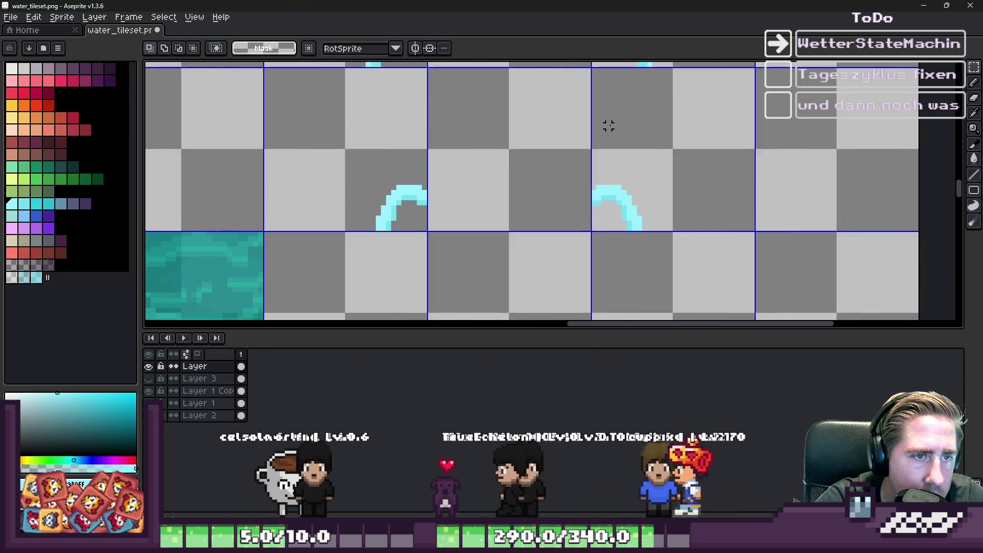
pyautogui.scroll(4, 609, 262)
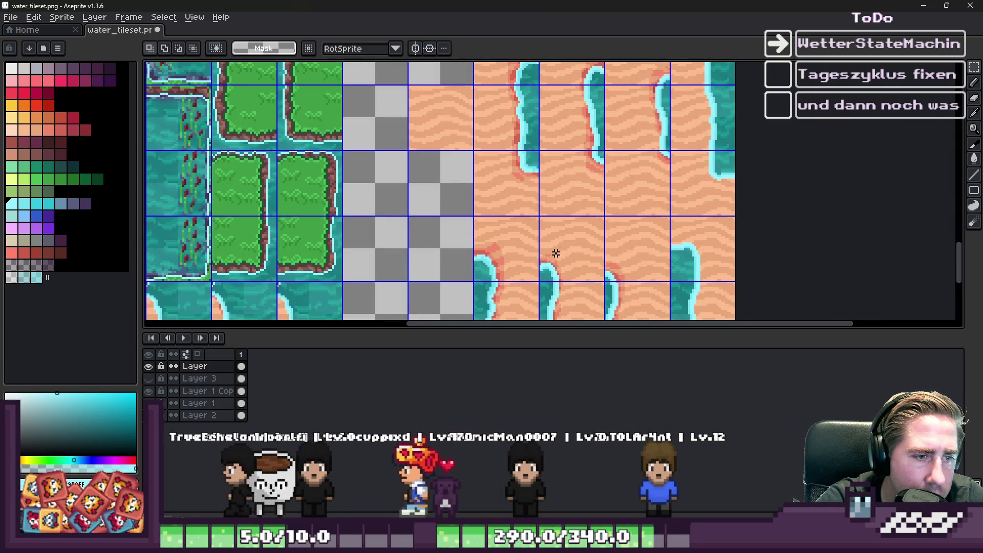
pyautogui.scroll(-4, 560, 259)
pyautogui.scroll(4, 553, 285)
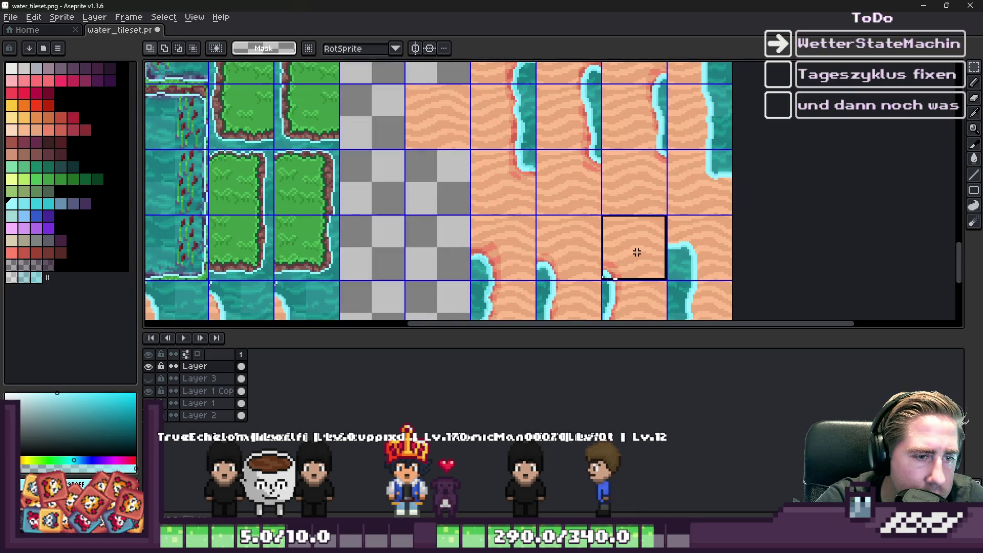
pyautogui.scroll(-4, 631, 260)
pyautogui.scroll(5, 610, 151)
# Copy one edge-strip tile and paste the copy one tile to the left
pyautogui.click(608, 235)
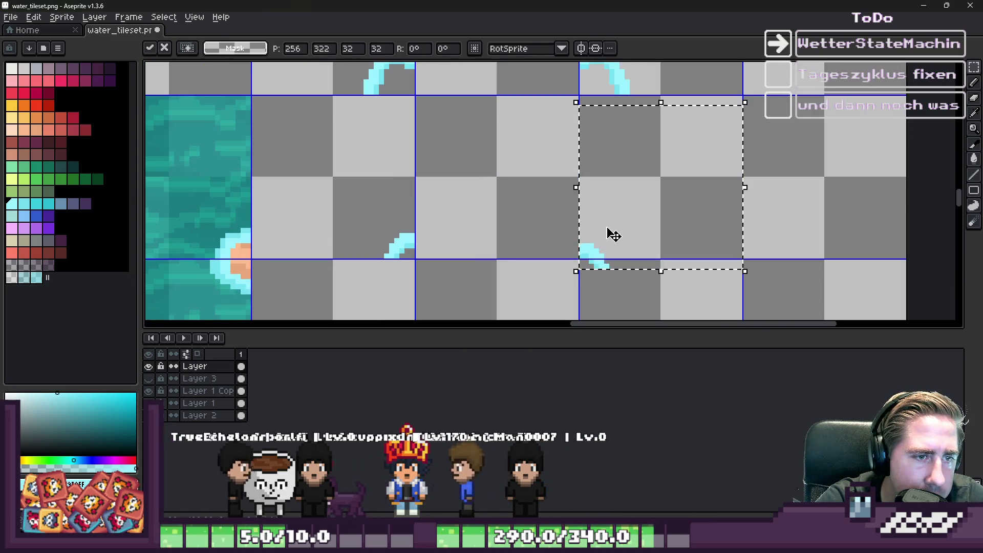
pyautogui.press('Return')
pyautogui.scroll(-4, 606, 205)
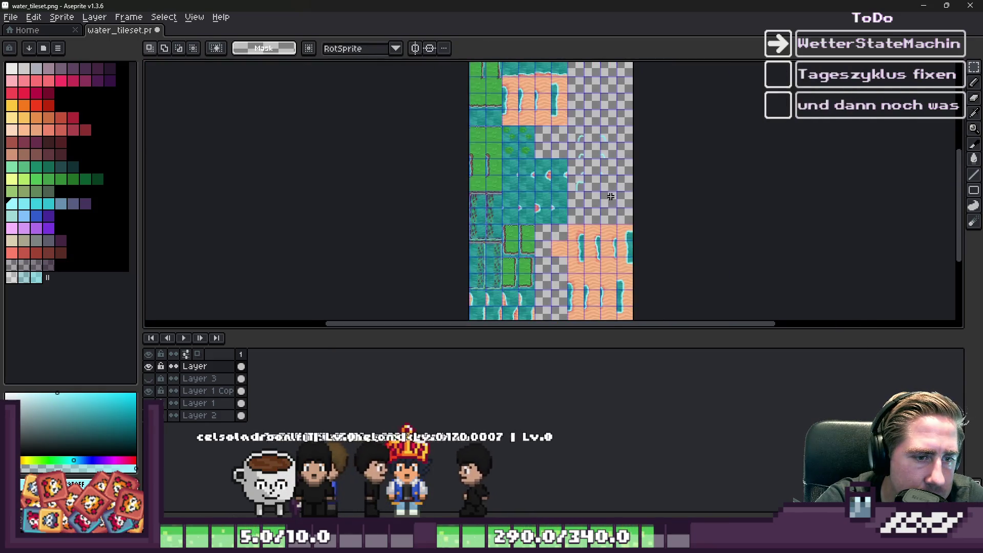
pyautogui.scroll(4, 614, 272)
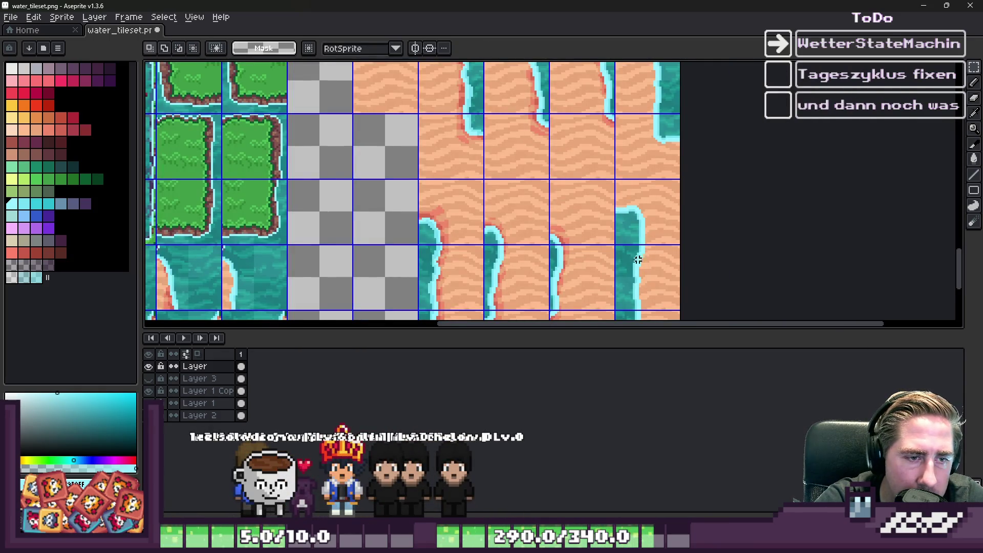
pyautogui.scroll(-4, 639, 253)
pyautogui.scroll(5, 605, 162)
pyautogui.hotkey('ctrl', 'v')
pyautogui.moveTo(760, 175); pyautogui.dragTo(596, 159)
pyautogui.press('Return')
# Select the block of edge strips and pick it up for moving
pyautogui.scroll(-5, 637, 176)
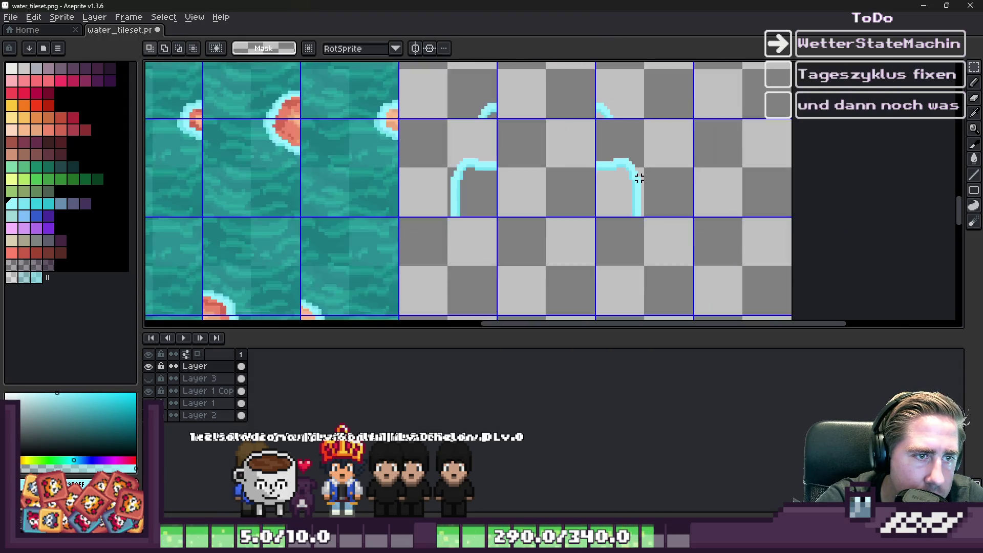
pyautogui.scroll(1, 609, 260)
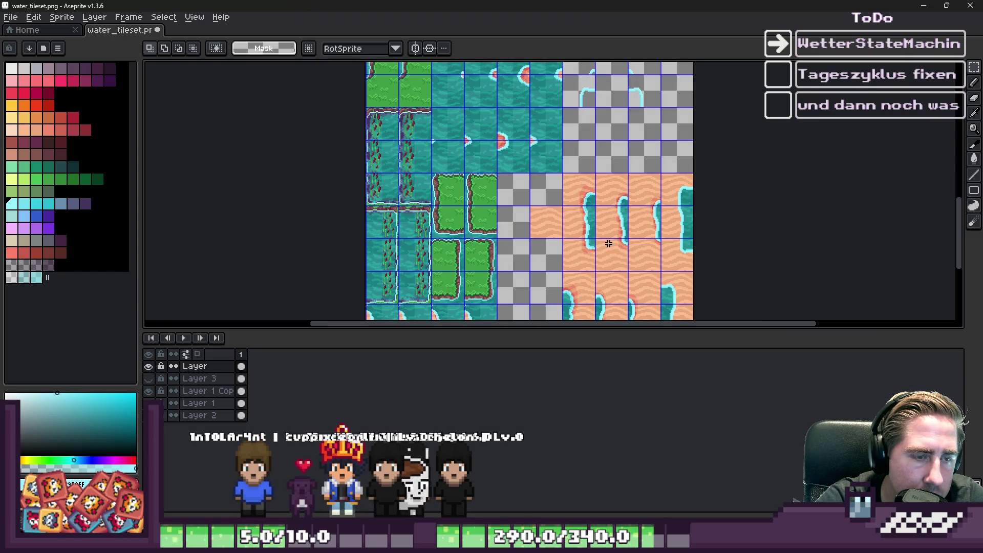
pyautogui.scroll(-2, 609, 234)
pyautogui.scroll(4, 566, 138)
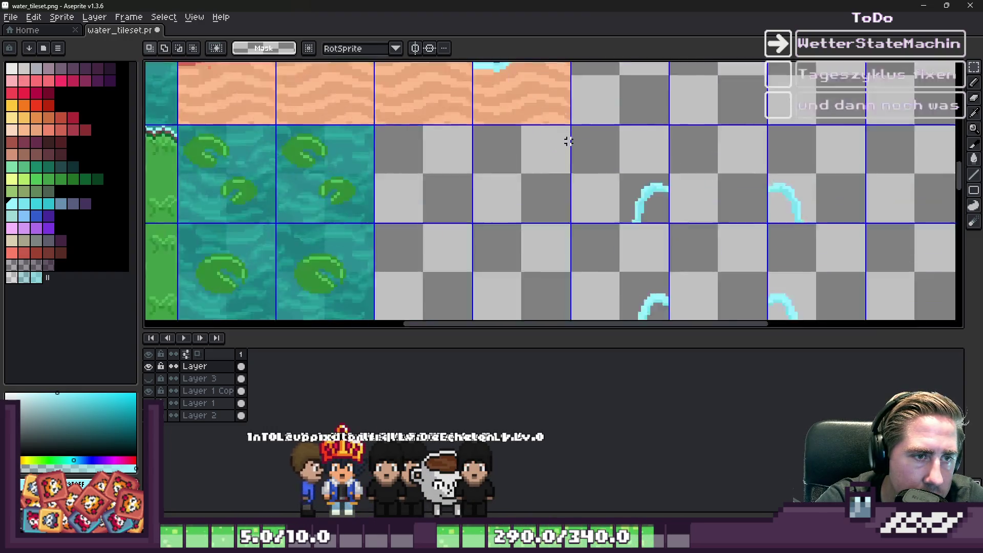
pyautogui.scroll(-1, 571, 131)
pyautogui.moveTo(582, 164); pyautogui.dragTo(732, 247)
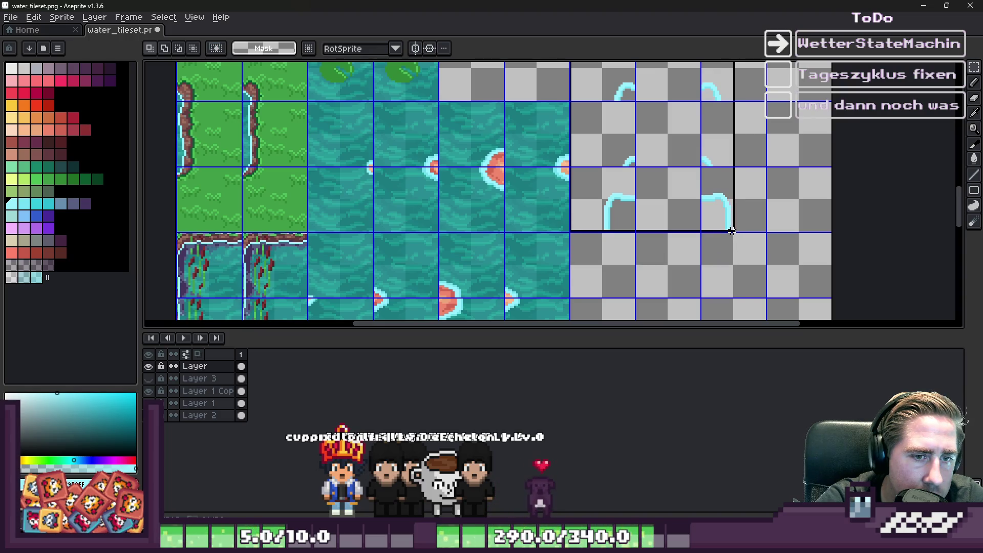
pyautogui.scroll(-1, 646, 255)
pyautogui.click(618, 231)
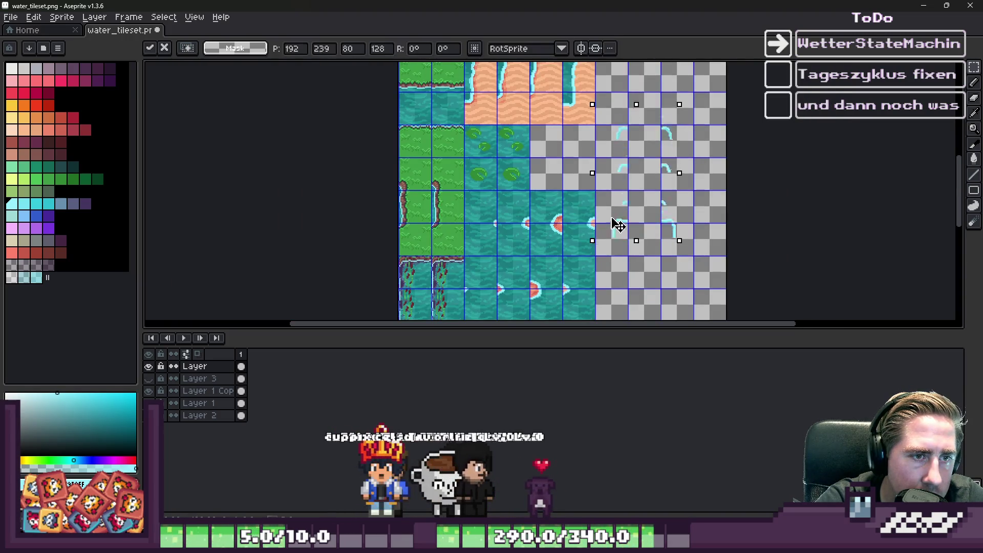
# Shift the block of shoreline strips up about one tile and commit it
pyautogui.scroll(2, 613, 203)
pyautogui.moveTo(567, 230); pyautogui.dragTo(570, 172)
pyautogui.scroll(-4, 594, 205)
pyautogui.scroll(1, 593, 197)
pyautogui.press('Return')
# Paste the 128x32 row of four strip tiles and drop one tile down and left
pyautogui.scroll(-1, 593, 192)
pyautogui.scroll(1, 609, 179)
pyautogui.scroll(-1, 633, 138)
pyautogui.scroll(-1, 628, 154)
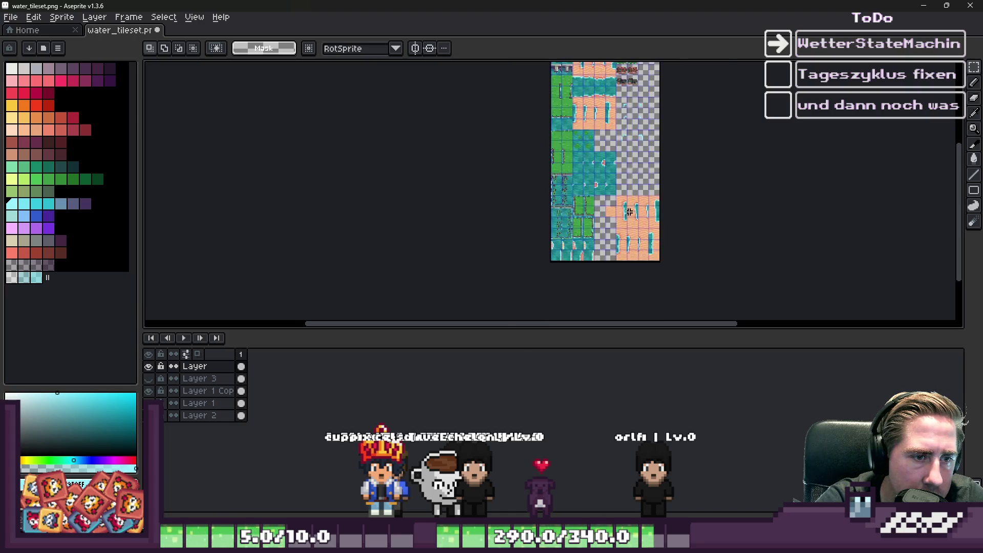
pyautogui.scroll(3, 625, 208)
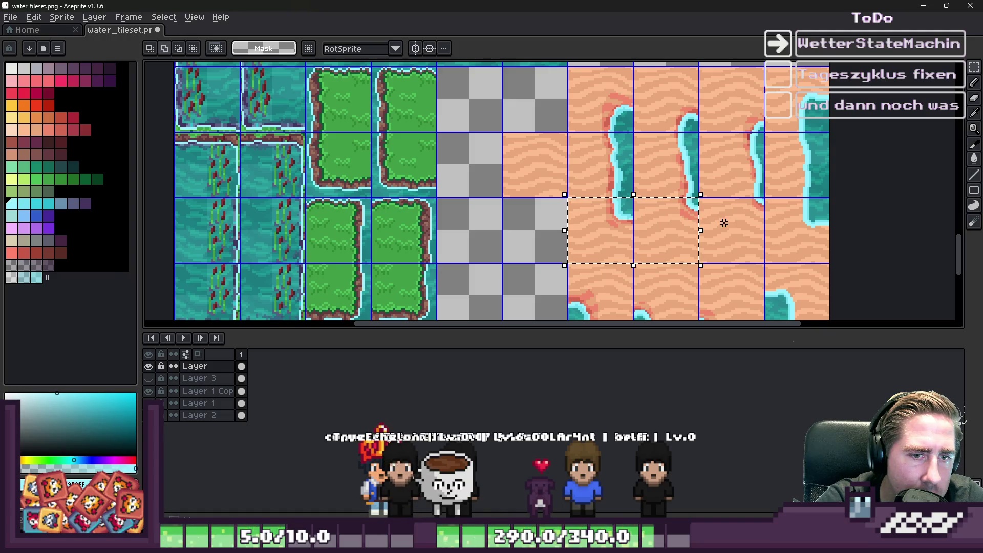
pyautogui.scroll(-3, 665, 256)
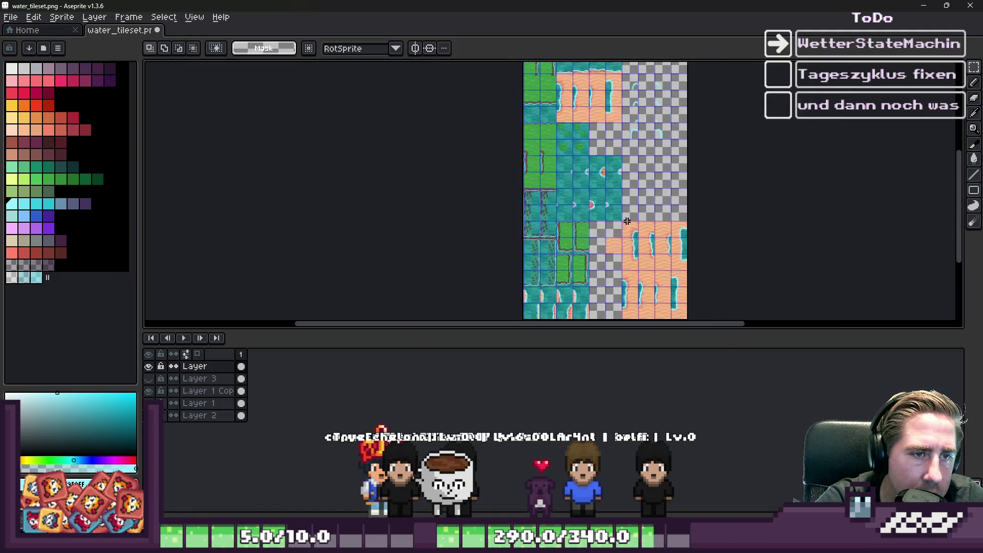
pyautogui.scroll(3, 631, 152)
pyautogui.scroll(1, 565, 204)
pyautogui.hotkey('ctrl', 'v')
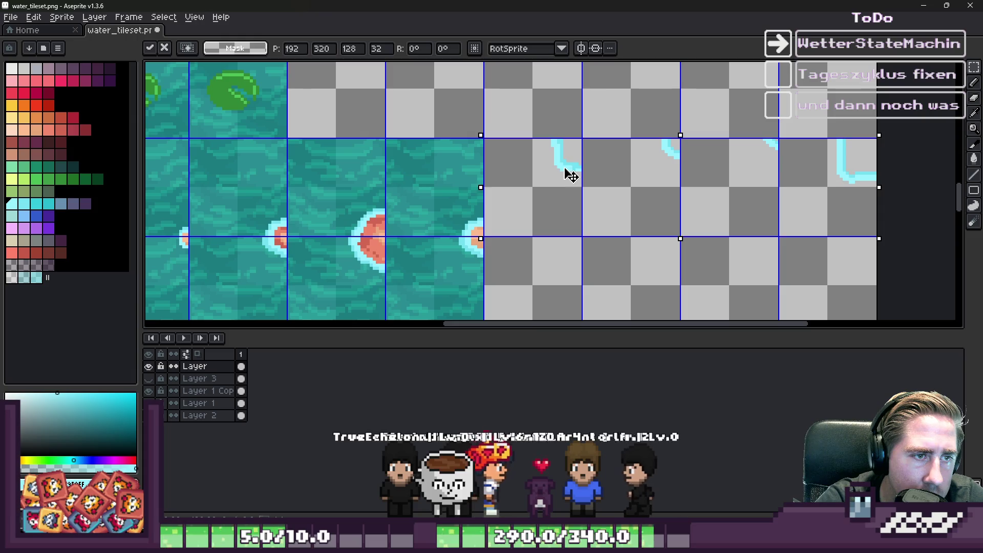
pyautogui.moveTo(632, 154)
pyautogui.mouseDown()
pyautogui.moveTo(663, 164)
pyautogui.moveTo(561, 270)
pyautogui.mouseUp()
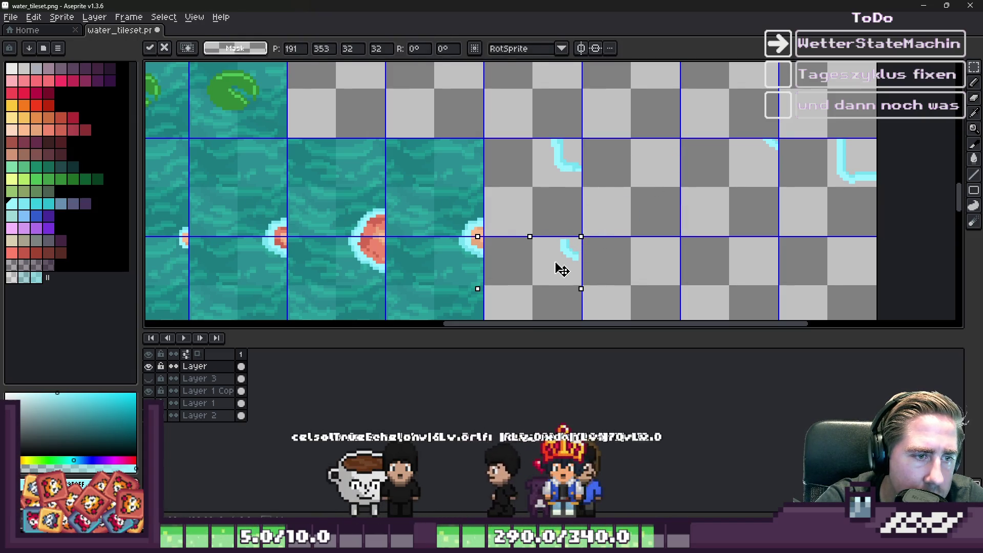
pyautogui.click(648, 234)
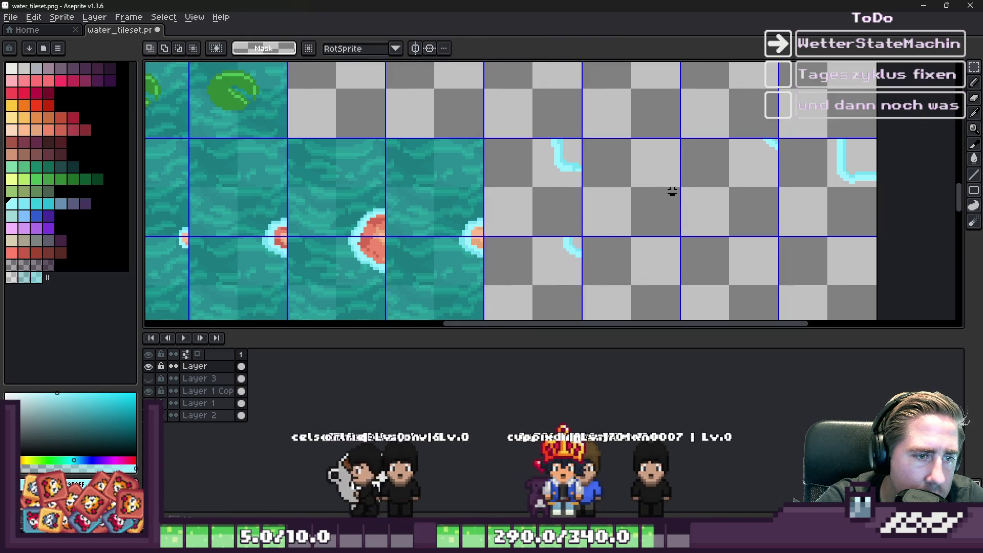
# Move two more strip tiles, including the L-shaped one, down into new empty slots
pyautogui.moveTo(749, 169)
pyautogui.mouseDown()
pyautogui.moveTo(518, 285)
pyautogui.moveTo(546, 159)
pyautogui.moveTo(550, 207)
pyautogui.mouseUp()
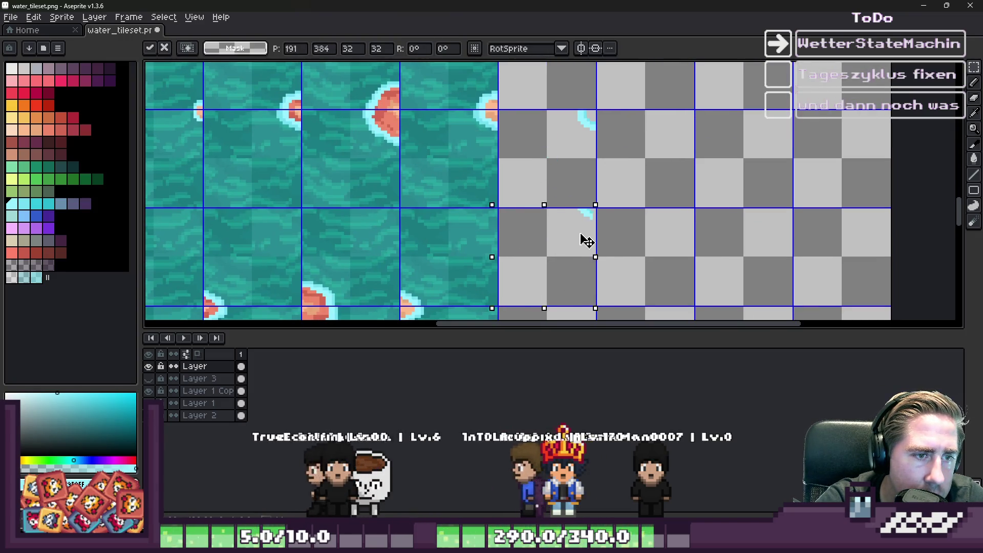
pyautogui.press('Return')
pyautogui.scroll(-1, 612, 226)
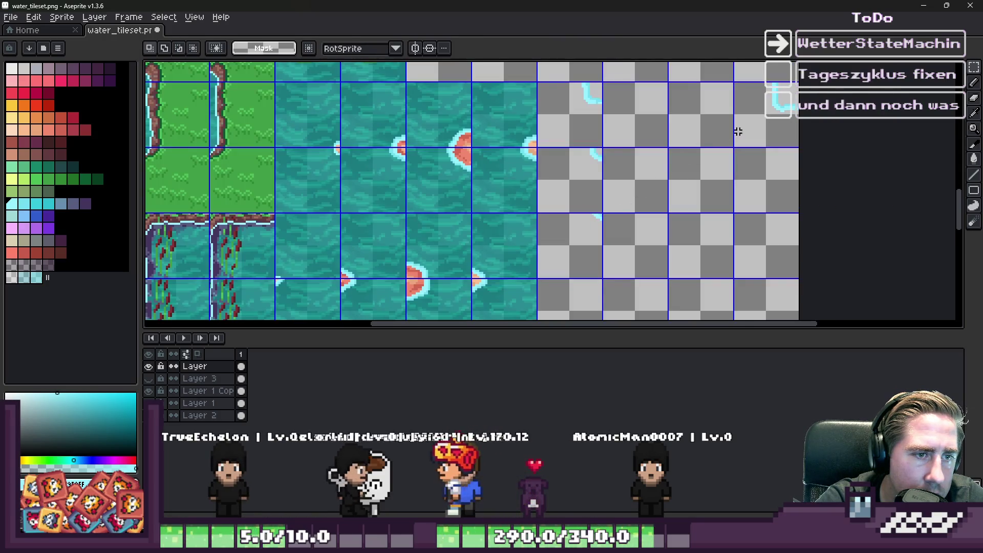
pyautogui.moveTo(752, 117); pyautogui.dragTo(587, 276)
pyautogui.scroll(-1, 584, 256)
pyautogui.scroll(2, 604, 210)
pyautogui.moveTo(604, 210)
pyautogui.mouseDown()
pyautogui.moveTo(577, 286)
pyautogui.moveTo(584, 276)
pyautogui.mouseUp()
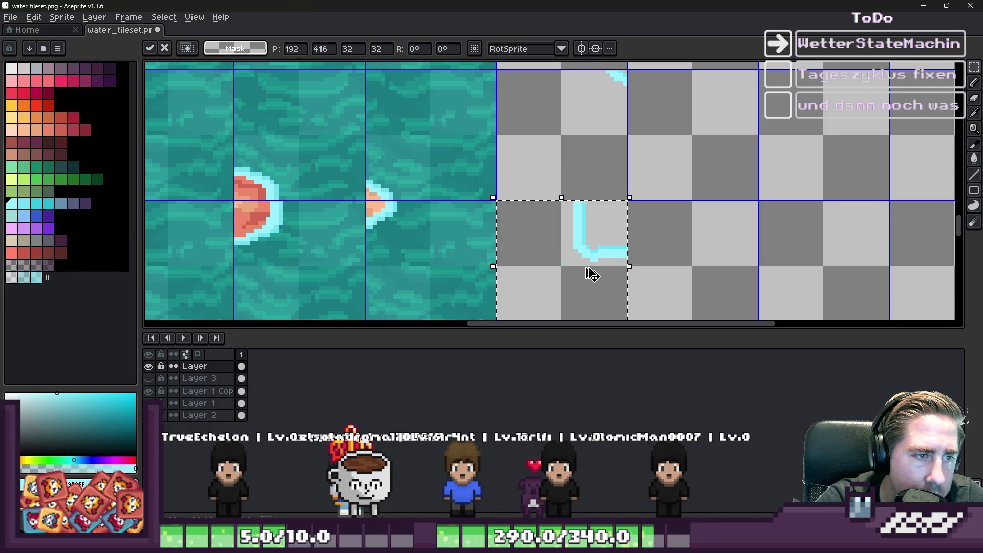
pyautogui.press('Return')
pyautogui.scroll(-2, 588, 256)
pyautogui.scroll(-2, 574, 231)
pyautogui.scroll(2, 568, 223)
pyautogui.scroll(-1, 567, 220)
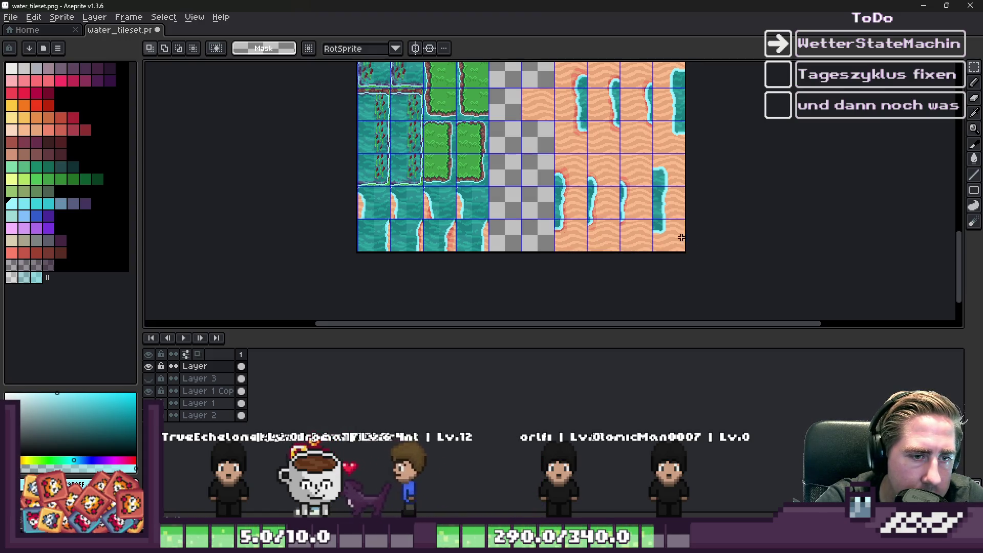
# Move the row of four tiles up one row, then undo the move
pyautogui.scroll(-1, 611, 200)
pyautogui.scroll(2, 631, 109)
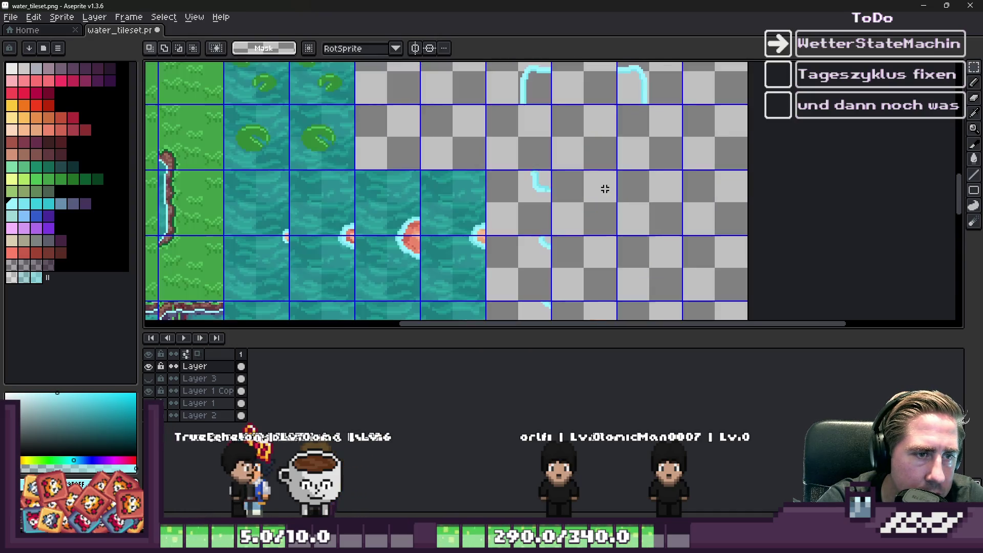
pyautogui.moveTo(605, 189)
pyautogui.mouseDown()
pyautogui.moveTo(579, 180)
pyautogui.moveTo(573, 141)
pyautogui.moveTo(592, 122)
pyautogui.mouseUp()
pyautogui.hotkey('ctrl', 'd')
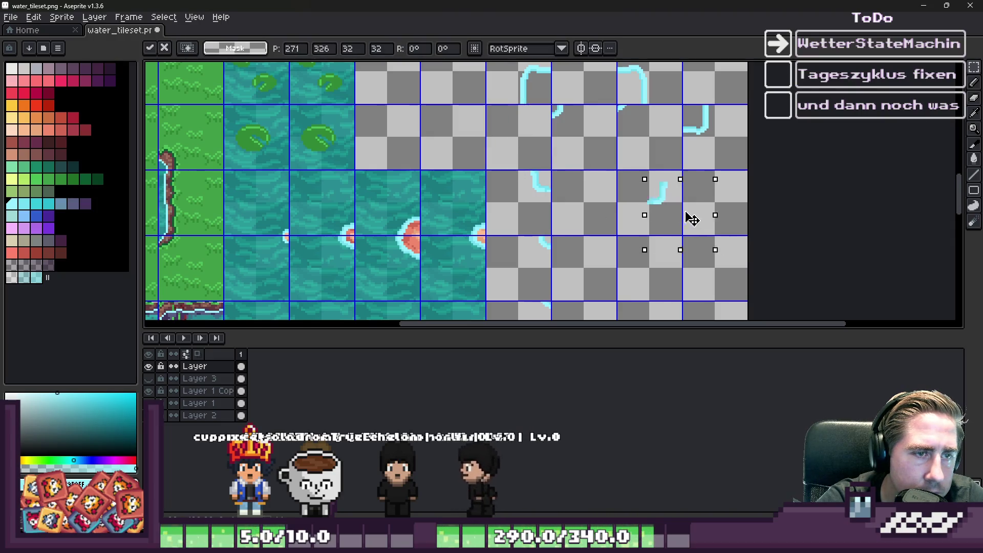
pyautogui.hscroll(3, 652, 204)
pyautogui.scroll(1, 558, 191)
pyautogui.hotkey('ctrl', 'z')
pyautogui.hotkey('ctrl', 'z')
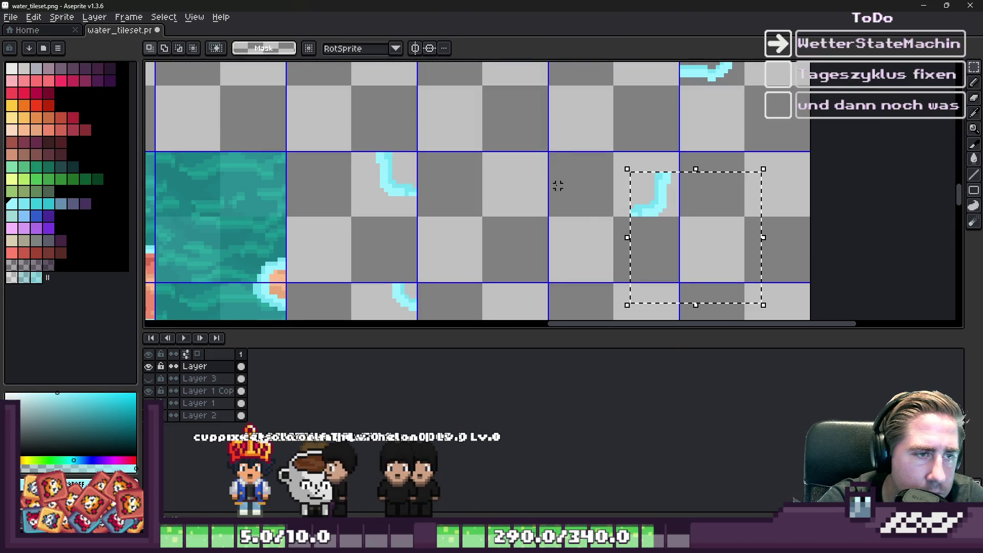
# Reposition a tile-sized shoreline strip into the empty tile below-right
pyautogui.scroll(-1, 563, 226)
pyautogui.moveTo(424, 127)
pyautogui.mouseDown()
pyautogui.moveTo(617, 233)
pyautogui.moveTo(616, 220)
pyautogui.mouseUp()
pyautogui.press('Return')
pyautogui.scroll(-1, 550, 193)
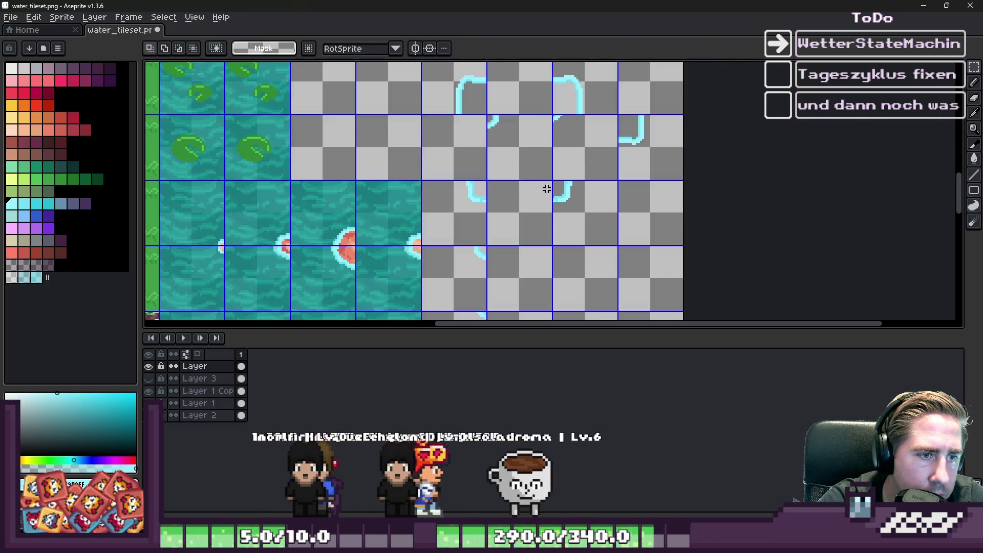
pyautogui.moveTo(510, 141); pyautogui.dragTo(581, 268)
pyautogui.scroll(4, 544, 225)
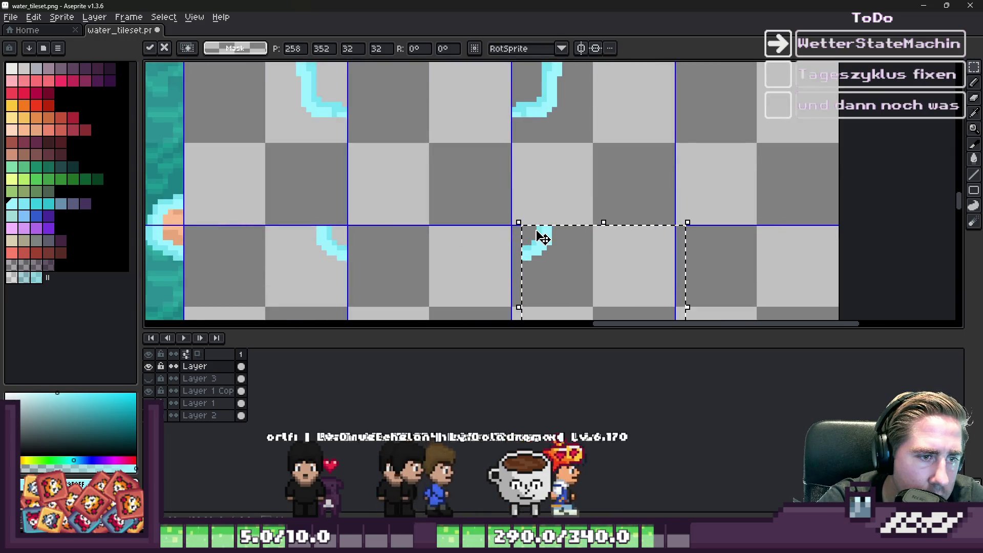
pyautogui.hotkey('ctrl', 'd')
# Move the small cyan edge piece down into an empty tile and commit it
pyautogui.scroll(-4, 527, 235)
pyautogui.moveTo(568, 114); pyautogui.dragTo(547, 307)
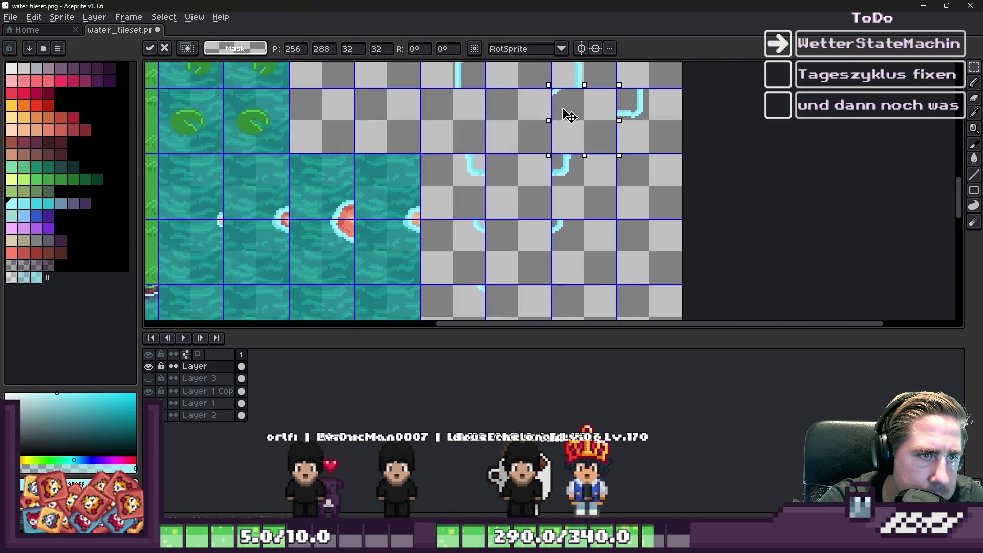
pyautogui.scroll(2, 547, 287)
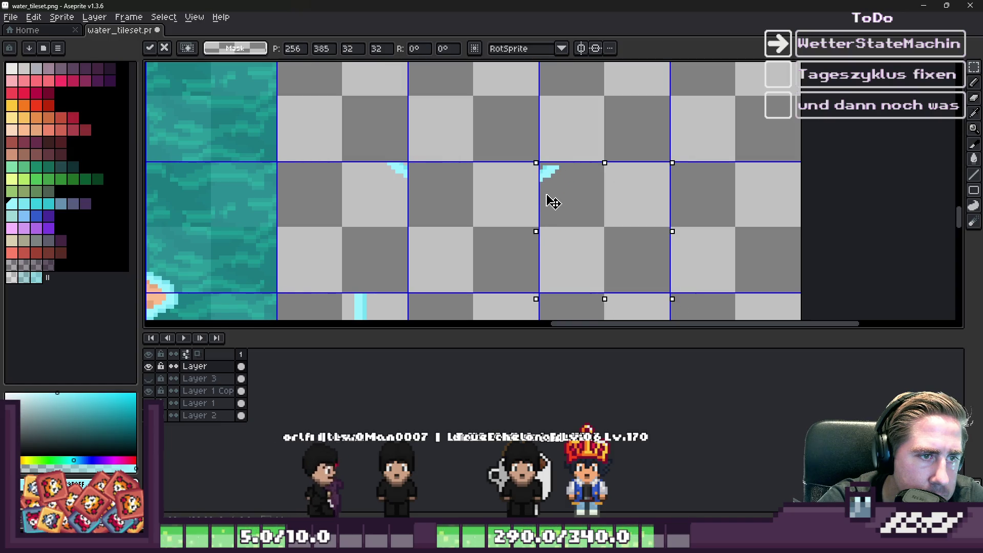
pyautogui.press('Return')
pyautogui.scroll(-2, 549, 215)
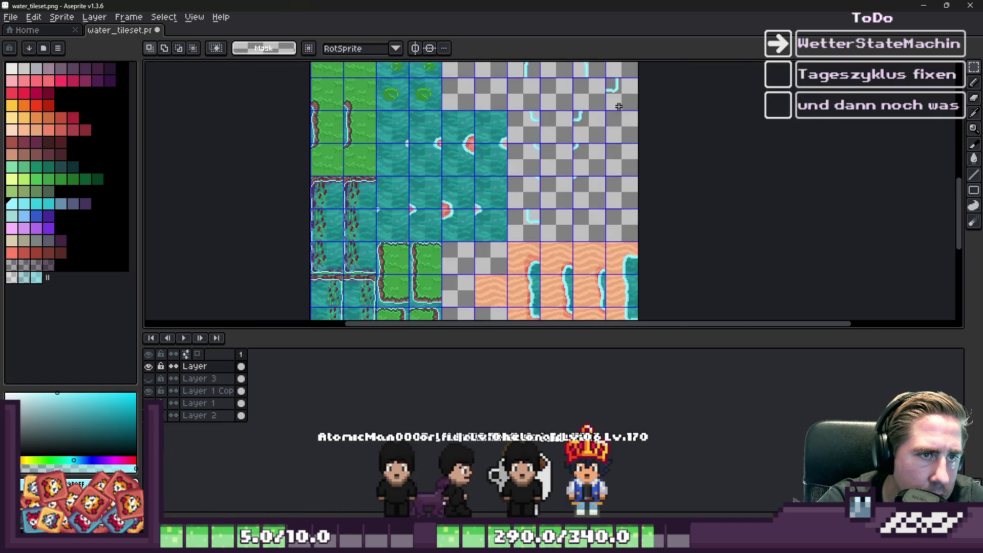
pyautogui.click(614, 91)
# Move the 32×32 edge piece up and right into its tile and commit it
pyautogui.moveTo(559, 281)
pyautogui.mouseDown()
pyautogui.moveTo(579, 240)
pyautogui.moveTo(586, 279)
pyautogui.moveTo(602, 190)
pyautogui.moveTo(588, 182)
pyautogui.mouseUp()
pyautogui.scroll(2, 585, 278)
pyautogui.scroll(-1, 602, 189)
pyautogui.scroll(2, 599, 196)
pyautogui.press('Return')
# Zoom around the tileset to inspect the rearranged shoreline and water tiles
pyautogui.scroll(-2, 593, 204)
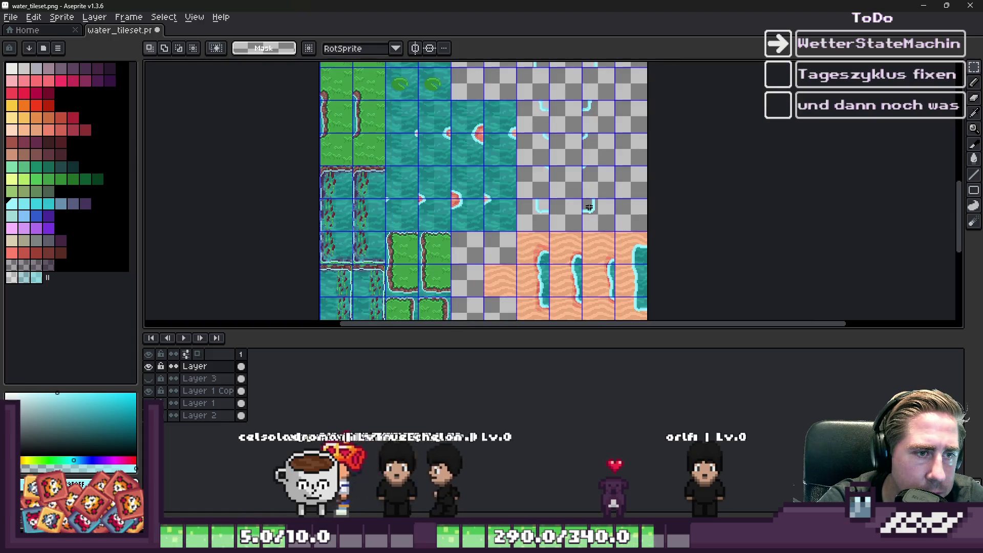
pyautogui.scroll(-2, 566, 197)
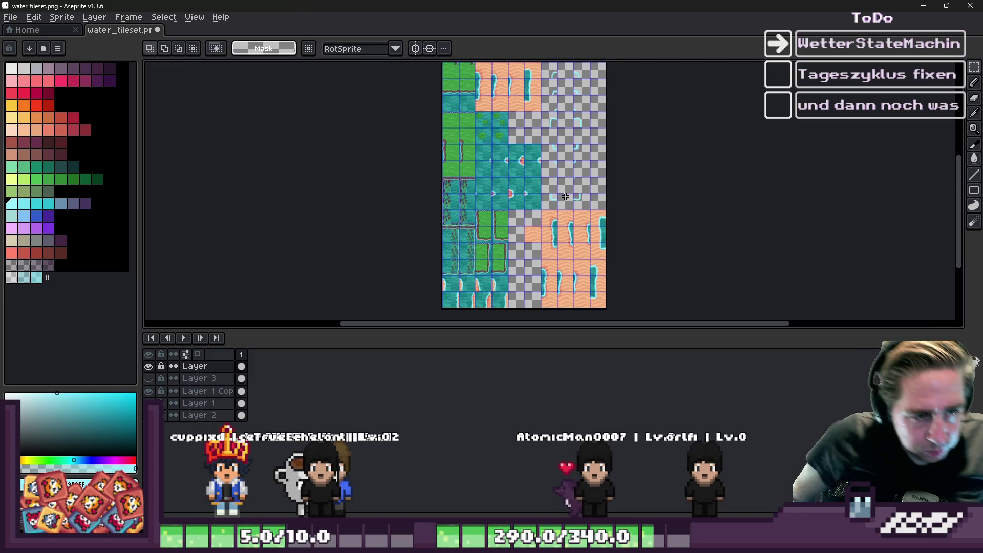
pyautogui.scroll(-1, 566, 171)
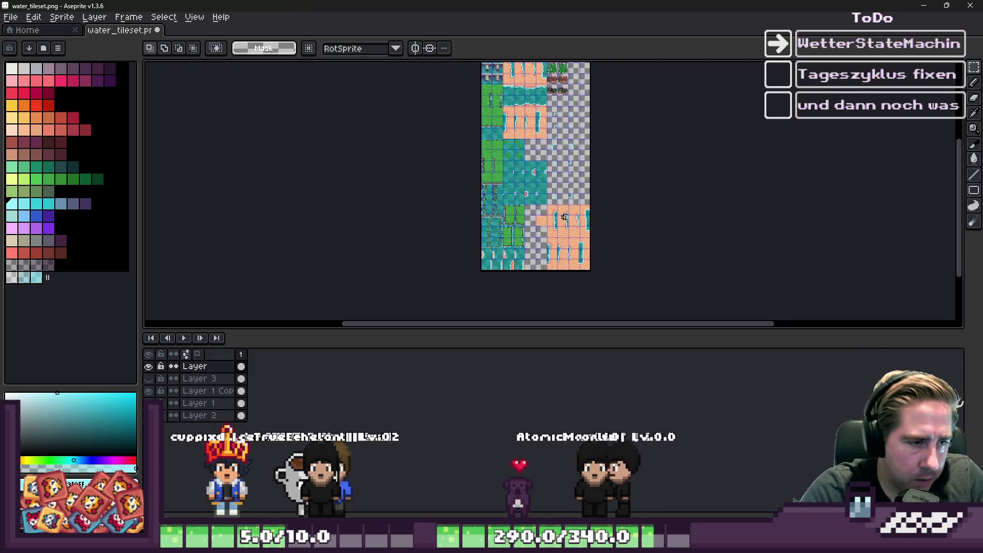
pyautogui.scroll(2, 502, 281)
pyautogui.scroll(2, 470, 250)
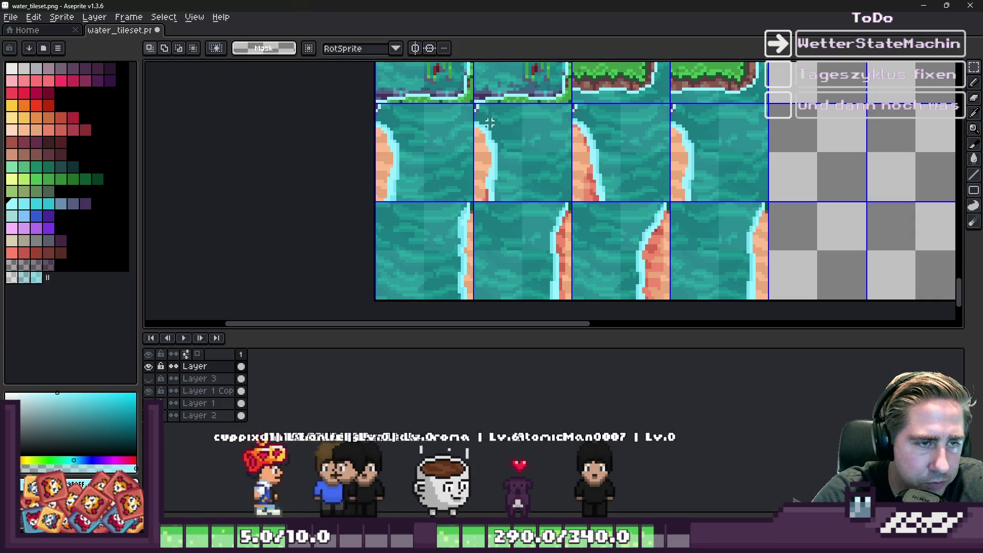
pyautogui.scroll(-2, 489, 123)
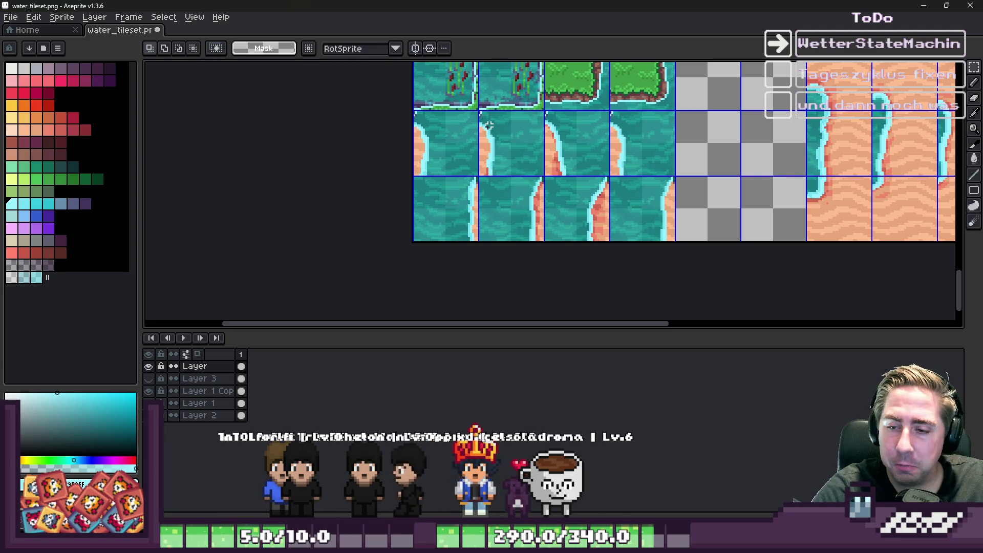
pyautogui.scroll(-3, 480, 191)
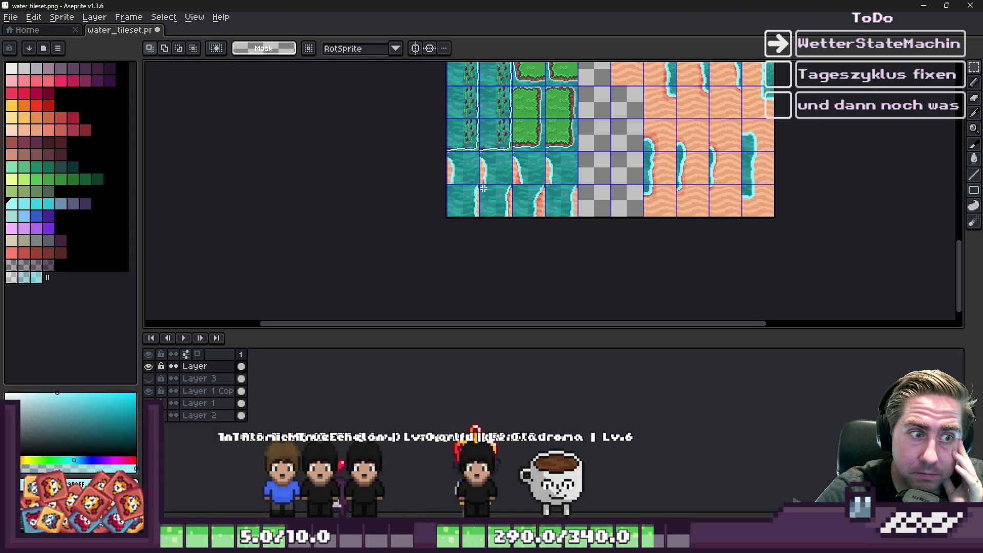
pyautogui.scroll(-2, 578, 237)
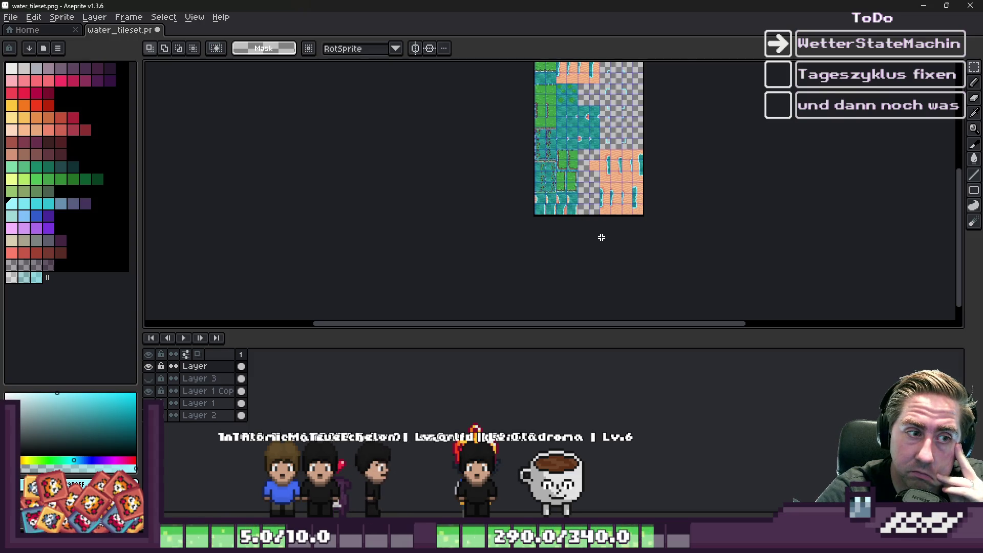
pyautogui.scroll(3, 601, 238)
pyautogui.scroll(-2, 496, 270)
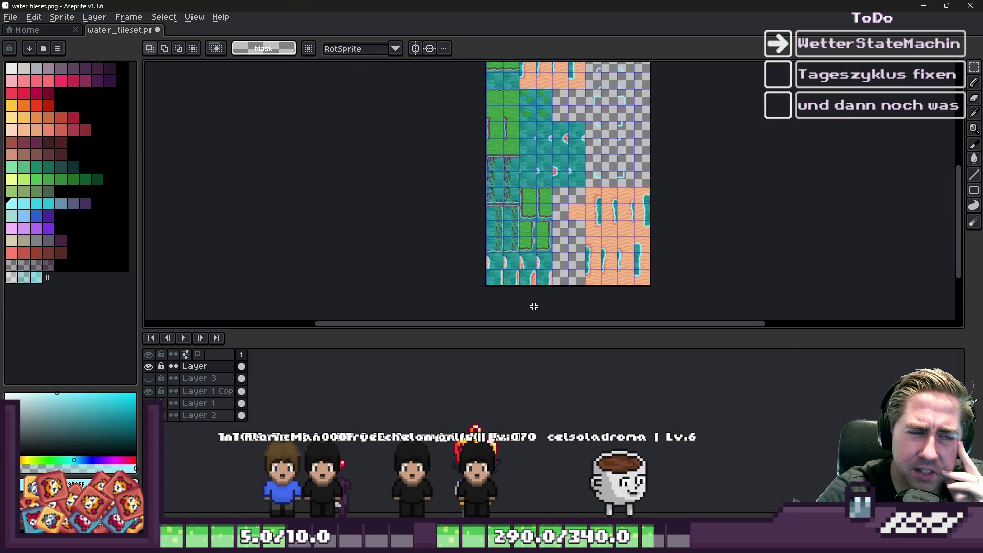
pyautogui.scroll(-1, 535, 247)
pyautogui.scroll(-1, 542, 234)
pyautogui.scroll(2, 543, 129)
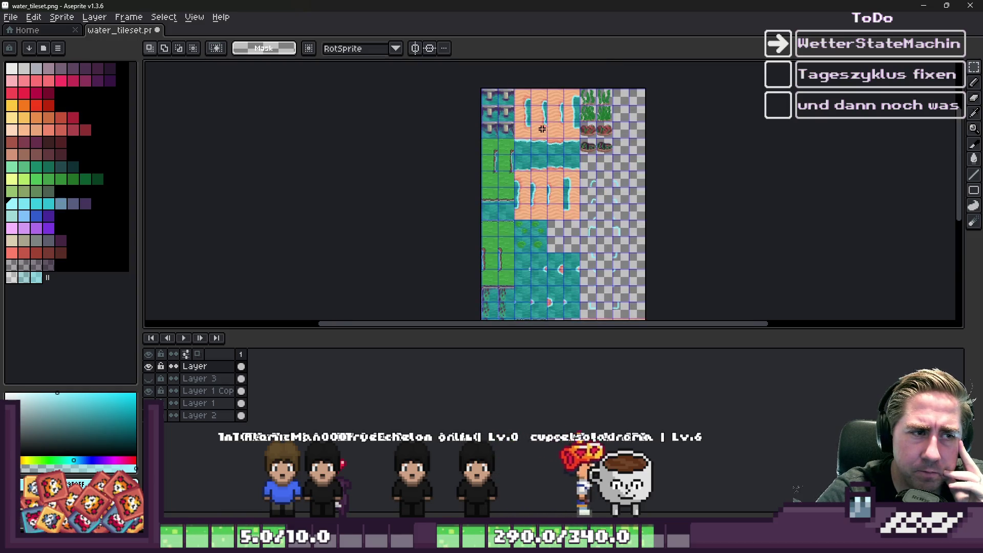
pyautogui.scroll(-1, 634, 179)
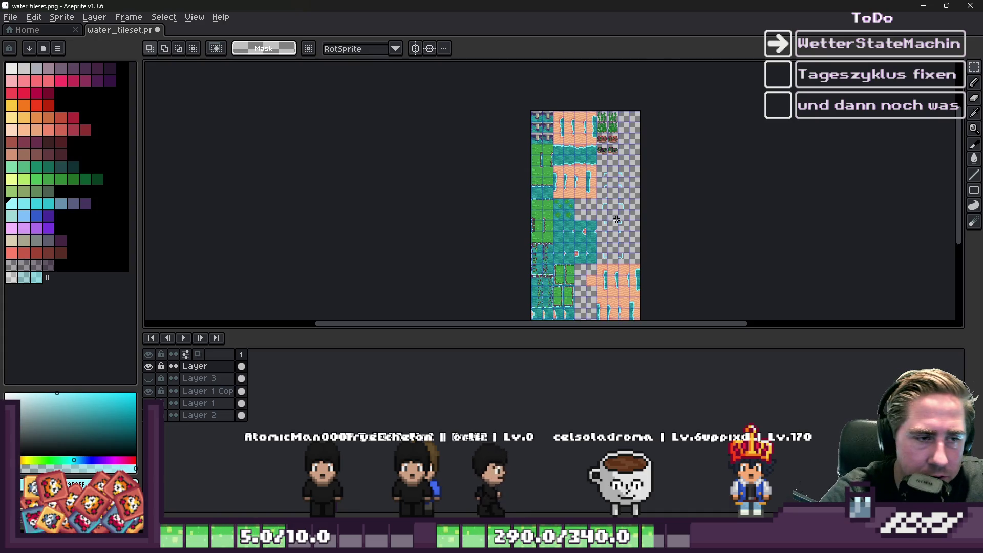
pyautogui.scroll(2, 611, 218)
pyautogui.scroll(-3, 565, 175)
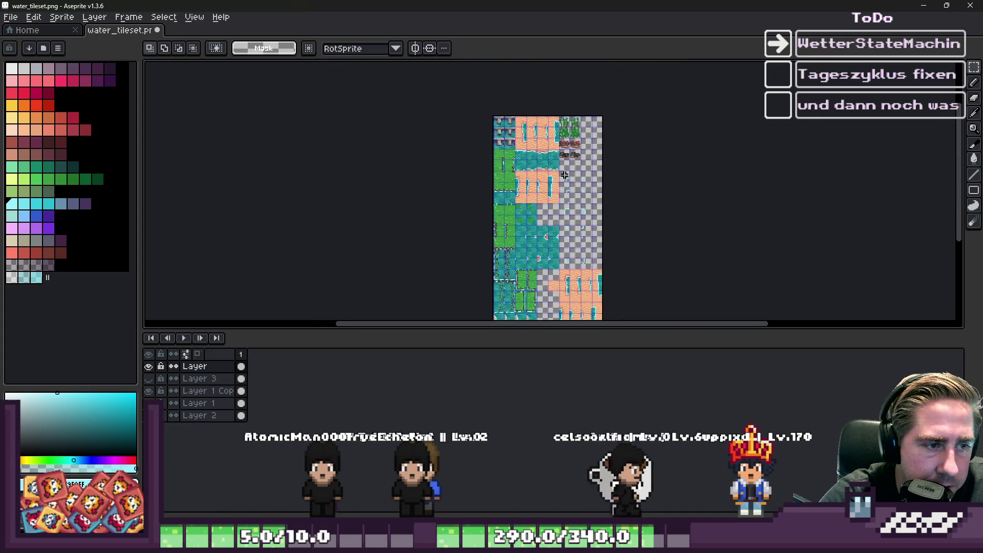
pyautogui.scroll(3, 527, 148)
pyautogui.scroll(-1, 553, 241)
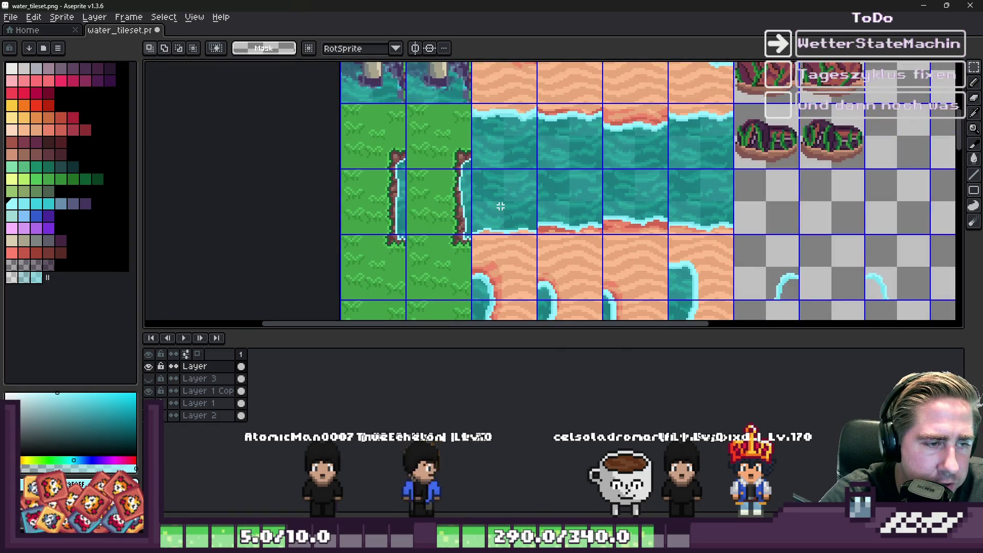
pyautogui.scroll(1, 550, 204)
pyautogui.scroll(1, 453, 187)
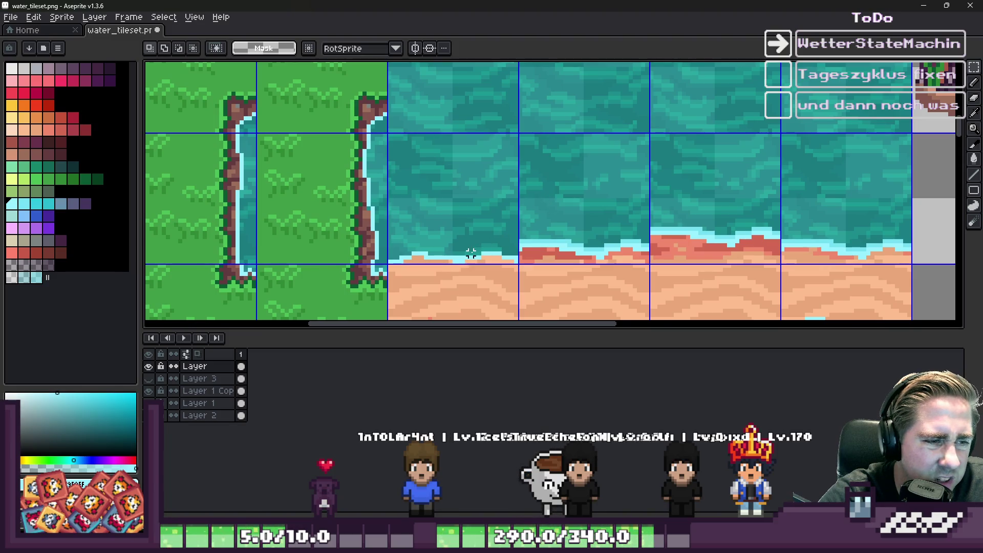
pyautogui.scroll(-1, 471, 252)
pyautogui.scroll(-1, 478, 256)
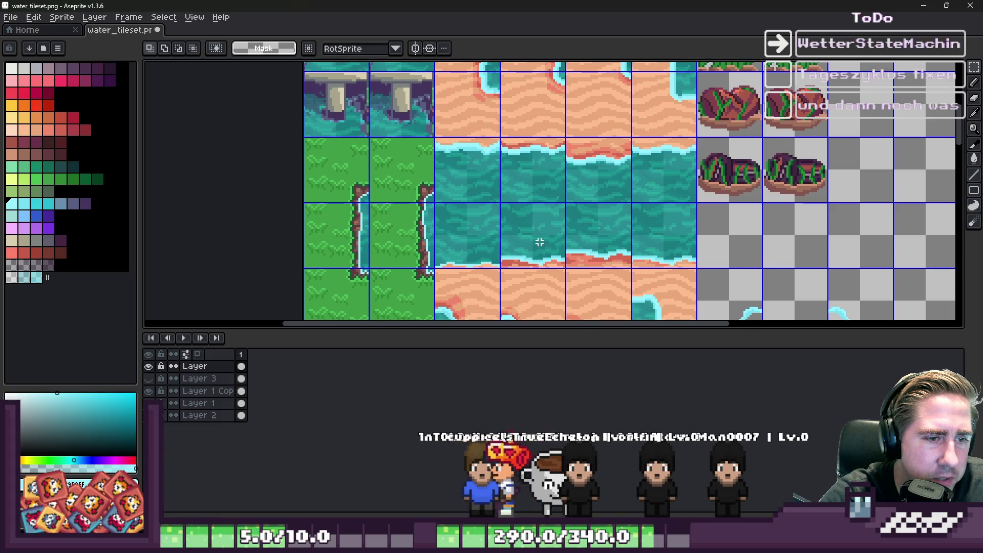
pyautogui.scroll(3, 608, 260)
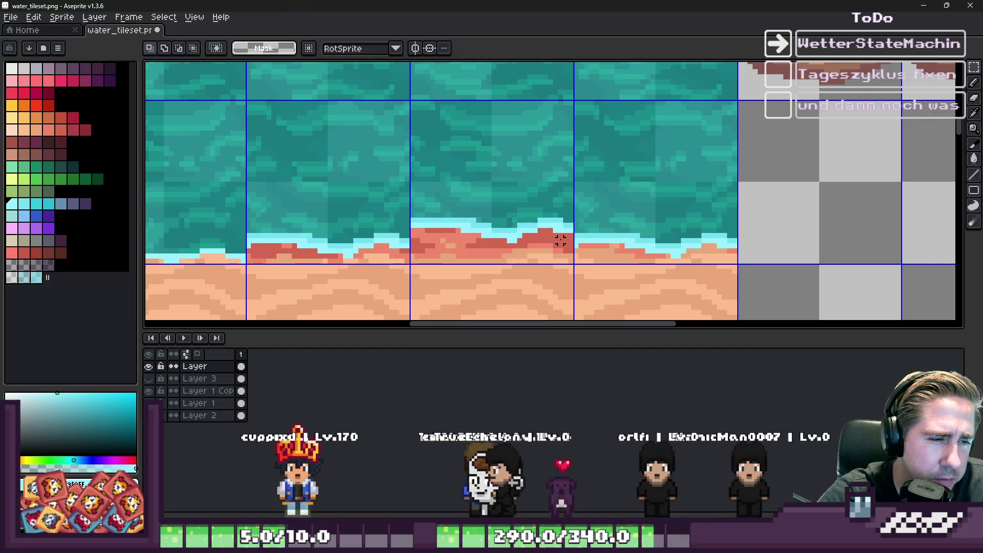
pyautogui.scroll(-3, 560, 240)
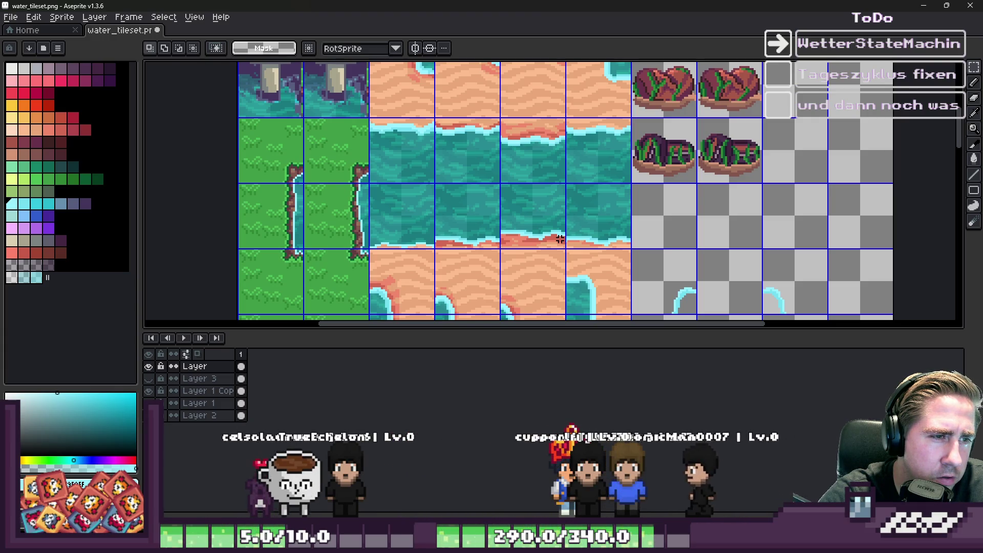
pyautogui.scroll(3, 492, 244)
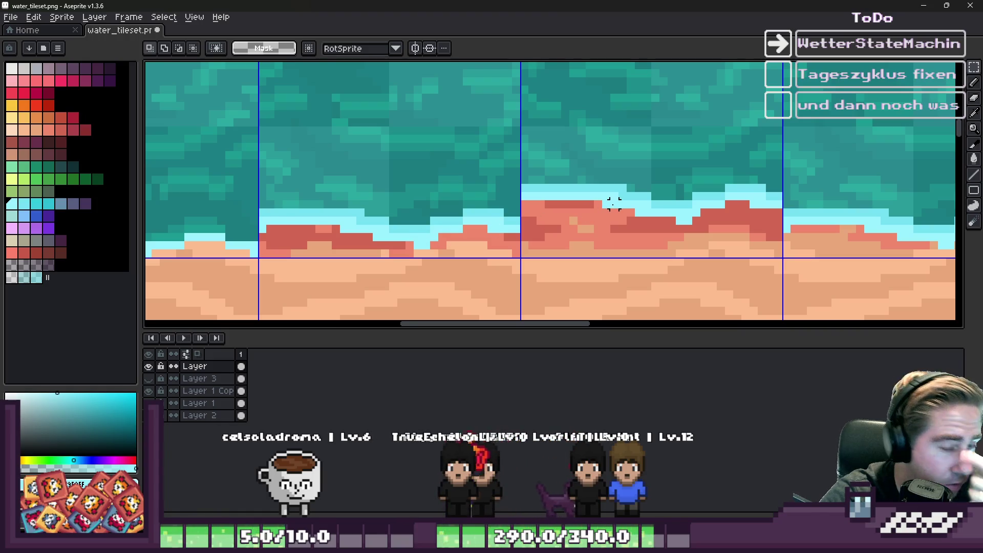
pyautogui.scroll(-2, 835, 204)
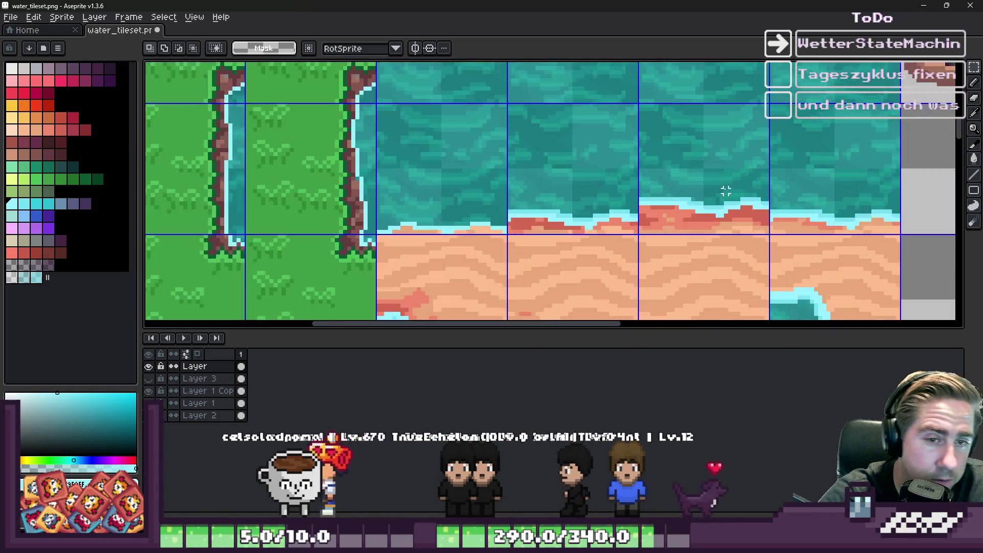
pyautogui.scroll(4, 731, 193)
# Select the wavy light-cyan foam line by adding several rectangular marquee sections along it
pyautogui.moveTo(577, 205); pyautogui.dragTo(921, 229)
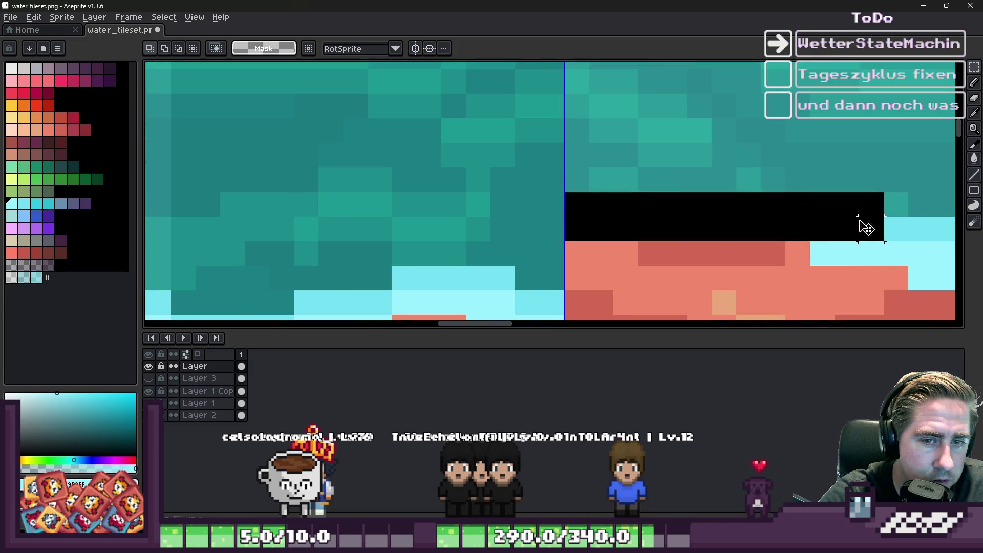
pyautogui.scroll(-2, 870, 229)
pyautogui.scroll(2, 436, 152)
pyautogui.moveTo(337, 152); pyautogui.dragTo(461, 152)
pyautogui.moveTo(437, 201)
pyautogui.mouseDown()
pyautogui.moveTo(609, 177)
pyautogui.moveTo(600, 180)
pyautogui.mouseUp()
pyautogui.moveTo(598, 141); pyautogui.dragTo(686, 181)
pyautogui.moveTo(696, 115)
pyautogui.mouseDown()
pyautogui.moveTo(742, 143)
pyautogui.moveTo(791, 139)
pyautogui.moveTo(817, 164)
pyautogui.mouseUp()
pyautogui.moveTo(866, 141)
pyautogui.mouseDown()
pyautogui.moveTo(794, 193)
pyautogui.moveTo(768, 190)
pyautogui.mouseUp()
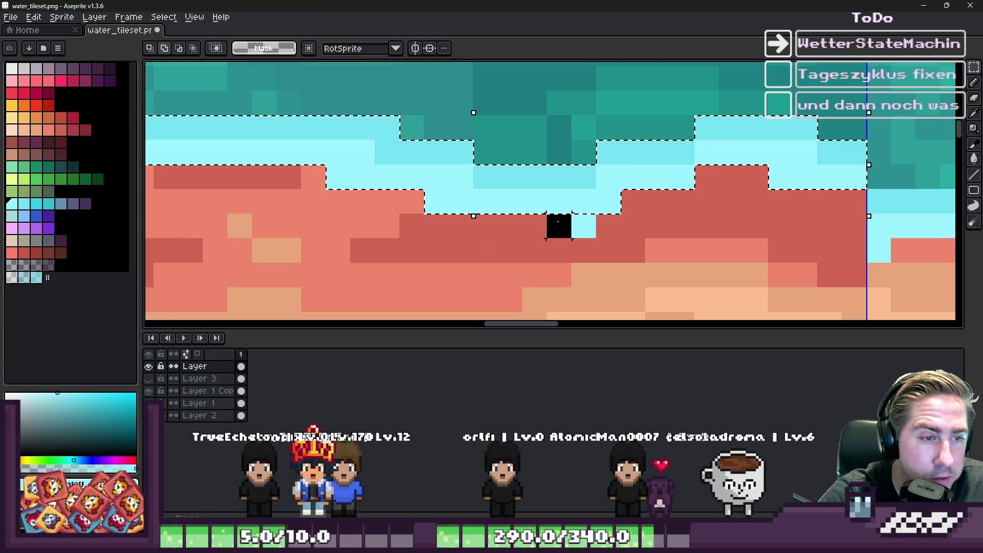
# Paste the copied 32×5 cyan foam strip onto the canvas
pyautogui.scroll(-4, 584, 218)
pyautogui.scroll(-4, 549, 160)
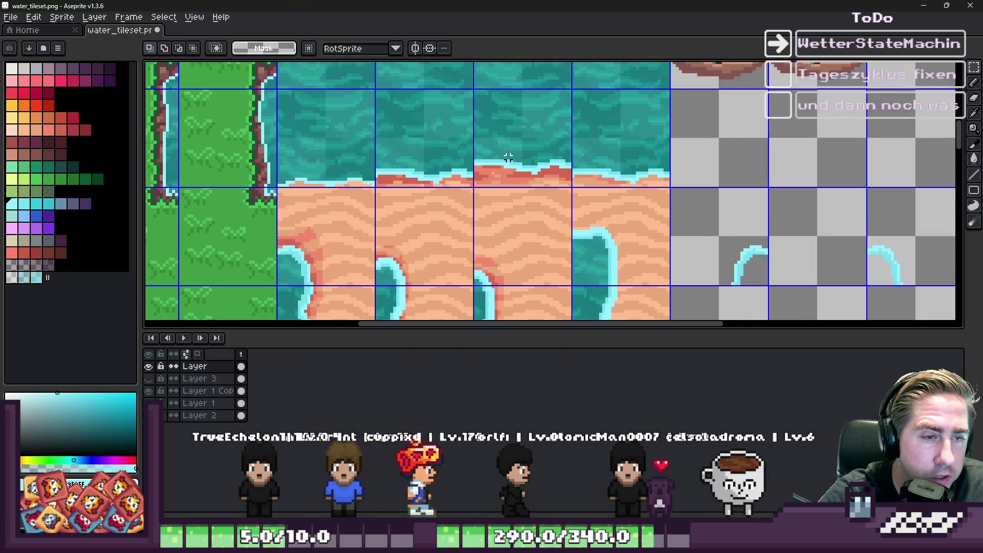
pyautogui.scroll(5, 607, 184)
pyautogui.hotkey('ctrl', 'v')
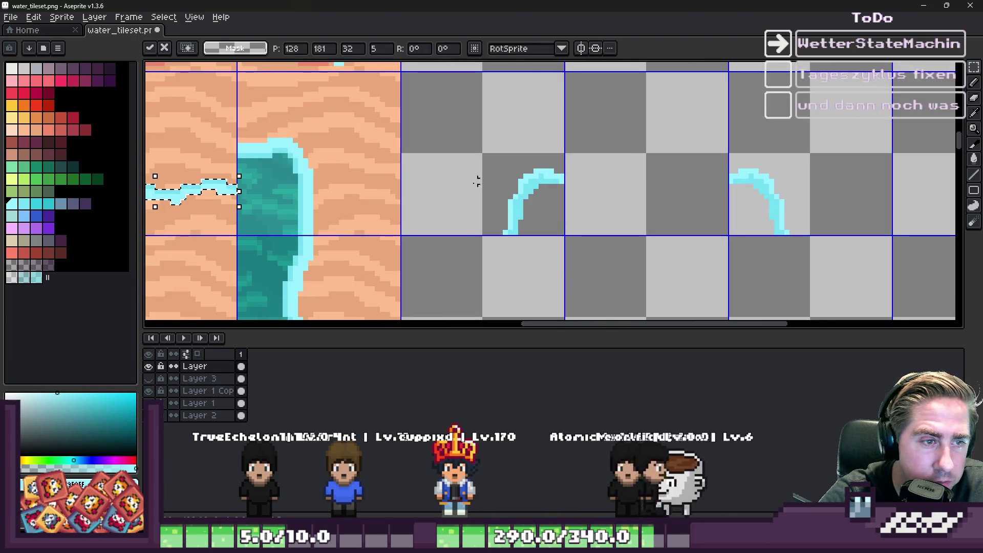
# Drag the pasted 32×5 foam strip between the two cyan shore arcs
pyautogui.moveTo(193, 193)
pyautogui.mouseDown()
pyautogui.moveTo(691, 191)
pyautogui.moveTo(626, 180)
pyautogui.mouseUp()
pyautogui.scroll(1, 643, 185)
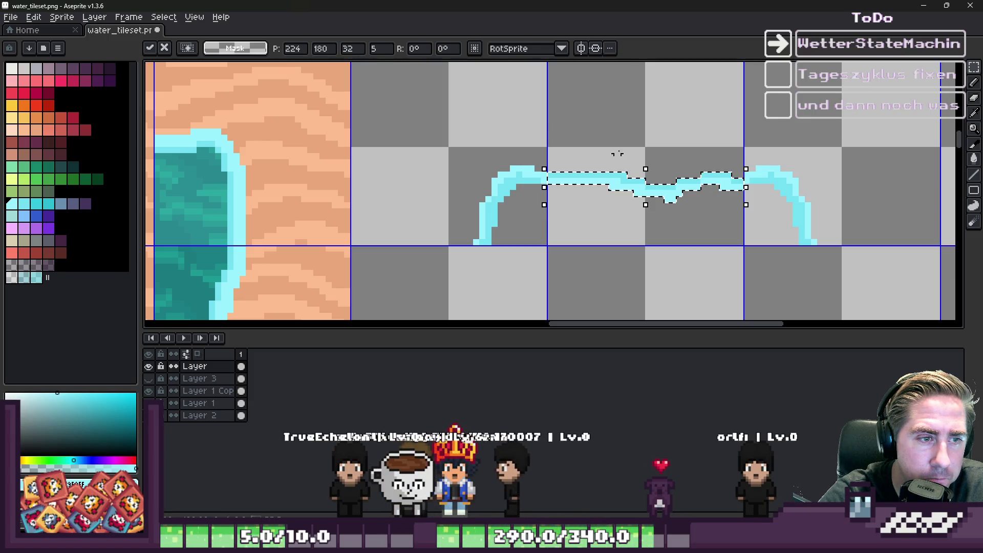
pyautogui.scroll(-1, 637, 176)
pyautogui.press('Escape')
pyautogui.scroll(-3, 627, 166)
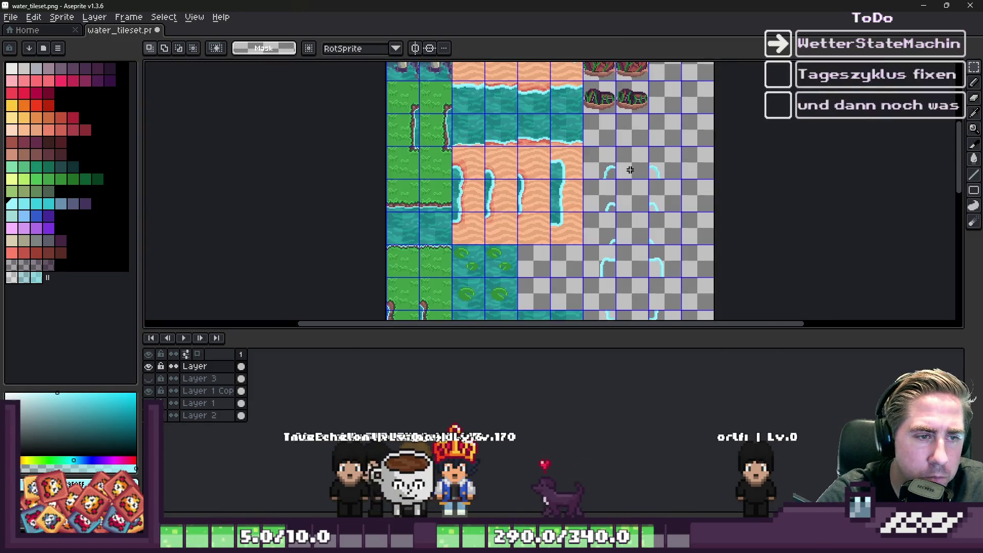
pyautogui.scroll(2, 604, 240)
pyautogui.scroll(2, 604, 239)
# Re-paste the foam strip, join it to both arc ends, and select its right-end pixels
pyautogui.hotkey('ctrl', 'v')
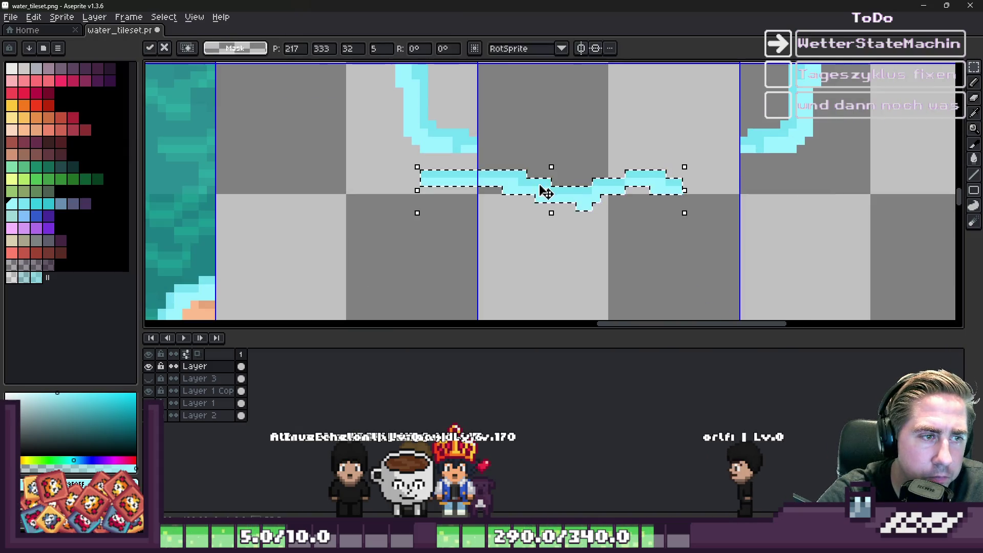
pyautogui.moveTo(523, 167); pyautogui.dragTo(619, 205)
pyautogui.hotkey('ctrl', 'z')
pyautogui.hotkey('ctrl', 'v')
pyautogui.moveTo(527, 195)
pyautogui.mouseDown()
pyautogui.moveTo(542, 162)
pyautogui.moveTo(569, 156)
pyautogui.mouseUp()
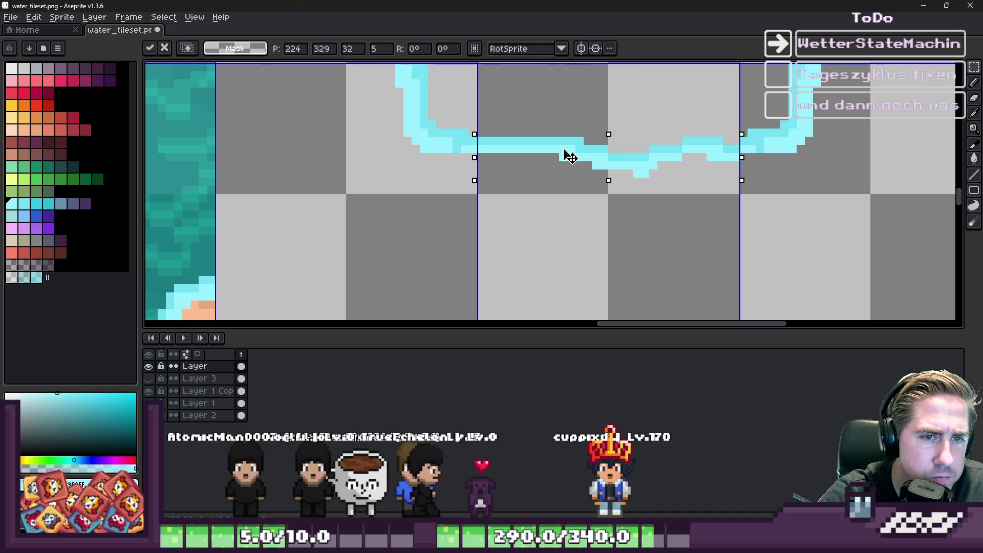
pyautogui.press('Return')
pyautogui.scroll(-3, 574, 153)
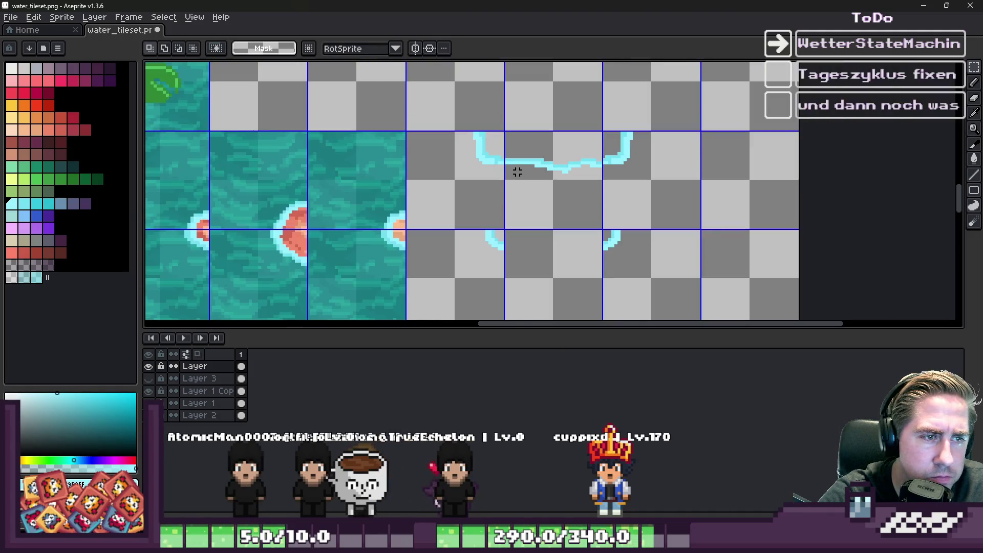
pyautogui.scroll(4, 574, 151)
pyautogui.scroll(2, 574, 151)
pyautogui.moveTo(759, 146); pyautogui.dragTo(830, 283)
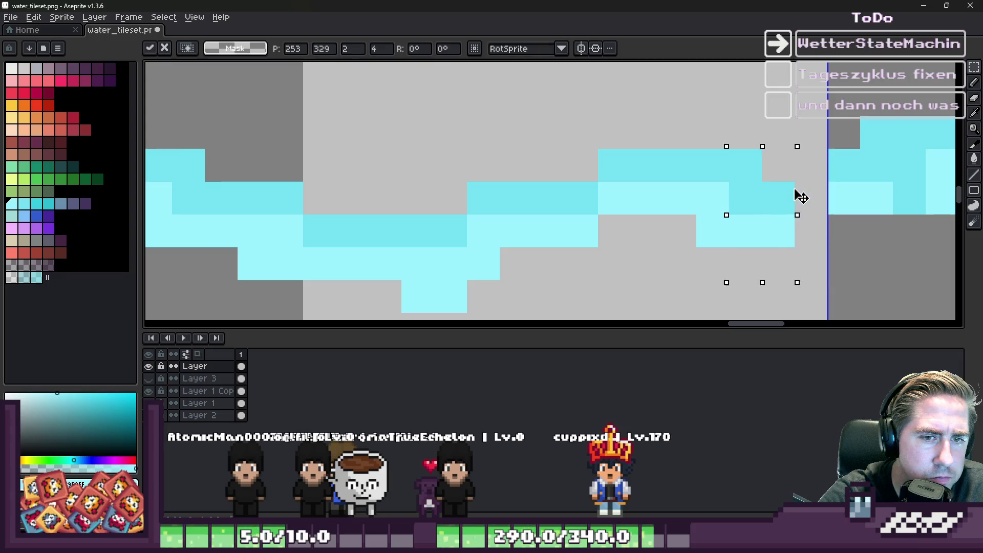
# Nudge the selected shoreline strip up one pixel
pyautogui.press('Up')
pyautogui.press('b')
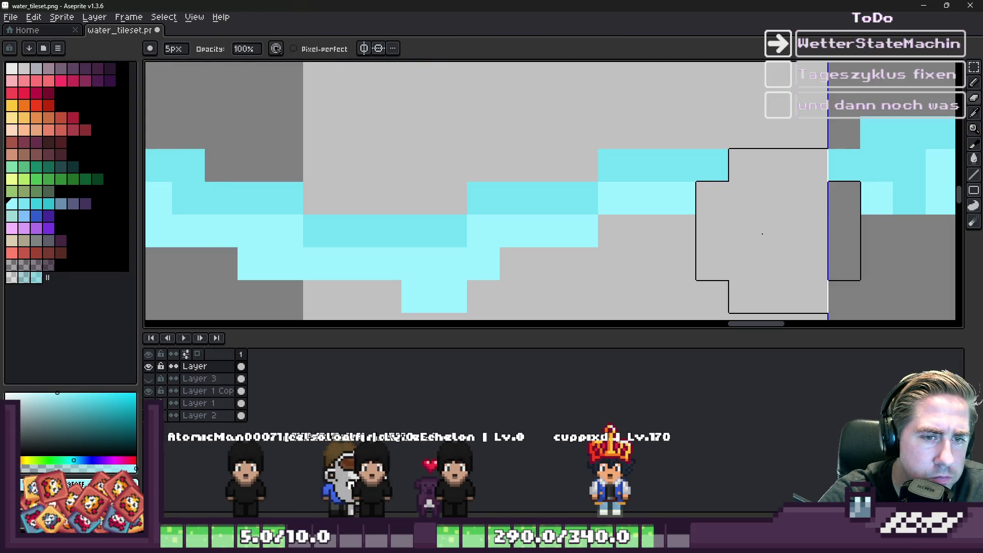
pyautogui.press('g')
pyautogui.press('g')
pyautogui.press('g')
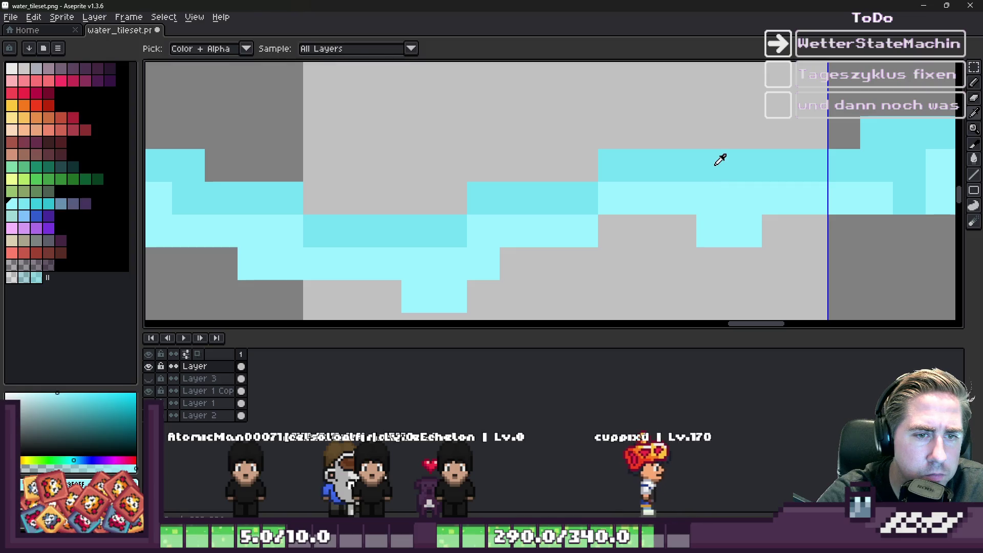
pyautogui.press('i')
pyautogui.scroll(-3, 746, 191)
pyautogui.press('g')
pyautogui.press('alt')
pyautogui.click(220, 48)
pyautogui.press('b')
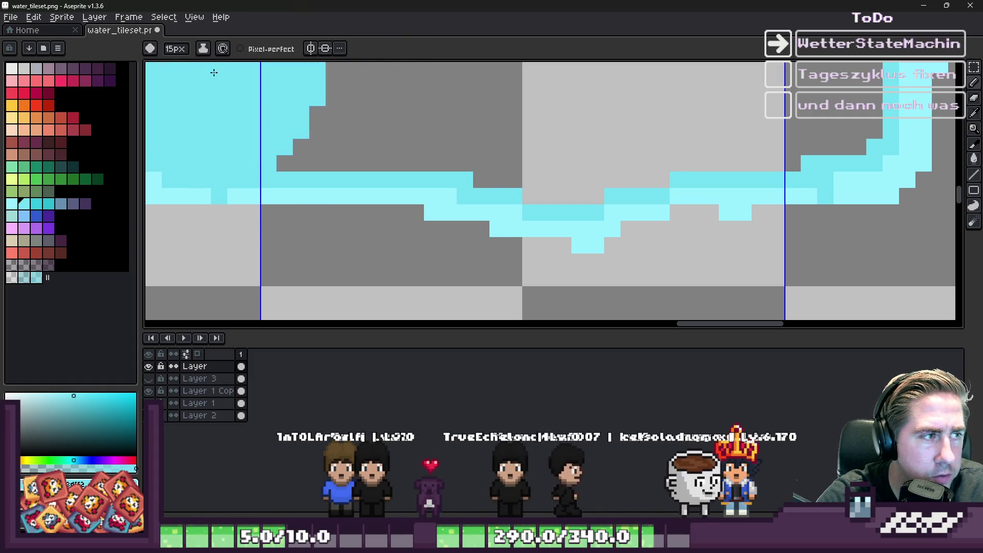
pyautogui.scroll(2, 702, 179)
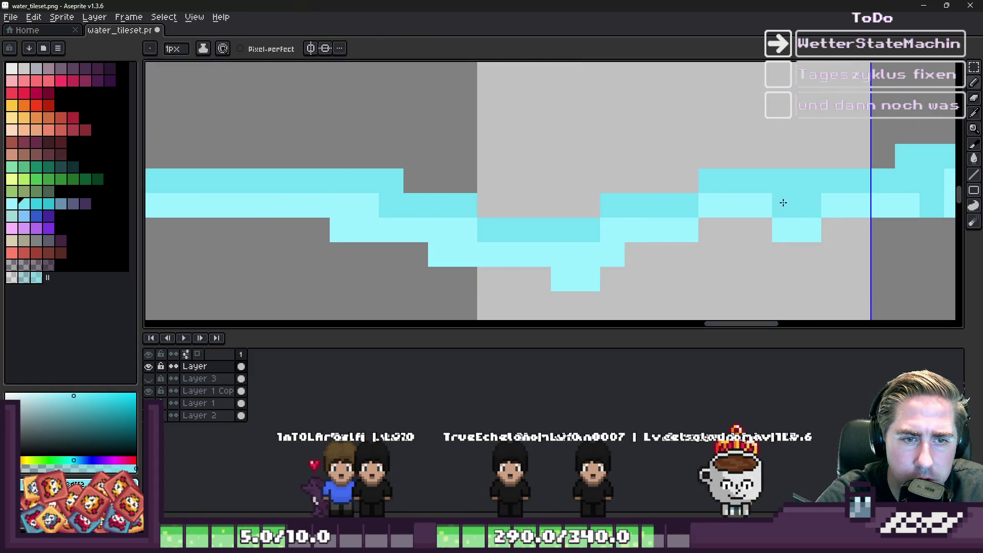
# Erase the two stray cyan pixels left below the water line
pyautogui.press('e')
pyautogui.moveTo(808, 180); pyautogui.dragTo(784, 181)
pyautogui.scroll(-1, 736, 131)
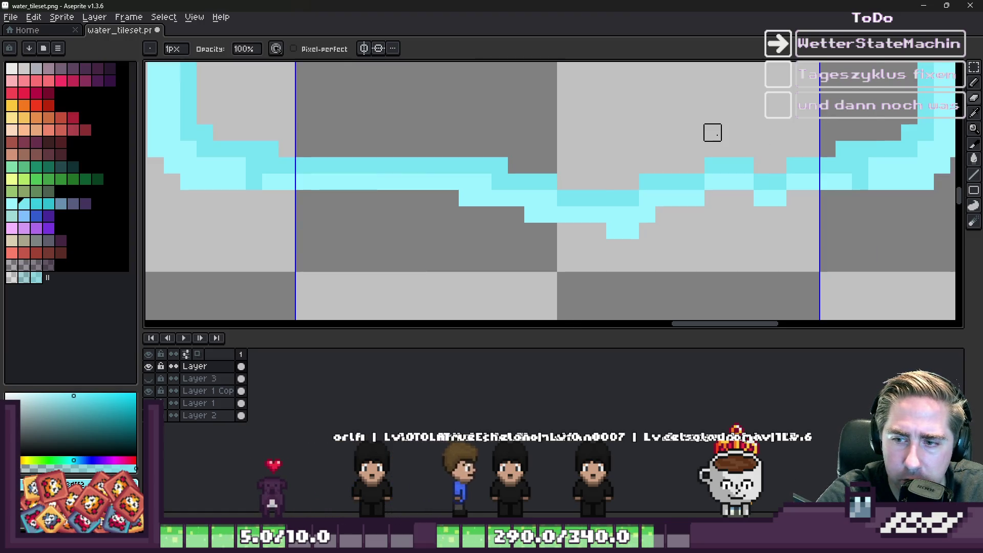
pyautogui.scroll(-2, 597, 177)
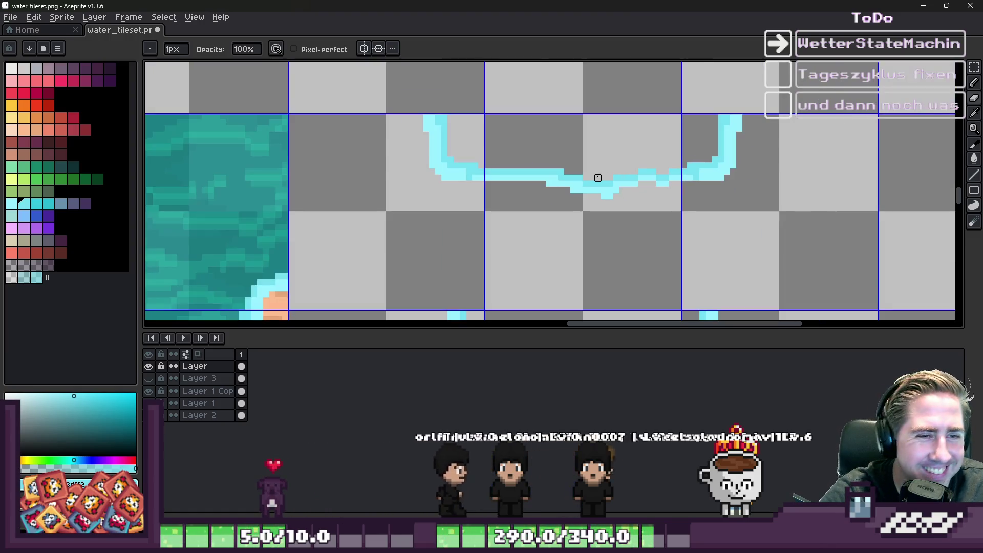
pyautogui.scroll(4, 597, 177)
pyautogui.scroll(-5, 616, 179)
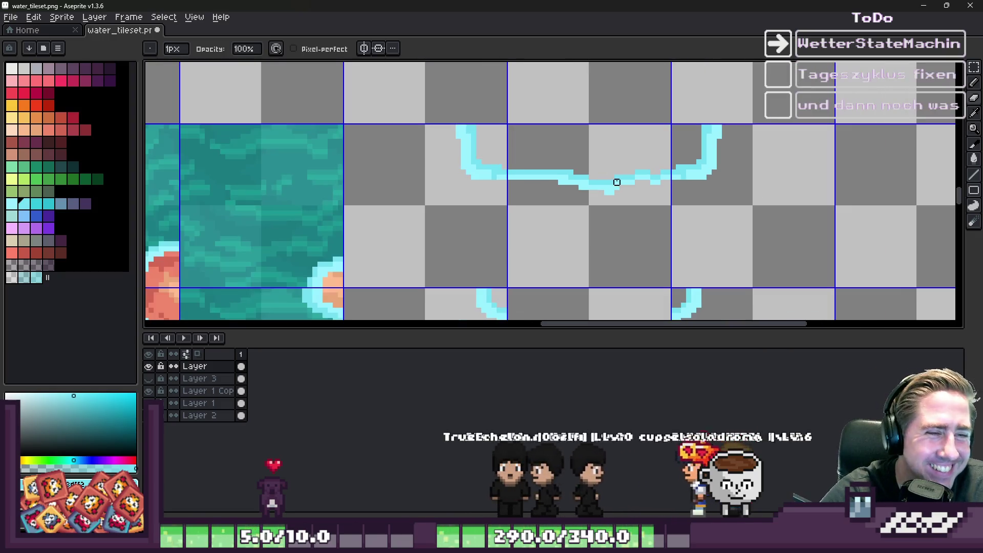
pyautogui.press('m')
pyautogui.scroll(-1, 601, 151)
pyautogui.scroll(-1, 575, 191)
# Move the first shoreline foam strip down into an empty transparent tile
pyautogui.moveTo(574, 189); pyautogui.dragTo(582, 224)
pyautogui.scroll(1, 570, 153)
pyautogui.moveTo(570, 154); pyautogui.dragTo(566, 225)
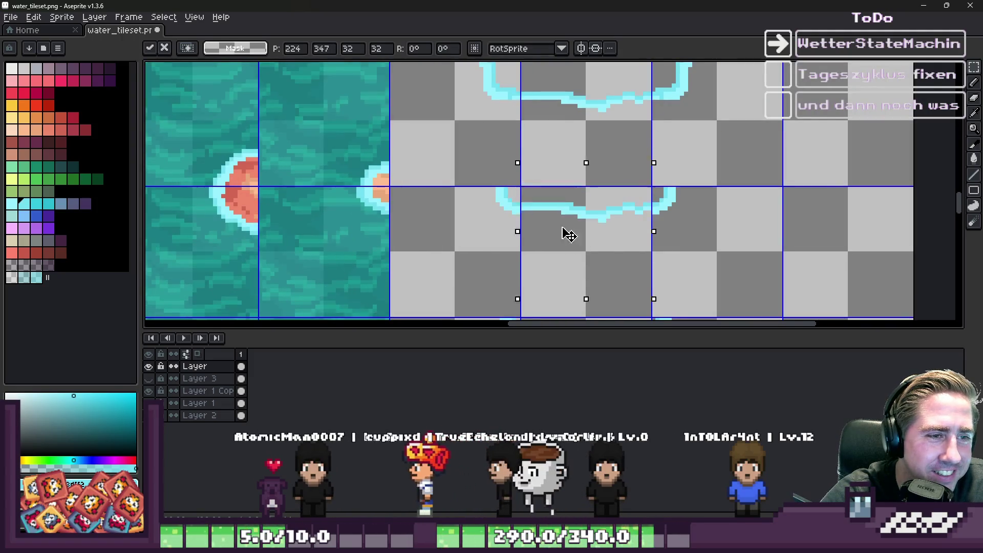
pyautogui.scroll(1, 566, 226)
pyautogui.scroll(1, 563, 219)
pyautogui.scroll(2, 560, 220)
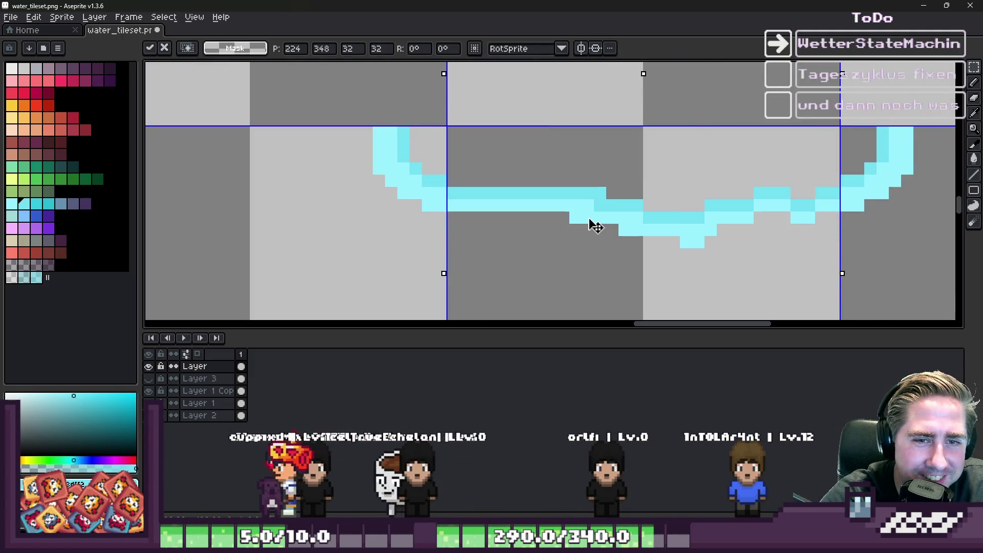
pyautogui.press('Return')
pyautogui.scroll(-2, 614, 148)
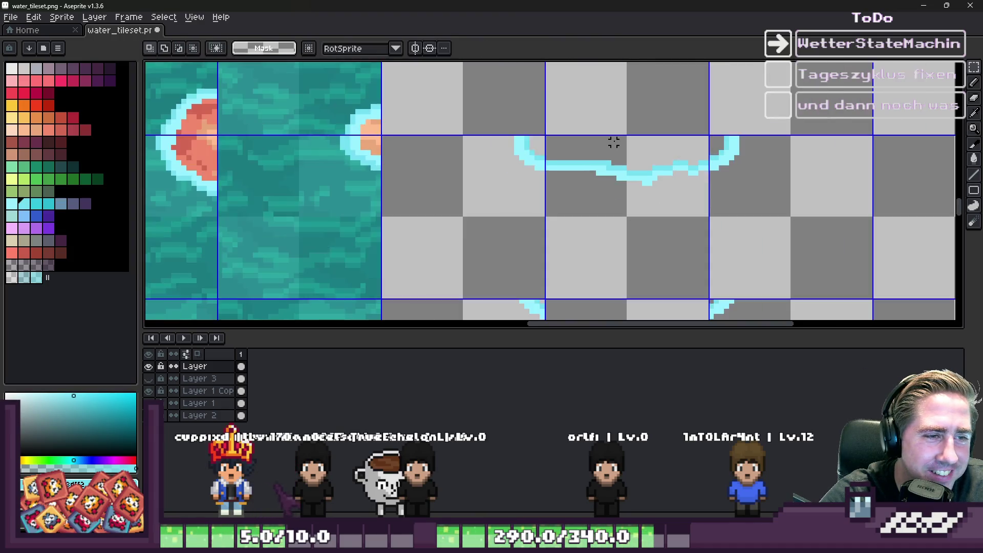
pyautogui.scroll(3, 623, 248)
pyautogui.scroll(-2, 577, 248)
pyautogui.scroll(3, 608, 237)
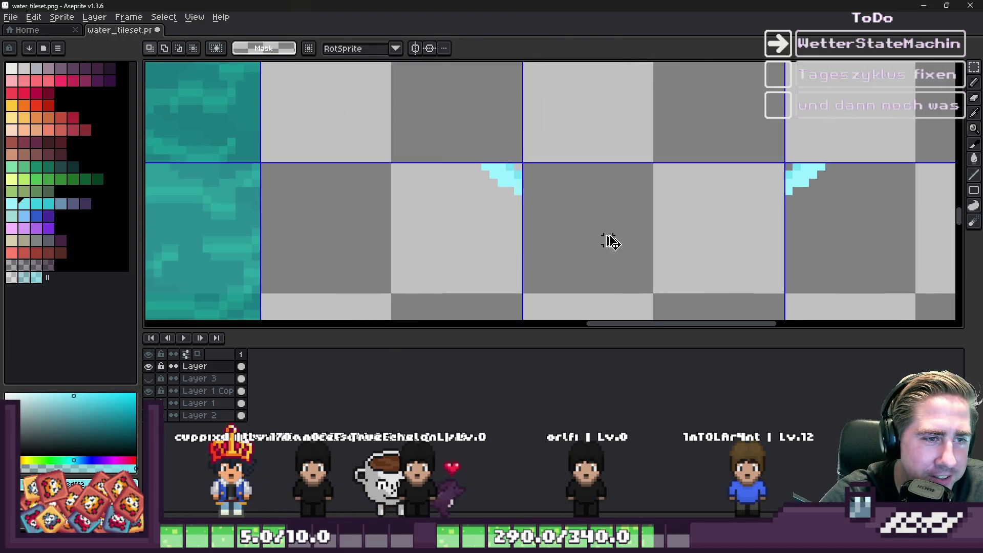
# Move the next foam strip into its own tile and fine-tune its position
pyautogui.moveTo(607, 237); pyautogui.dragTo(593, 192)
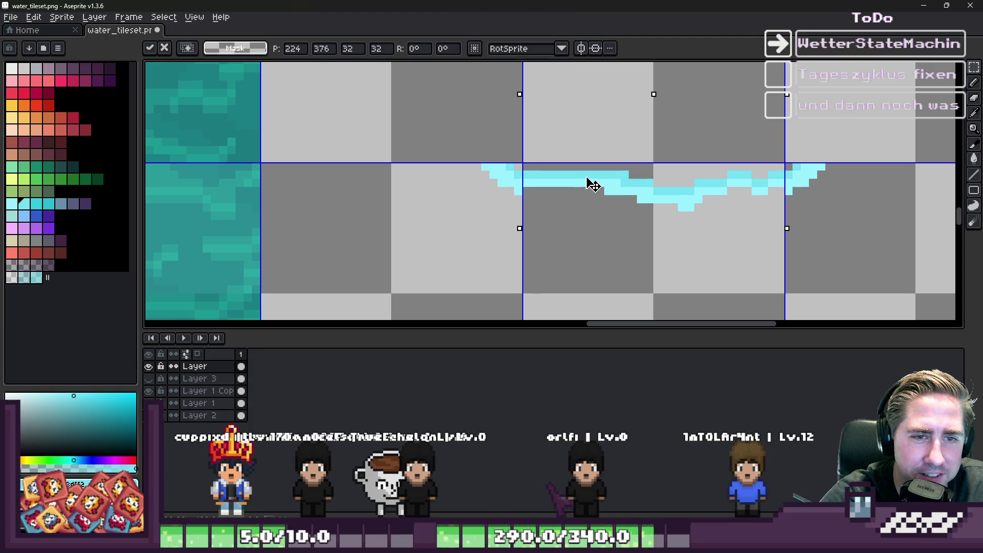
pyautogui.press('Return')
pyautogui.scroll(-3, 603, 109)
pyautogui.scroll(2, 614, 231)
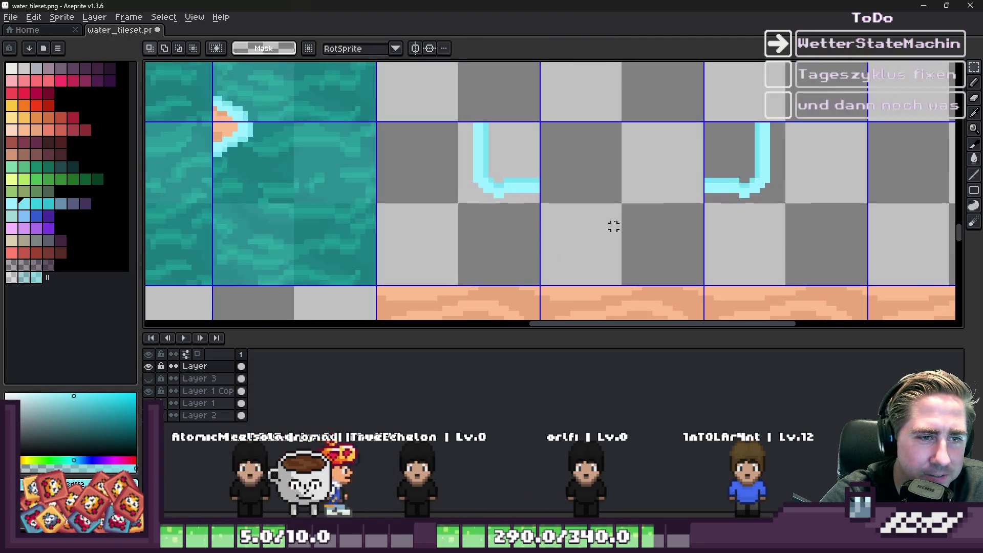
pyautogui.scroll(2, 613, 180)
pyautogui.moveTo(585, 176); pyautogui.dragTo(596, 200)
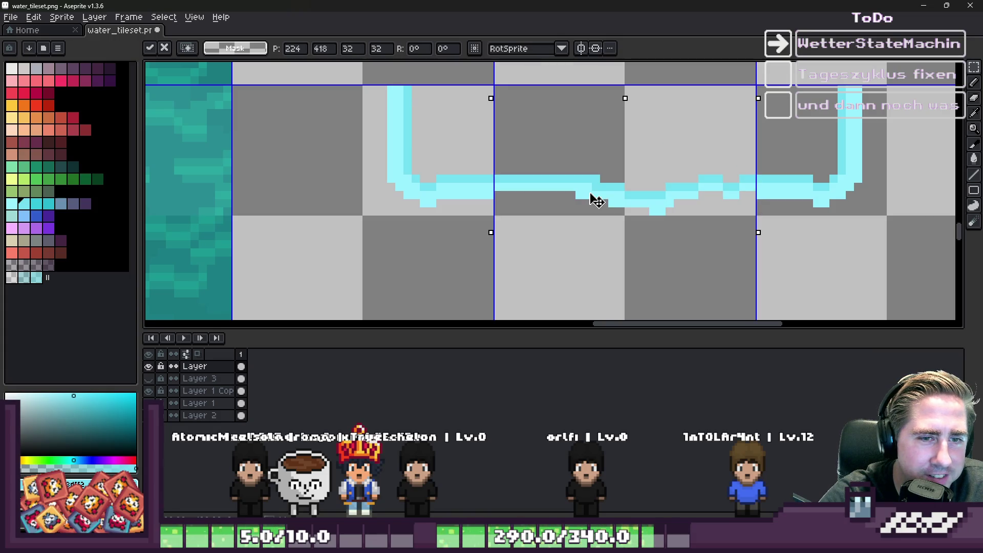
pyautogui.press('Return')
pyautogui.scroll(-6, 596, 199)
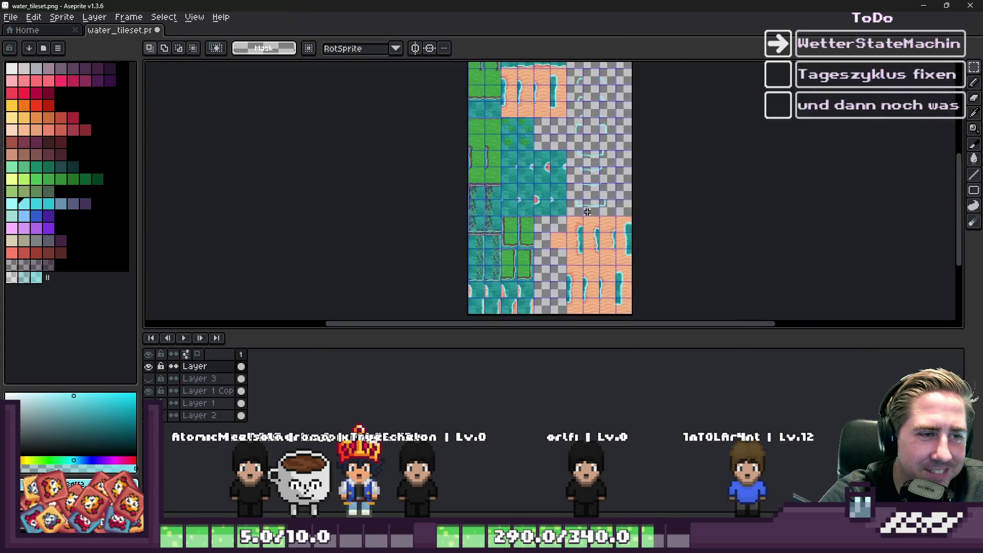
pyautogui.scroll(4, 587, 211)
pyautogui.scroll(-1, 586, 211)
pyautogui.scroll(3, 555, 142)
# With the pencil, fill the first gaps between the strips with water-coloured pixels
pyautogui.press('b')
pyautogui.scroll(2, 544, 141)
pyautogui.click(507, 170)
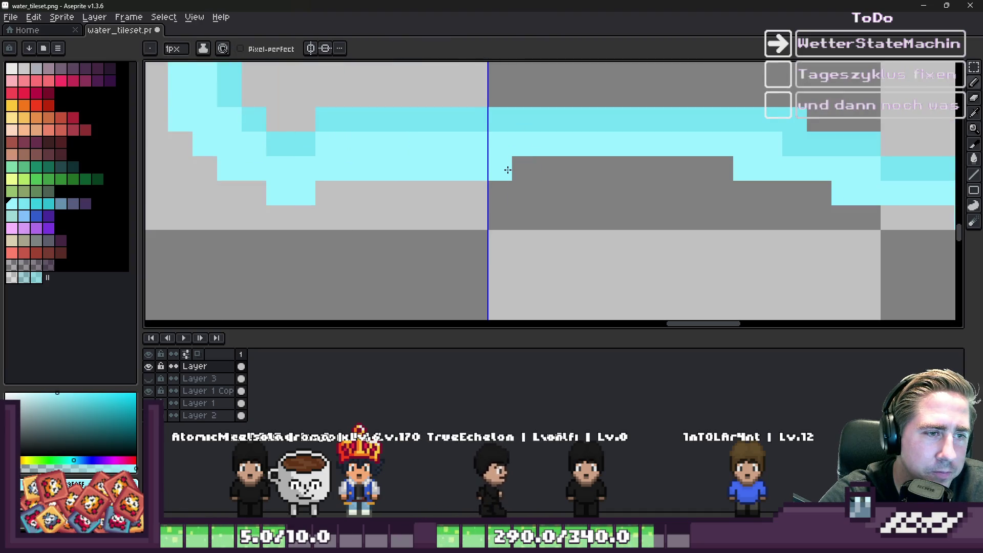
pyautogui.scroll(-3, 732, 174)
pyautogui.scroll(2, 739, 175)
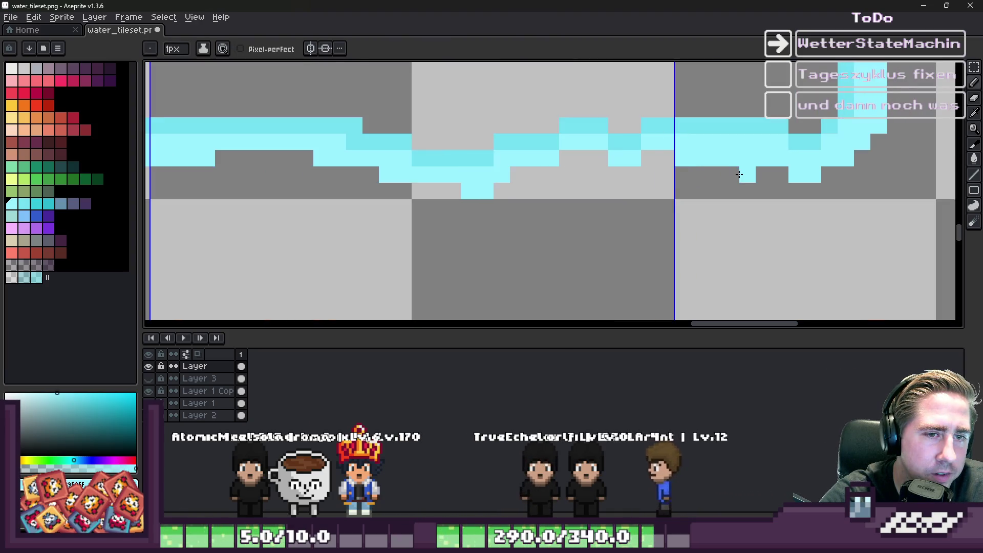
pyautogui.click(665, 158)
pyautogui.moveTo(632, 174); pyautogui.dragTo(617, 175)
pyautogui.scroll(-3, 619, 176)
pyautogui.scroll(3, 635, 193)
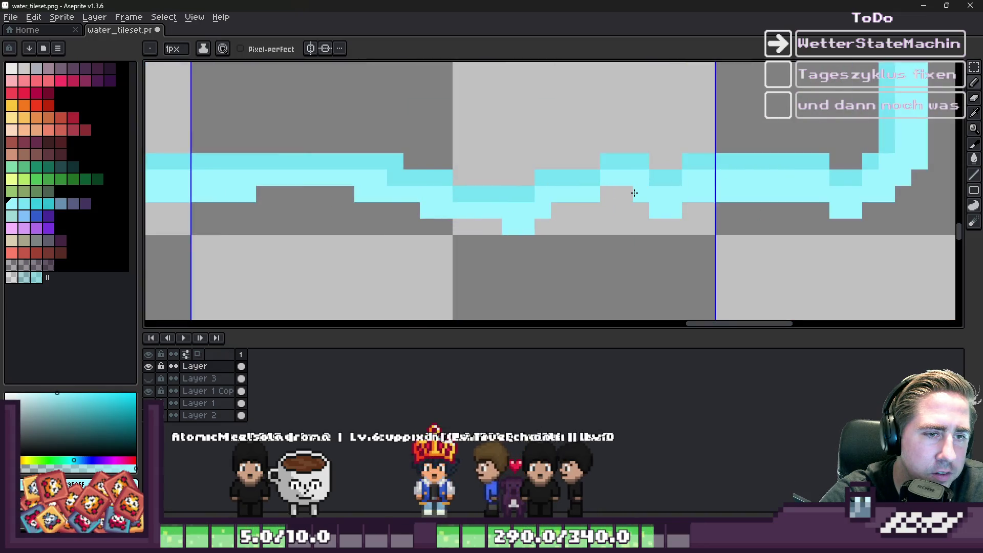
pyautogui.scroll(-1, 633, 202)
# Paint more water pixels into the gaps, undoing the misplaced pixel and the last stroke
pyautogui.press('v')
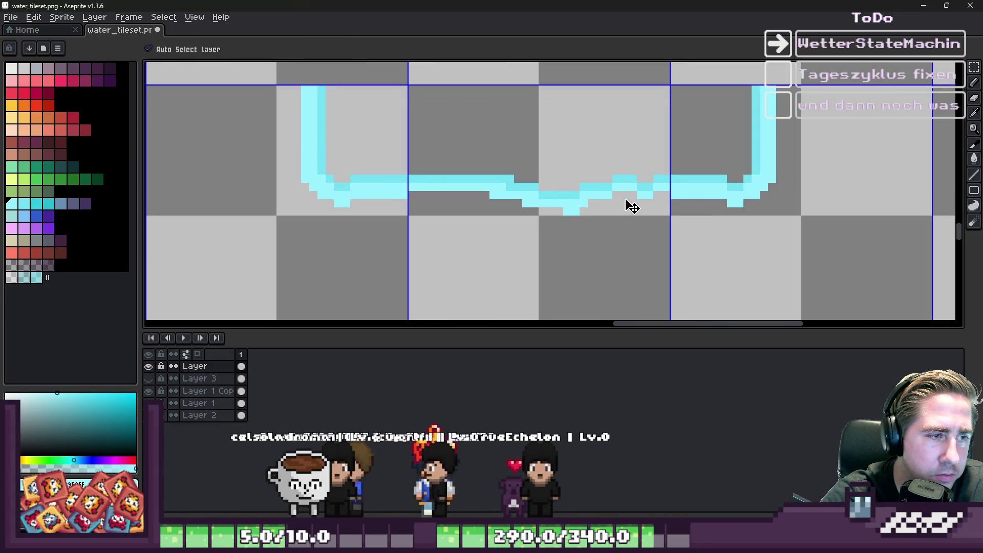
pyautogui.press('b')
pyautogui.click(625, 201)
pyautogui.scroll(2, 624, 199)
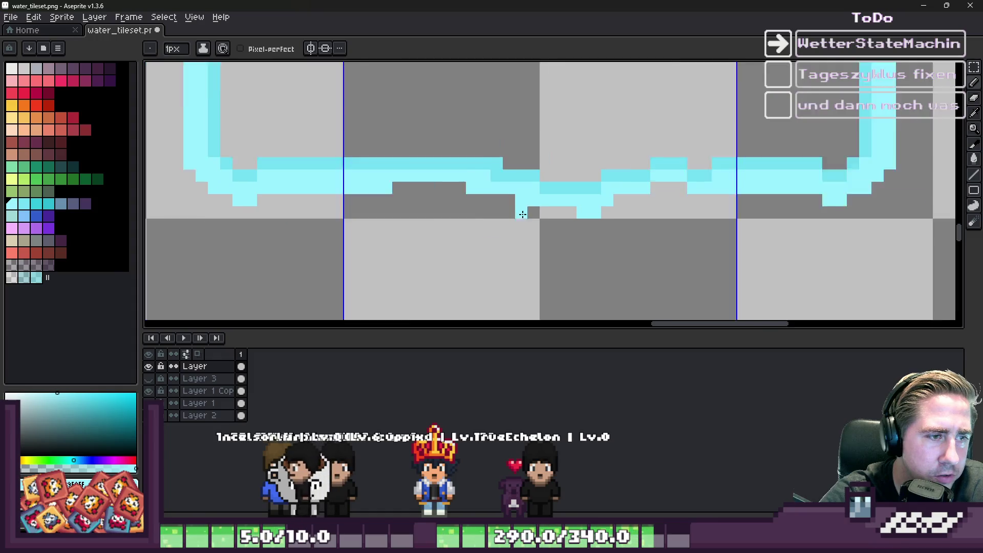
pyautogui.hotkey('ctrl', 'z')
pyautogui.click(575, 210)
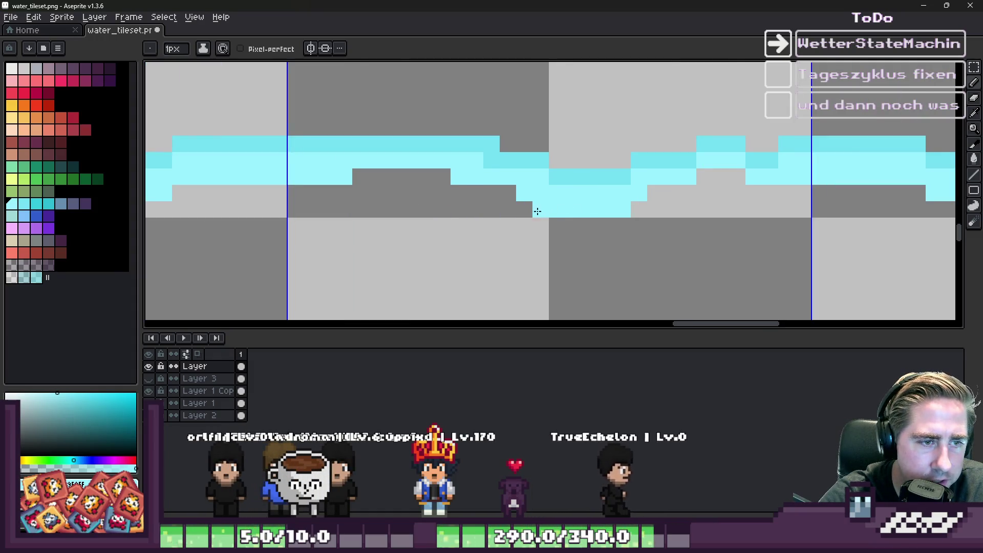
pyautogui.click(662, 190)
pyautogui.scroll(-3, 662, 190)
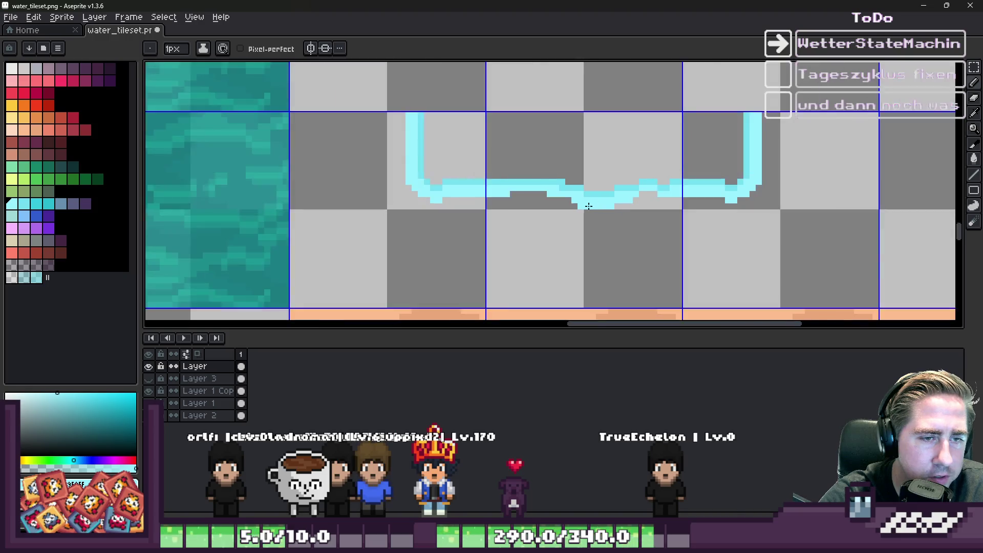
pyautogui.scroll(-1, 586, 239)
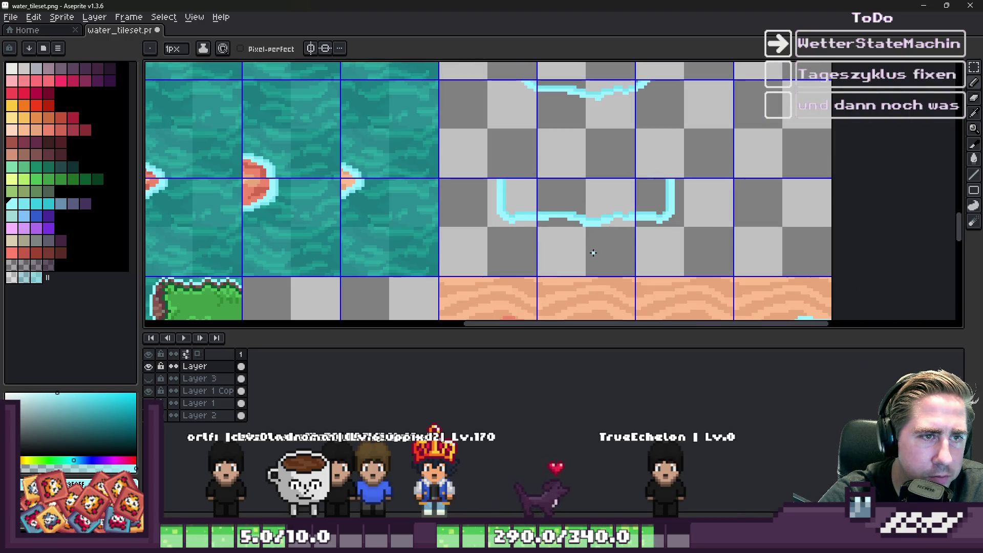
pyautogui.scroll(5, 634, 124)
pyautogui.click(699, 128)
pyautogui.click(401, 155)
pyautogui.scroll(-3, 519, 174)
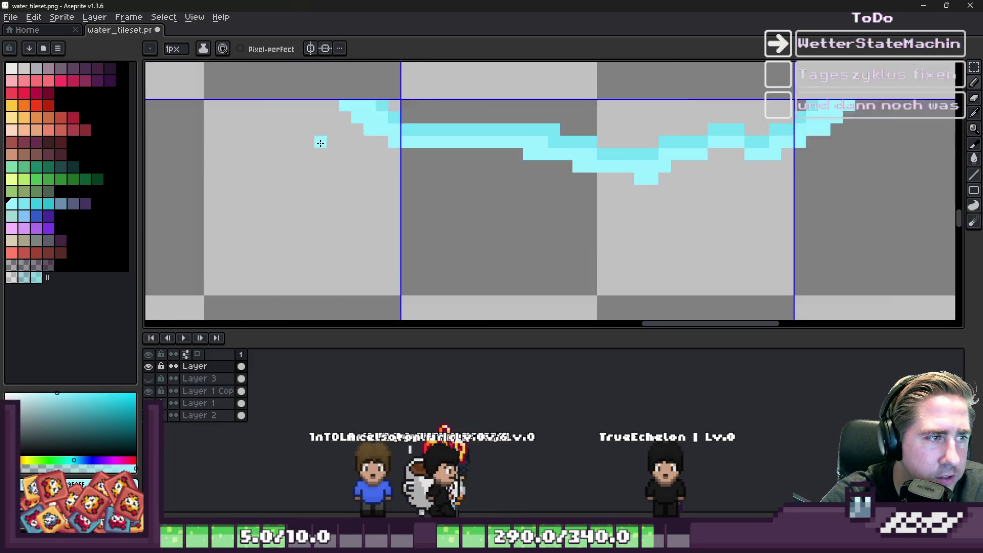
pyautogui.scroll(3, 384, 154)
pyautogui.moveTo(443, 155); pyautogui.dragTo(484, 151)
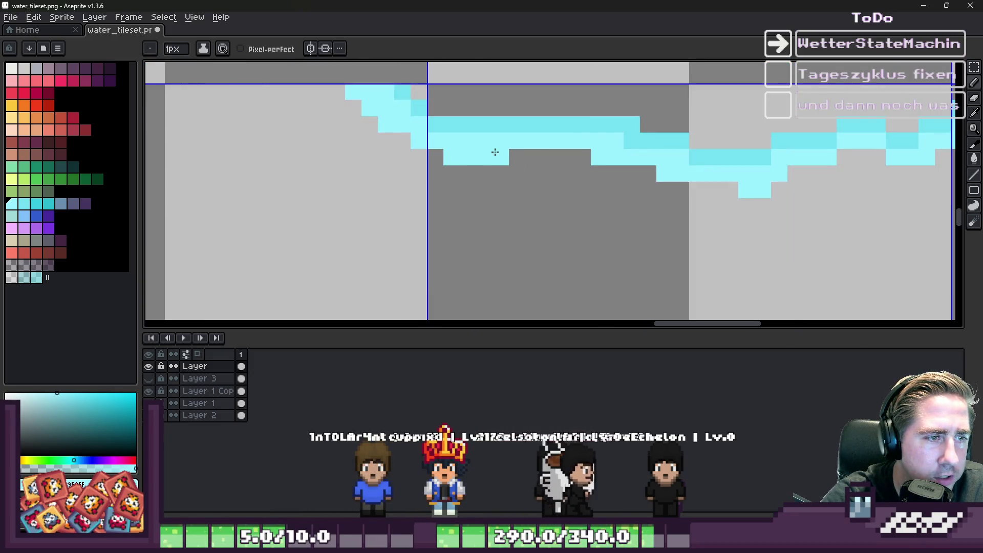
pyautogui.scroll(-1, 499, 159)
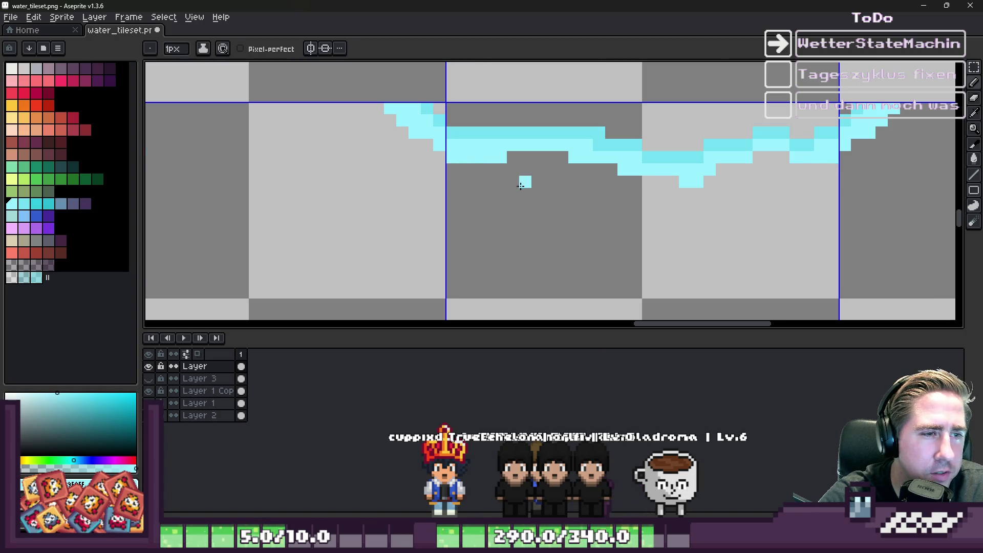
pyautogui.scroll(-3, 521, 185)
pyautogui.hotkey('ctrl', 'z')
# Fill the remaining gap beneath the water line with cyan water pixels
pyautogui.scroll(4, 457, 158)
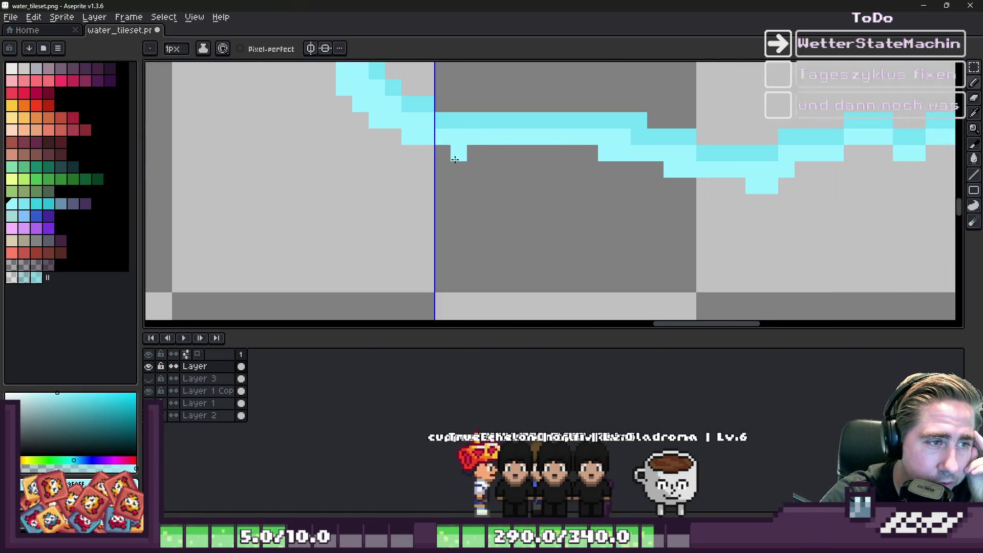
pyautogui.scroll(-3, 469, 157)
pyautogui.scroll(2, 653, 155)
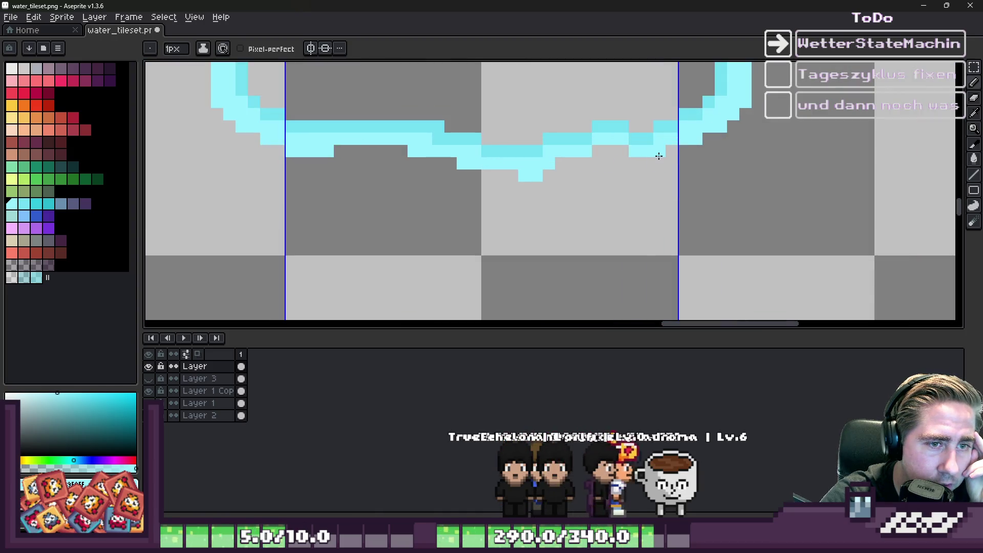
pyautogui.moveTo(647, 163); pyautogui.dragTo(632, 169)
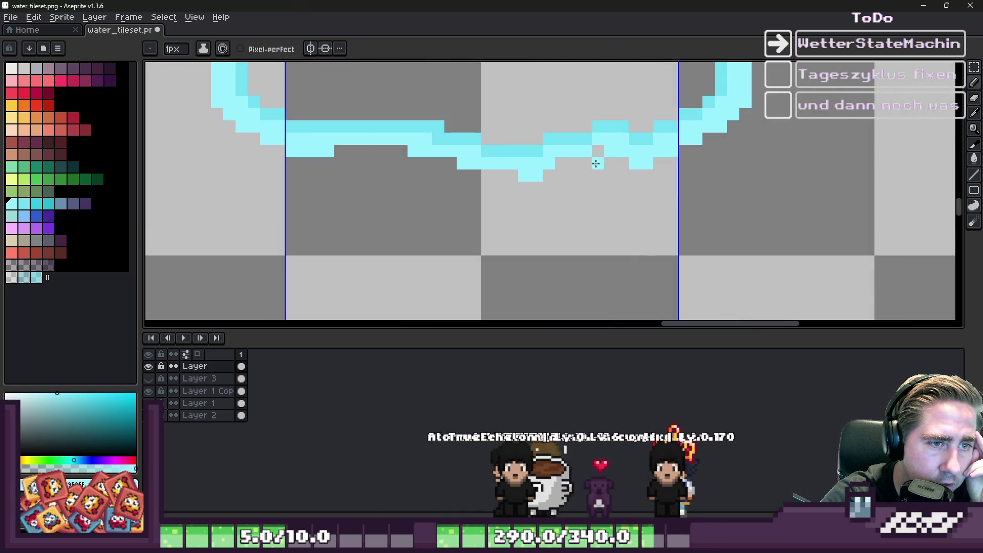
pyautogui.moveTo(565, 171); pyautogui.dragTo(498, 180)
pyautogui.scroll(-3, 497, 180)
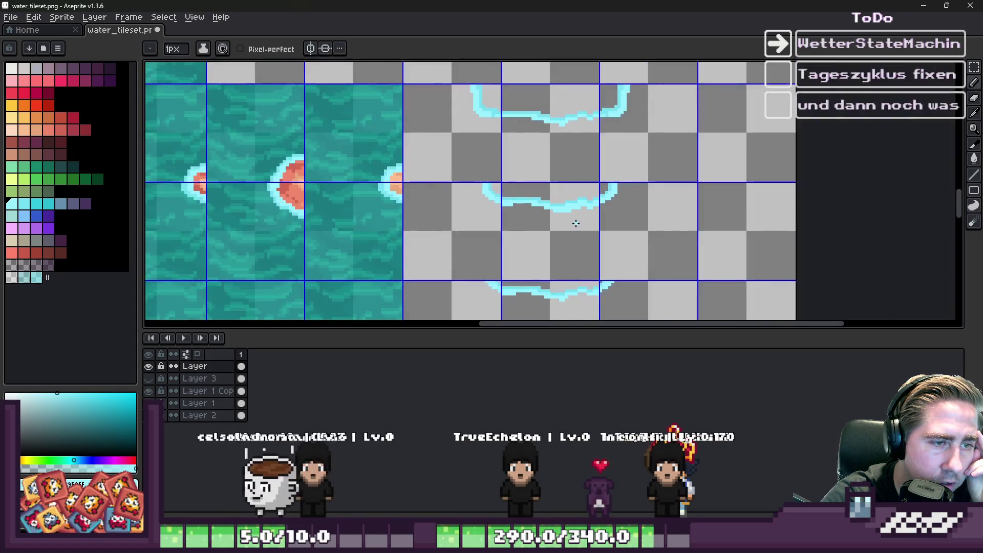
pyautogui.scroll(3, 633, 117)
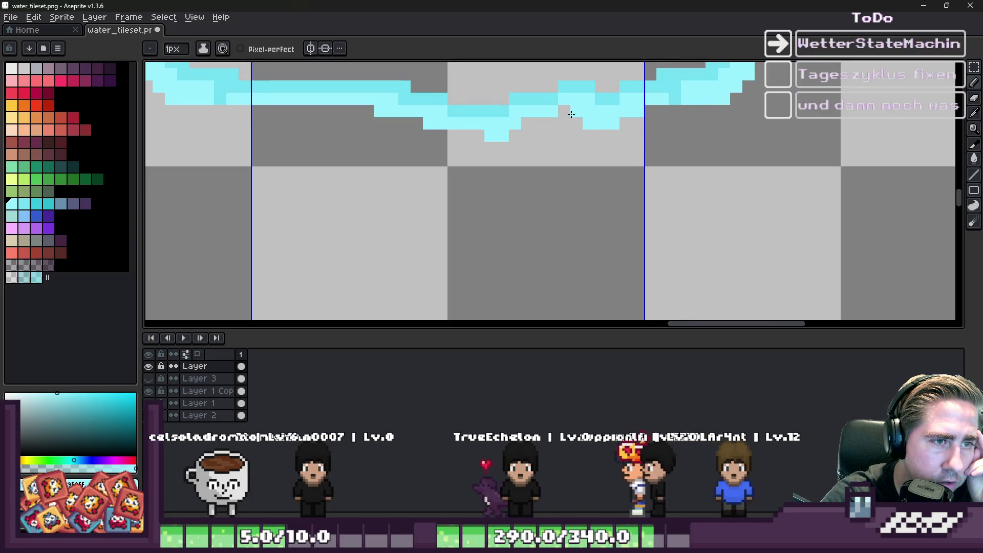
pyautogui.scroll(-3, 575, 195)
pyautogui.scroll(3, 532, 168)
pyautogui.press('v')
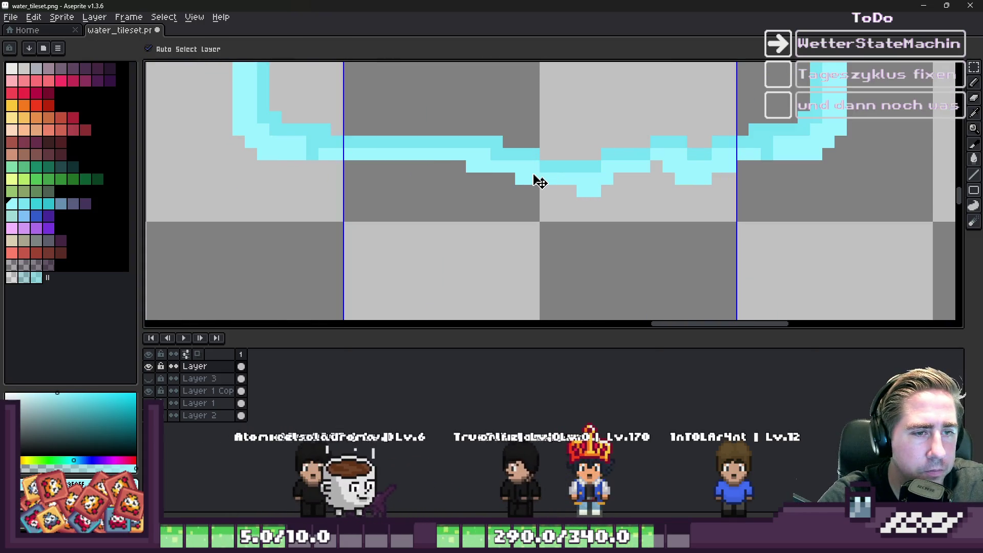
pyautogui.scroll(-2, 535, 182)
pyautogui.press('b')
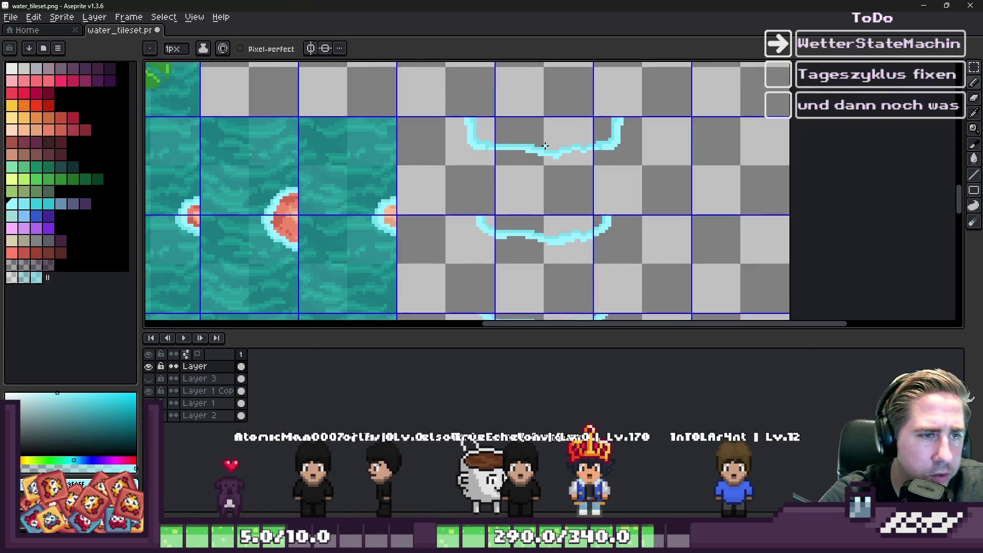
pyautogui.scroll(2, 528, 176)
pyautogui.scroll(-5, 533, 177)
# Marquee-select the row of four sand-to-water shoreline tiles
pyautogui.press('m')
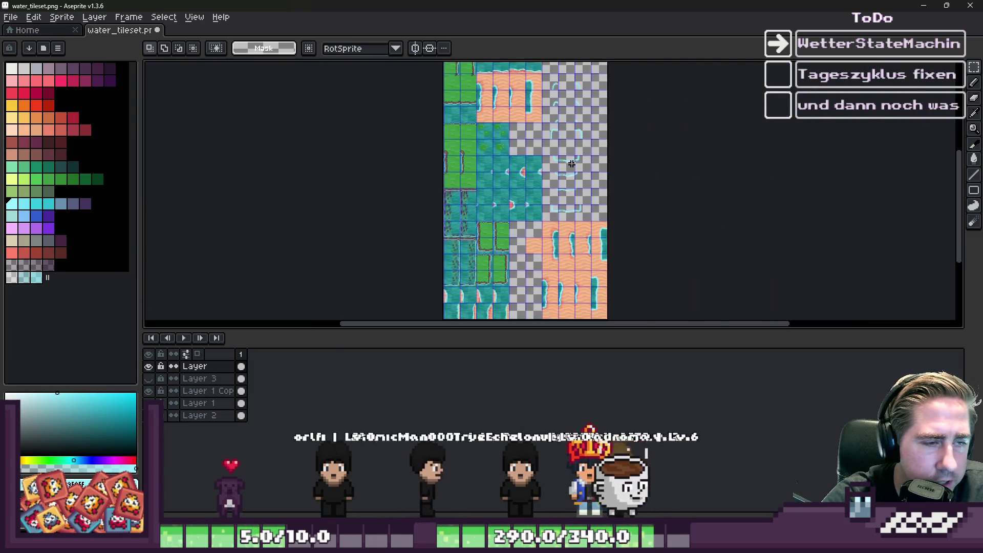
pyautogui.scroll(-2, 553, 128)
pyautogui.scroll(1, 533, 89)
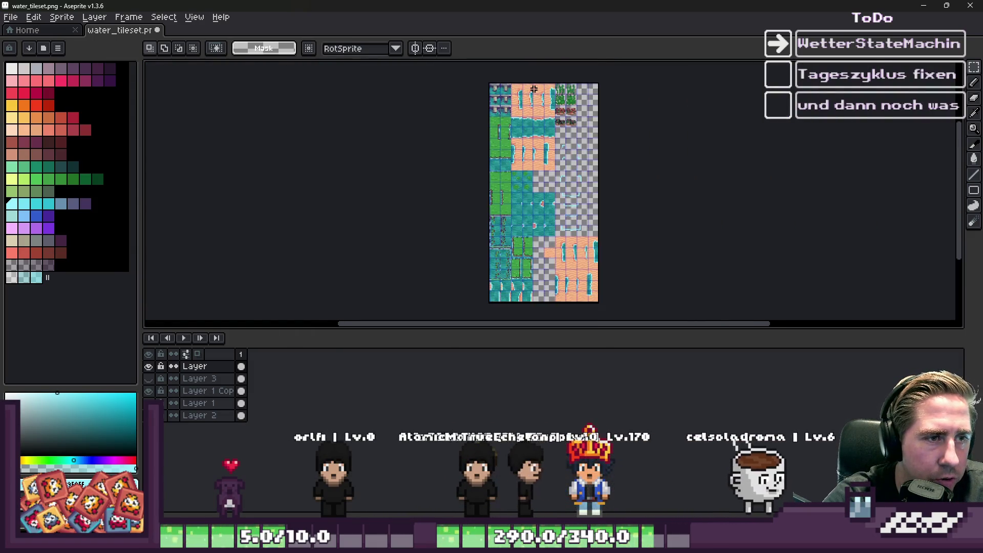
pyautogui.scroll(5, 533, 89)
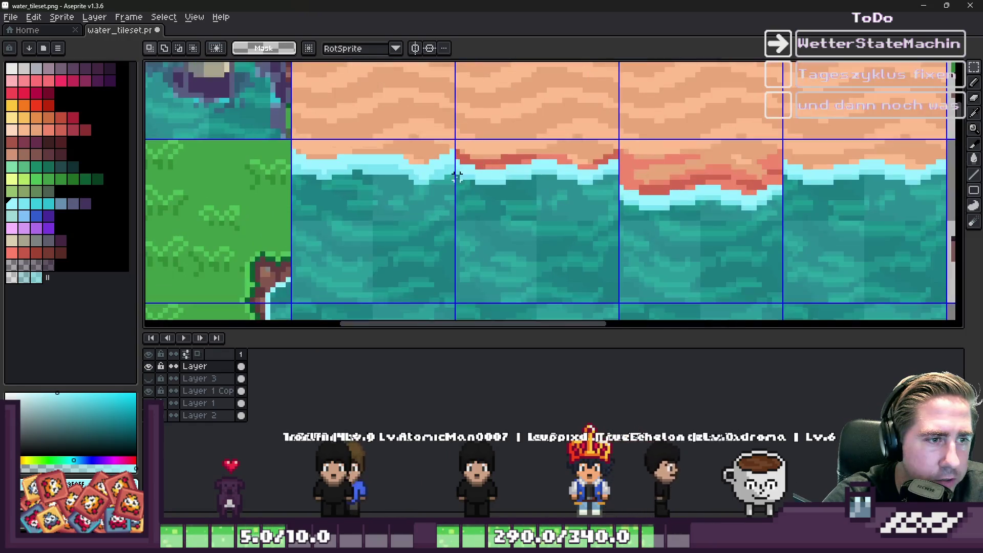
pyautogui.moveTo(465, 164); pyautogui.dragTo(294, 300)
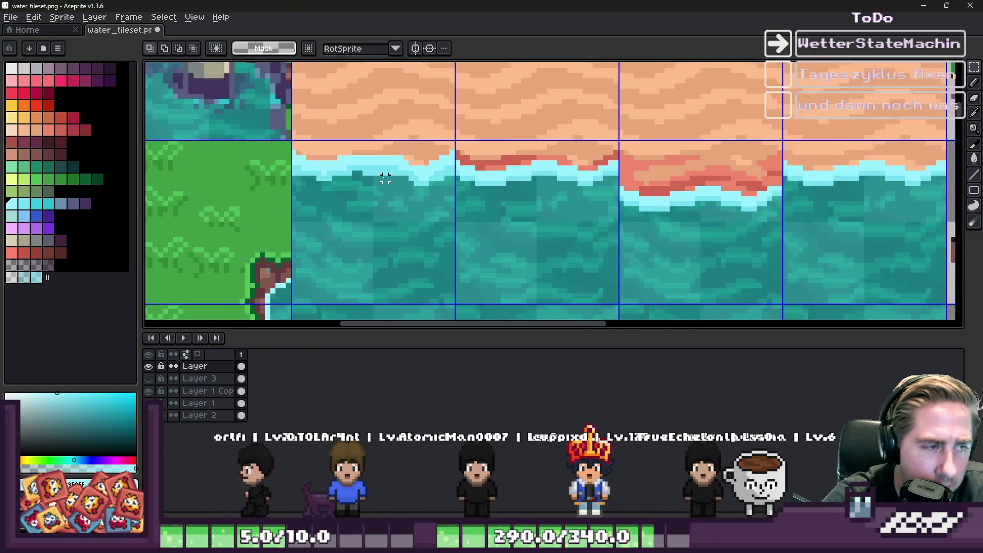
pyautogui.scroll(1, 405, 179)
pyautogui.scroll(-3, 429, 186)
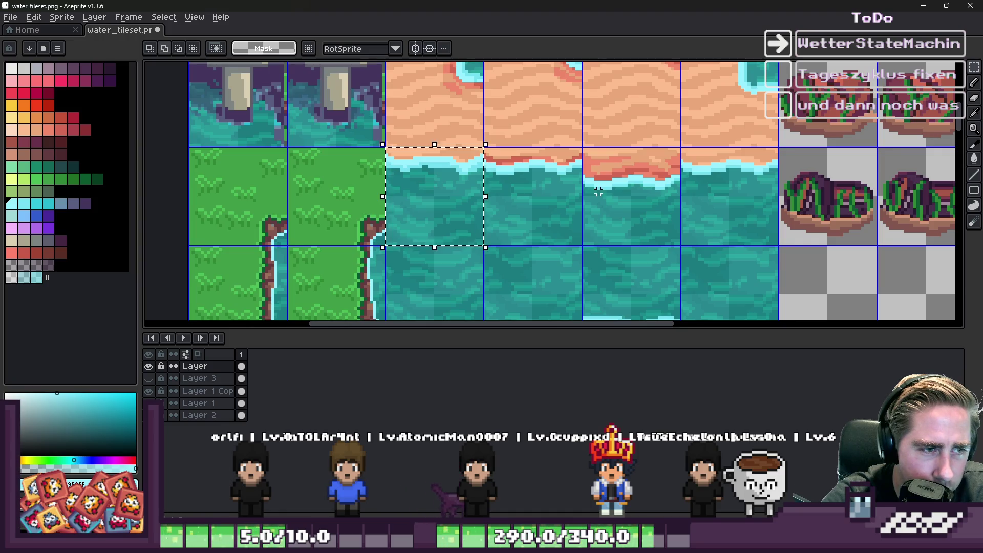
pyautogui.moveTo(626, 197); pyautogui.dragTo(757, 197)
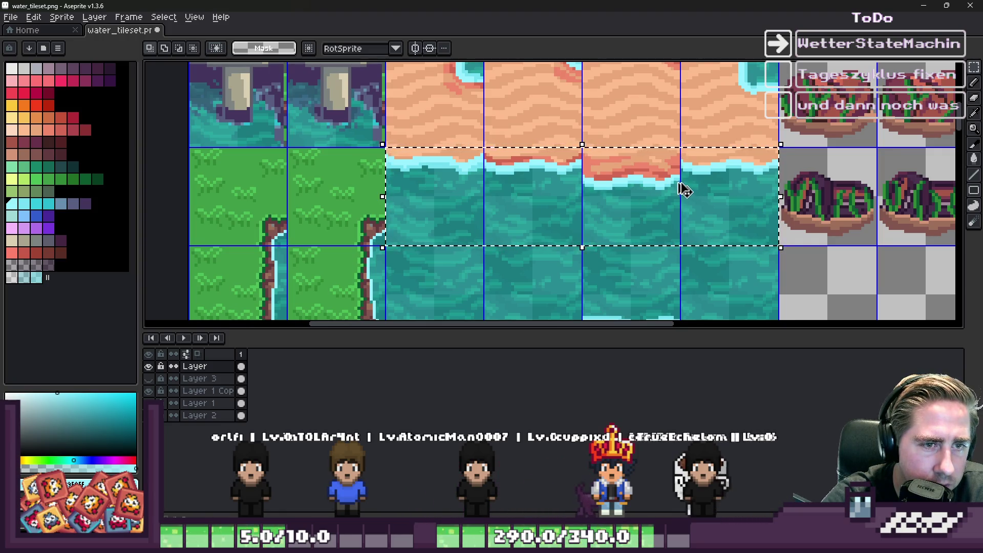
pyautogui.scroll(-4, 579, 161)
pyautogui.scroll(3, 597, 186)
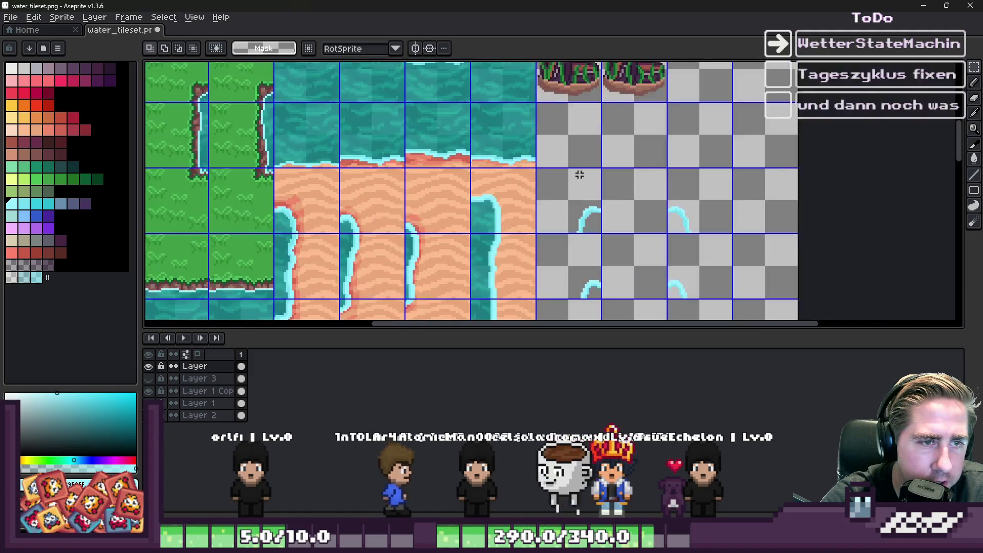
pyautogui.scroll(2, 564, 180)
# Paste a copy of the four tiles and place it in the empty tiles to the right
pyautogui.hotkey('ctrl', 'v')
pyautogui.press('Escape')
pyautogui.scroll(-3, 574, 225)
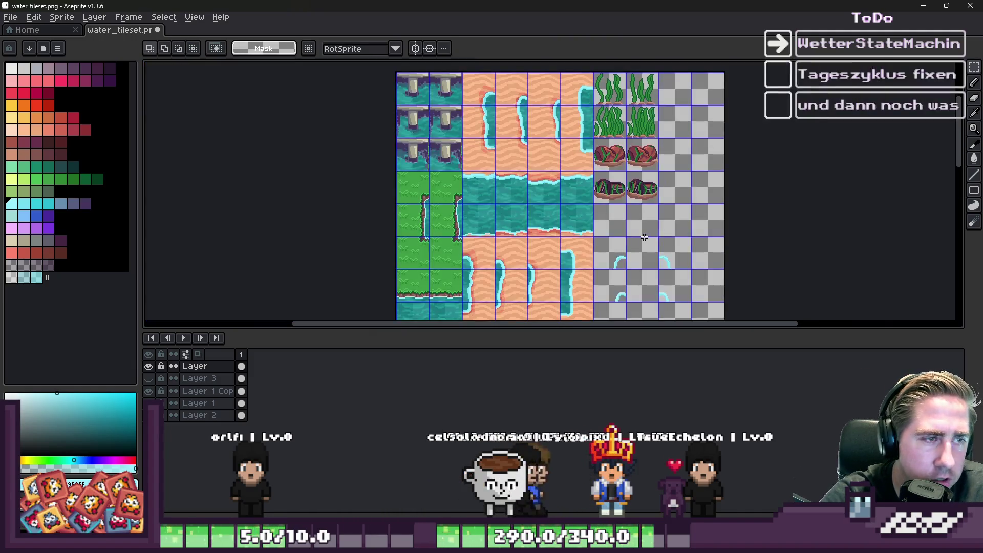
pyautogui.scroll(3, 454, 190)
pyautogui.scroll(-2, 454, 190)
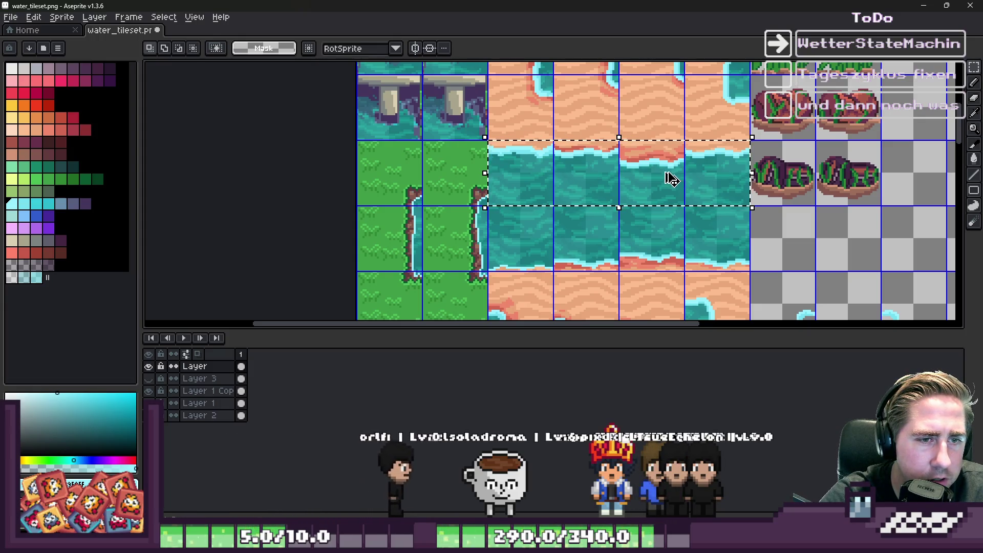
pyautogui.scroll(-3, 673, 179)
pyautogui.scroll(4, 591, 184)
pyautogui.moveTo(590, 184)
pyautogui.mouseDown()
pyautogui.moveTo(467, 219)
pyautogui.moveTo(594, 245)
pyautogui.mouseUp()
pyautogui.press('Return')
pyautogui.moveTo(429, 210)
pyautogui.mouseDown()
pyautogui.moveTo(358, 176)
pyautogui.moveTo(479, 204)
pyautogui.moveTo(512, 187)
pyautogui.mouseUp()
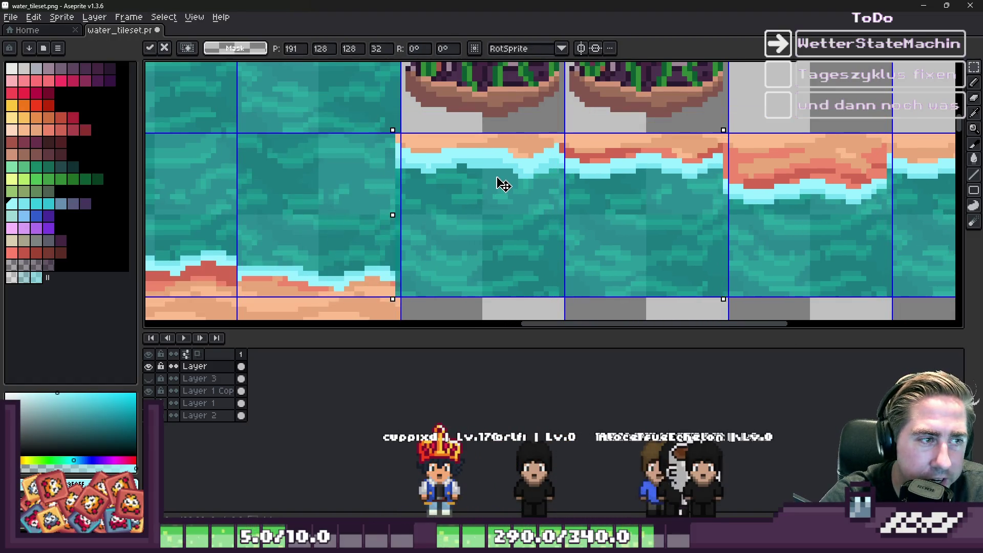
pyautogui.press('Return')
pyautogui.scroll(-4, 505, 175)
pyautogui.scroll(-2, 617, 197)
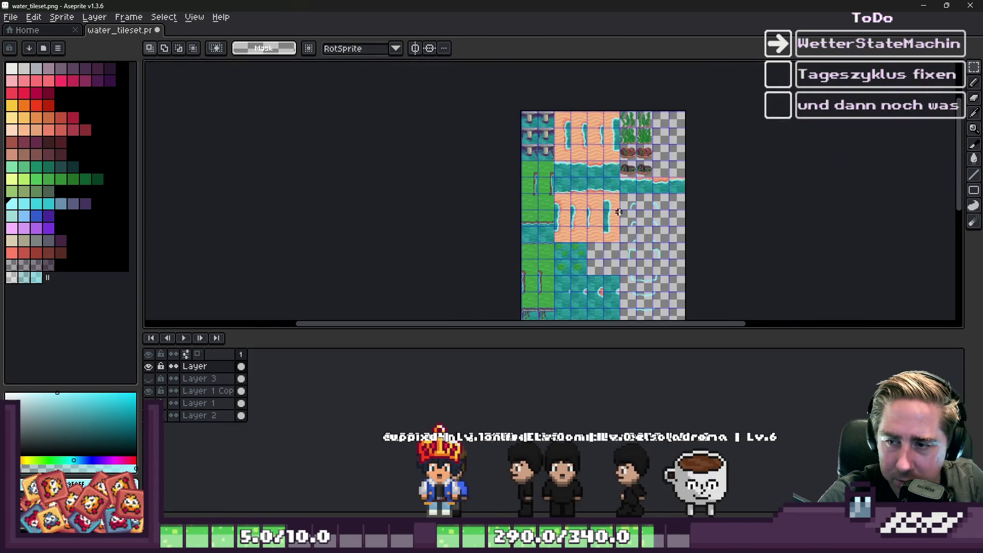
# Select the water colour with Color Range in the copied tiles and erase it
pyautogui.scroll(4, 621, 213)
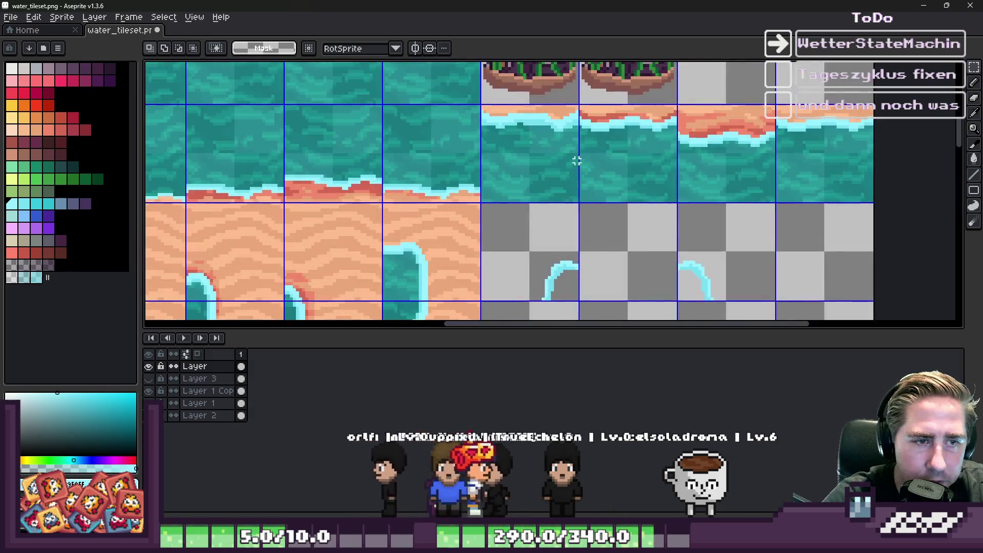
pyautogui.moveTo(604, 164); pyautogui.dragTo(725, 169)
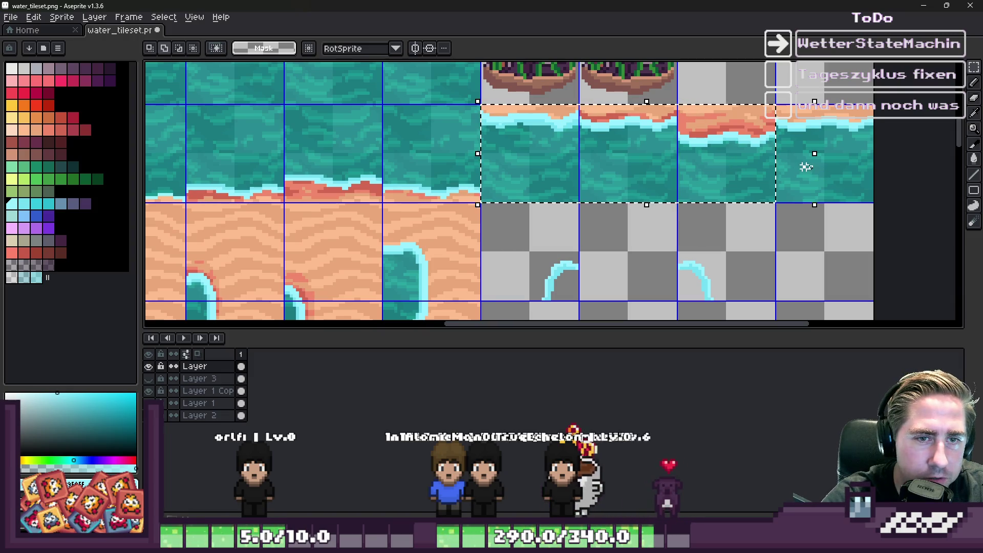
pyautogui.scroll(2, 714, 176)
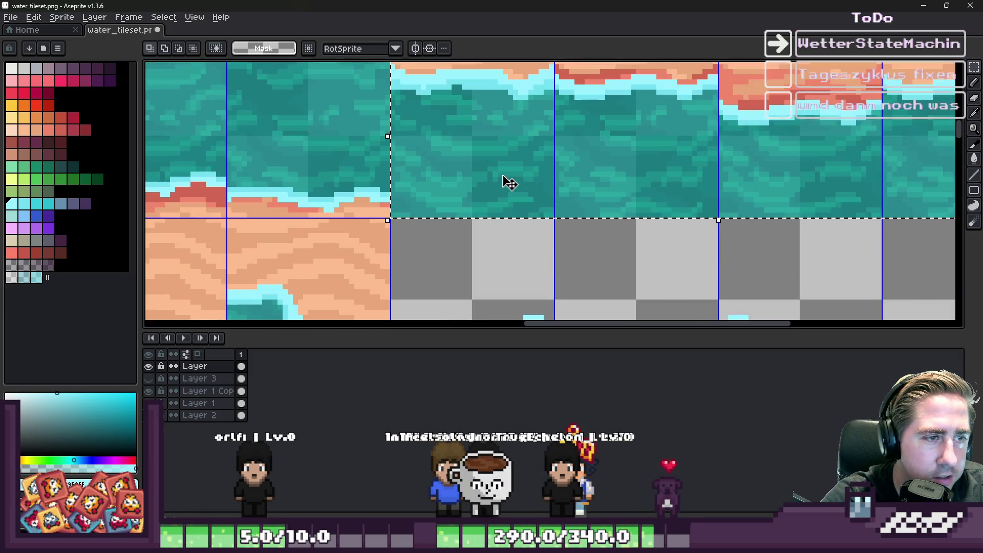
pyautogui.scroll(-1, 483, 164)
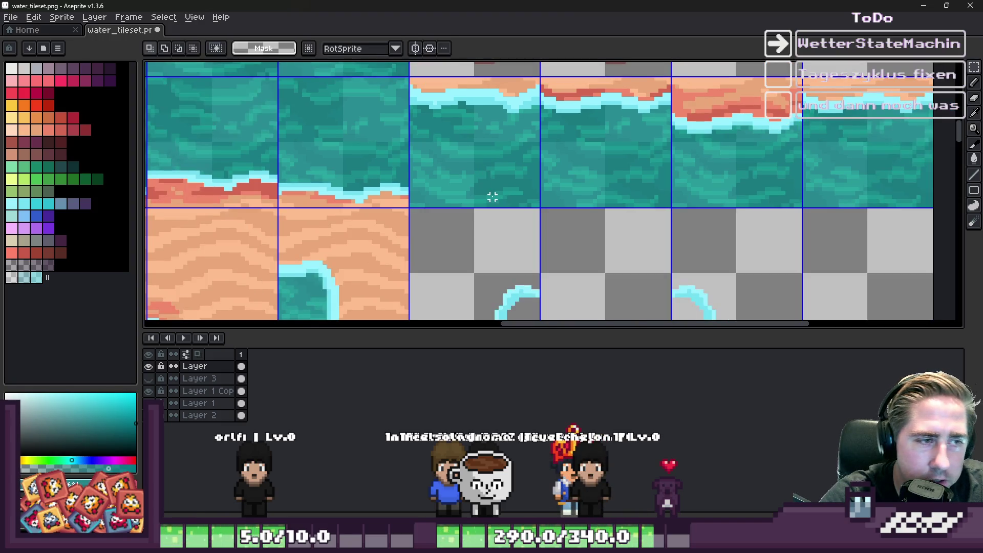
pyautogui.click(165, 19)
pyautogui.click(179, 80)
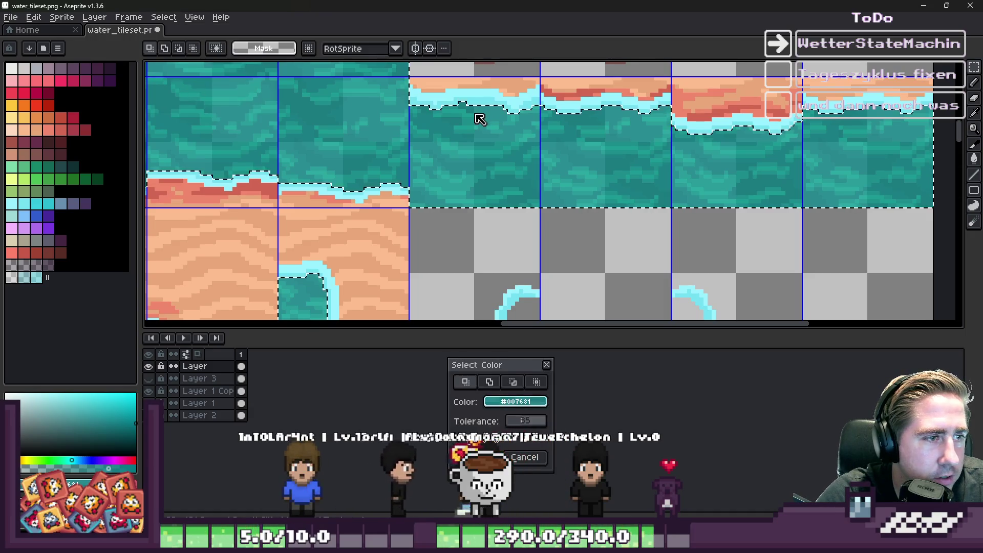
pyautogui.press('Return')
pyautogui.press('b')
pyautogui.scroll(1, 430, 118)
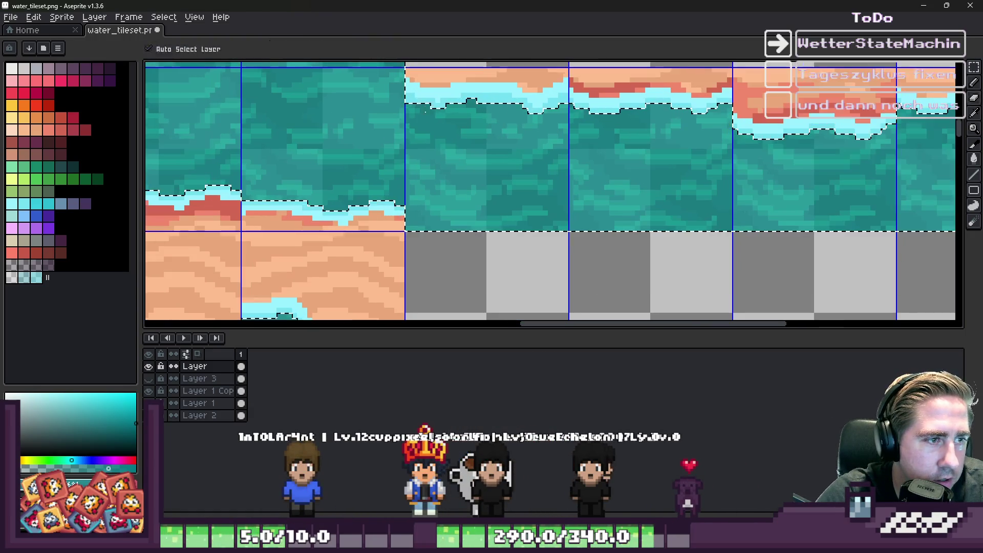
pyautogui.moveTo(430, 108); pyautogui.dragTo(430, 188)
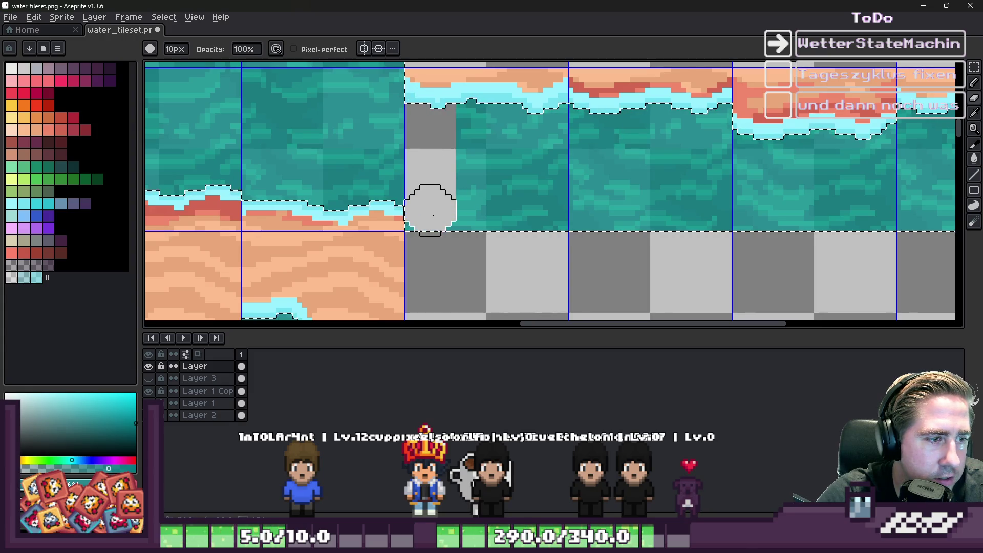
pyautogui.moveTo(468, 126)
pyautogui.mouseDown()
pyautogui.moveTo(511, 208)
pyautogui.moveTo(560, 175)
pyautogui.moveTo(574, 213)
pyautogui.moveTo(614, 152)
pyautogui.moveTo(836, 143)
pyautogui.moveTo(676, 160)
pyautogui.moveTo(840, 219)
pyautogui.moveTo(651, 178)
pyautogui.mouseUp()
pyautogui.scroll(-2, 615, 152)
pyautogui.hscroll(1, 651, 177)
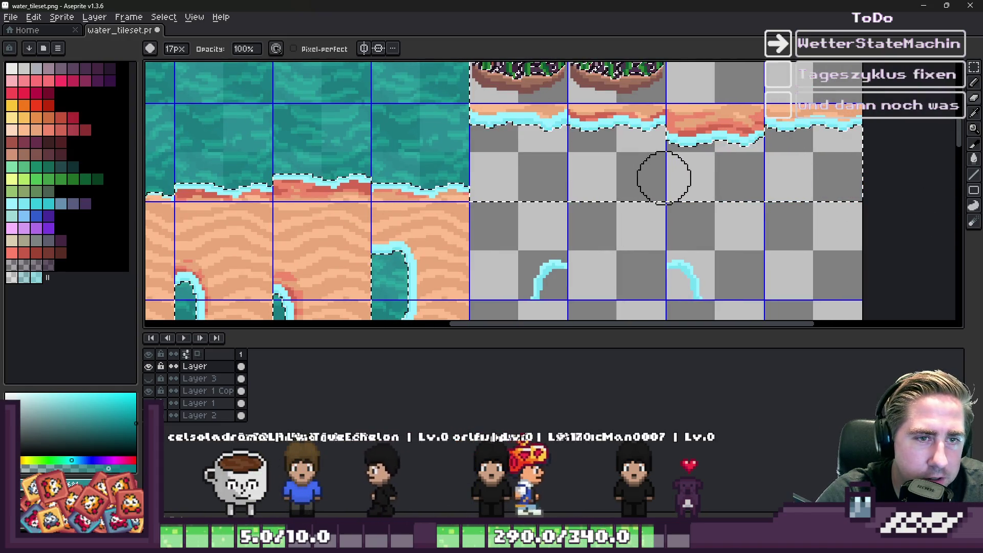
pyautogui.hotkey('ctrl', 'd')
# Pick the peach sand colour, select it with Color Range, and delete it
pyautogui.press('m')
pyautogui.scroll(2, 487, 134)
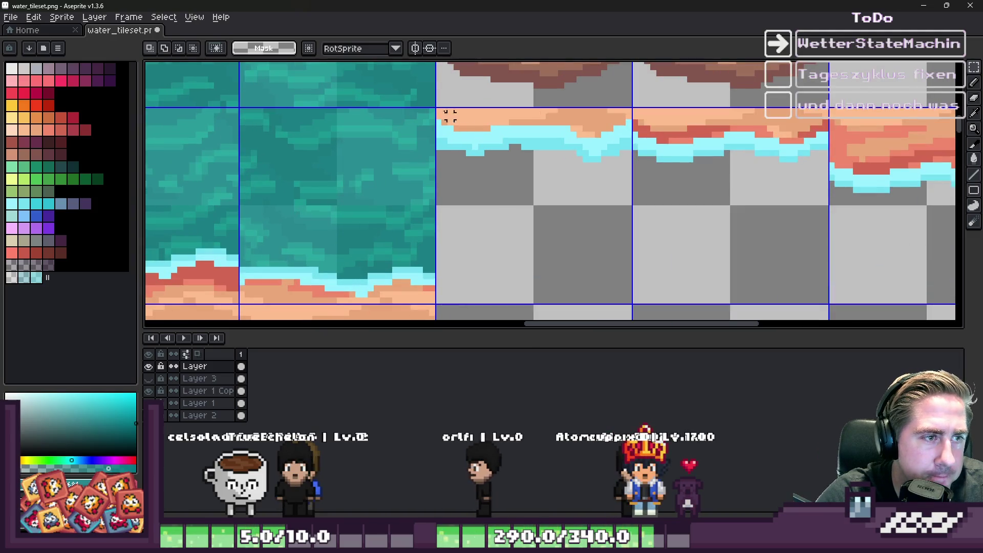
pyautogui.keyDown('alt'); pyautogui.click(482, 114); pyautogui.keyUp('alt')
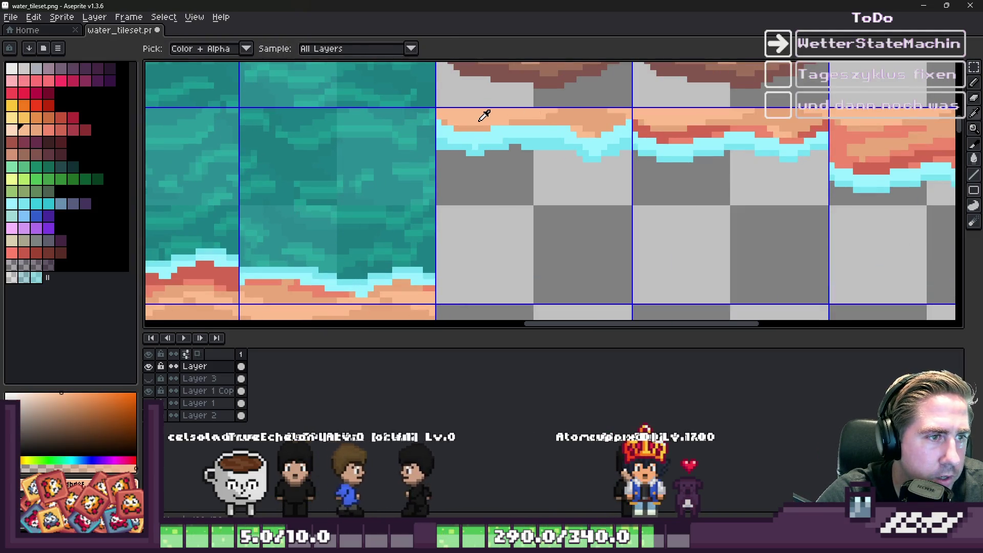
pyautogui.click(162, 17)
pyautogui.click(164, 78)
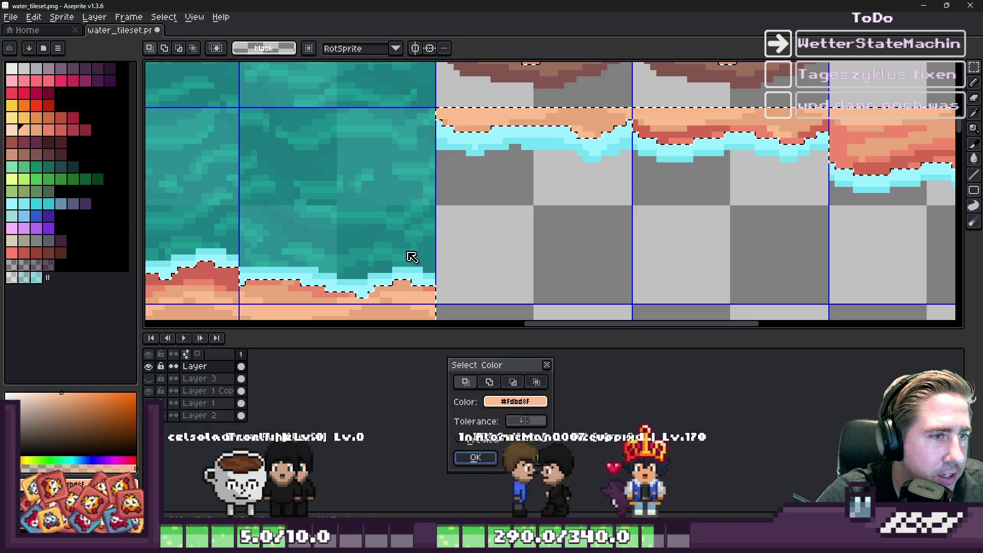
pyautogui.click(474, 454)
pyautogui.press('b')
pyautogui.scroll(-2, 457, 147)
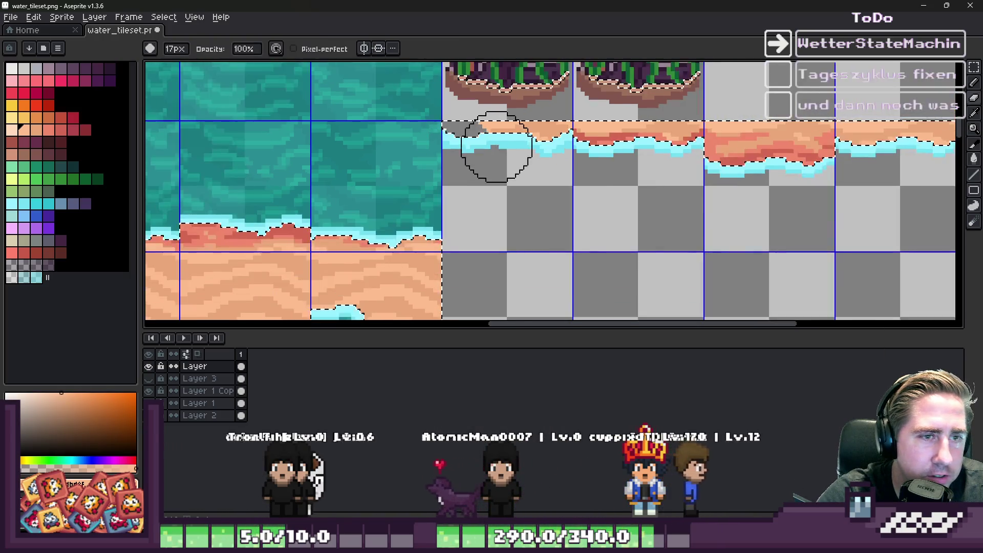
pyautogui.press('Delete')
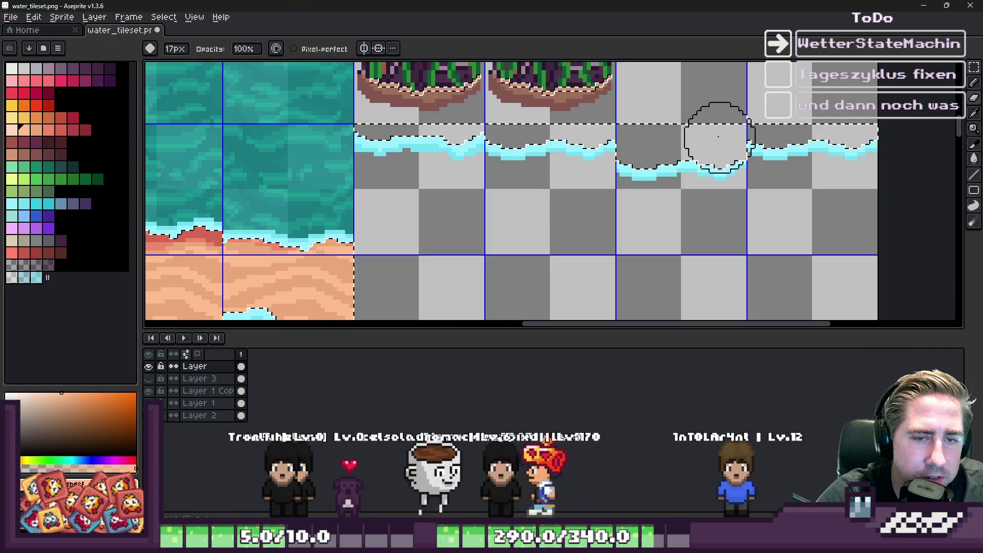
pyautogui.hotkey('ctrl', 'd')
# Marquee-select the first foam-only tile
pyautogui.press('m')
pyautogui.scroll(-1, 575, 109)
pyautogui.scroll(2, 483, 152)
pyautogui.moveTo(483, 152); pyautogui.dragTo(424, 143)
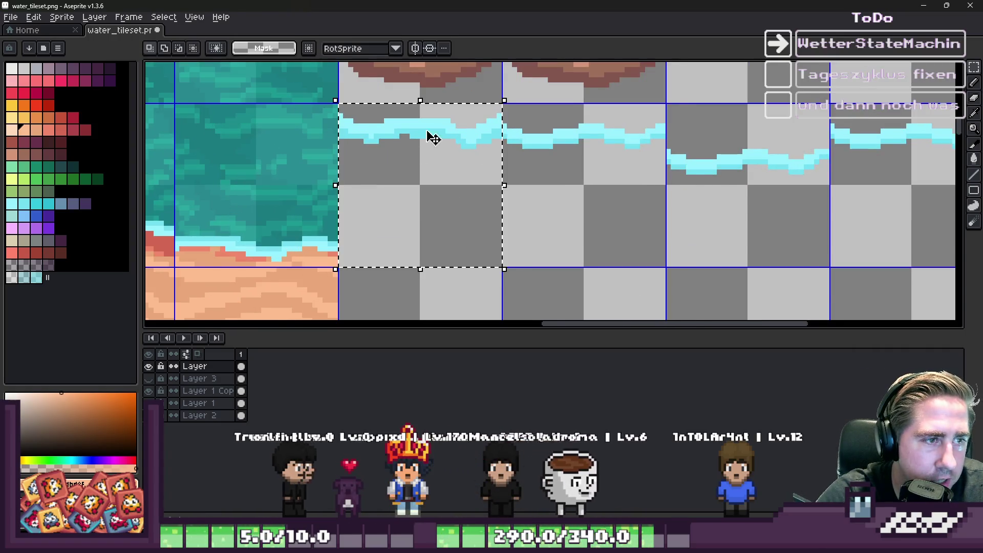
# Move the foam strip down into a new tile, nudging it one pixel lower, and commit it
pyautogui.scroll(-2, 450, 99)
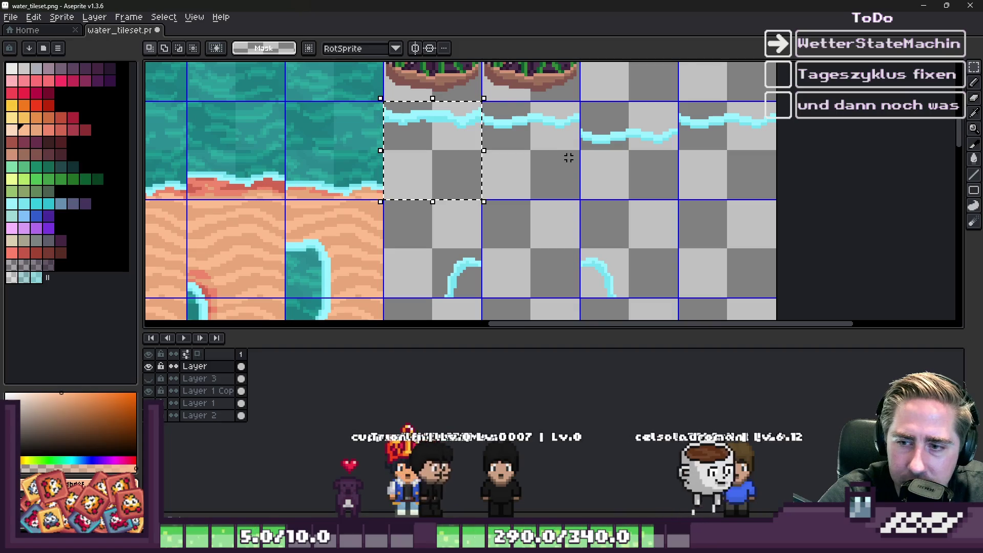
pyautogui.scroll(1, 568, 164)
pyautogui.scroll(-1, 548, 149)
pyautogui.moveTo(397, 128)
pyautogui.mouseDown()
pyautogui.moveTo(456, 207)
pyautogui.moveTo(511, 251)
pyautogui.moveTo(502, 255)
pyautogui.mouseUp()
pyautogui.scroll(2, 506, 272)
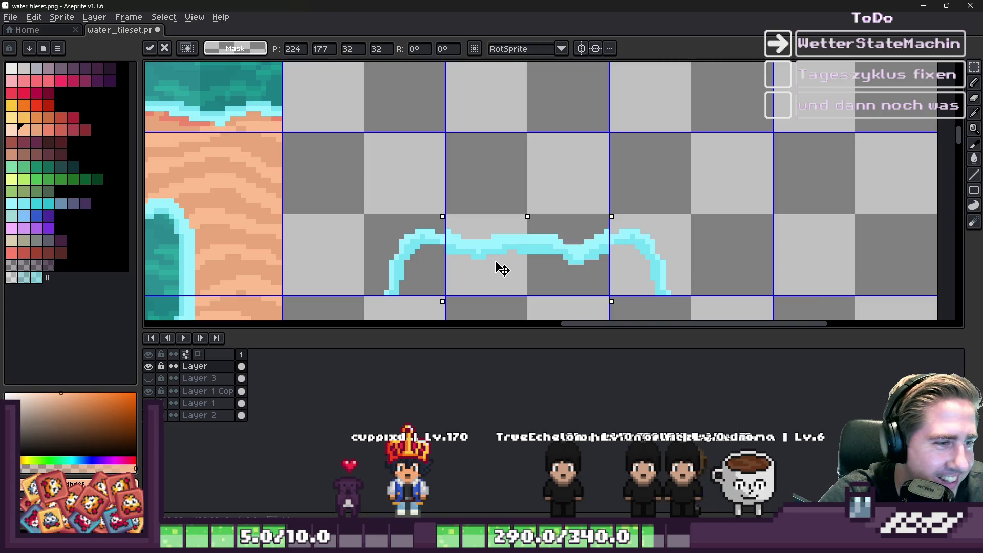
pyautogui.scroll(-2, 518, 231)
pyautogui.scroll(3, 537, 207)
pyautogui.moveTo(546, 180); pyautogui.dragTo(549, 187)
pyautogui.scroll(-1, 549, 187)
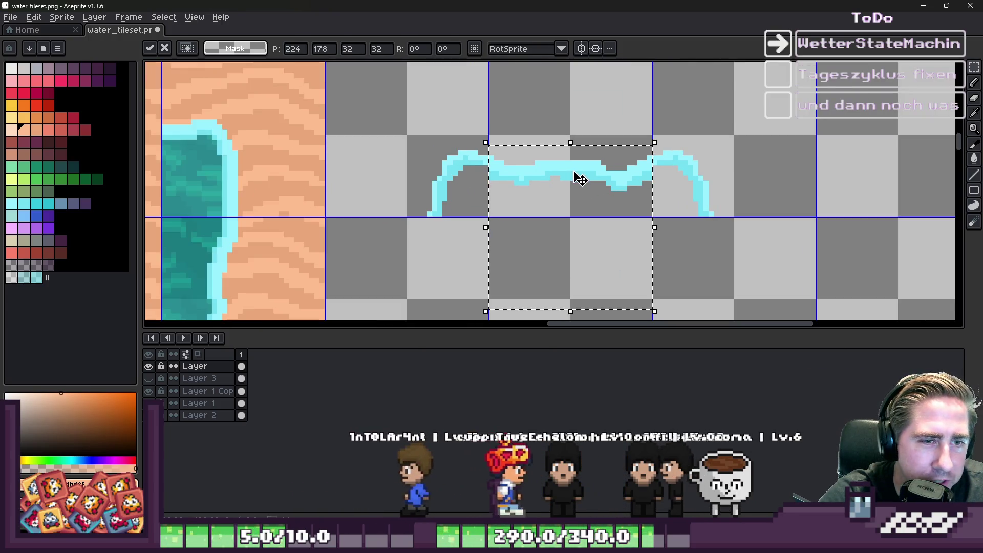
pyautogui.hotkey('ctrl', 'd')
# Delete the middle tile's foam pixels and move the top foam strip between the two arcs
pyautogui.scroll(2, 603, 177)
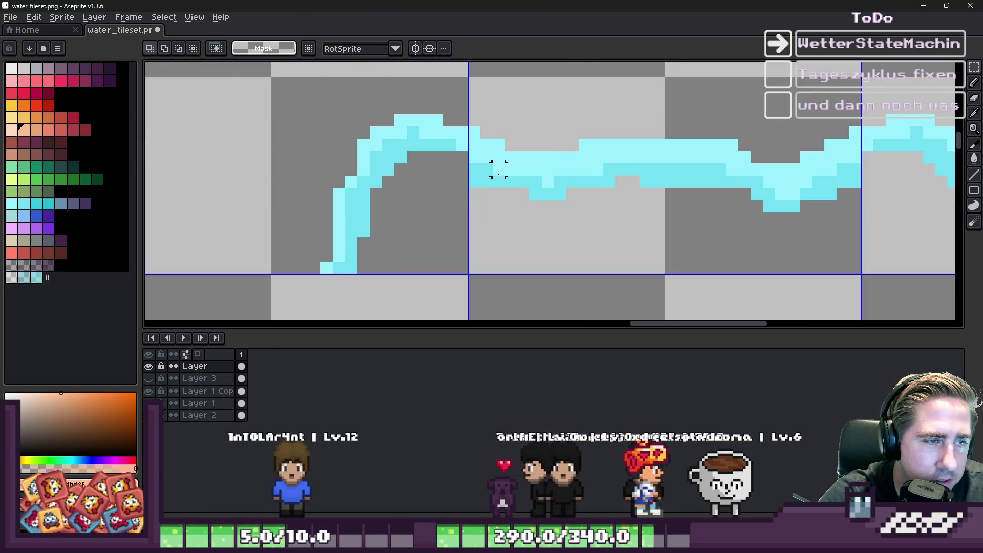
pyautogui.press('Delete')
pyautogui.scroll(-4, 498, 169)
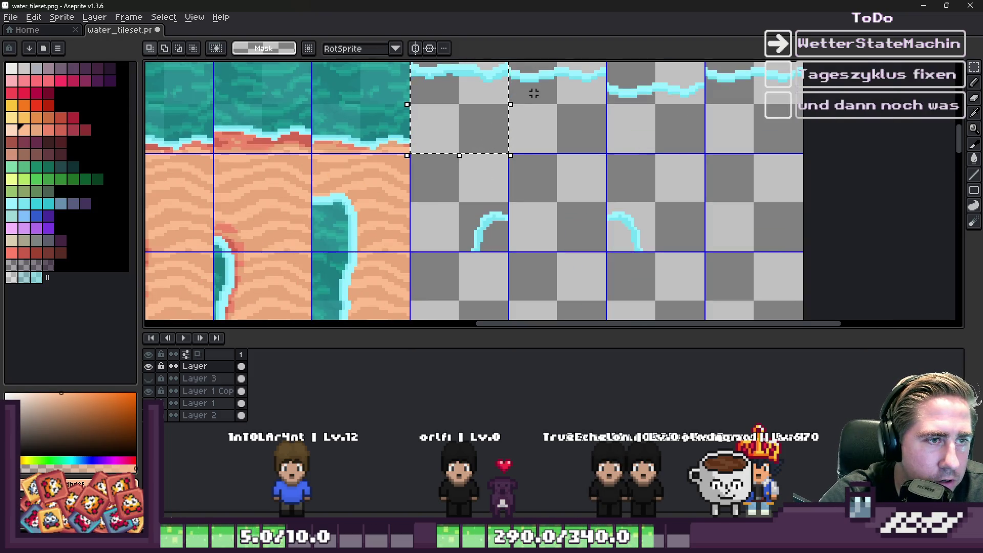
pyautogui.moveTo(544, 105)
pyautogui.mouseDown()
pyautogui.moveTo(548, 88)
pyautogui.moveTo(559, 225)
pyautogui.moveTo(544, 216)
pyautogui.mouseUp()
pyautogui.scroll(2, 559, 226)
pyautogui.press('Return')
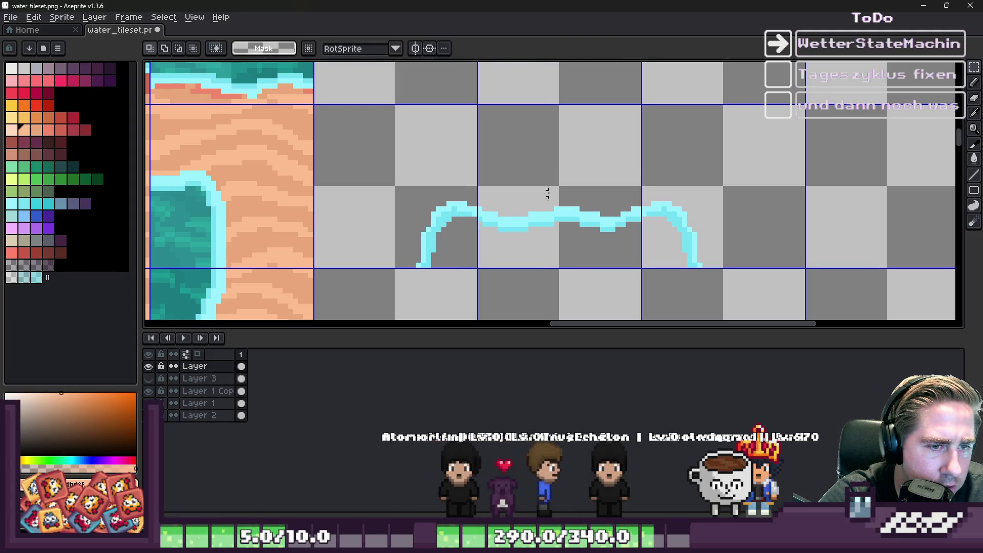
# Switch to the pencil to touch up the joins between the strip and the arcs
pyautogui.scroll(2, 548, 192)
pyautogui.scroll(-1, 641, 168)
pyautogui.scroll(3, 680, 226)
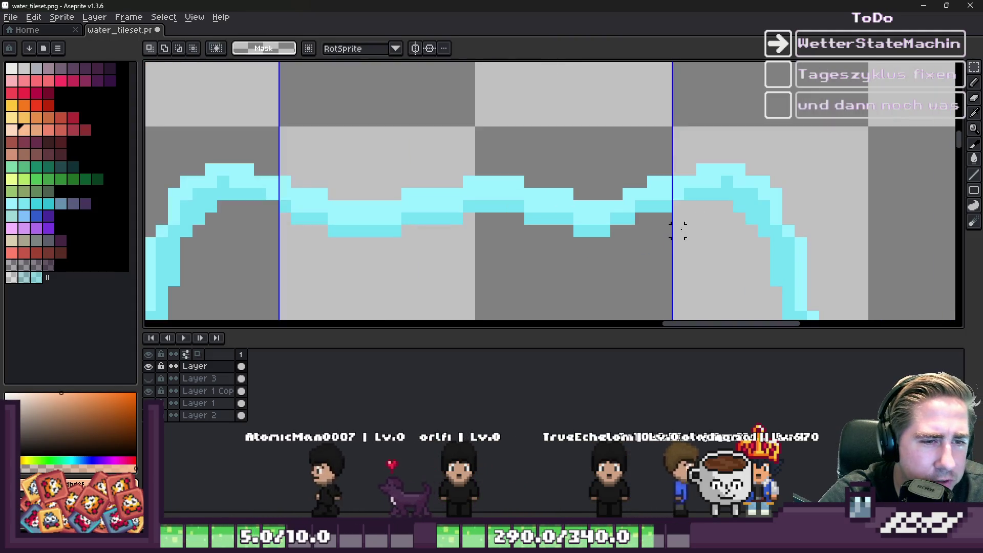
pyautogui.press('b')
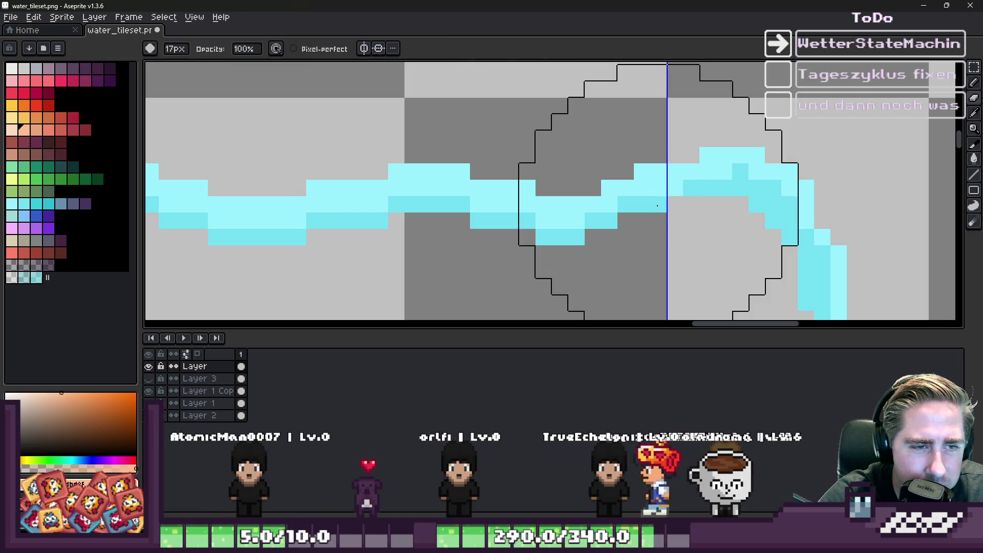
pyautogui.scroll(-1, 652, 236)
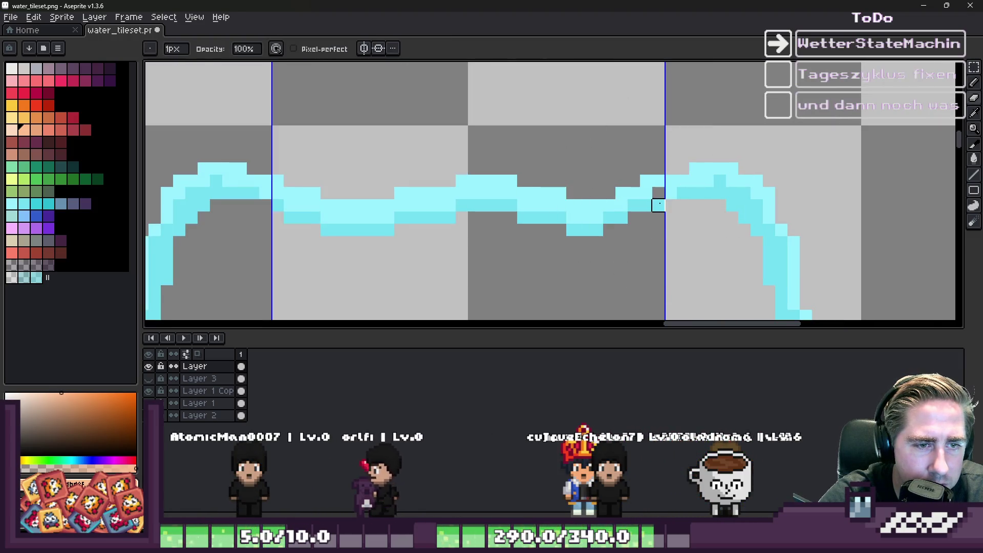
pyautogui.scroll(-4, 654, 202)
pyautogui.scroll(4, 427, 174)
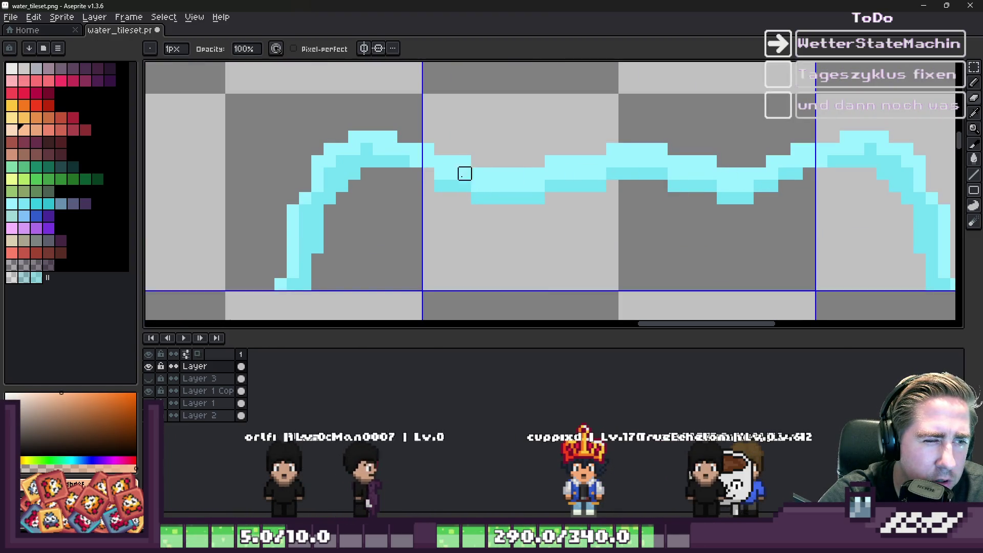
pyautogui.scroll(-5, 575, 161)
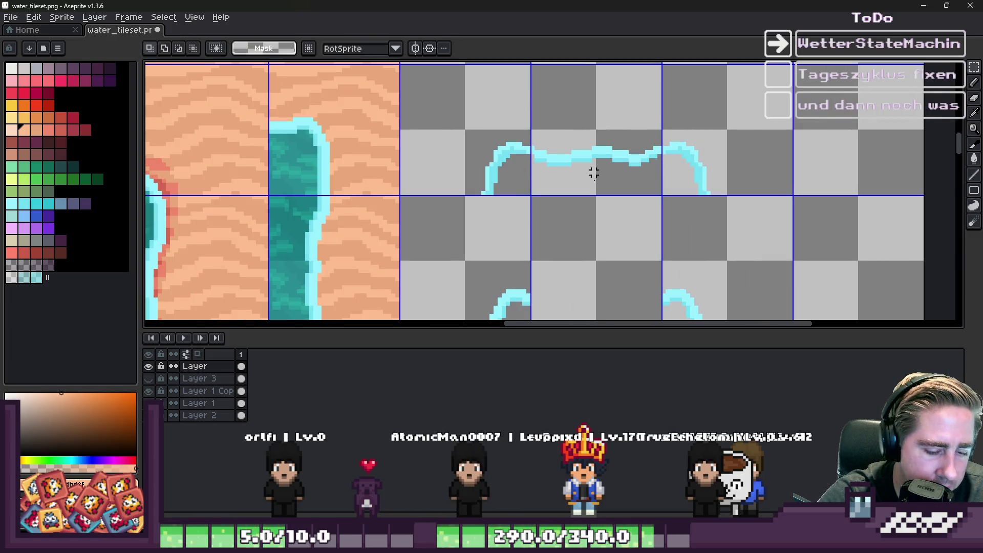
pyautogui.scroll(-4, 589, 160)
pyautogui.scroll(4, 572, 160)
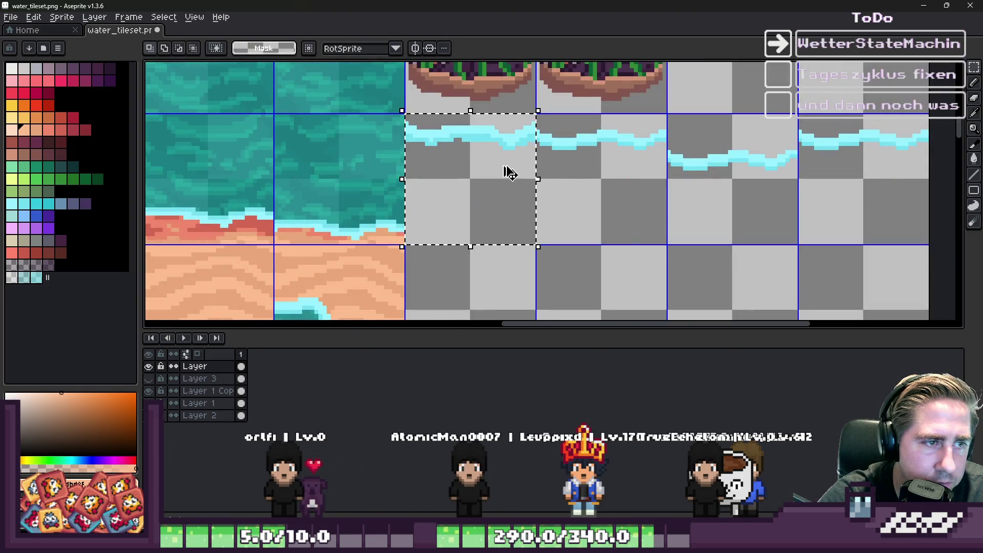
pyautogui.scroll(-2, 510, 173)
pyautogui.scroll(3, 560, 209)
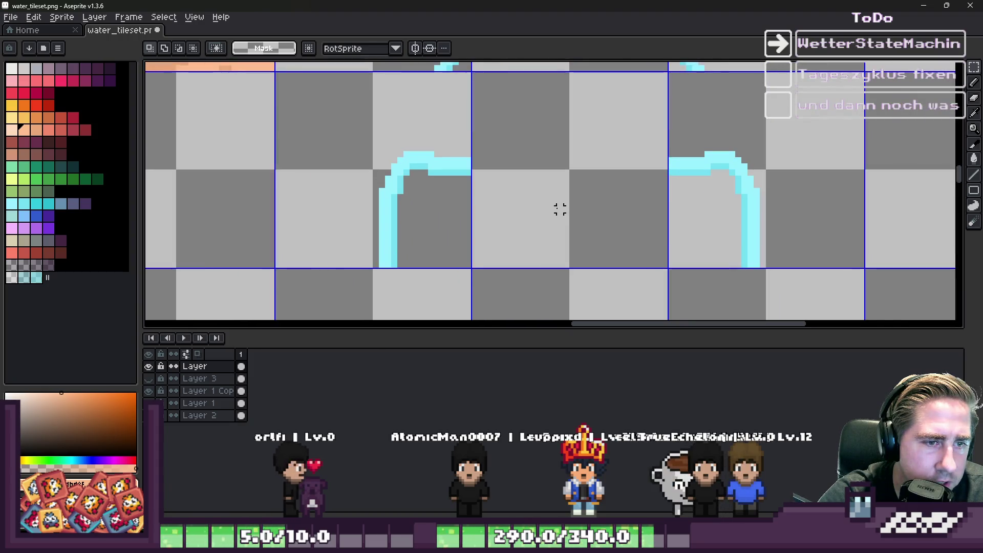
# Paste a copy of the water-strip tile and place it to the right
pyautogui.hotkey('ctrl', 'v')
pyautogui.moveTo(384, 128)
pyautogui.mouseDown()
pyautogui.moveTo(578, 186)
pyautogui.moveTo(566, 186)
pyautogui.mouseUp()
pyautogui.scroll(3, 554, 182)
pyautogui.press('Return')
pyautogui.scroll(-6, 558, 187)
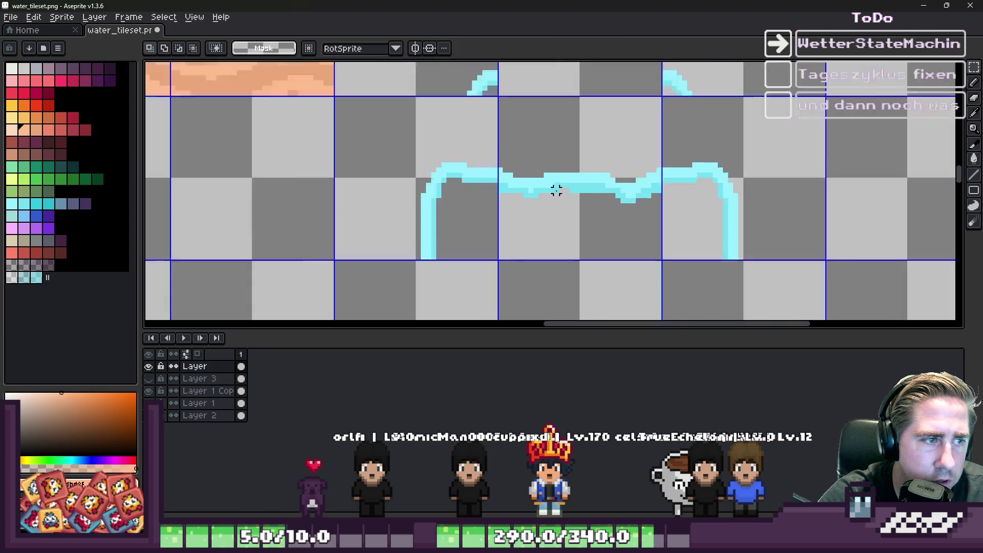
pyautogui.scroll(3, 547, 157)
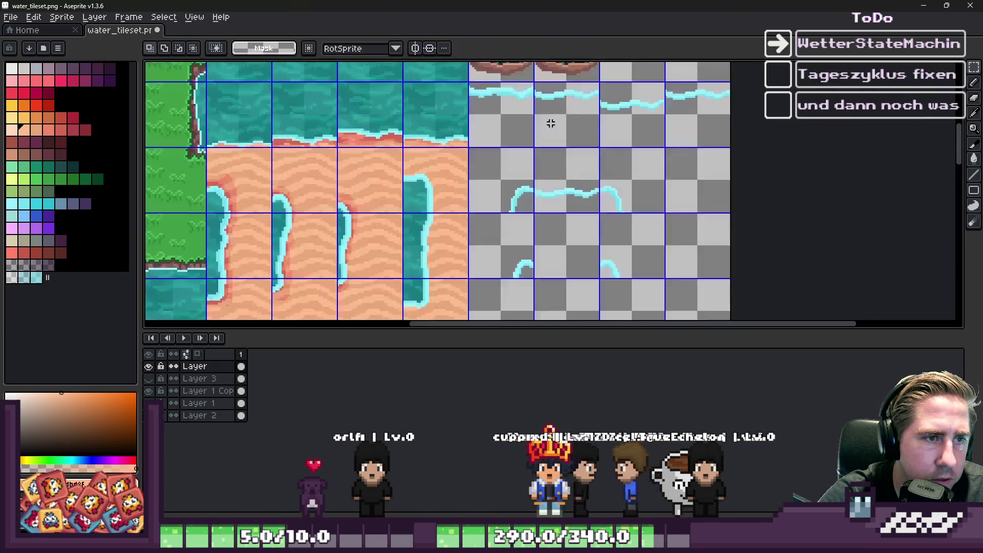
# Paste another water-line tile and fit it into the empty cell beside the shore arcs
pyautogui.scroll(-1, 646, 126)
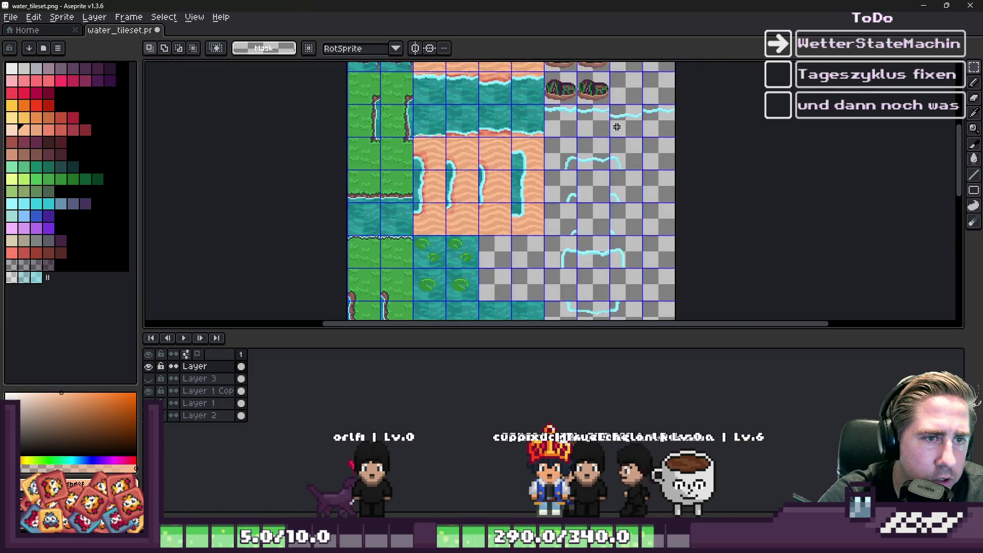
pyautogui.scroll(3, 588, 145)
pyautogui.hotkey('ctrl', 'v')
pyautogui.scroll(1, 719, 204)
pyautogui.moveTo(720, 205)
pyautogui.mouseDown()
pyautogui.moveTo(594, 118)
pyautogui.moveTo(591, 103)
pyautogui.moveTo(593, 246)
pyautogui.moveTo(577, 221)
pyautogui.mouseUp()
pyautogui.scroll(1, 591, 273)
pyautogui.scroll(-2, 617, 121)
pyautogui.moveTo(619, 154); pyautogui.dragTo(720, 230)
pyautogui.scroll(2, 597, 252)
pyautogui.moveTo(880, 162); pyautogui.dragTo(625, 212)
pyautogui.scroll(2, 625, 213)
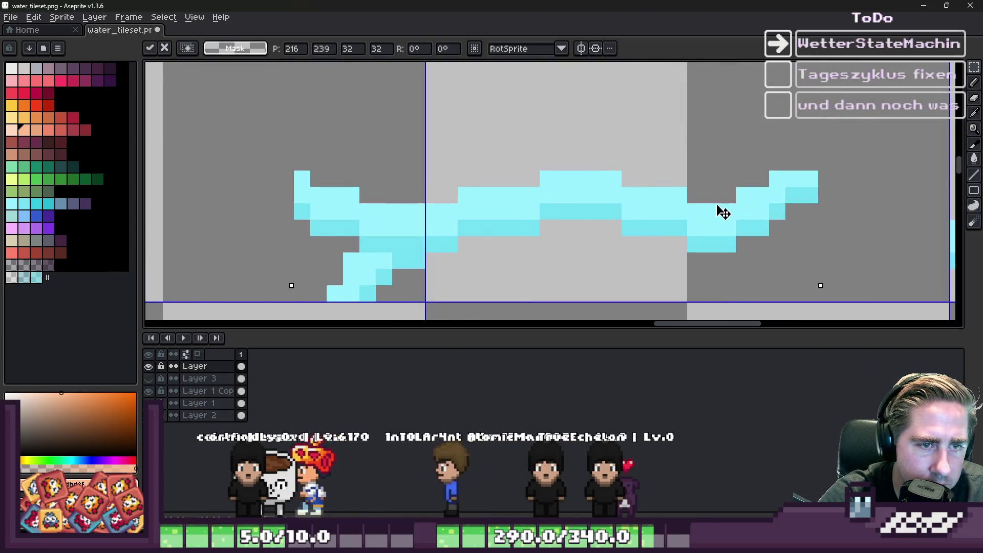
pyautogui.scroll(-1, 722, 213)
pyautogui.moveTo(496, 204)
pyautogui.mouseDown()
pyautogui.moveTo(593, 219)
pyautogui.moveTo(555, 220)
pyautogui.mouseUp()
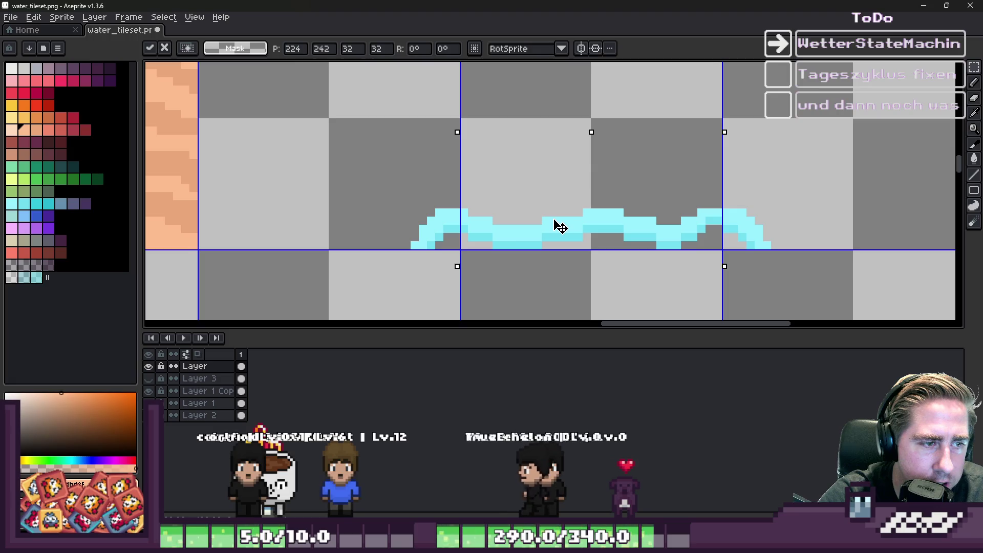
pyautogui.press('Return')
pyautogui.scroll(-2, 578, 158)
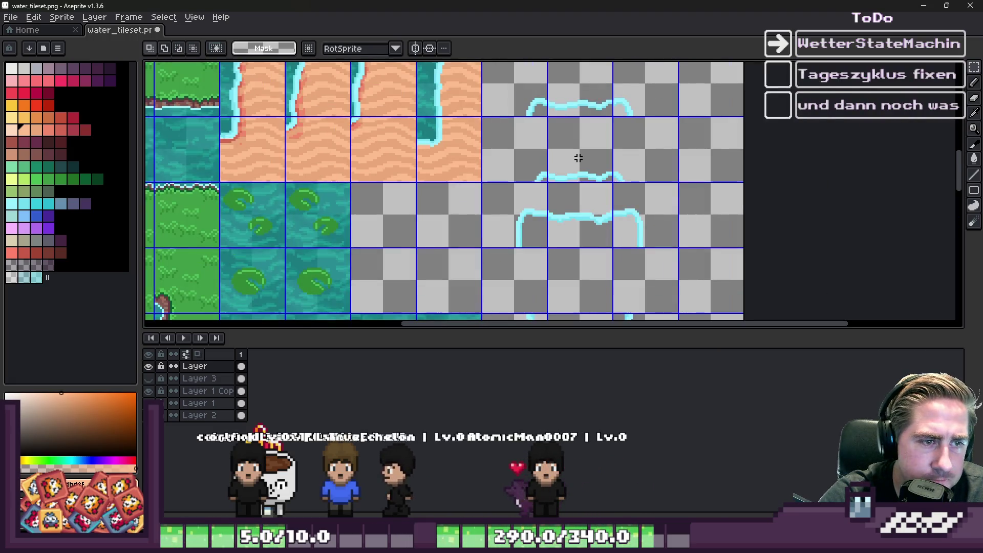
pyautogui.scroll(-2, 576, 162)
pyautogui.scroll(1, 554, 162)
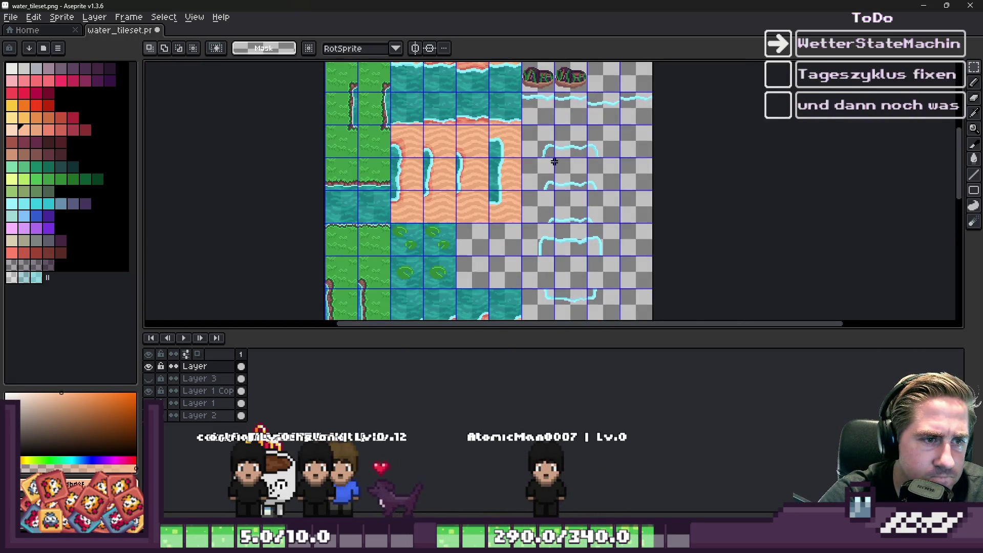
pyautogui.scroll(-2, 555, 160)
pyautogui.scroll(-1, 550, 180)
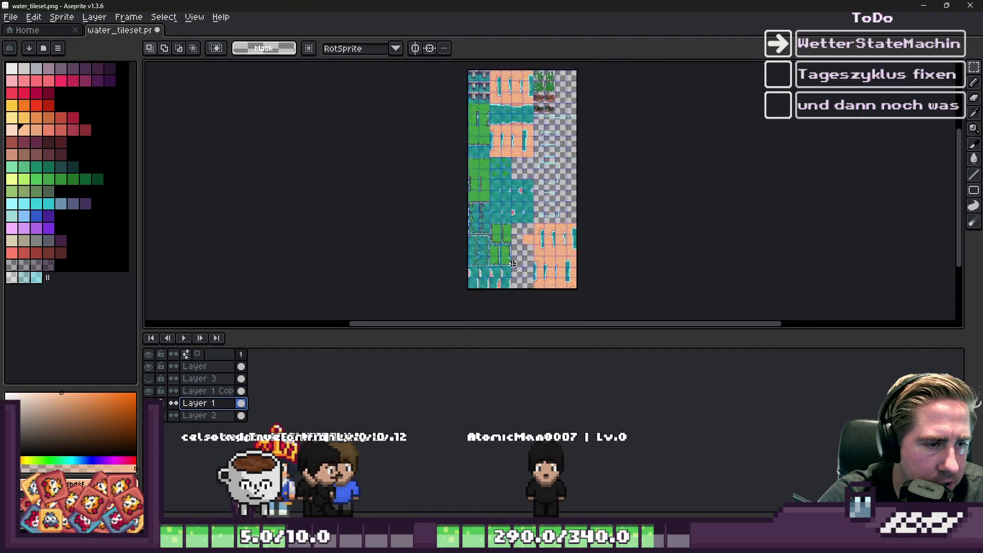
# Paste a sand tile and place it beneath the foam strip
pyautogui.scroll(5, 560, 254)
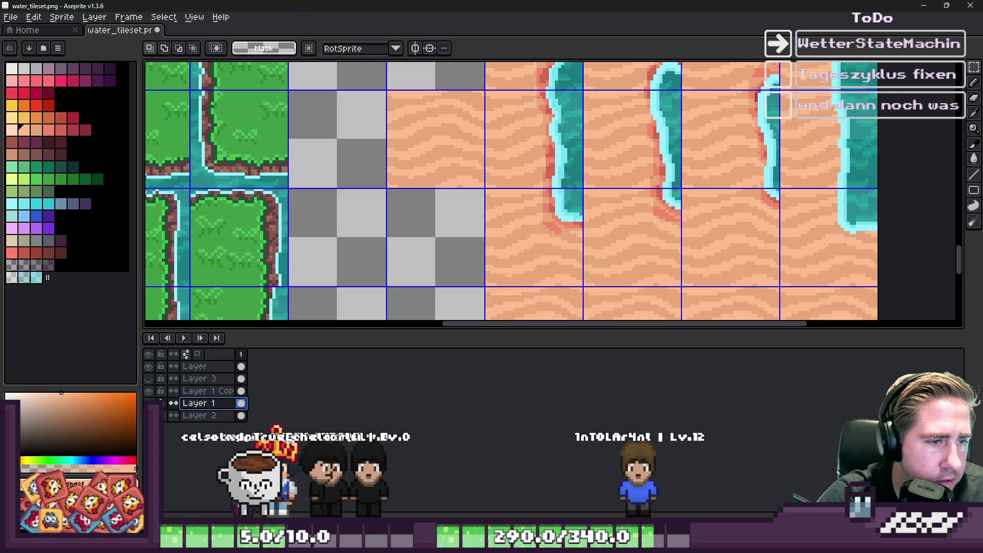
pyautogui.scroll(-5, 442, 262)
pyautogui.scroll(4, 442, 261)
pyautogui.scroll(-4, 468, 127)
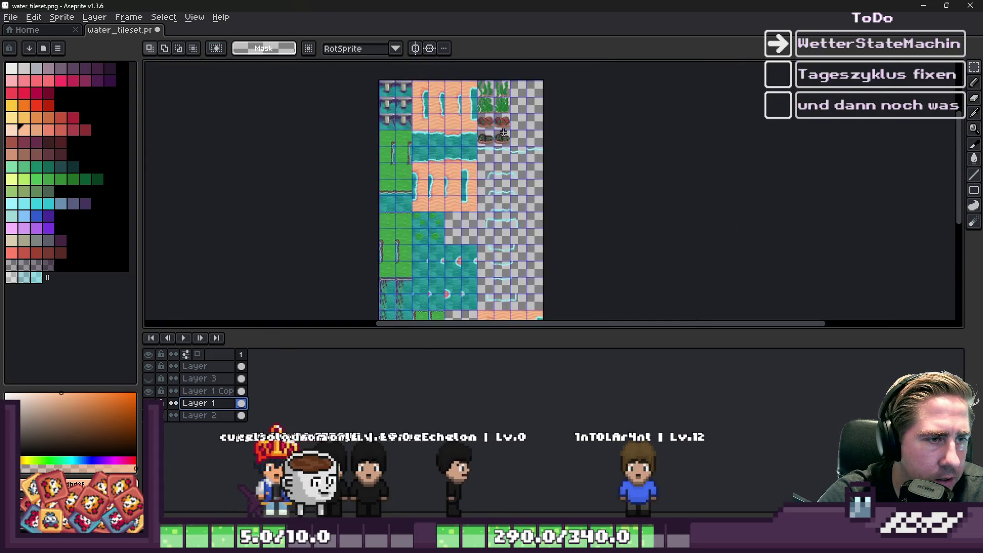
pyautogui.scroll(4, 491, 153)
pyautogui.scroll(5, 516, 90)
pyautogui.hotkey('ctrl', 'v')
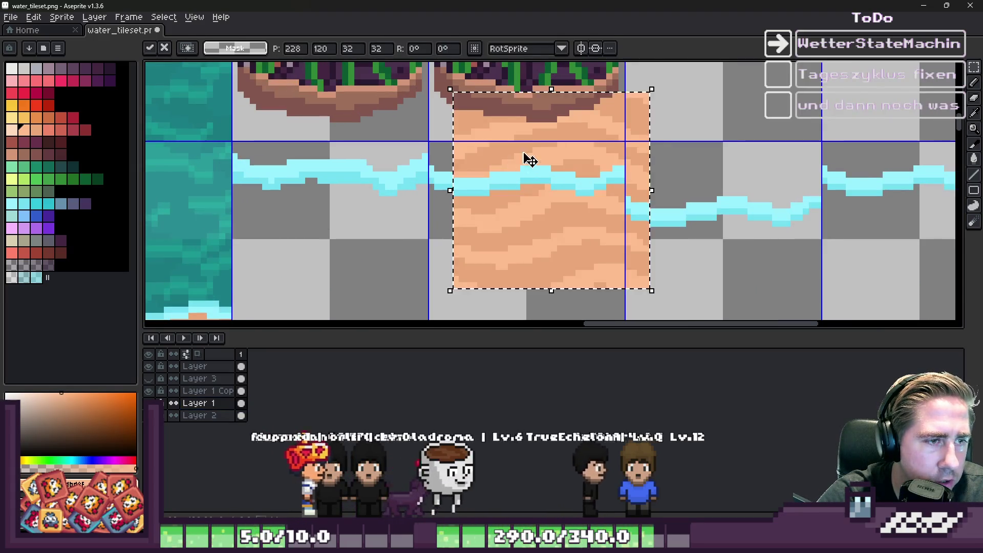
pyautogui.moveTo(523, 165); pyautogui.dragTo(522, 171)
pyautogui.scroll(-2, 522, 167)
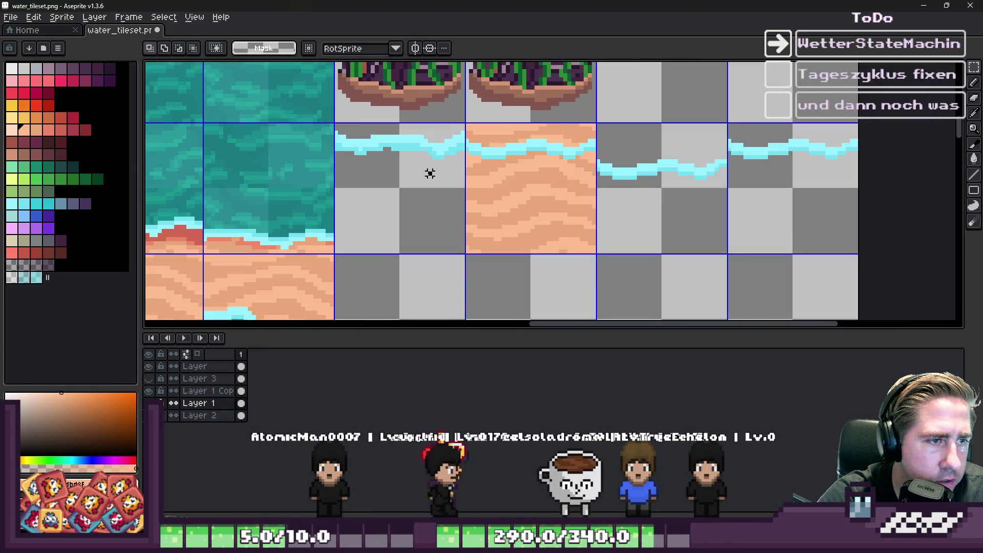
pyautogui.press('Return')
# Undo with Ctrl+Z and return to editing the top layer
pyautogui.scroll(-5, 576, 75)
pyautogui.scroll(3, 583, 133)
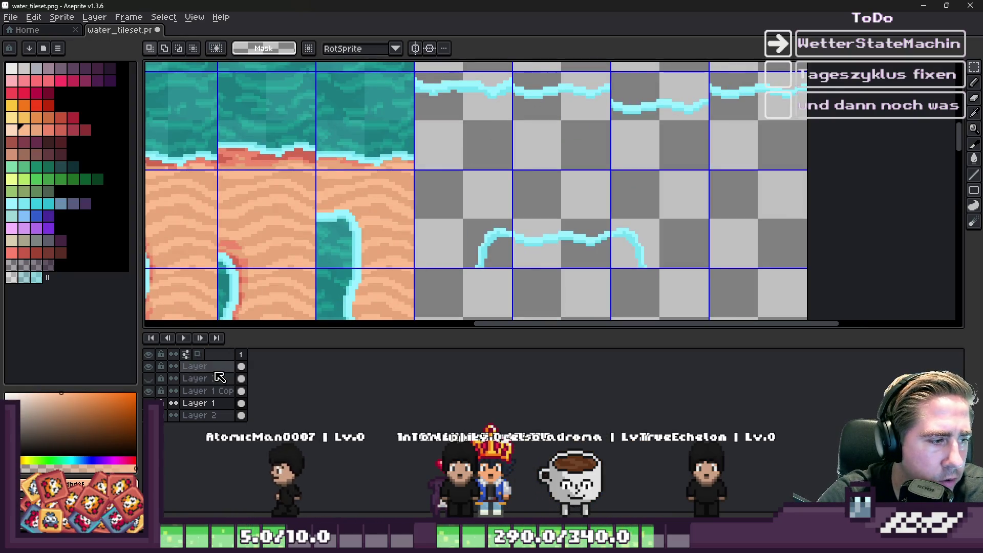
pyautogui.hotkey('ctrl', 'z')
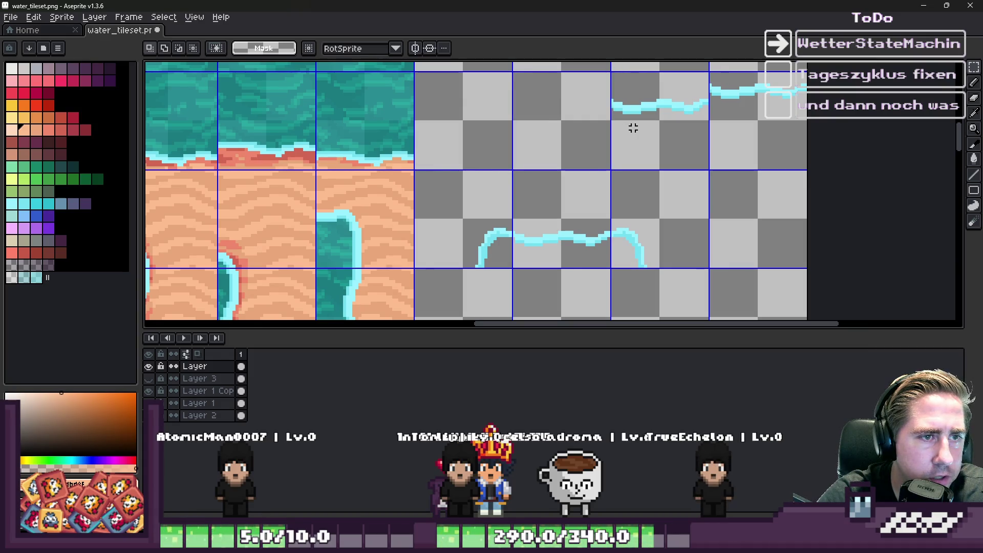
pyautogui.scroll(-5, 721, 123)
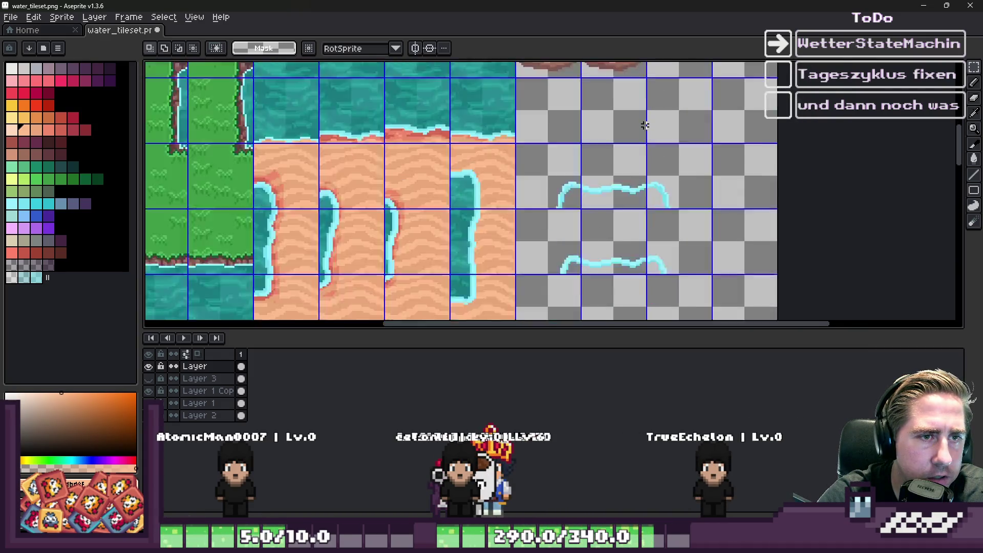
# Select a rectangular block of tiles and reposition it
pyautogui.moveTo(649, 93)
pyautogui.mouseDown()
pyautogui.moveTo(686, 215)
pyautogui.moveTo(700, 235)
pyautogui.moveTo(695, 175)
pyautogui.moveTo(709, 237)
pyautogui.moveTo(735, 231)
pyautogui.moveTo(709, 293)
pyautogui.moveTo(747, 279)
pyautogui.mouseUp()
pyautogui.scroll(-5, 700, 234)
pyautogui.scroll(-5, 747, 279)
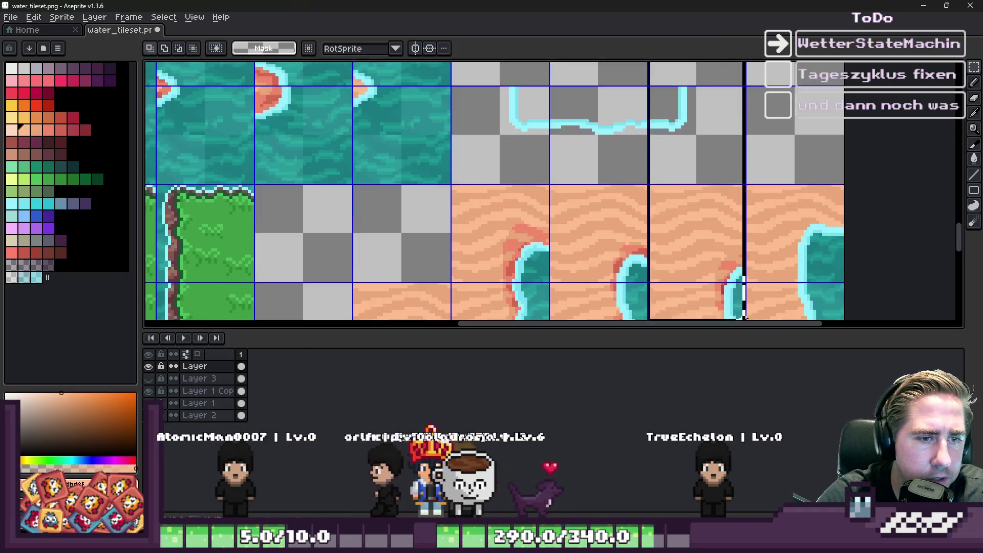
pyautogui.scroll(5, 454, 66)
pyautogui.moveTo(547, 147)
pyautogui.mouseDown()
pyautogui.moveTo(454, 67)
pyautogui.moveTo(475, 77)
pyautogui.moveTo(454, 114)
pyautogui.moveTo(486, 147)
pyautogui.moveTo(585, 53)
pyautogui.mouseUp()
pyautogui.scroll(-1, 568, 154)
pyautogui.scroll(1, 594, 256)
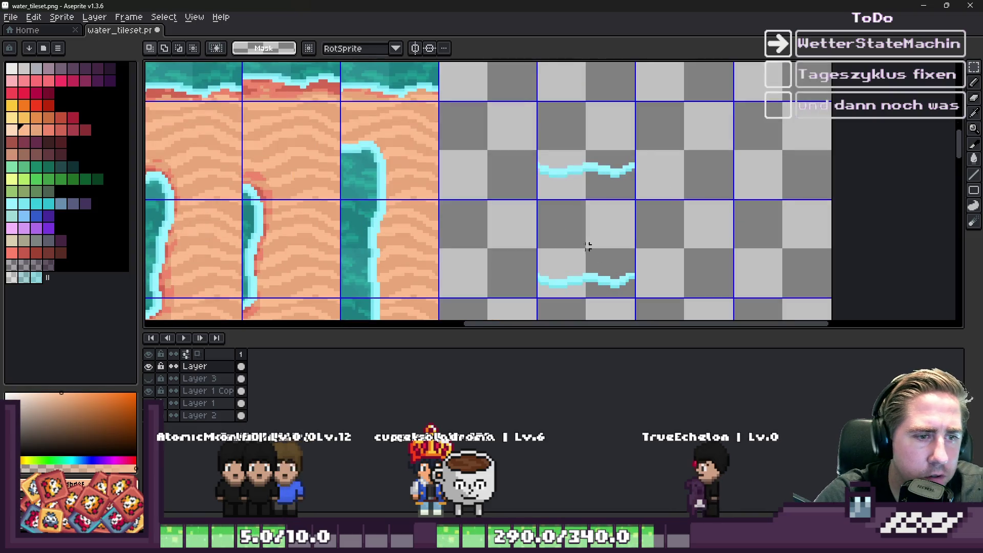
pyautogui.scroll(-2, 588, 143)
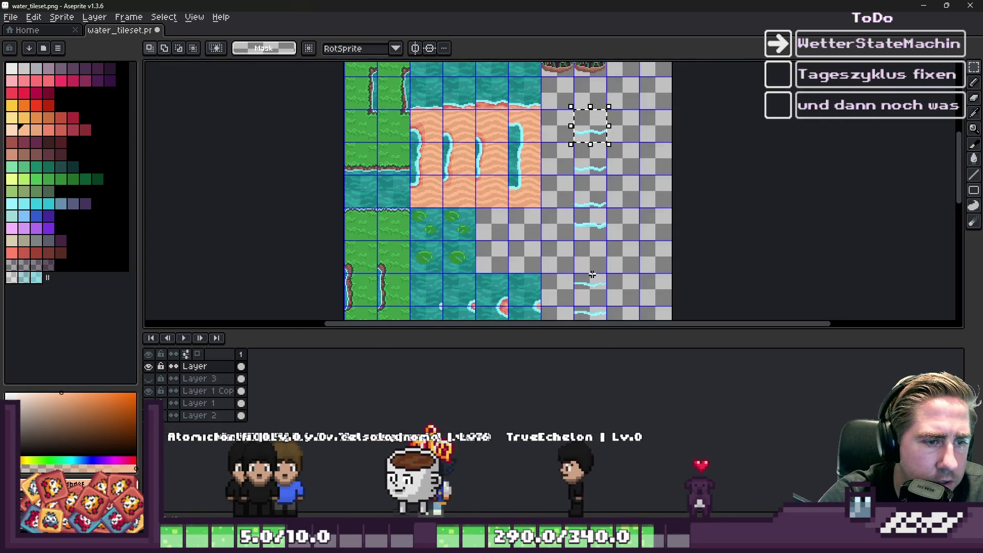
# Move a one-tile-wide column of foam strips one tile to the left
pyautogui.moveTo(593, 125); pyautogui.dragTo(591, 299)
pyautogui.scroll(3, 592, 300)
pyautogui.moveTo(588, 248); pyautogui.dragTo(475, 248)
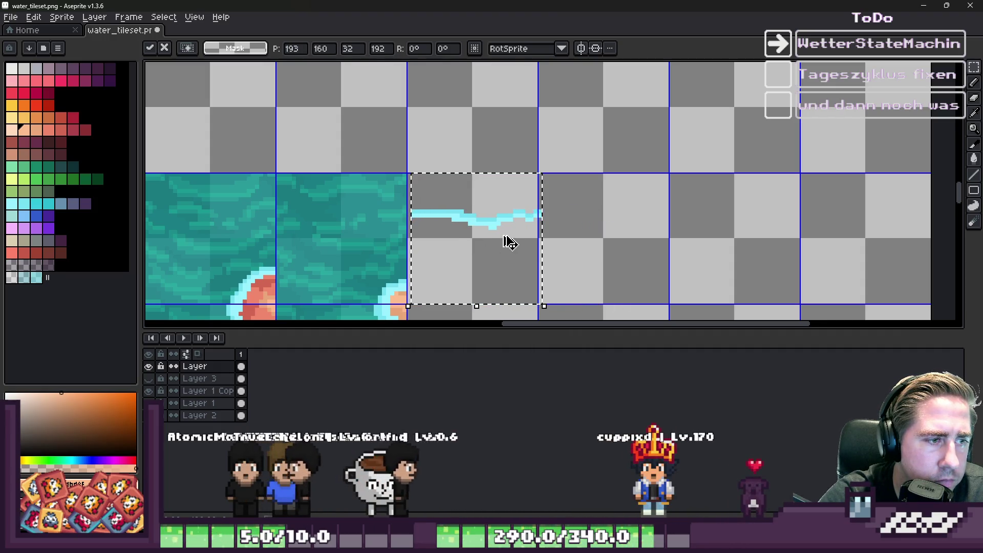
pyautogui.press('Return')
pyautogui.scroll(-3, 532, 175)
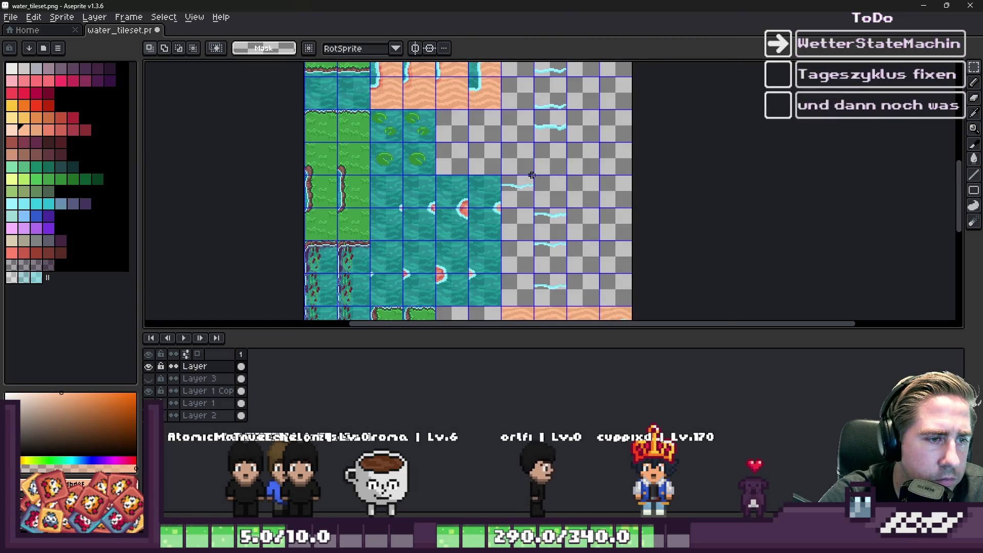
pyautogui.scroll(-1, 546, 223)
pyautogui.scroll(2, 545, 144)
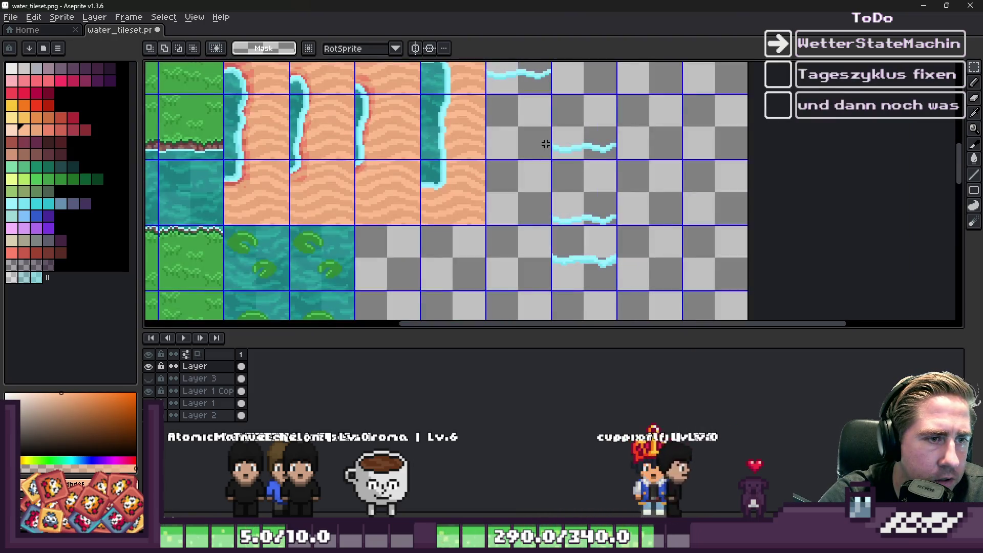
pyautogui.scroll(2, 547, 213)
# Move the lower wave strip up one tile, then one pixel down
pyautogui.moveTo(541, 222); pyautogui.dragTo(540, 155)
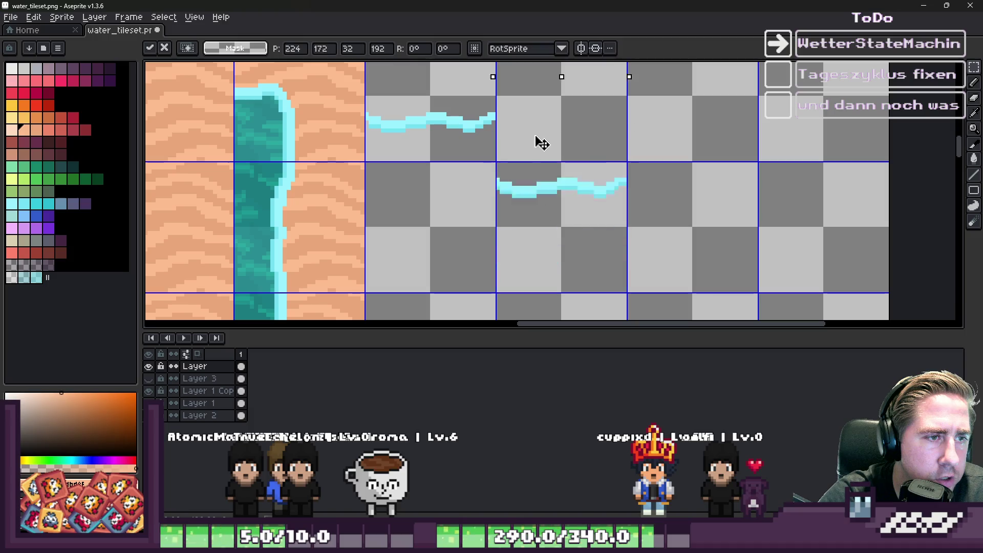
pyautogui.scroll(-1, 532, 210)
pyautogui.scroll(1, 540, 114)
pyautogui.press('Down')
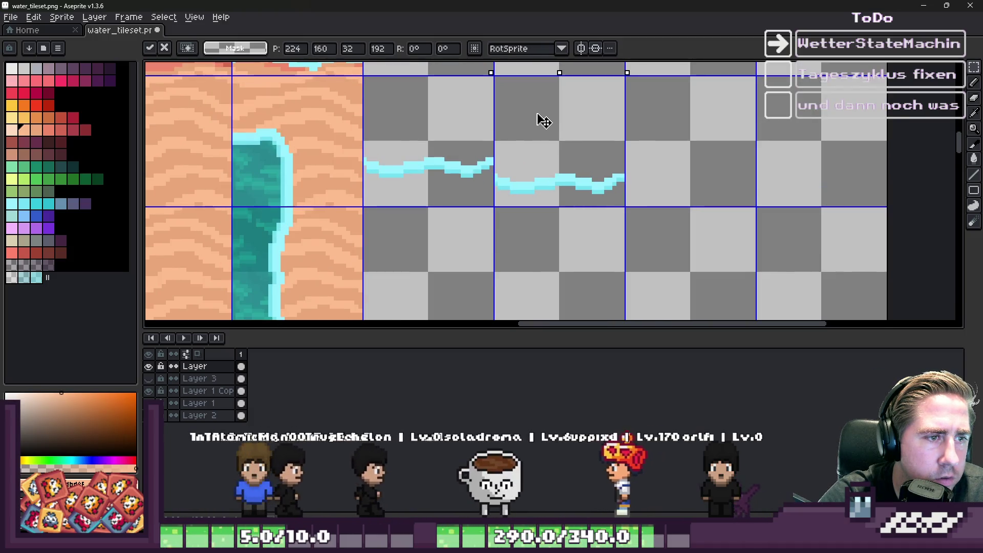
pyautogui.press('Return')
pyautogui.scroll(-3, 545, 121)
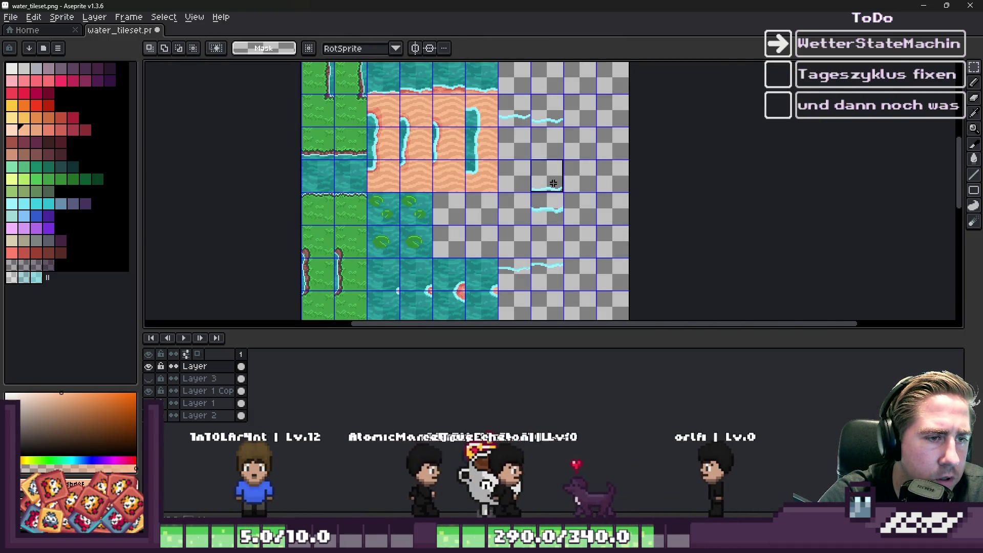
pyautogui.scroll(-2, 553, 183)
pyautogui.scroll(4, 553, 279)
# Lower the top wave strip and line it up beside the others
pyautogui.moveTo(527, 183)
pyautogui.mouseDown()
pyautogui.moveTo(532, 266)
pyautogui.moveTo(569, 189)
pyautogui.mouseUp()
pyautogui.scroll(3, 569, 189)
pyautogui.moveTo(601, 255); pyautogui.dragTo(639, 194)
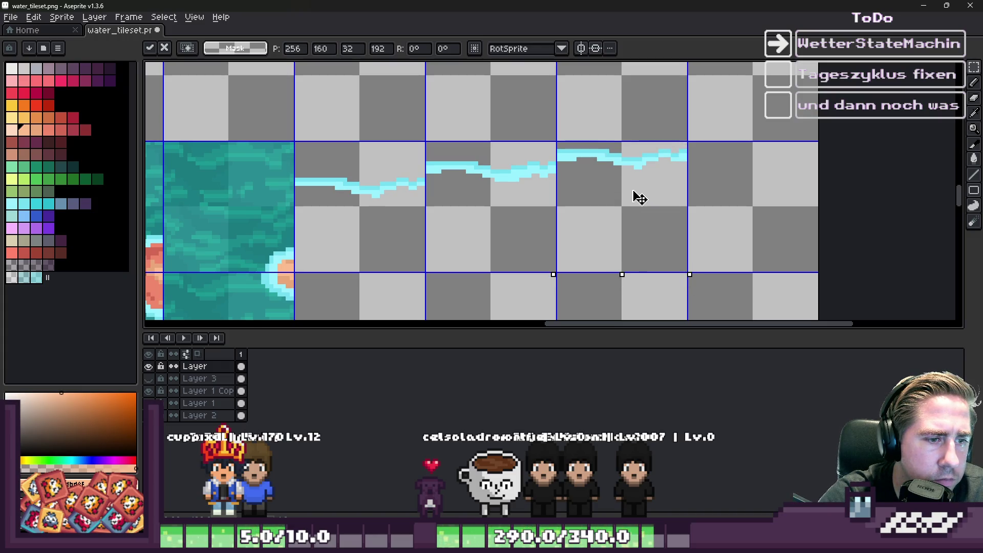
pyautogui.press('Return')
pyautogui.scroll(-4, 605, 113)
# Move the next wave strip to the end of the row, nudged three pixels down
pyautogui.moveTo(581, 223); pyautogui.dragTo(594, 240)
pyautogui.scroll(-4, 597, 174)
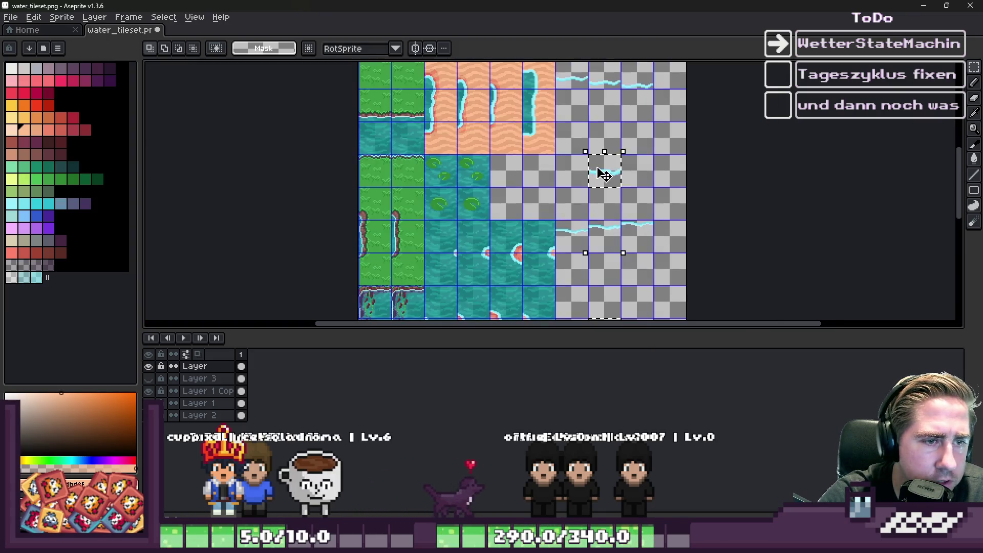
pyautogui.scroll(-2, 597, 244)
pyautogui.moveTo(597, 286); pyautogui.dragTo(604, 290)
pyautogui.scroll(5, 604, 289)
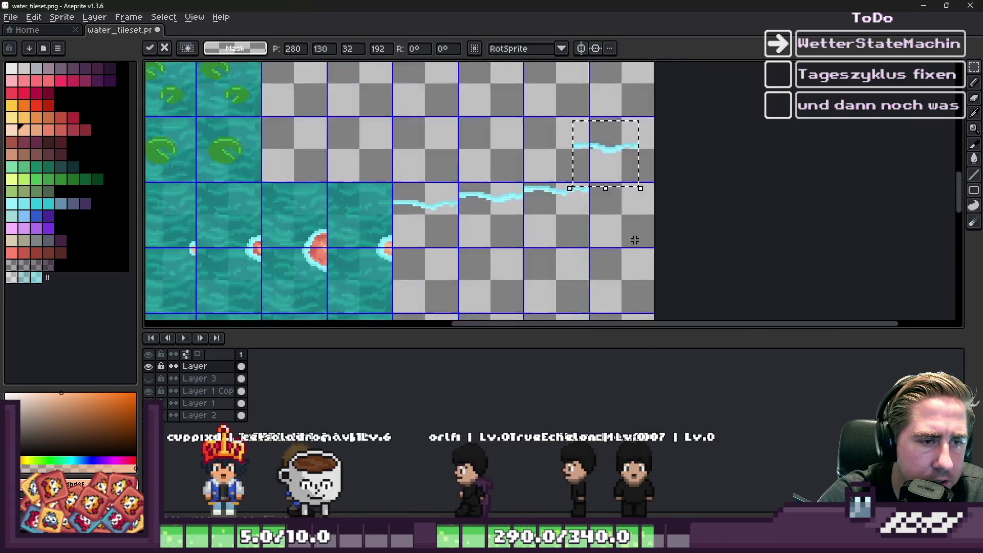
pyautogui.moveTo(606, 134); pyautogui.dragTo(618, 206)
pyautogui.scroll(2, 618, 194)
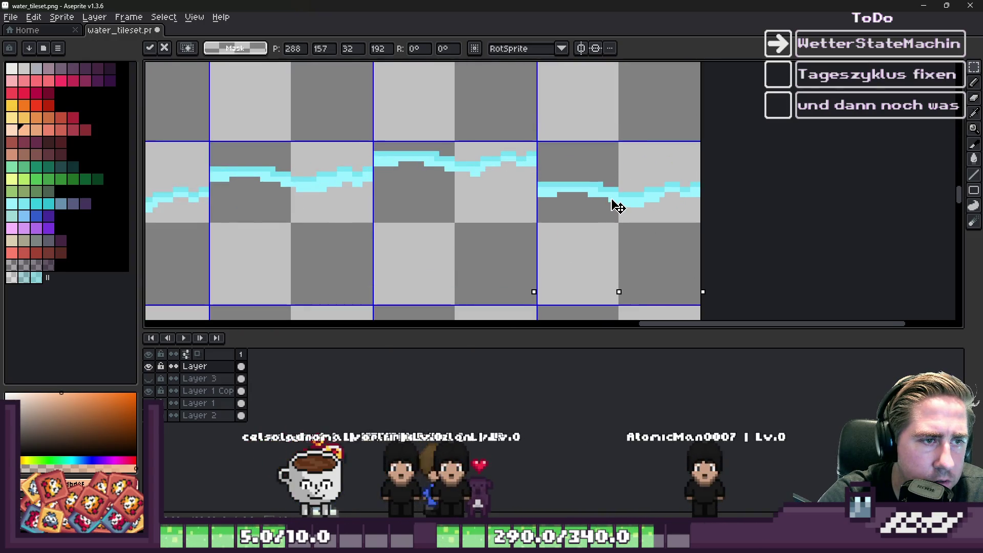
pyautogui.press('Down')
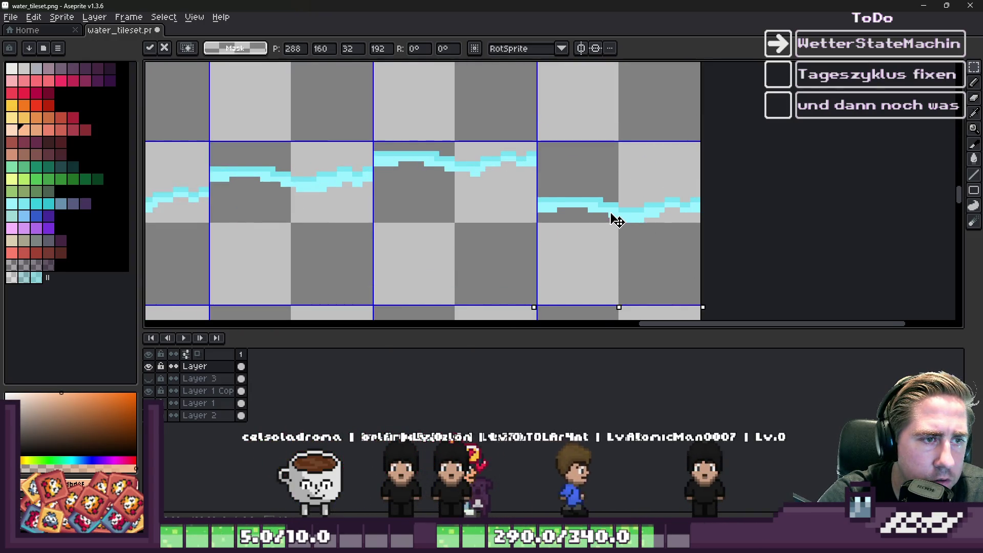
pyautogui.press('Down')
pyautogui.press('Down')
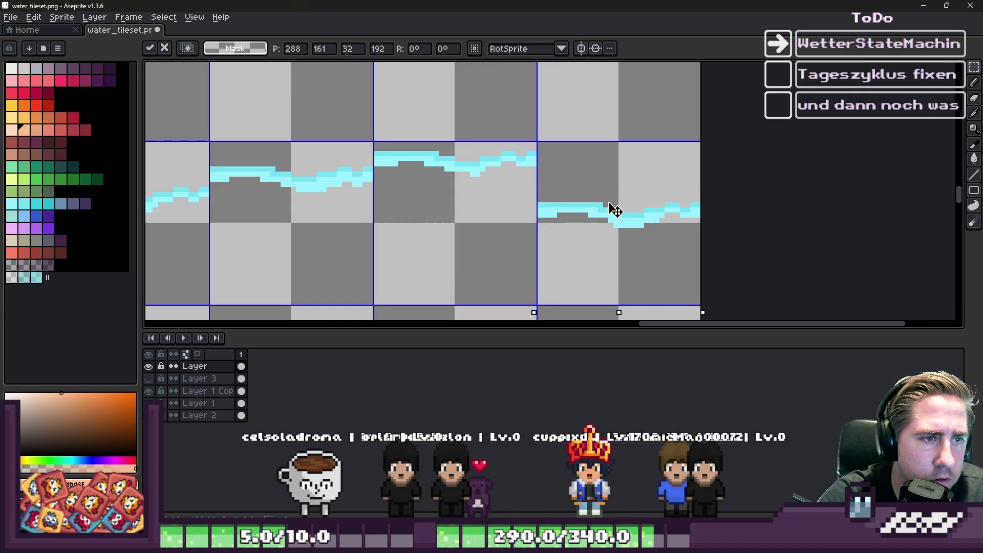
pyautogui.press('Return')
pyautogui.scroll(-7, 615, 206)
pyautogui.scroll(1, 565, 140)
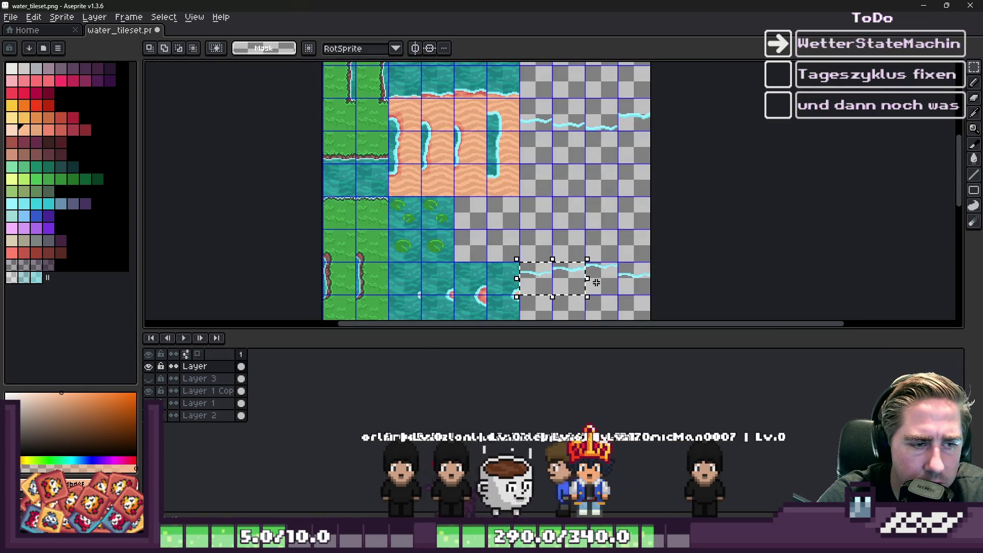
# Move the lower row of wave strips up four rows
pyautogui.moveTo(581, 270); pyautogui.dragTo(534, 124)
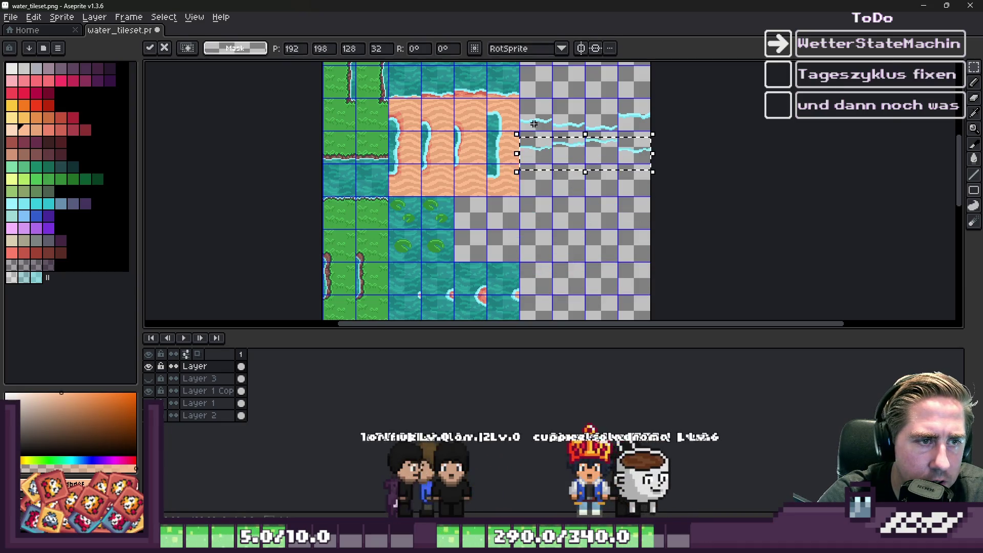
pyautogui.scroll(5, 534, 124)
pyautogui.press('Return')
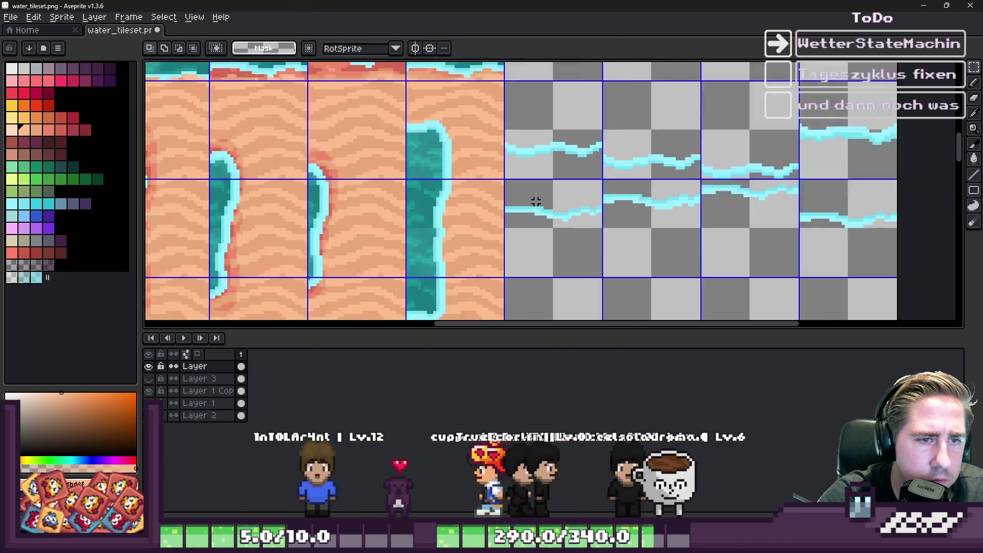
pyautogui.scroll(-2, 535, 202)
pyautogui.scroll(2, 545, 184)
pyautogui.scroll(-2, 546, 172)
pyautogui.scroll(2, 603, 162)
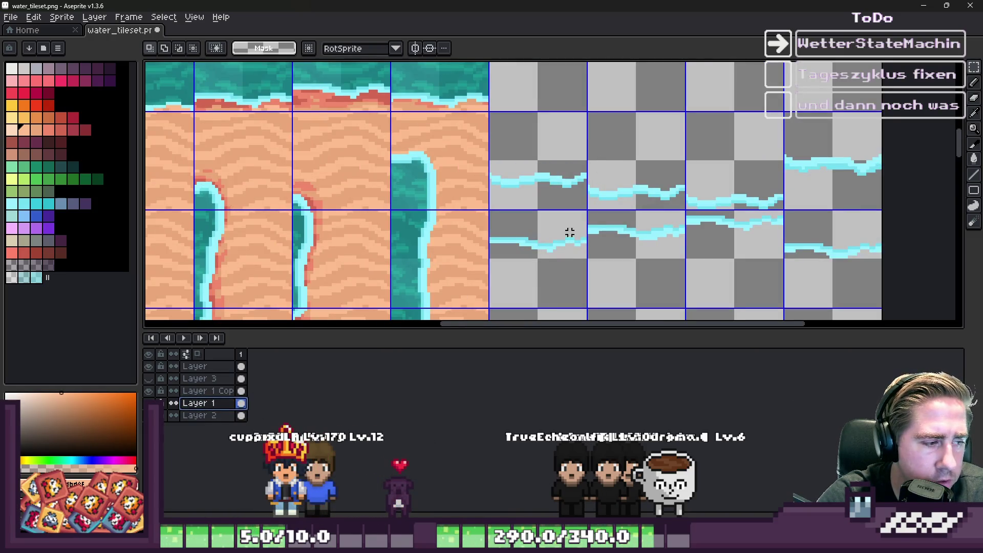
# Copy a plain sand tile
pyautogui.hotkey('ctrl', 'v')
pyautogui.moveTo(472, 186); pyautogui.dragTo(577, 136)
pyautogui.scroll(2, 539, 158)
pyautogui.press('Return')
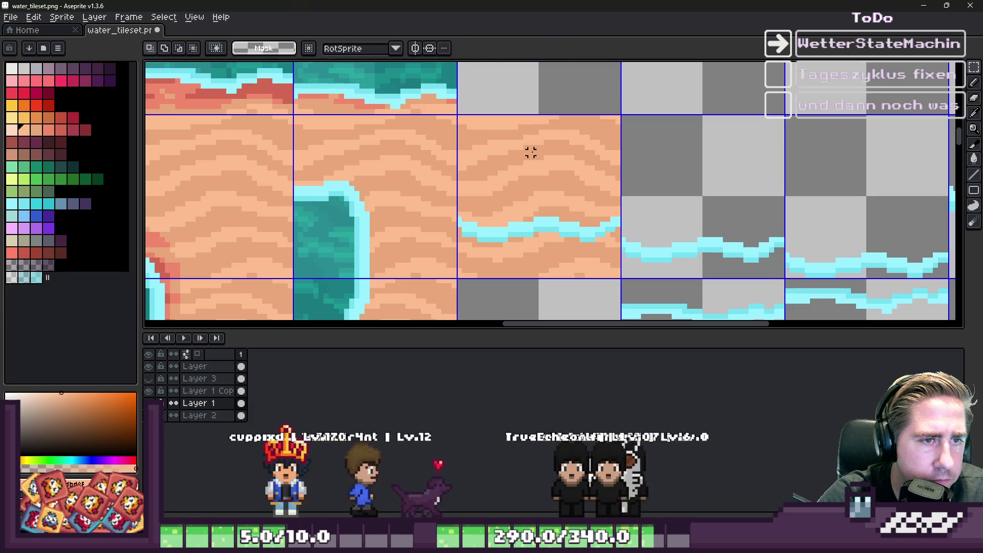
# Paste sand tiles behind the strip pairs, snapping the last into the empty grid cell
pyautogui.hotkey('ctrl', 'v')
pyautogui.moveTo(413, 207)
pyautogui.mouseDown()
pyautogui.moveTo(741, 212)
pyautogui.moveTo(728, 215)
pyautogui.mouseUp()
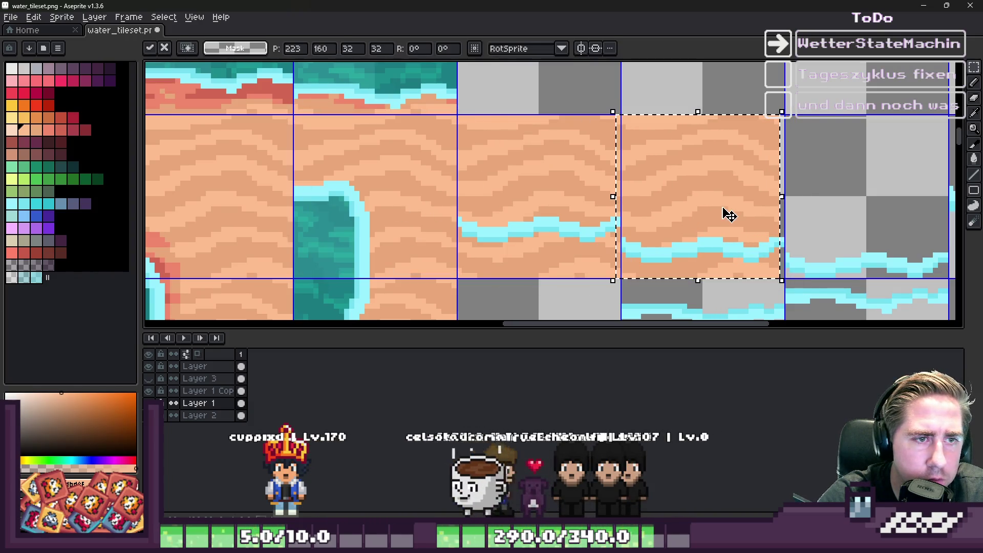
pyautogui.press('Return')
pyautogui.hotkey('ctrl', 'v')
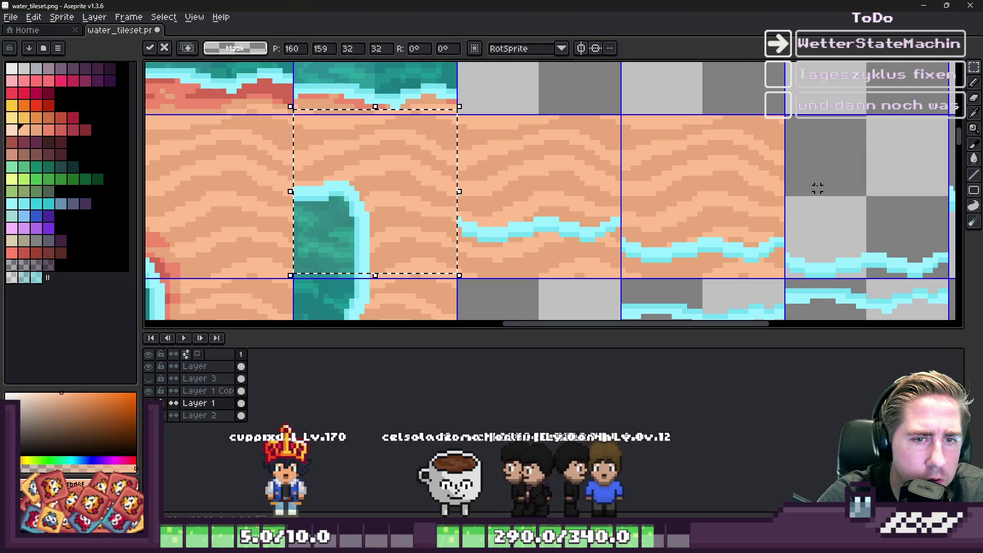
pyautogui.moveTo(393, 176)
pyautogui.mouseDown()
pyautogui.moveTo(840, 193)
pyautogui.moveTo(889, 184)
pyautogui.moveTo(882, 180)
pyautogui.mouseUp()
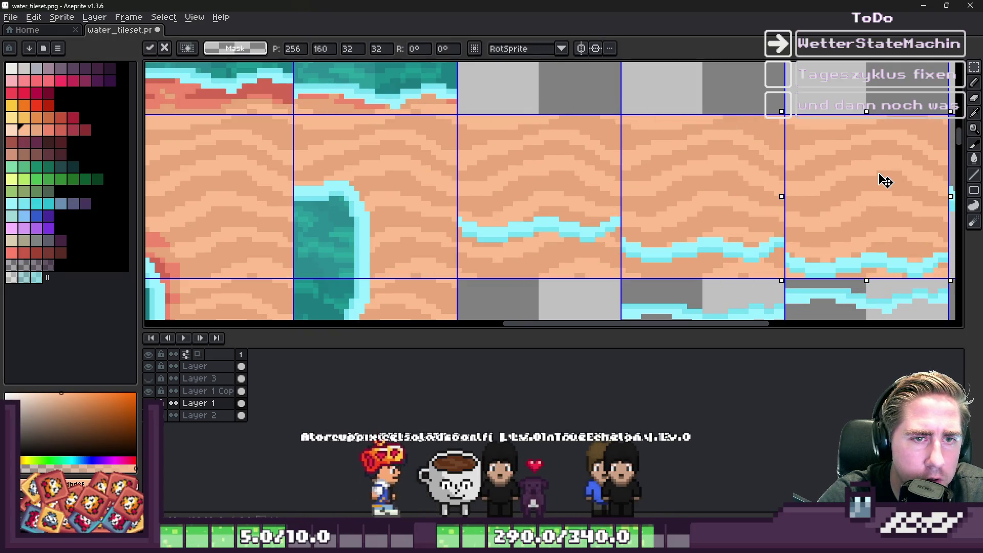
pyautogui.scroll(-2, 371, 185)
pyautogui.moveTo(671, 197)
pyautogui.mouseDown()
pyautogui.moveTo(391, 208)
pyautogui.moveTo(750, 202)
pyautogui.mouseUp()
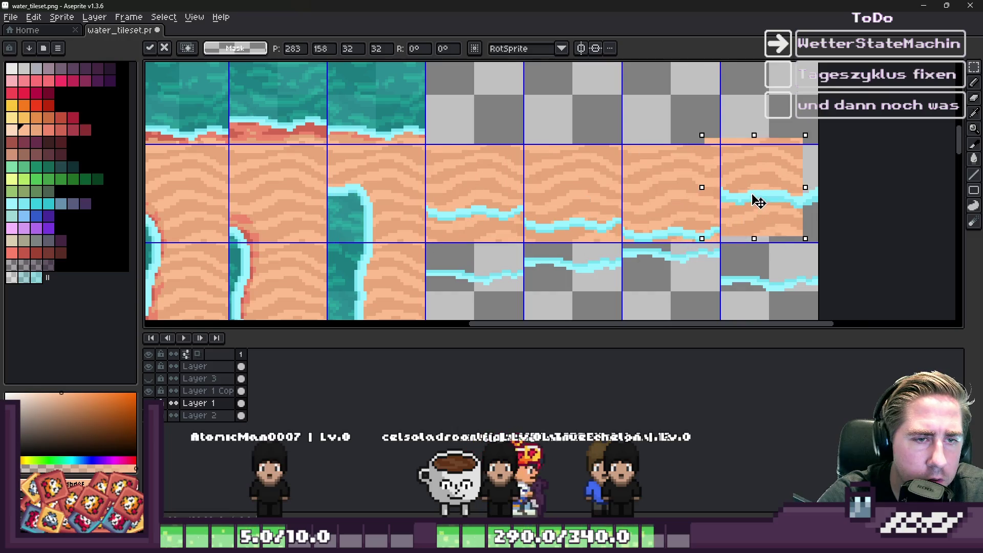
pyautogui.scroll(2, 739, 159)
pyautogui.moveTo(739, 159)
pyautogui.mouseDown()
pyautogui.moveTo(759, 169)
pyautogui.moveTo(768, 160)
pyautogui.mouseUp()
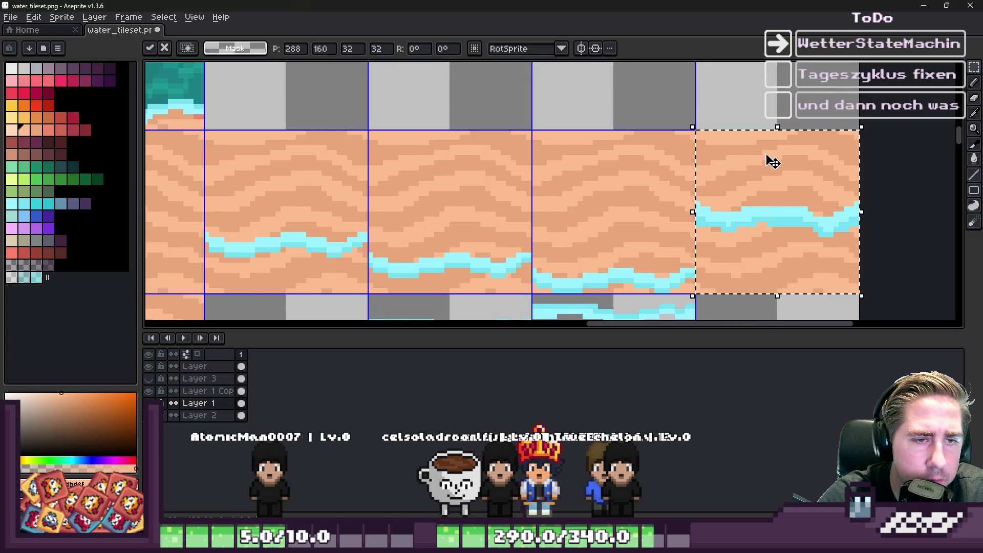
pyautogui.scroll(-1, 765, 159)
# Copy the row of four sand-backed strip tiles into the row below
pyautogui.moveTo(656, 169); pyautogui.dragTo(530, 165)
pyautogui.keyDown('shift'); pyautogui.click(383, 174); pyautogui.keyUp('shift')
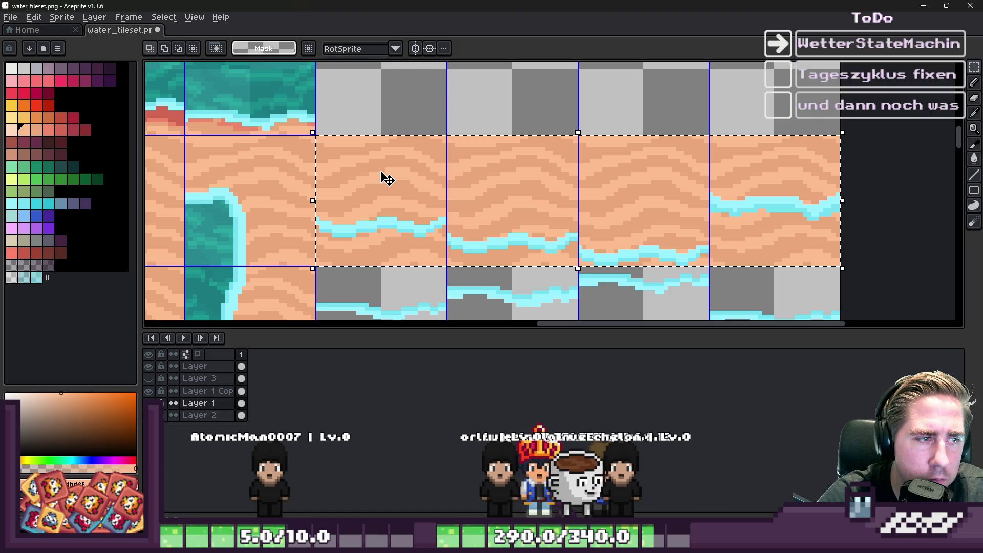
pyautogui.moveTo(379, 166)
pyautogui.mouseDown()
pyautogui.moveTo(383, 270)
pyautogui.moveTo(399, 291)
pyautogui.mouseUp()
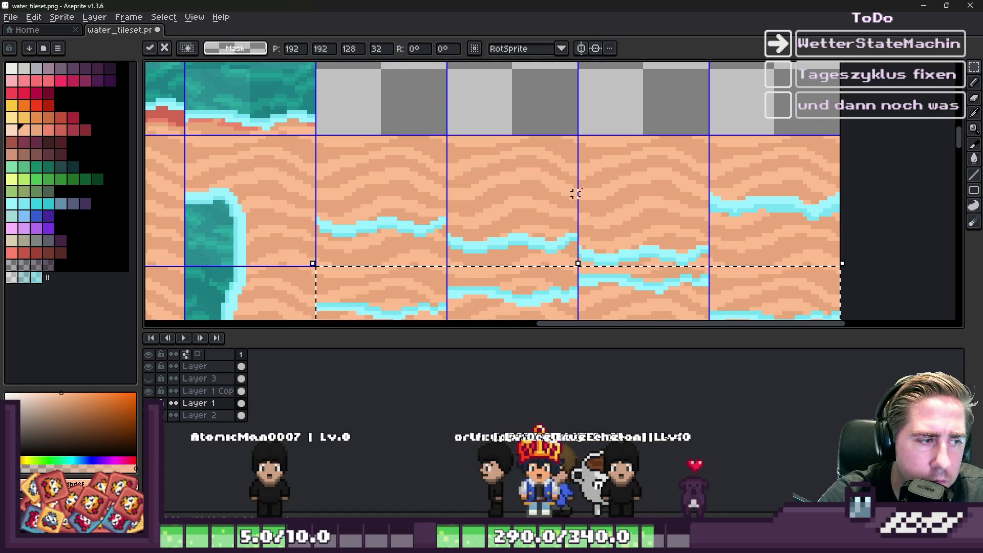
pyautogui.press('Return')
pyautogui.scroll(-3, 622, 127)
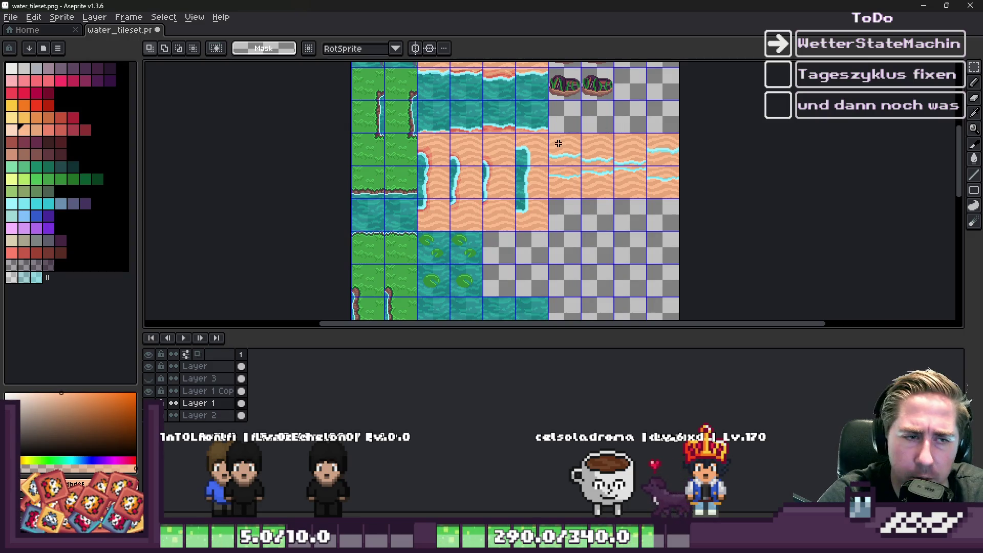
pyautogui.scroll(3, 568, 139)
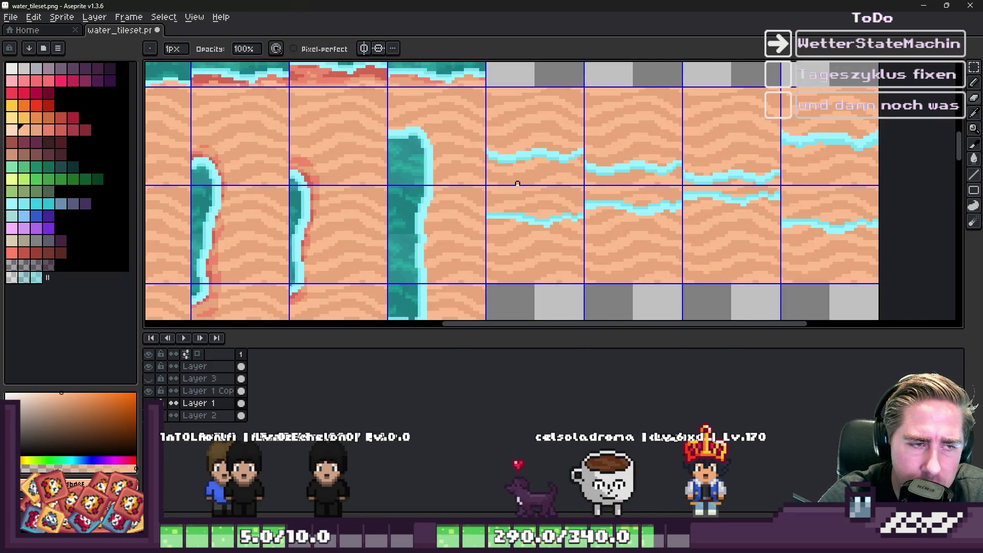
# Erase the sand along the gap's edges and between the two shoreline strips
pyautogui.scroll(1, 518, 184)
pyautogui.scroll(-1, 518, 185)
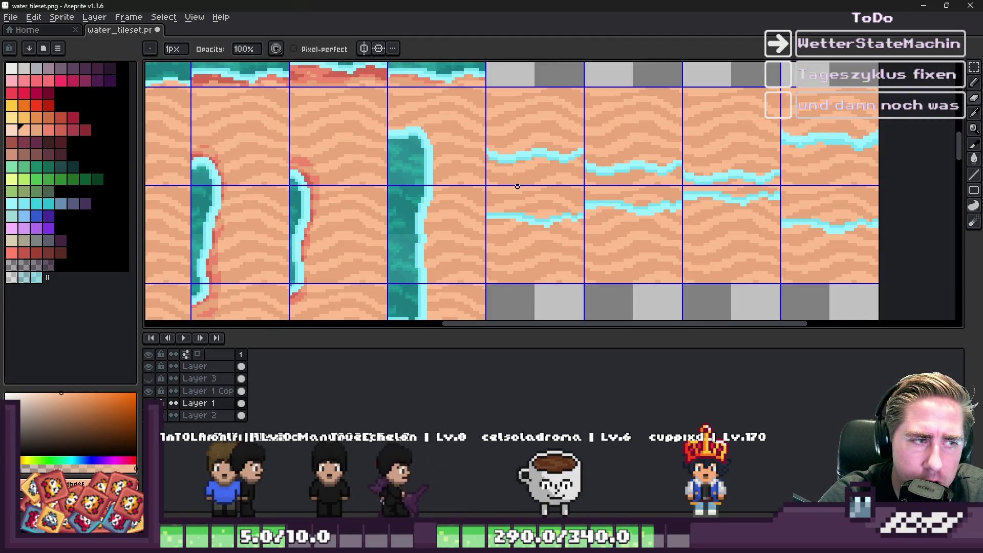
pyautogui.scroll(1, 518, 183)
pyautogui.scroll(1, 527, 175)
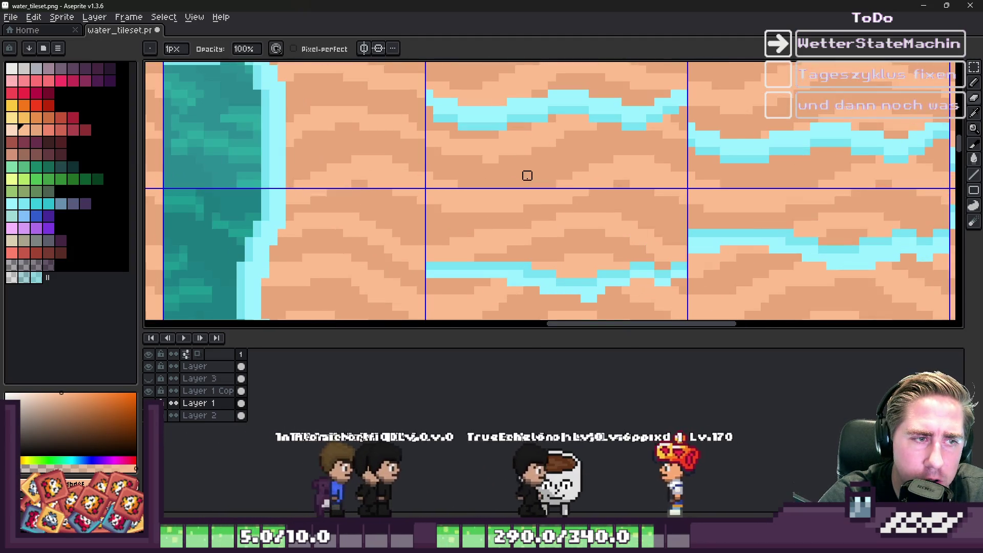
pyautogui.press('v')
pyautogui.press('b')
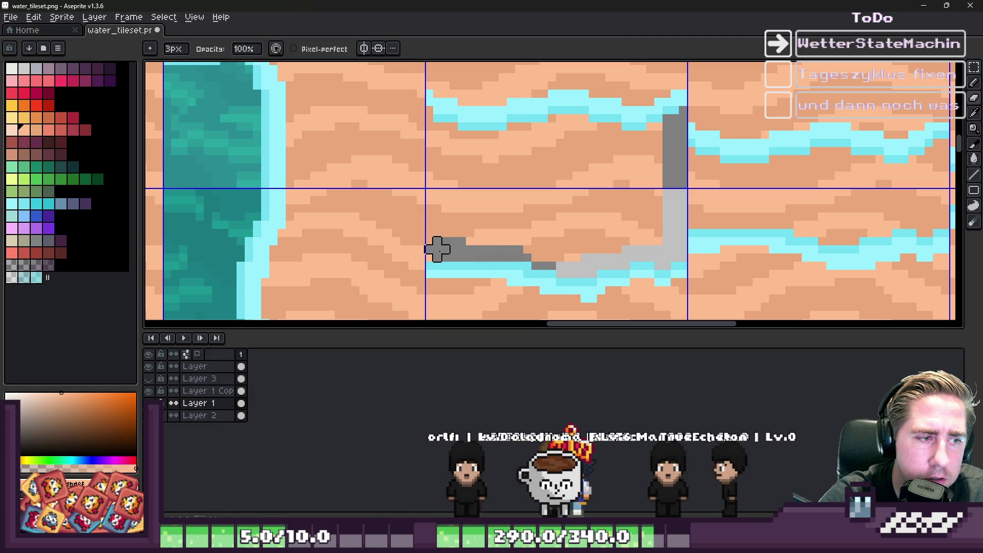
pyautogui.moveTo(437, 256); pyautogui.dragTo(436, 114)
pyautogui.press('-')
pyautogui.press('-')
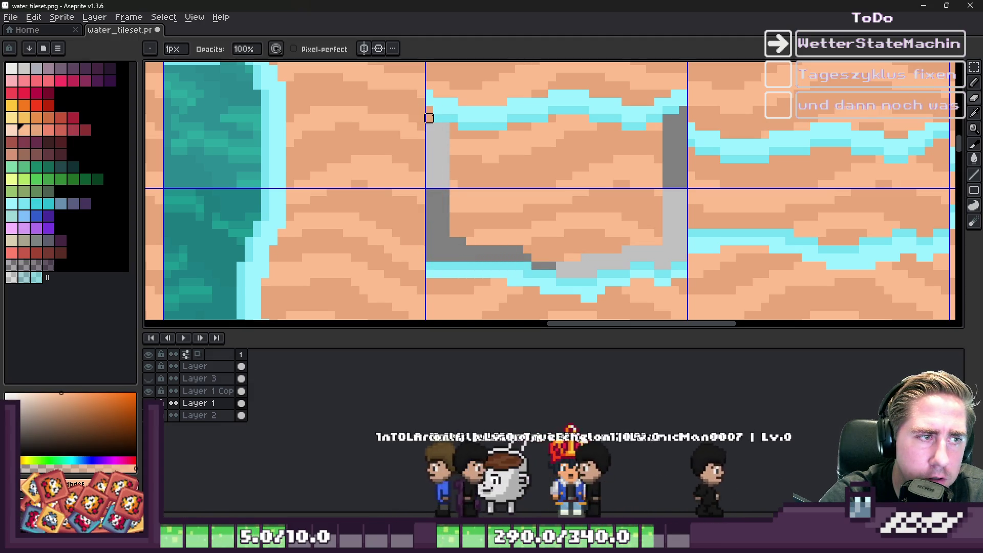
pyautogui.press('+')
pyautogui.press('+')
pyautogui.press('+')
pyautogui.moveTo(456, 136); pyautogui.dragTo(597, 123)
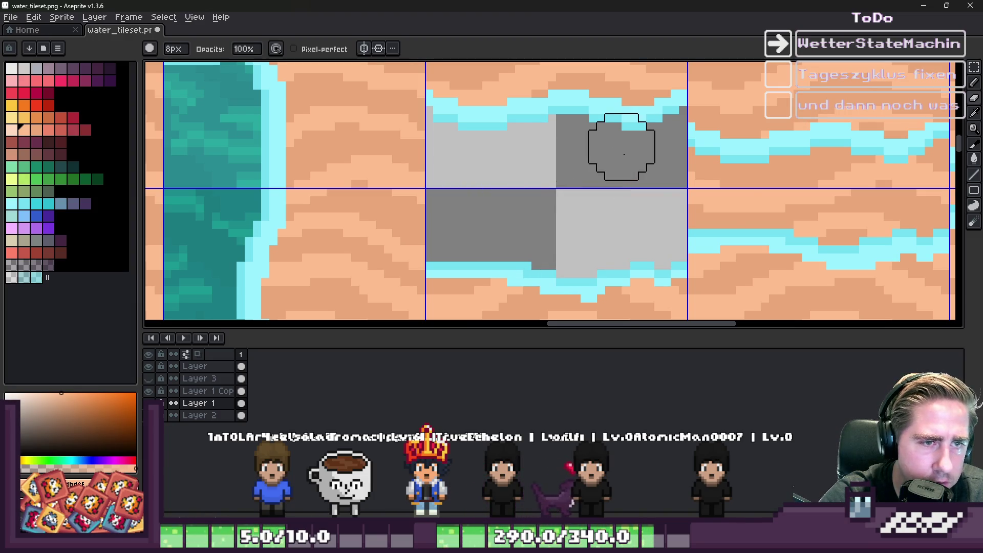
# With a smaller brush, paint grey over the gap in the next strip pair's water band
pyautogui.moveTo(722, 196)
pyautogui.mouseDown()
pyautogui.moveTo(478, 204)
pyautogui.moveTo(593, 204)
pyautogui.moveTo(590, 223)
pyautogui.moveTo(676, 214)
pyautogui.mouseUp()
pyautogui.press('-')
pyautogui.press('-')
pyautogui.press('-')
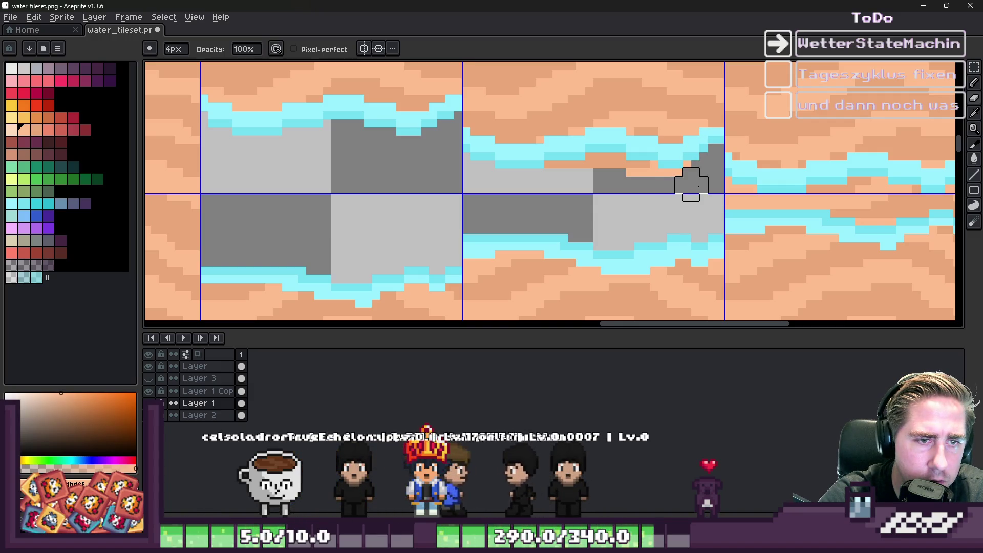
pyautogui.moveTo(520, 176); pyautogui.dragTo(402, 196)
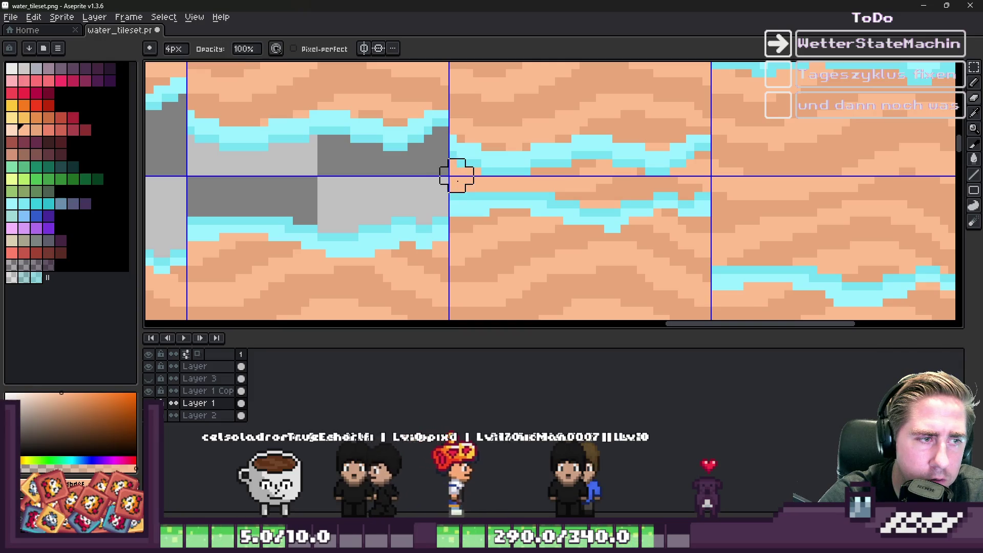
pyautogui.moveTo(506, 185)
pyautogui.mouseDown()
pyautogui.moveTo(570, 176)
pyautogui.moveTo(694, 185)
pyautogui.moveTo(695, 158)
pyautogui.moveTo(596, 199)
pyautogui.mouseUp()
pyautogui.scroll(-4, 520, 175)
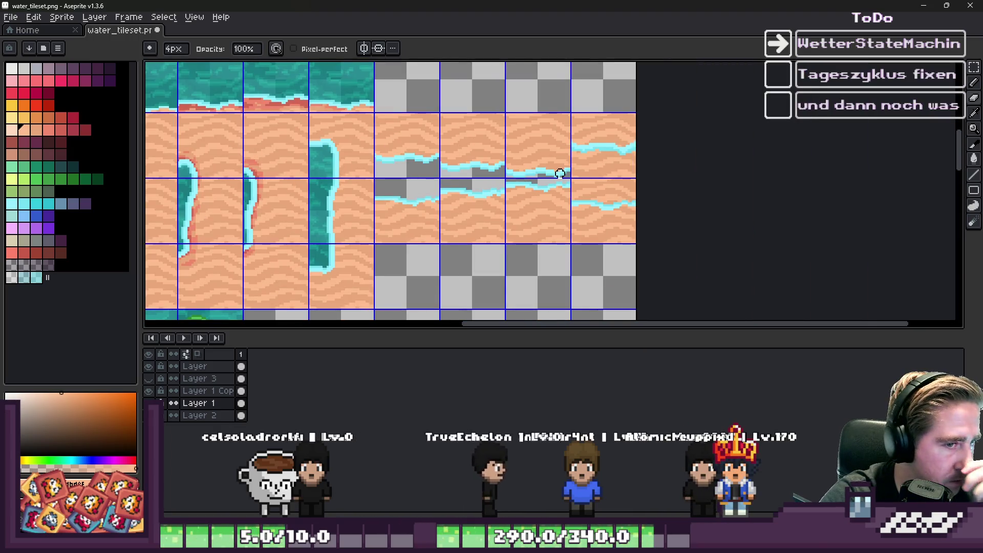
pyautogui.scroll(3, 560, 174)
# Paint a grey stroke down the tile edge and over the sand in the right corner tile
pyautogui.moveTo(469, 131)
pyautogui.mouseDown()
pyautogui.moveTo(457, 279)
pyautogui.moveTo(676, 276)
pyautogui.moveTo(694, 271)
pyautogui.moveTo(677, 99)
pyautogui.mouseUp()
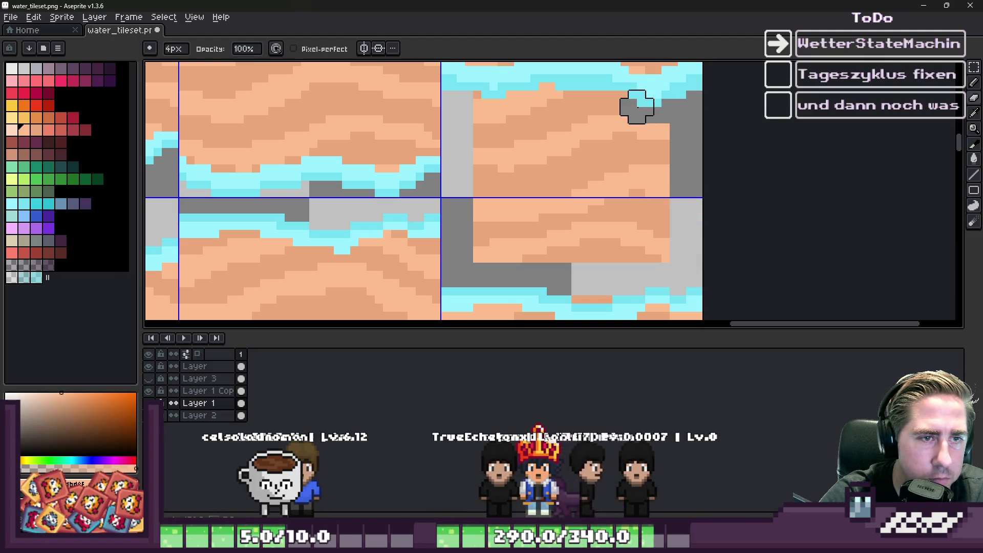
pyautogui.moveTo(495, 144)
pyautogui.mouseDown()
pyautogui.moveTo(489, 221)
pyautogui.moveTo(615, 243)
pyautogui.moveTo(603, 147)
pyautogui.moveTo(565, 197)
pyautogui.mouseUp()
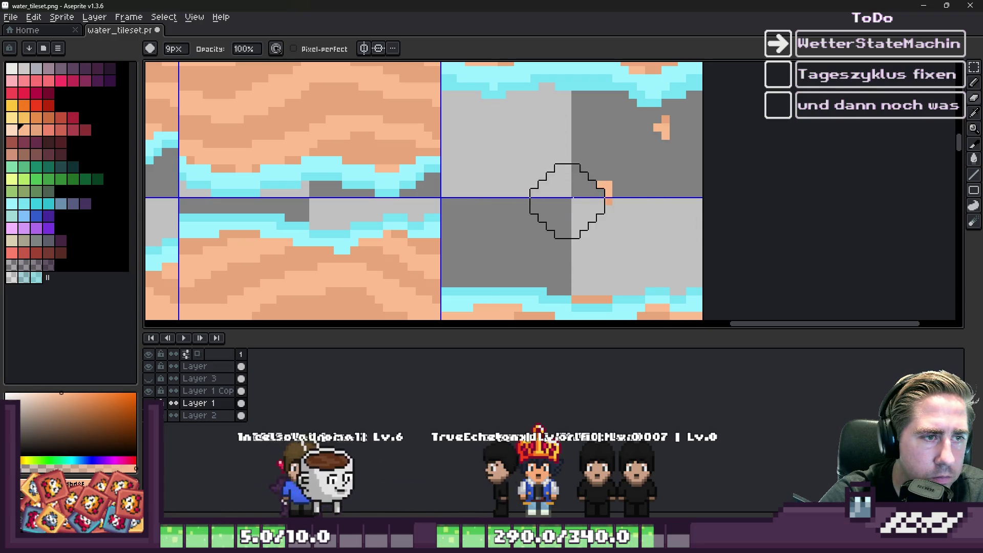
pyautogui.scroll(-4, 619, 237)
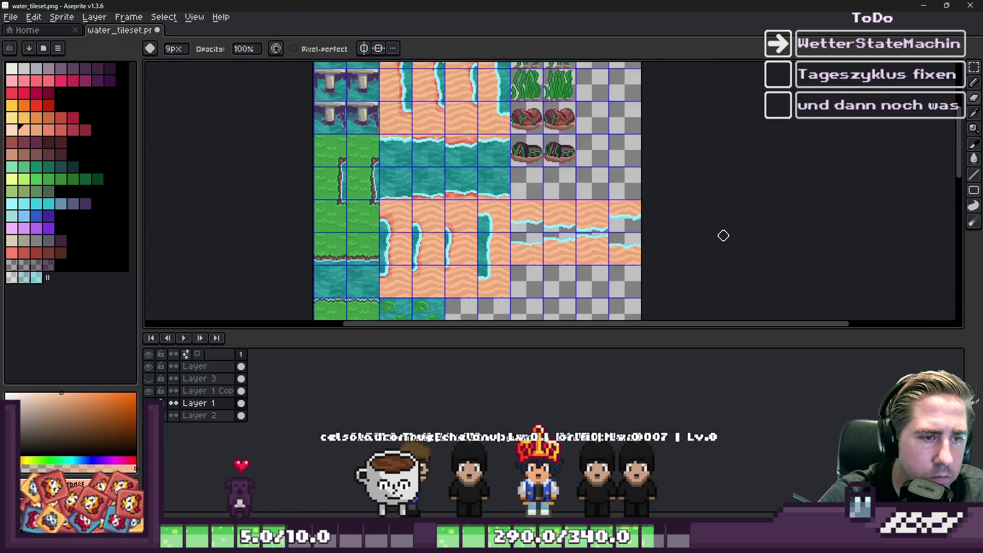
# Switch to the rectangular marquee and make Layer 2 the active layer
pyautogui.scroll(-2, 769, 231)
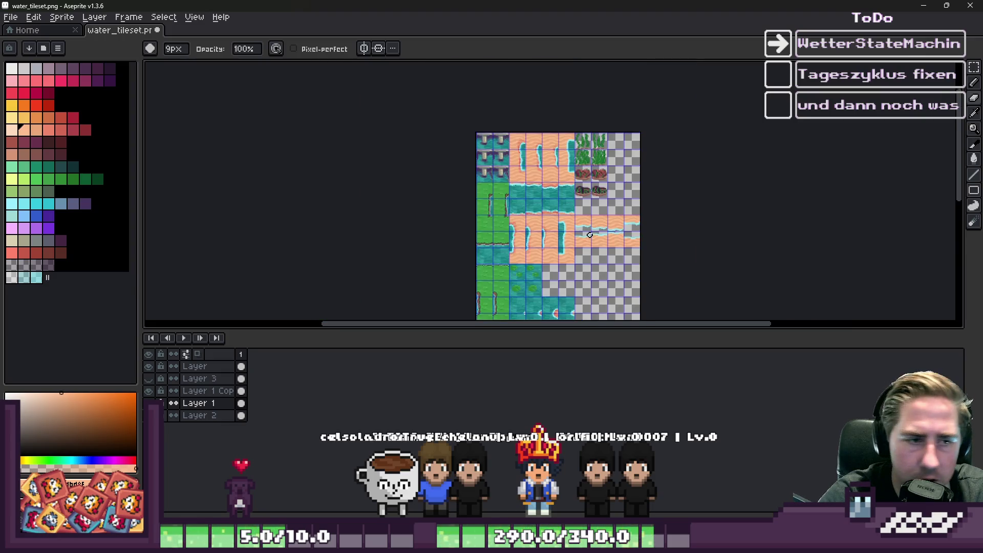
pyautogui.scroll(5, 588, 237)
pyautogui.scroll(-3, 584, 233)
pyautogui.press('m')
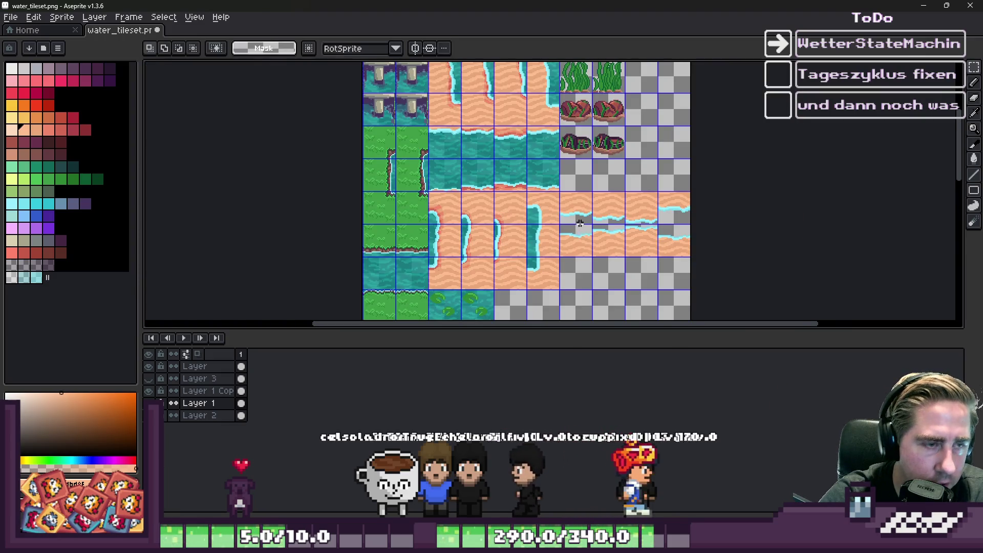
pyautogui.scroll(-2, 479, 228)
pyautogui.scroll(5, 479, 228)
pyautogui.scroll(-1, 366, 206)
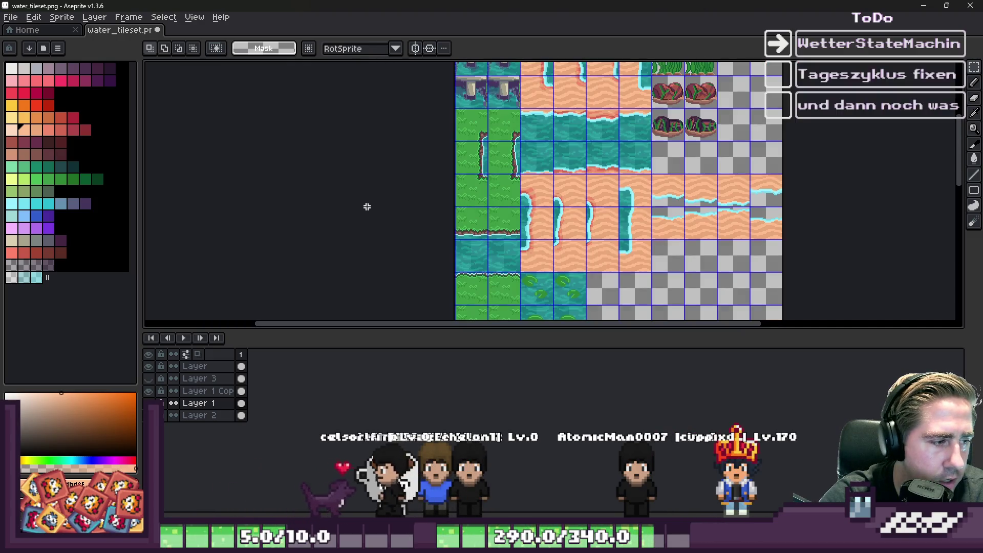
pyautogui.click(194, 366)
pyautogui.scroll(2, 491, 276)
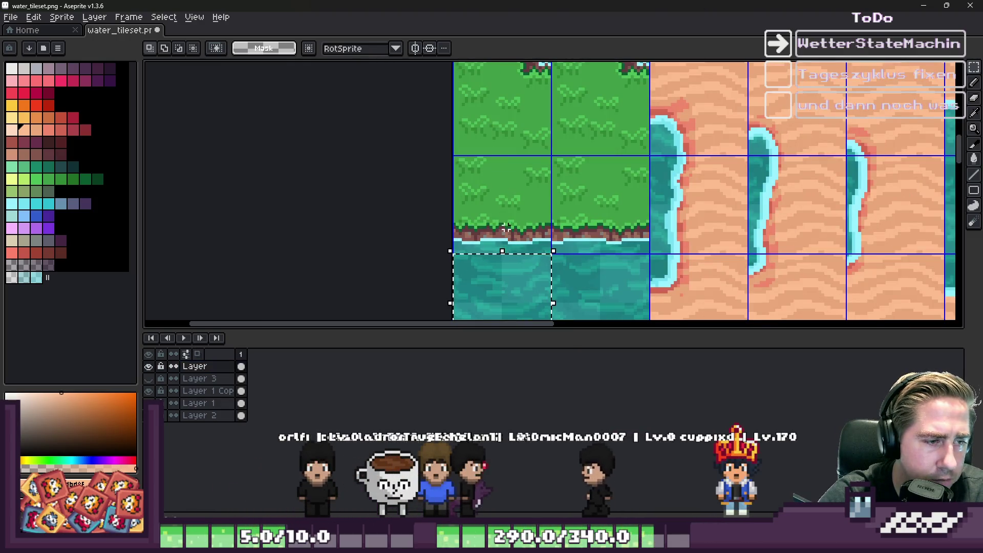
pyautogui.scroll(-3, 505, 231)
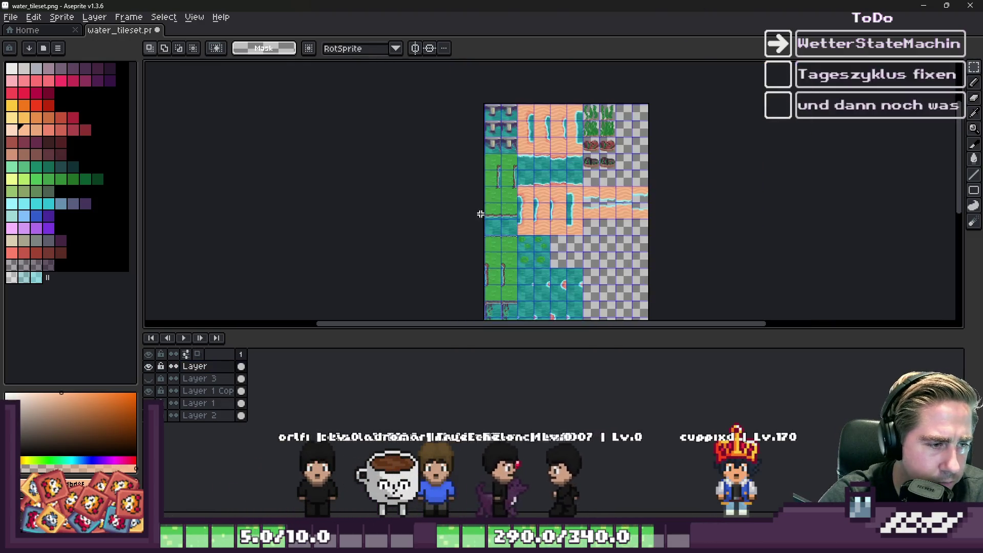
pyautogui.click(226, 404)
pyautogui.click(205, 416)
# Paste the copied water into the grey gap and drop it in place
pyautogui.scroll(3, 631, 196)
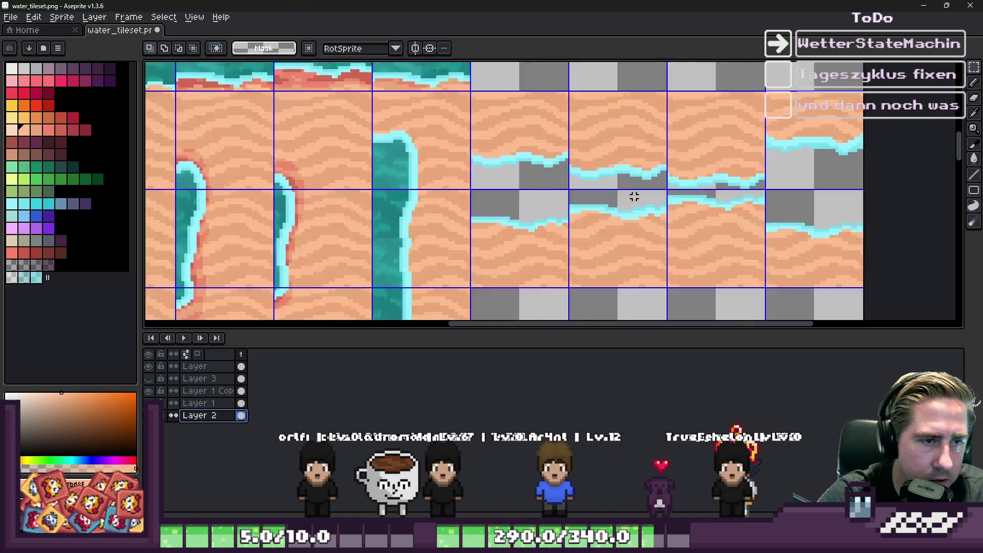
pyautogui.scroll(1, 523, 154)
pyautogui.hotkey('ctrl', 'v')
pyautogui.moveTo(527, 198)
pyautogui.mouseDown()
pyautogui.moveTo(483, 176)
pyautogui.moveTo(471, 182)
pyautogui.mouseUp()
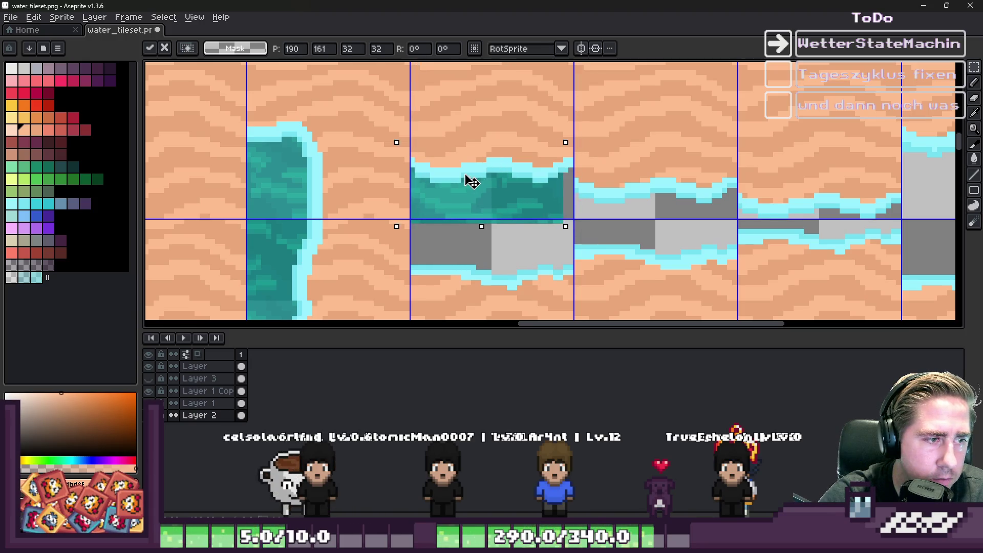
pyautogui.press('Escape')
pyautogui.scroll(-3, 574, 150)
pyautogui.scroll(2, 573, 150)
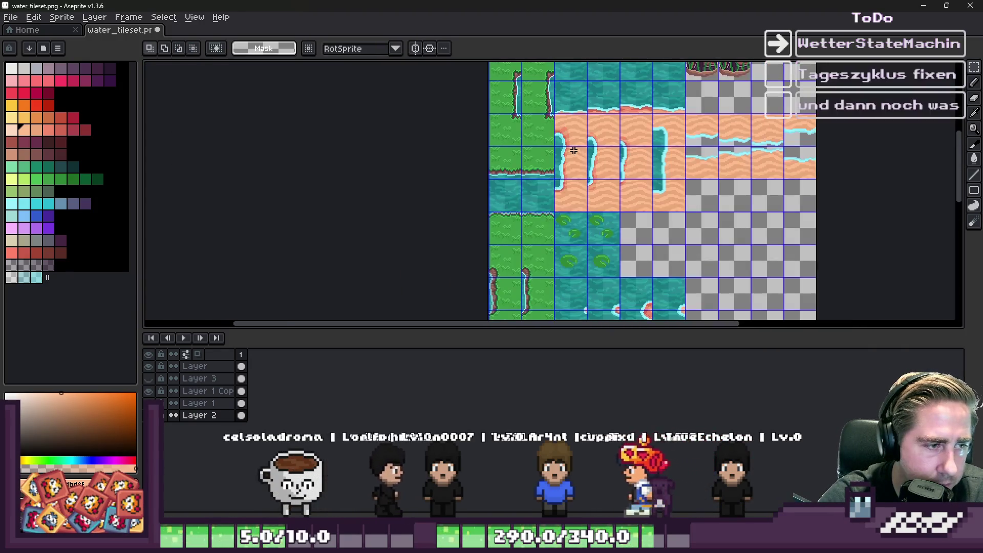
pyautogui.scroll(2, 549, 193)
pyautogui.hotkey('ctrl', 'v')
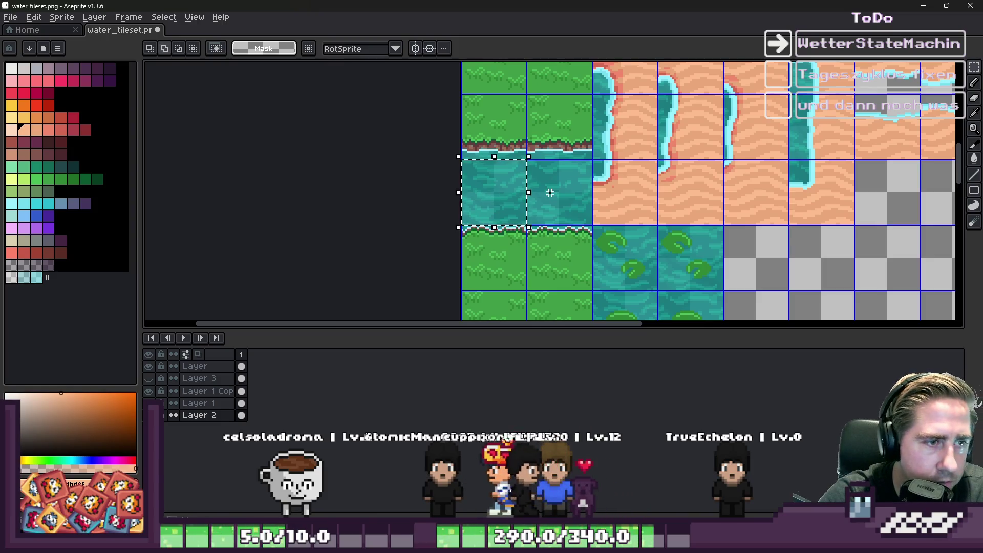
pyautogui.press('Return')
# Select the two open-water tiles between the grass rows, then pick up the pasted water strip on Layer 2
pyautogui.scroll(-3, 546, 200)
pyautogui.scroll(2, 546, 201)
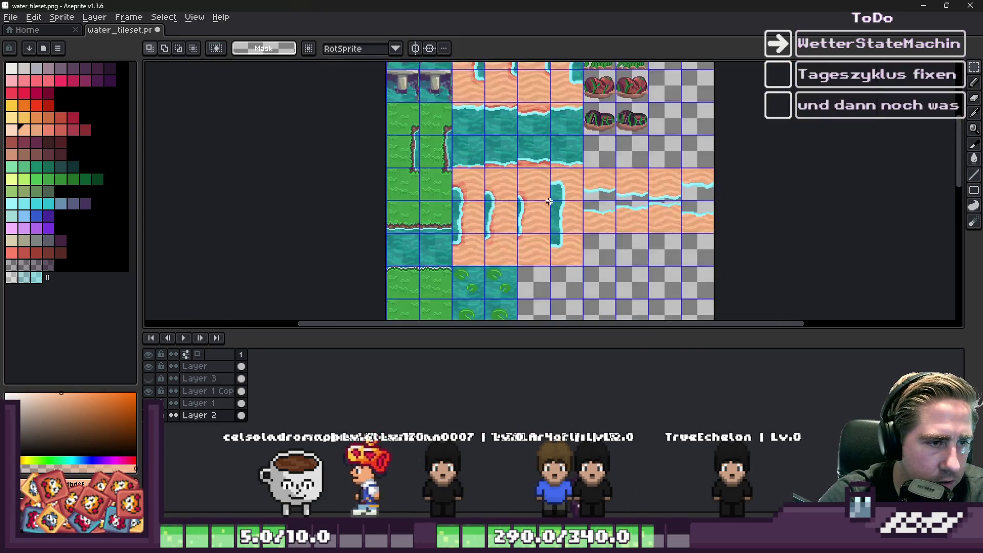
pyautogui.scroll(1, 545, 200)
pyautogui.click(194, 366)
pyautogui.scroll(-3, 519, 217)
pyautogui.scroll(3, 520, 217)
pyautogui.moveTo(482, 128)
pyautogui.mouseDown()
pyautogui.moveTo(563, 195)
pyautogui.moveTo(611, 195)
pyautogui.mouseUp()
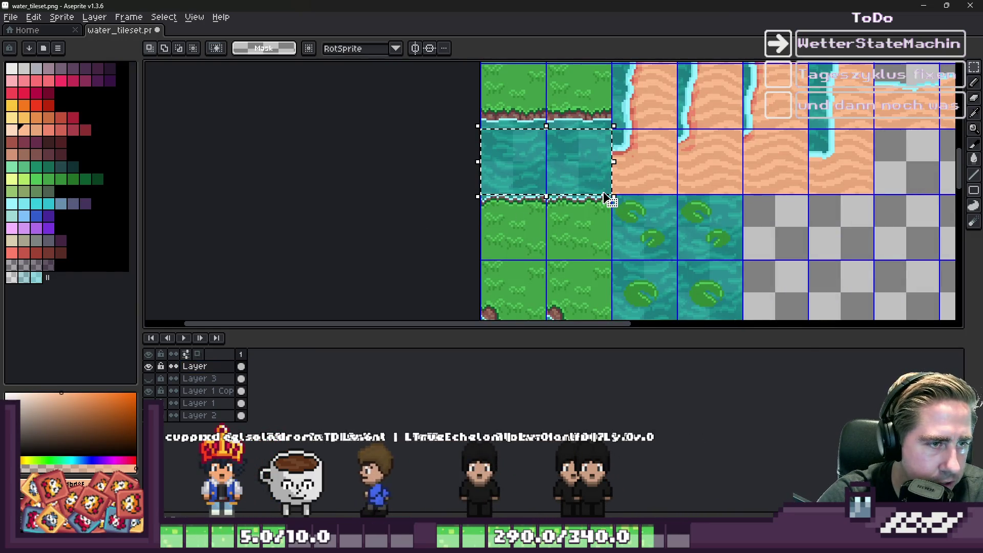
pyautogui.click(205, 415)
pyautogui.scroll(-2, 664, 199)
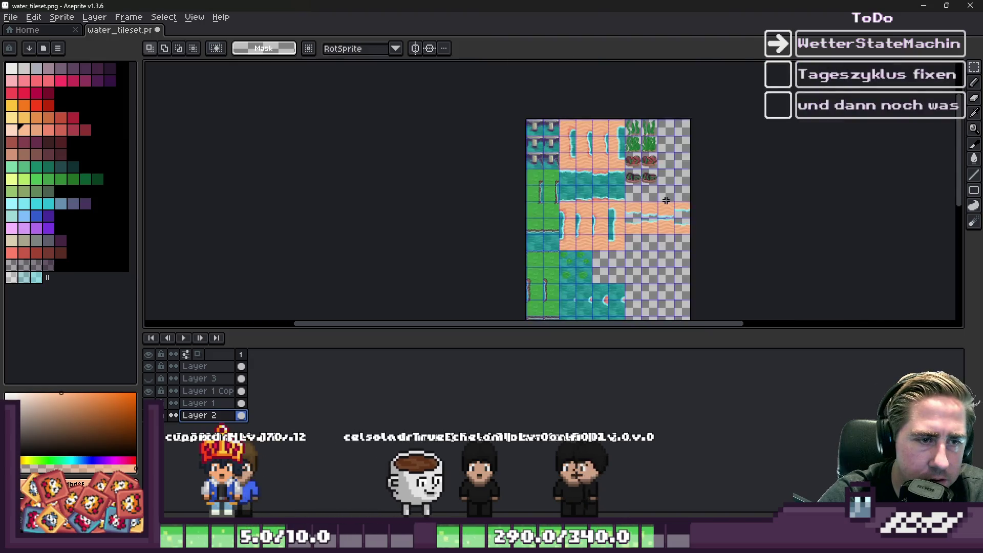
pyautogui.scroll(3, 665, 199)
pyautogui.scroll(2, 510, 213)
pyautogui.click(498, 206)
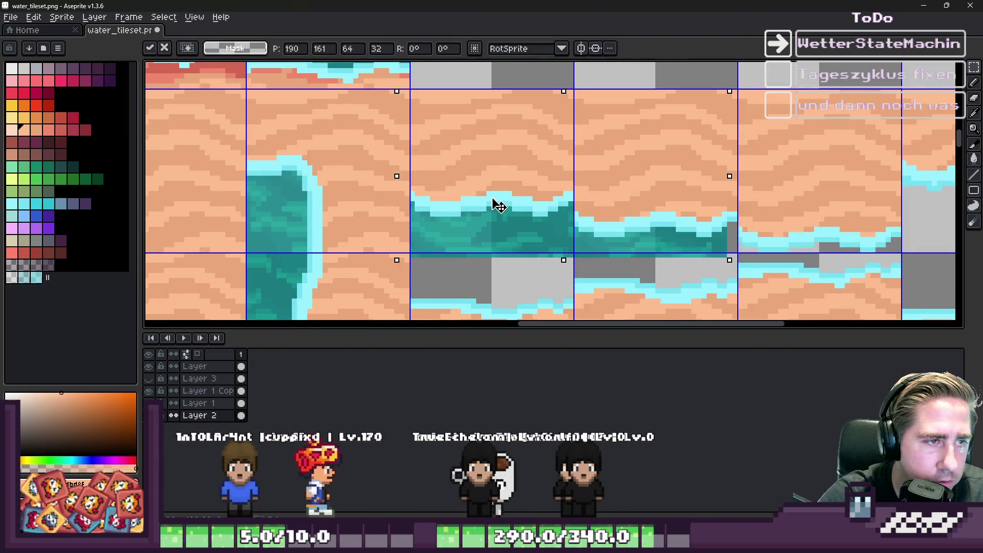
# Move the 64x32 water strip over the next gap and commit it
pyautogui.scroll(-2, 501, 202)
pyautogui.moveTo(461, 189)
pyautogui.mouseDown()
pyautogui.moveTo(501, 198)
pyautogui.moveTo(623, 164)
pyautogui.moveTo(629, 193)
pyautogui.moveTo(635, 186)
pyautogui.mouseUp()
pyautogui.scroll(2, 623, 164)
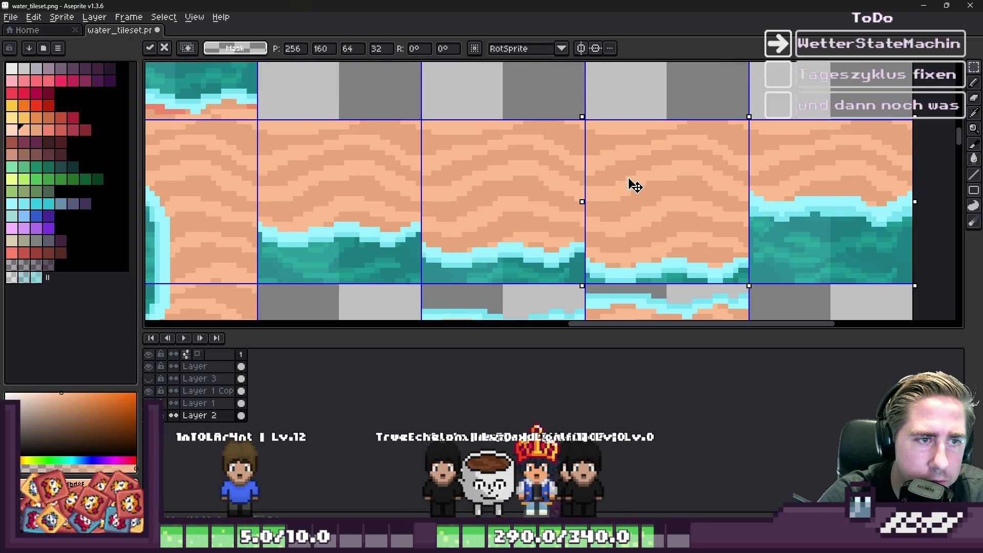
pyautogui.press('Return')
# Paste the water strip again, fit it exactly into the lower gap and commit it
pyautogui.scroll(-3, 650, 159)
pyautogui.scroll(4, 640, 212)
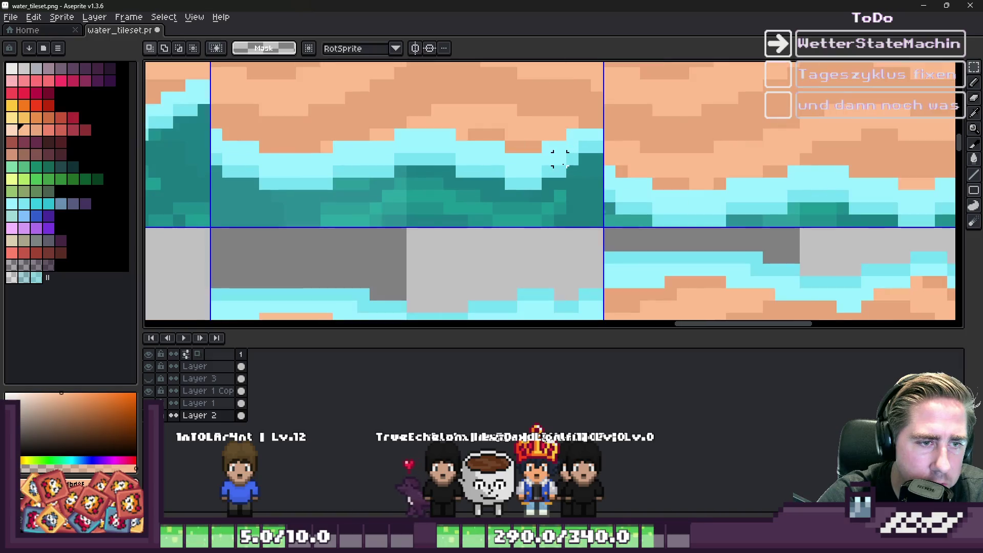
pyautogui.scroll(-5, 695, 220)
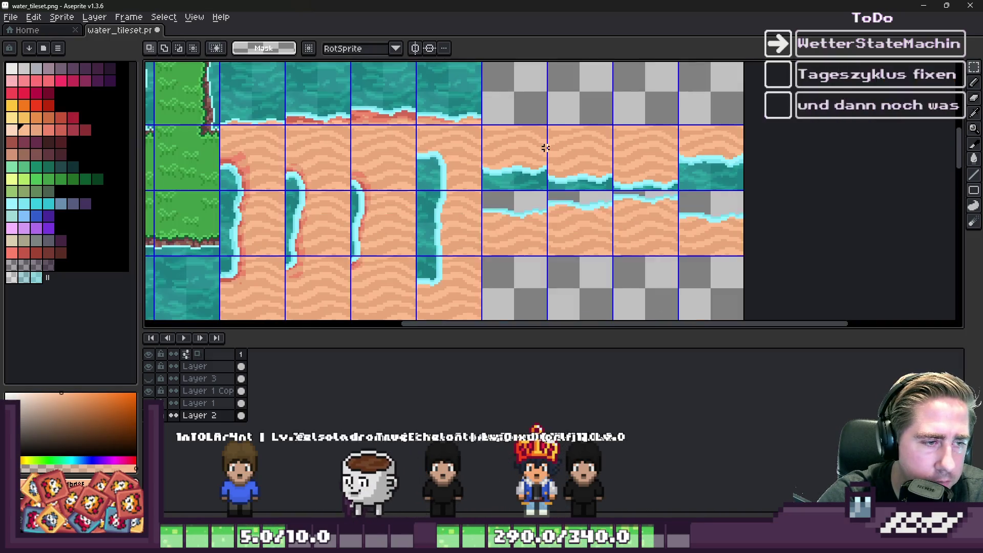
pyautogui.scroll(3, 514, 208)
pyautogui.hotkey('ctrl', 'v')
pyautogui.scroll(4, 488, 141)
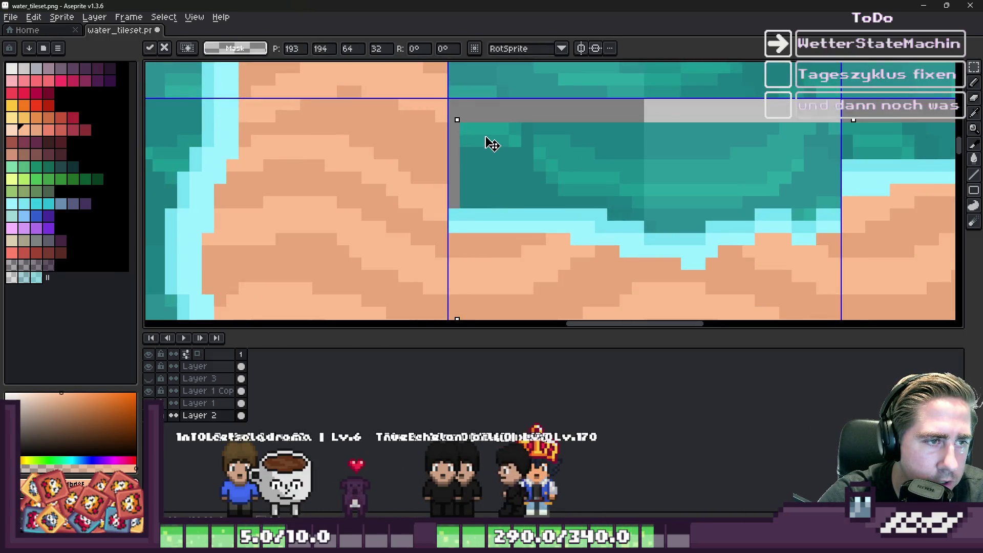
pyautogui.scroll(-4, 492, 191)
pyautogui.scroll(2, 761, 189)
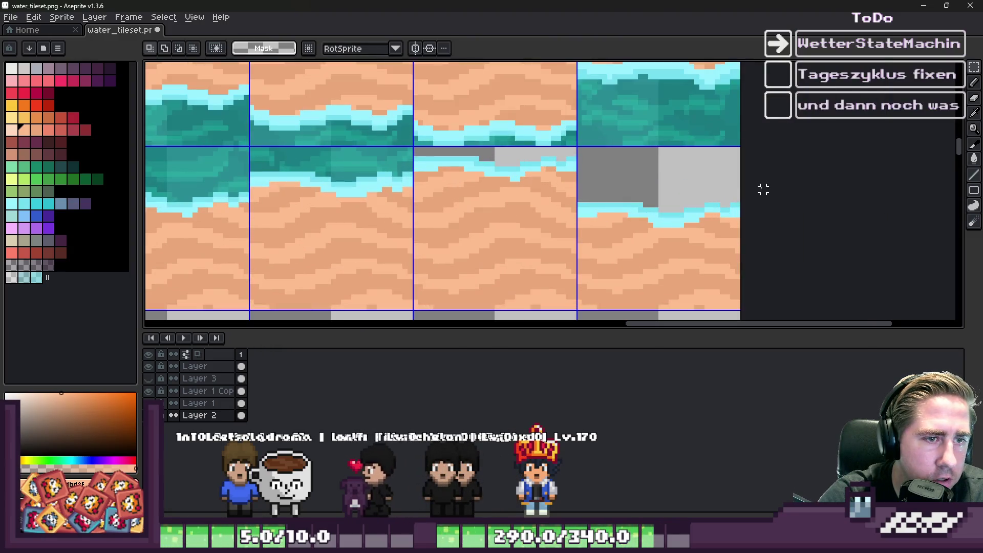
pyautogui.moveTo(761, 188); pyautogui.dragTo(470, 196)
pyautogui.scroll(3, 470, 196)
pyautogui.moveTo(460, 160)
pyautogui.mouseDown()
pyautogui.moveTo(494, 180)
pyautogui.moveTo(489, 168)
pyautogui.mouseUp()
pyautogui.press('Return')
pyautogui.scroll(-4, 602, 175)
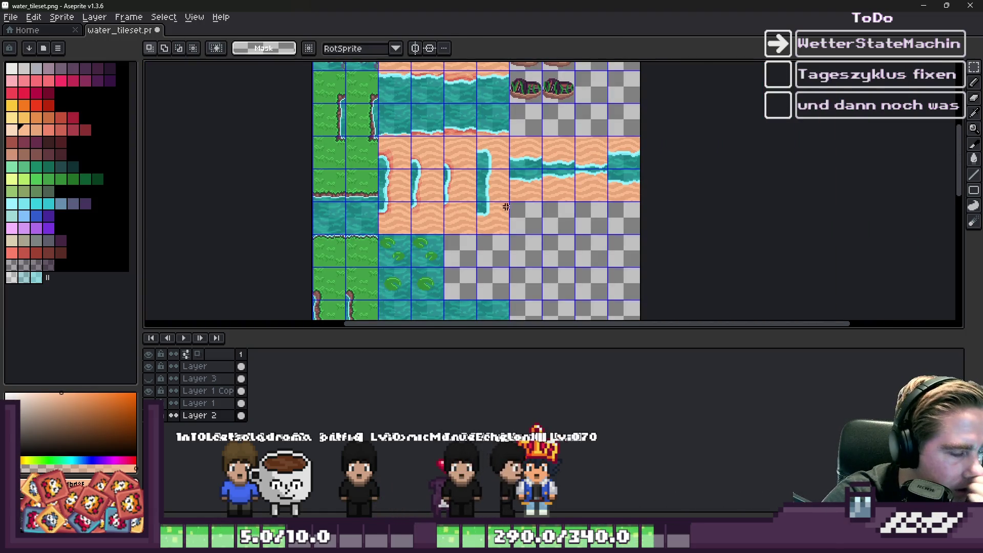
# Toggle the top layer's visibility to check its content, then make it the active layer
pyautogui.keyDown('alt'); pyautogui.click(149, 366); pyautogui.keyUp('alt')
pyautogui.keyDown('alt'); pyautogui.click(149, 367); pyautogui.keyUp('alt')
pyautogui.keyDown('alt'); pyautogui.click(149, 366); pyautogui.keyUp('alt')
pyautogui.keyDown('alt'); pyautogui.click(149, 366); pyautogui.keyUp('alt')
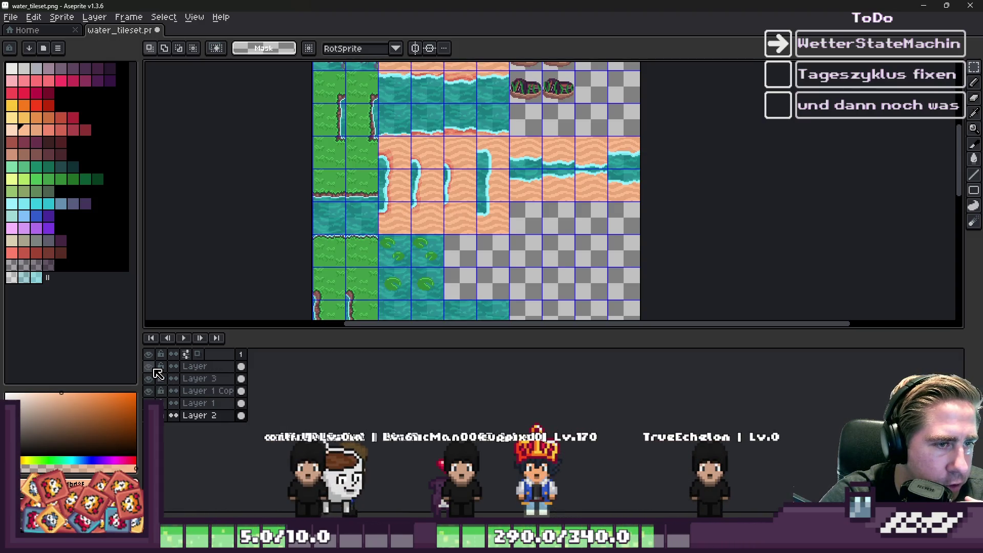
pyautogui.click(155, 368)
# Marquee-select the two tiles above the first river seam, ending on the top layer
pyautogui.scroll(4, 482, 160)
pyautogui.scroll(-2, 578, 92)
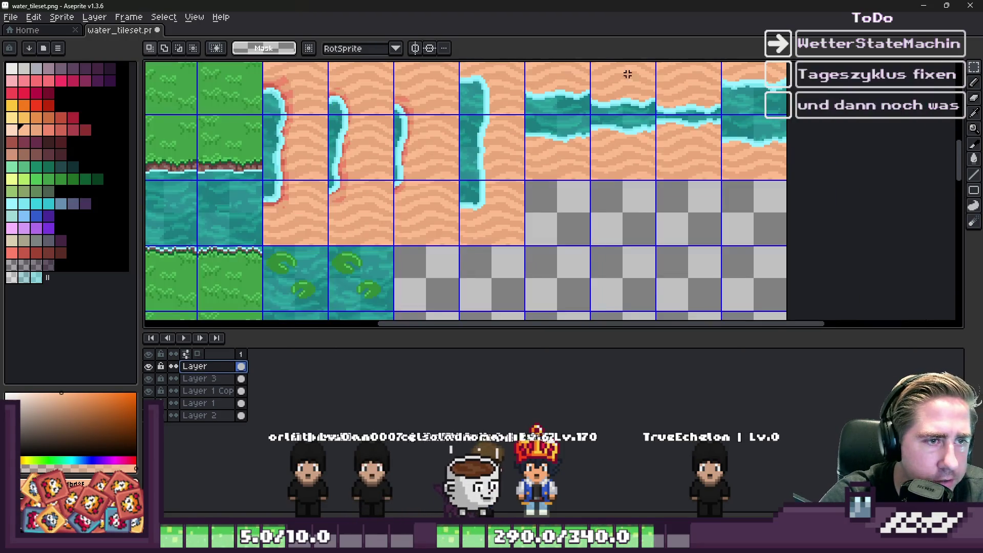
pyautogui.scroll(-3, 578, 93)
pyautogui.scroll(4, 524, 136)
pyautogui.moveTo(443, 149); pyautogui.dragTo(643, 157)
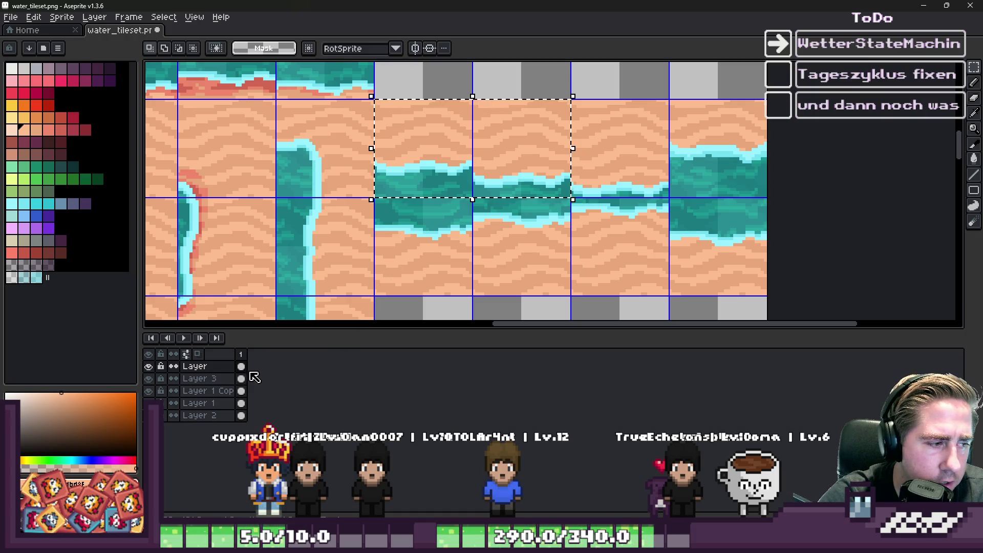
pyautogui.click(232, 381)
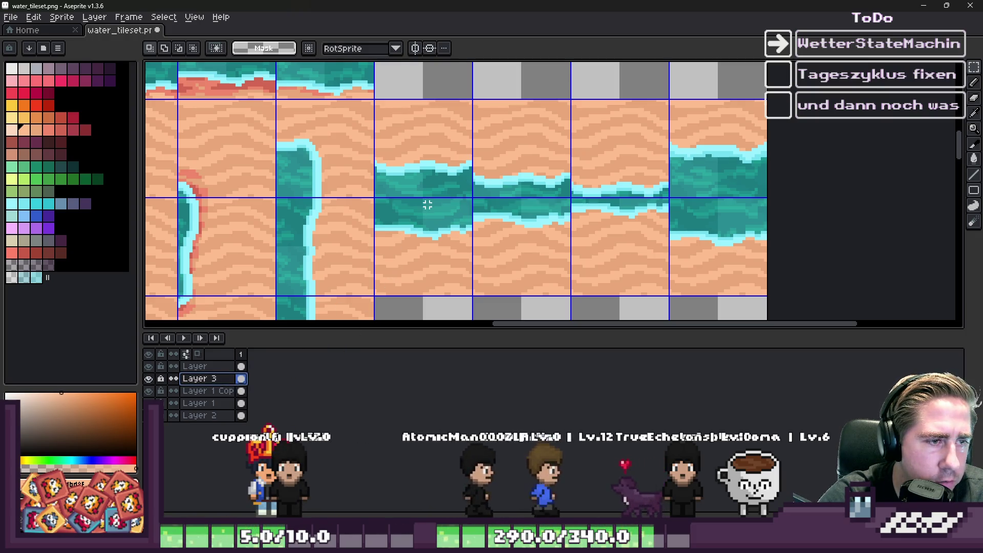
pyautogui.click(215, 367)
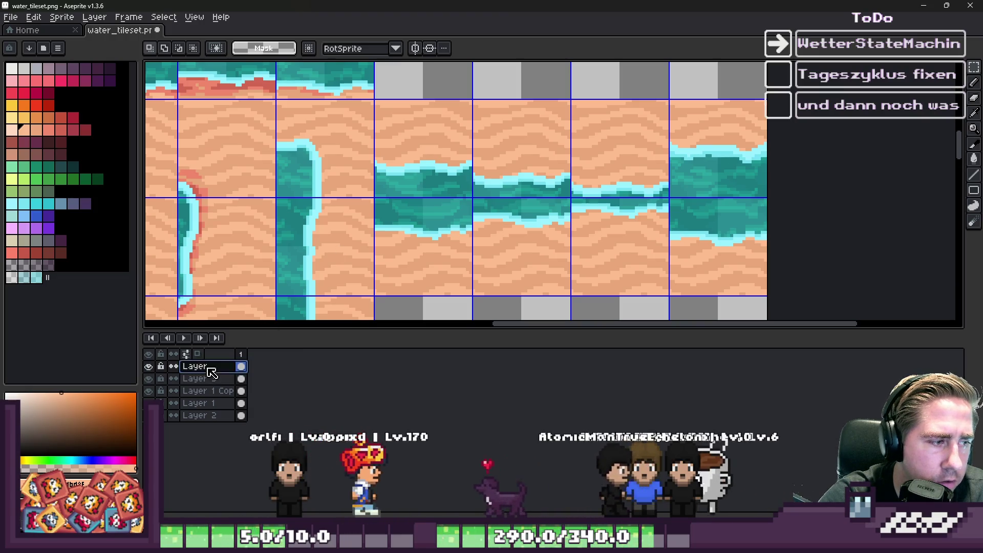
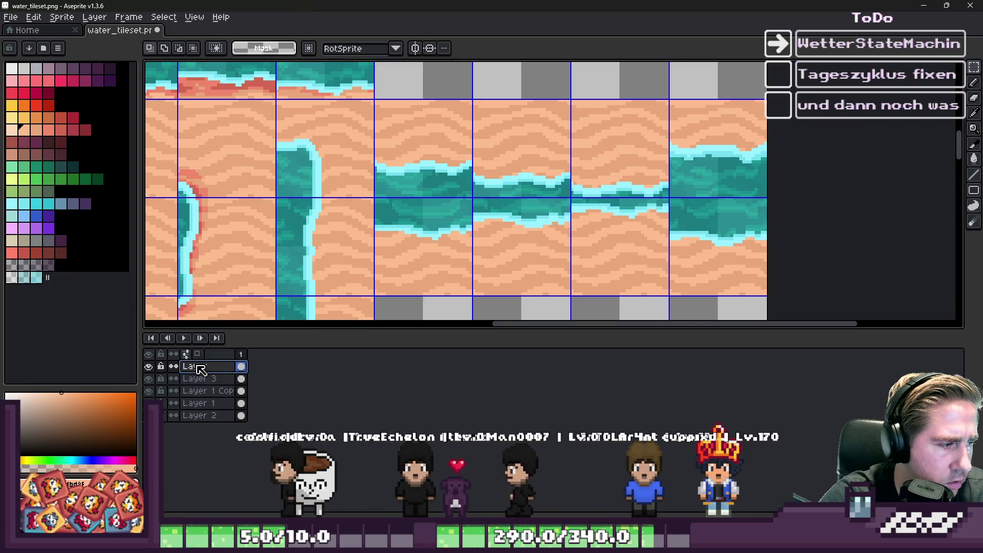
# Shift the selected tiles up, then move a Layer 3 water tile into its grid cell
pyautogui.moveTo(544, 189)
pyautogui.mouseDown()
pyautogui.moveTo(454, 171)
pyautogui.moveTo(551, 180)
pyautogui.mouseUp()
pyautogui.click(685, 169)
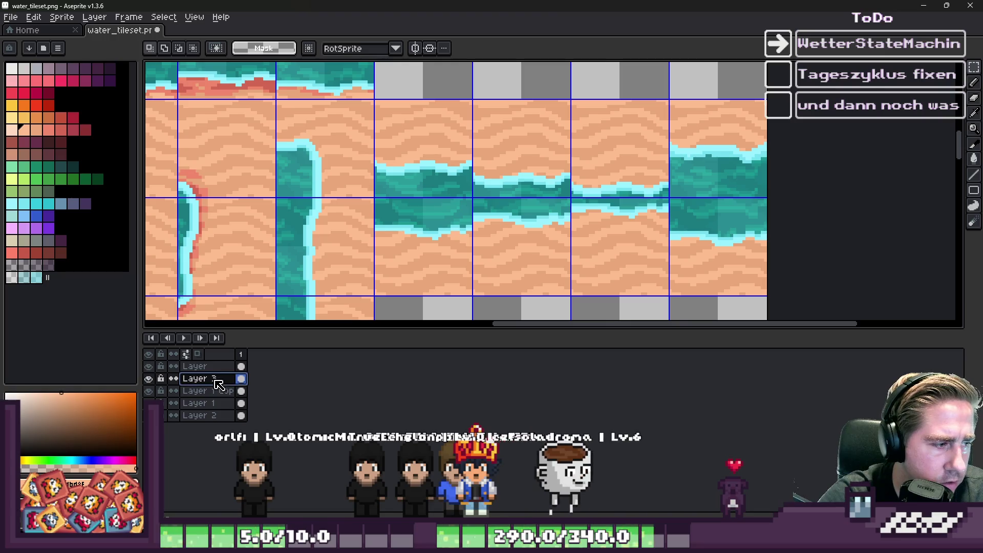
pyautogui.moveTo(376, 101); pyautogui.dragTo(570, 197)
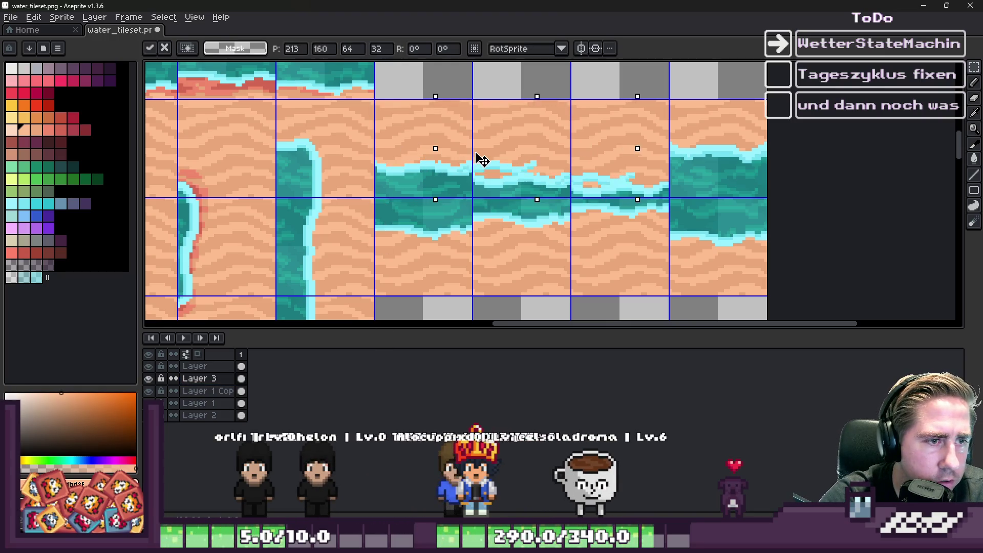
pyautogui.hotkey('ctrl', 'd')
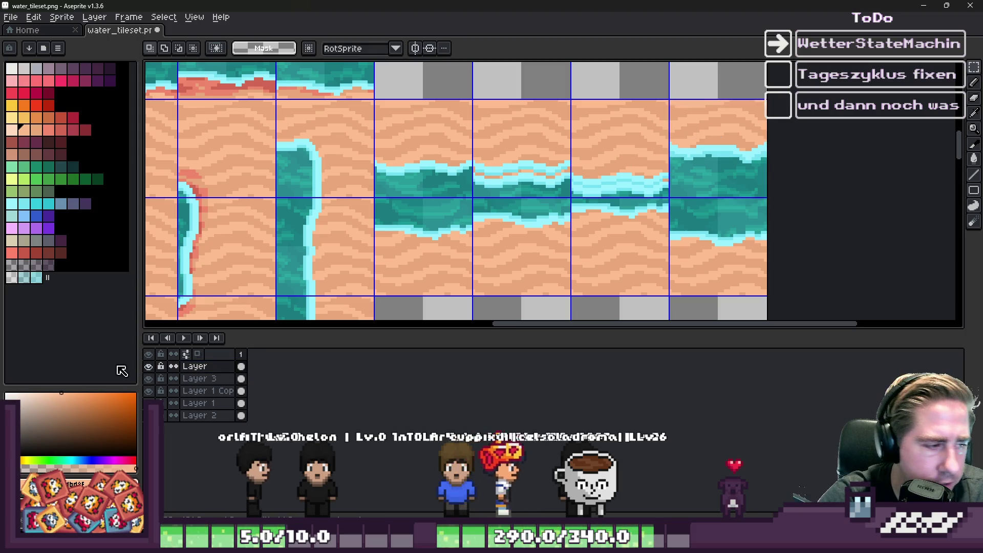
pyautogui.click(200, 378)
pyautogui.moveTo(671, 100)
pyautogui.mouseDown()
pyautogui.moveTo(739, 184)
pyautogui.moveTo(449, 179)
pyautogui.mouseUp()
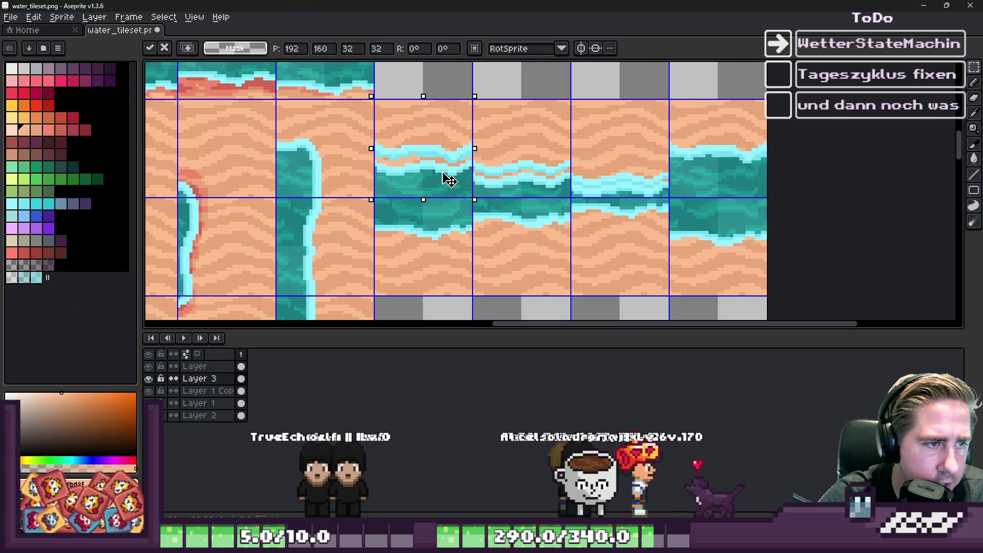
pyautogui.hotkey('ctrl', 'd')
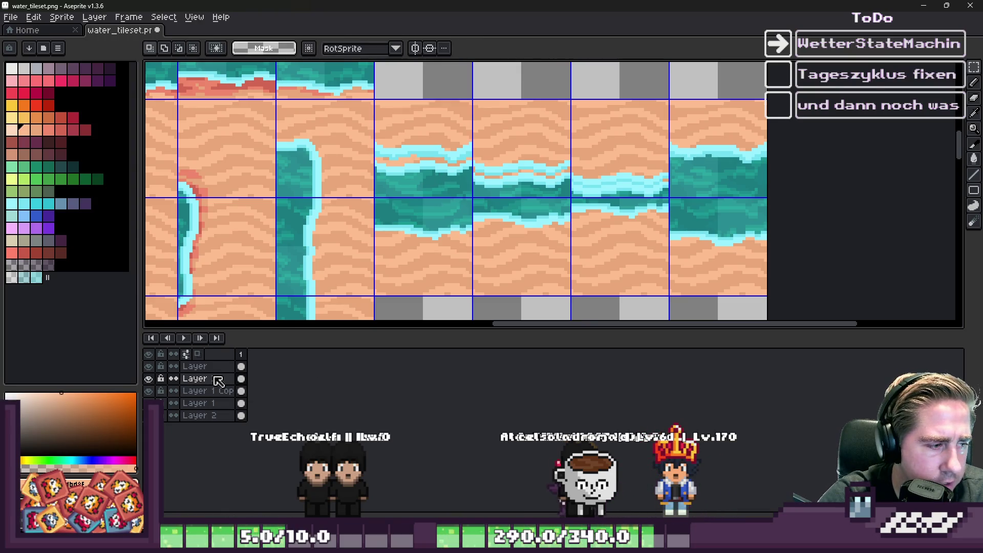
# Shift the two-tile water block right into alignment with the tile grid
pyautogui.moveTo(218, 381); pyautogui.dragTo(215, 366)
pyautogui.click(430, 266)
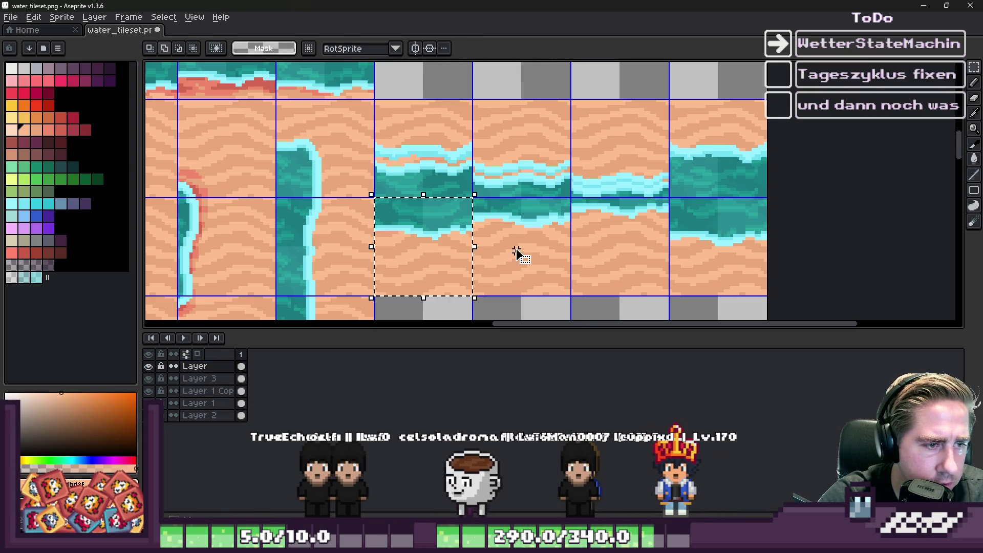
pyautogui.click(240, 378)
pyautogui.moveTo(447, 265); pyautogui.dragTo(509, 265)
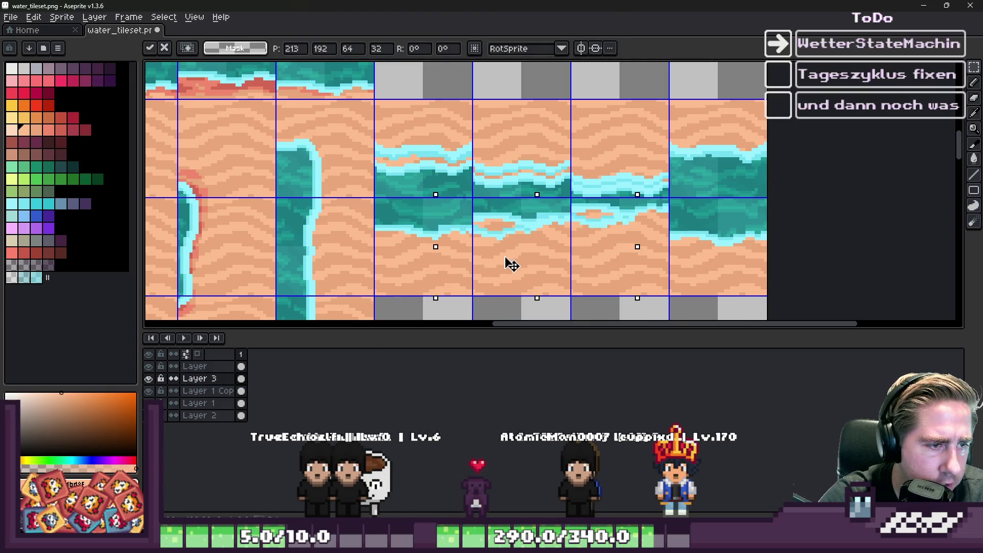
pyautogui.click(680, 252)
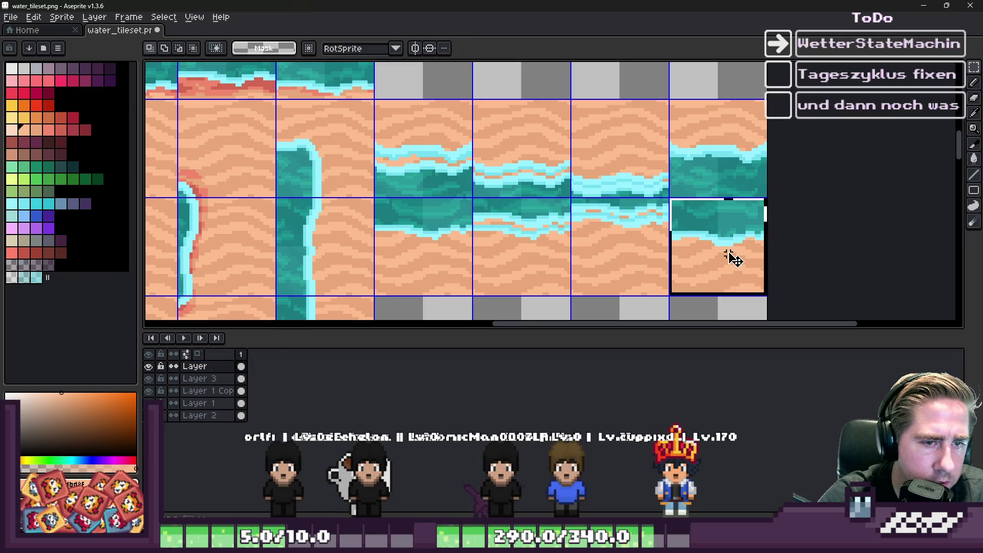
# Move a single water tile left into its row on Layer 3
pyautogui.click(704, 256)
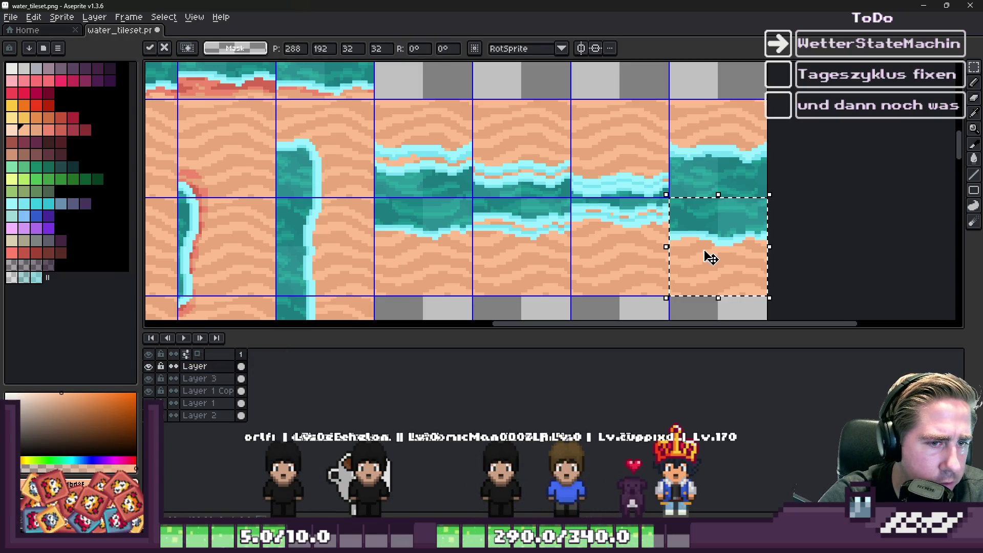
pyautogui.click(241, 378)
pyautogui.moveTo(710, 248)
pyautogui.mouseDown()
pyautogui.moveTo(614, 246)
pyautogui.moveTo(436, 267)
pyautogui.mouseUp()
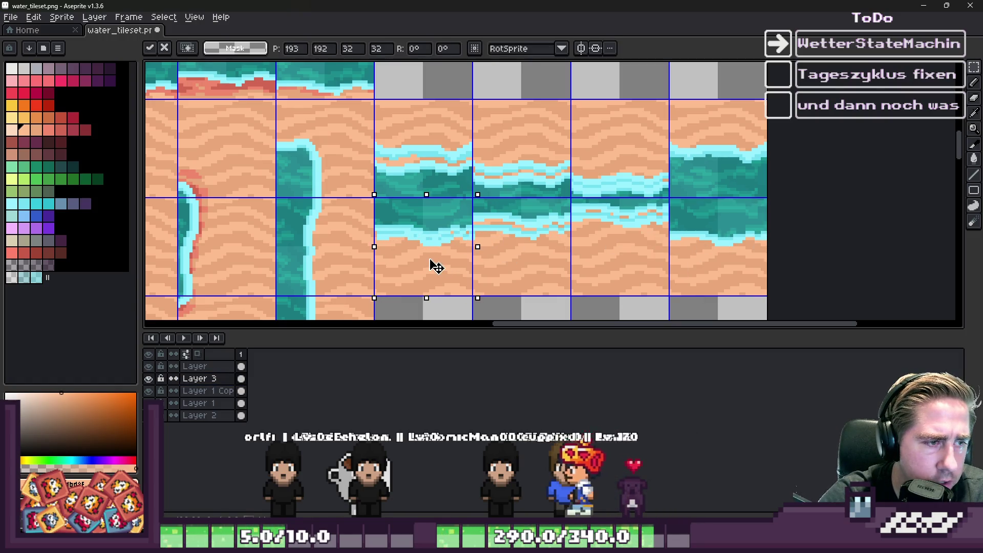
pyautogui.click(557, 221)
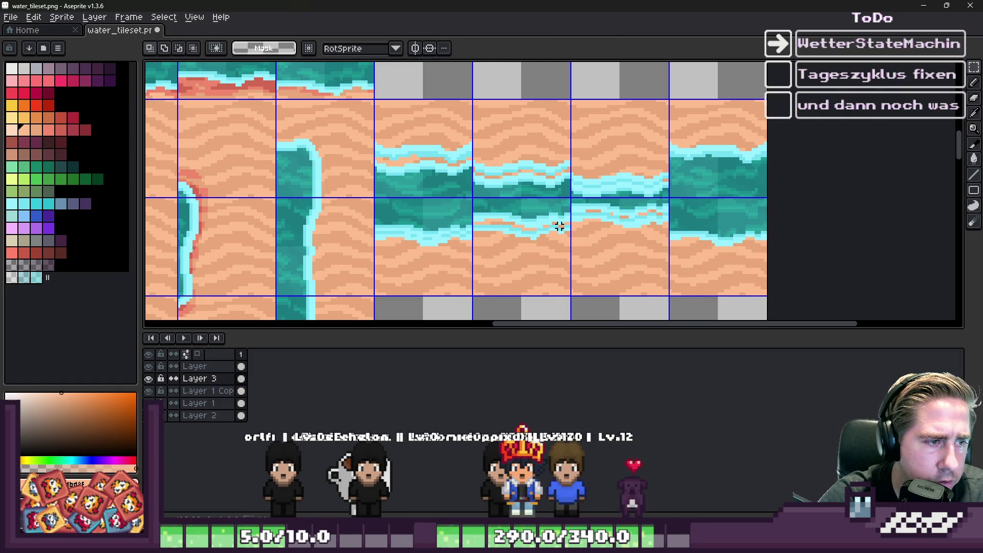
pyautogui.scroll(-2, 539, 229)
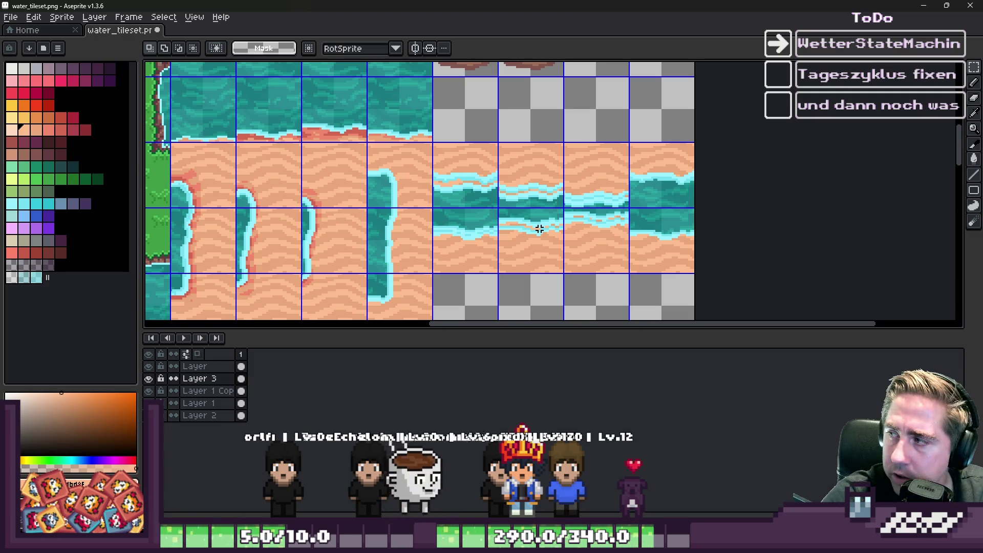
pyautogui.scroll(3, 486, 197)
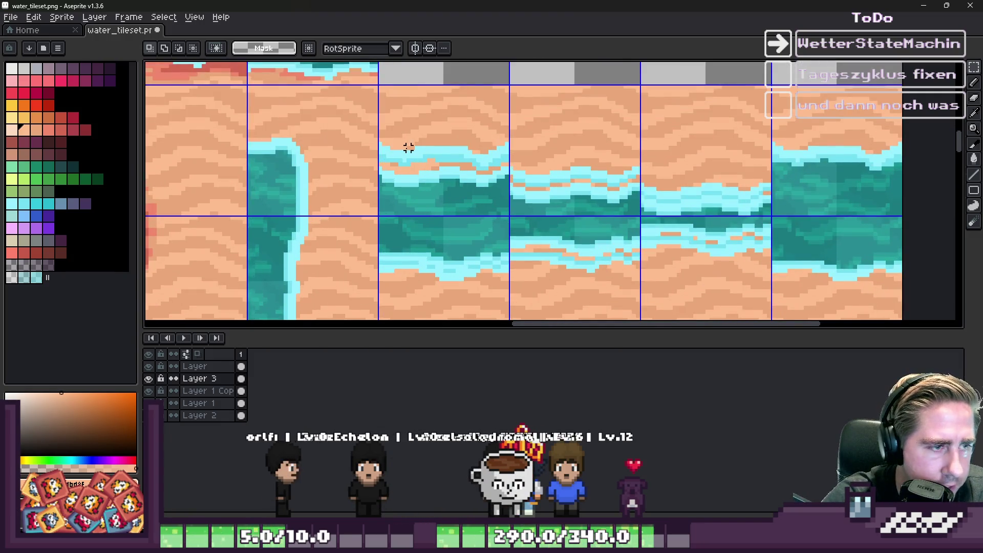
pyautogui.press('alt')
pyautogui.press('alt')
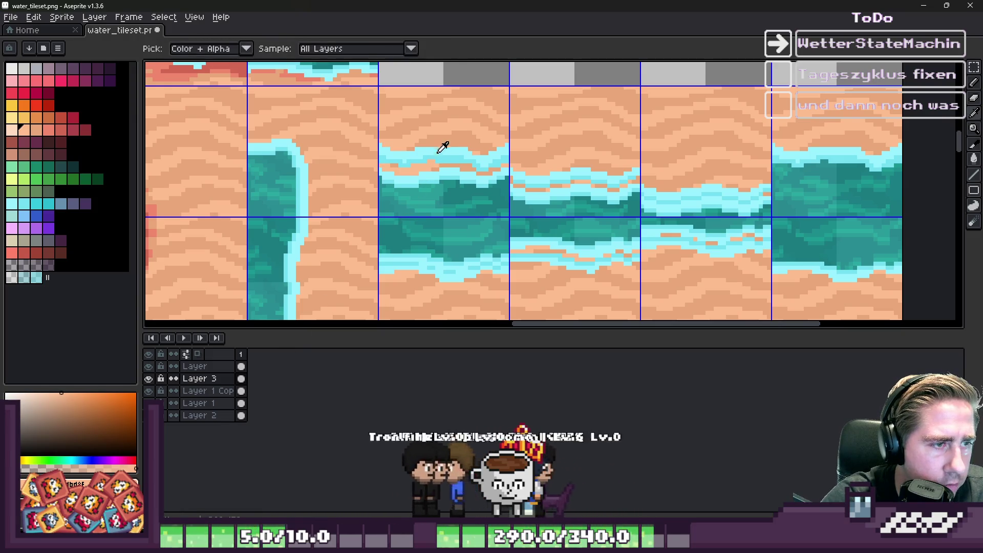
# Eyedrop the cyan foam colour and select all matching pixels with Select > Color Range
pyautogui.keyDown('alt'); pyautogui.click(440, 150); pyautogui.keyUp('alt')
pyautogui.click(163, 17)
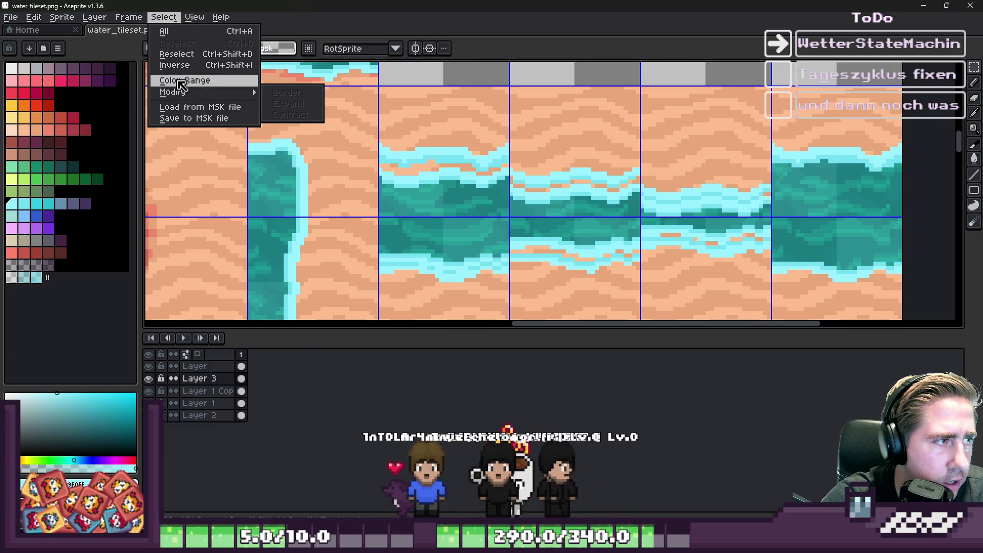
pyautogui.click(175, 79)
pyautogui.click(475, 458)
pyautogui.scroll(1, 435, 210)
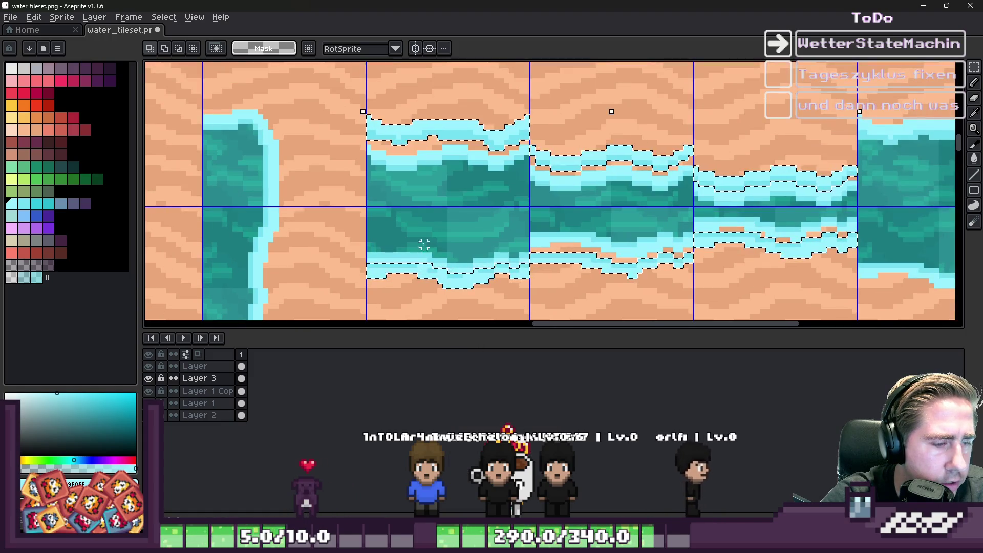
pyautogui.scroll(2, 392, 143)
pyautogui.scroll(2, 392, 143)
pyautogui.scroll(-4, 393, 146)
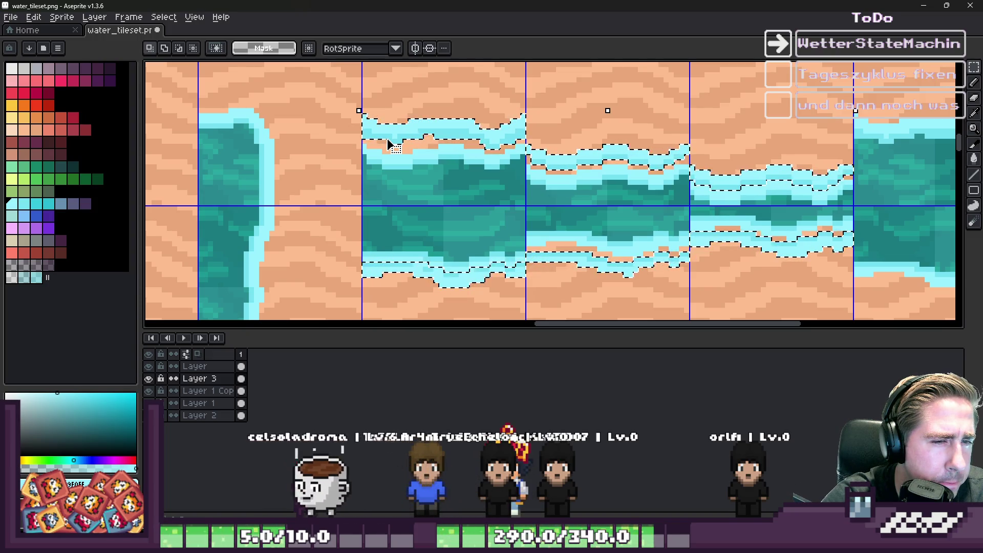
pyautogui.scroll(-3, 389, 144)
pyautogui.scroll(3, 389, 144)
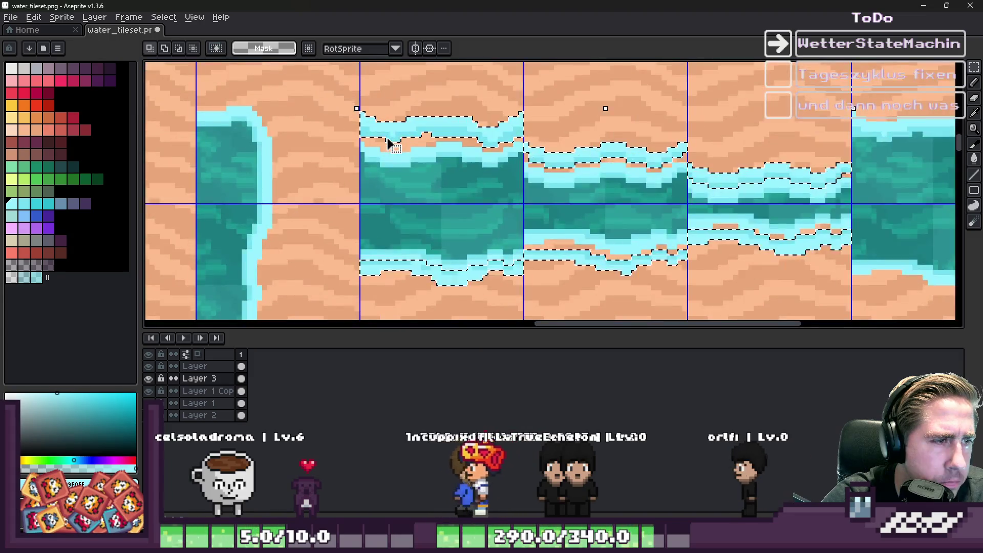
pyautogui.scroll(3, 389, 144)
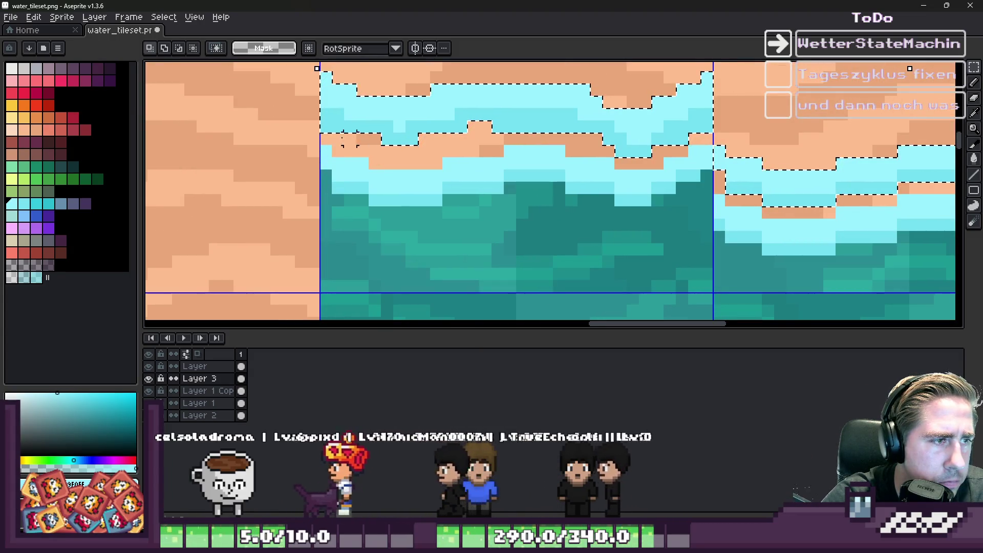
# Drag on the canvas, then look over the selected cyan pixels across the tileset
pyautogui.moveTo(326, 163)
pyautogui.mouseDown()
pyautogui.moveTo(496, 114)
pyautogui.moveTo(686, 114)
pyautogui.mouseUp()
pyautogui.scroll(-2, 701, 113)
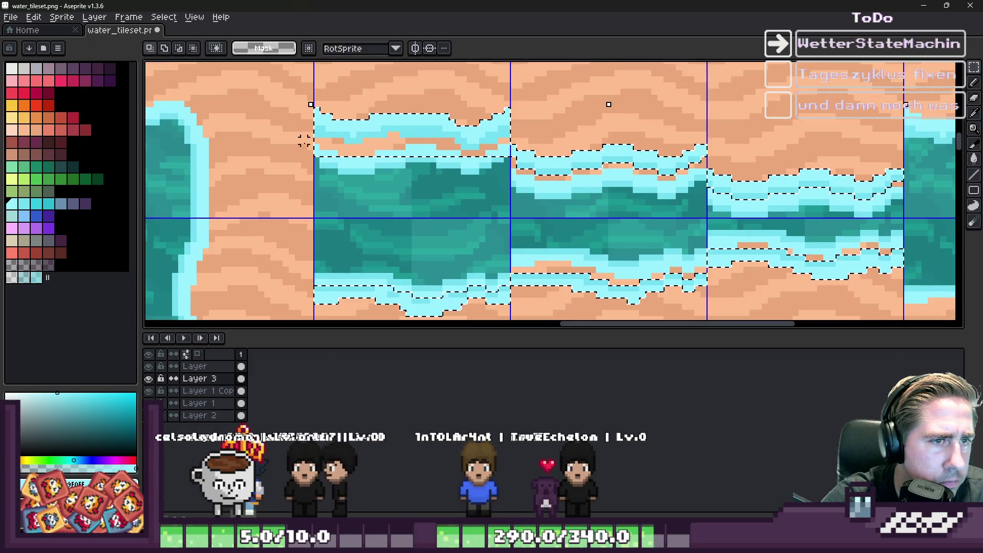
pyautogui.scroll(2, 608, 103)
pyautogui.scroll(-3, 506, 163)
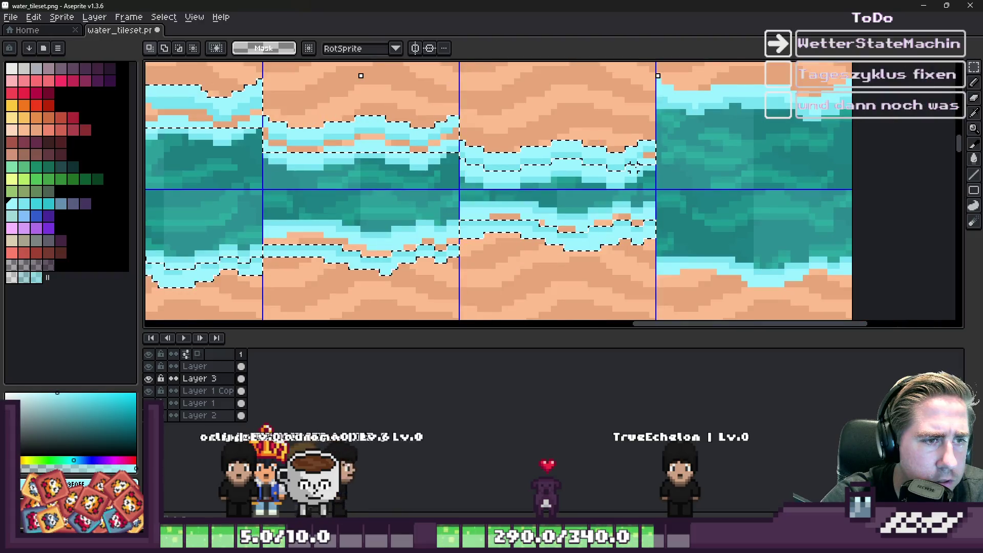
pyautogui.scroll(-1, 658, 159)
pyautogui.scroll(3, 525, 207)
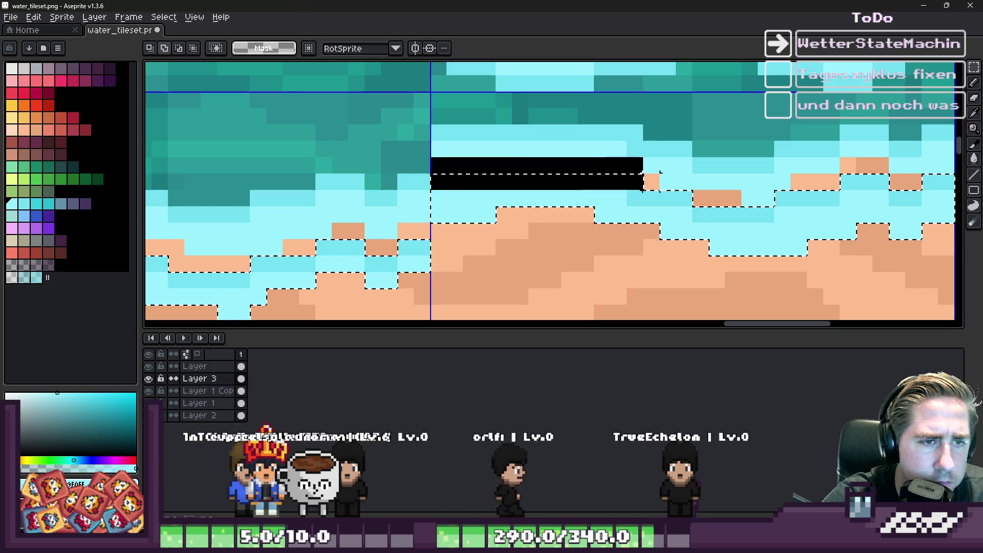
pyautogui.scroll(-3, 624, 172)
pyautogui.scroll(3, 791, 184)
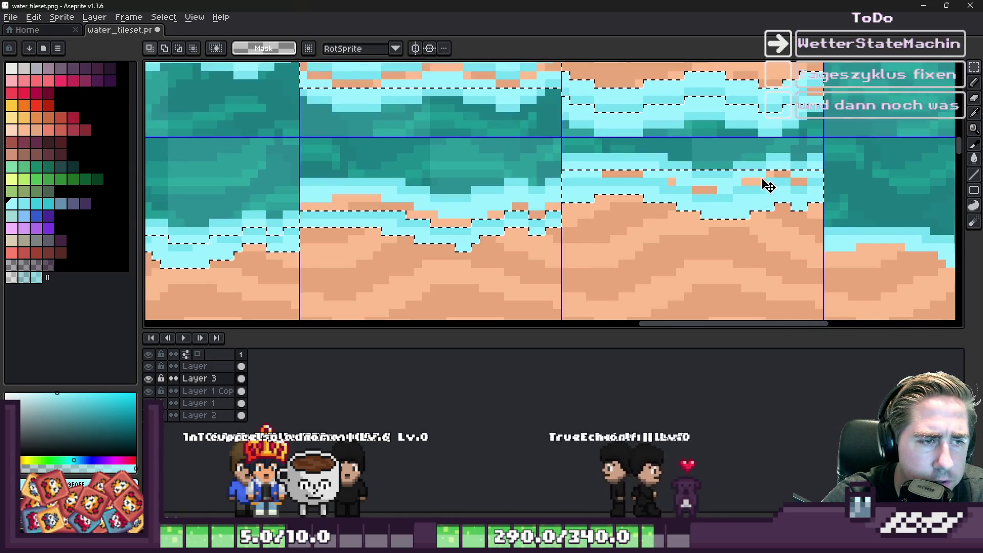
pyautogui.scroll(2, 509, 219)
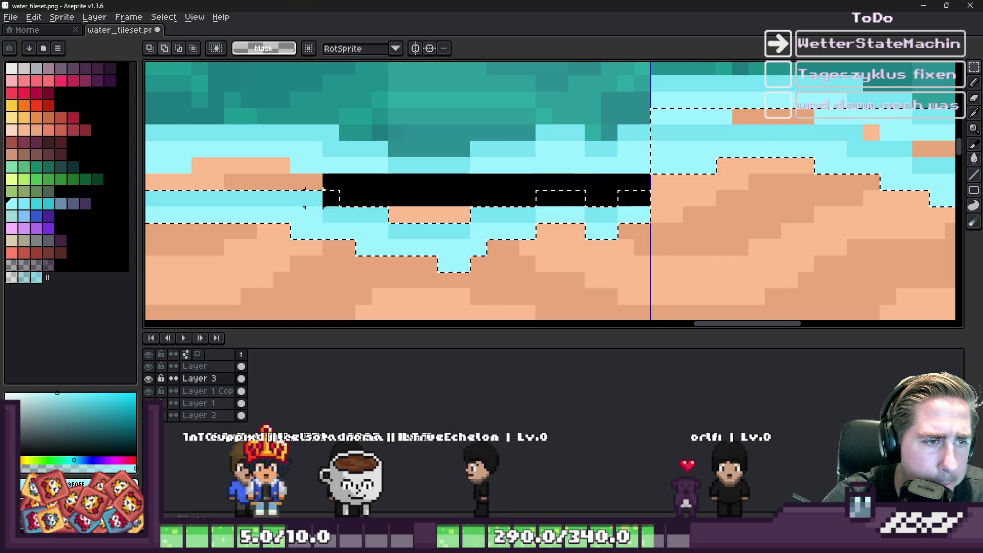
pyautogui.hscroll(-3, 339, 189)
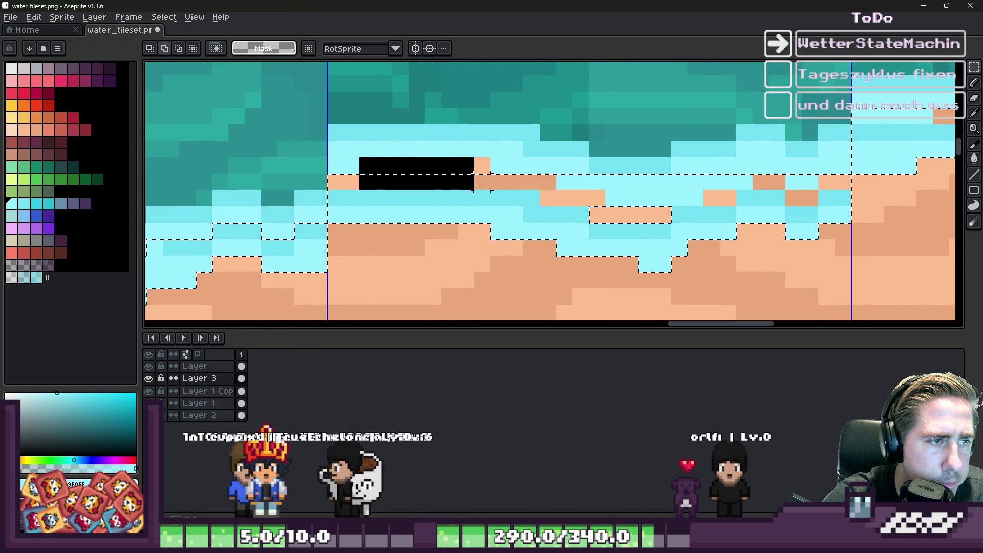
pyautogui.scroll(-3, 601, 176)
pyautogui.scroll(-2, 602, 175)
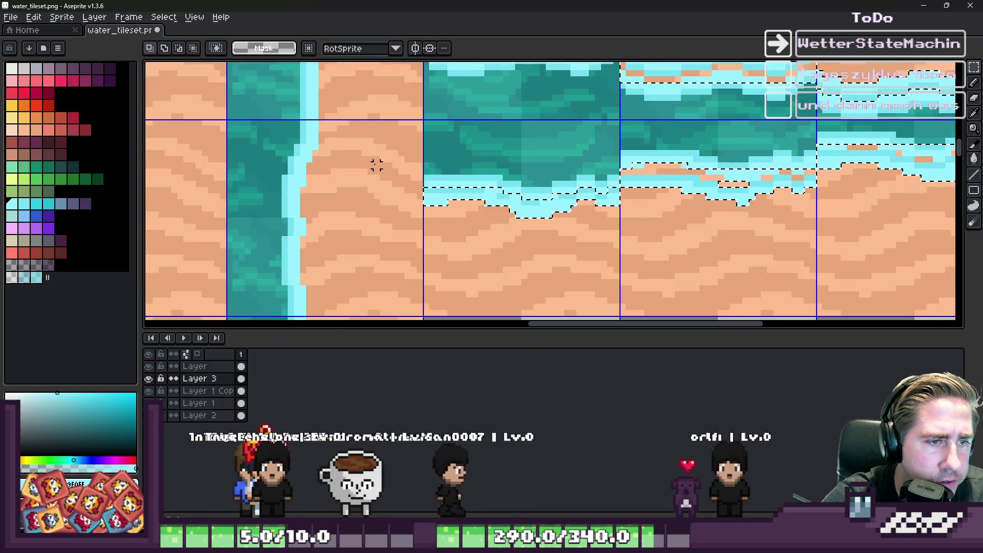
pyautogui.scroll(3, 377, 163)
pyautogui.scroll(-4, 627, 194)
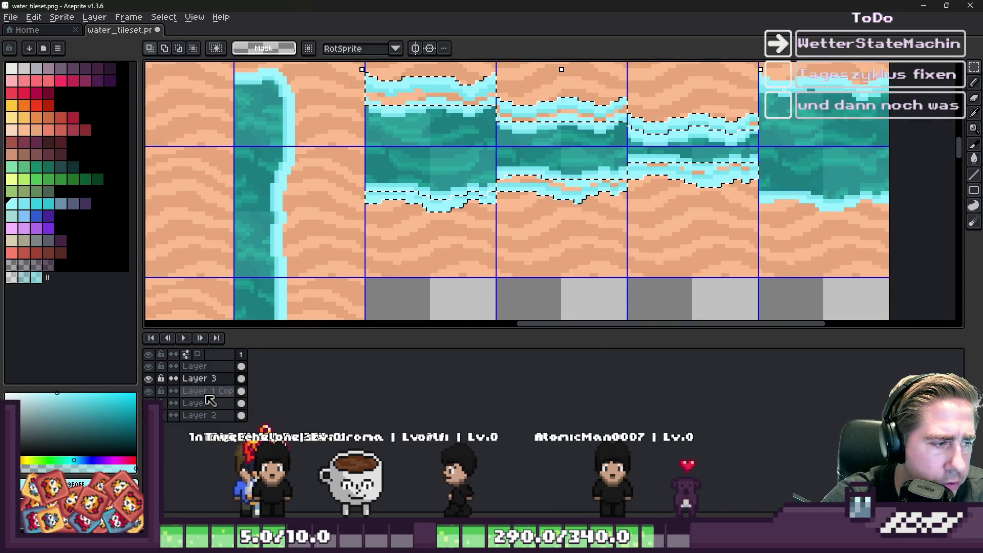
# Switch the pencil to Shade ink
pyautogui.press('b')
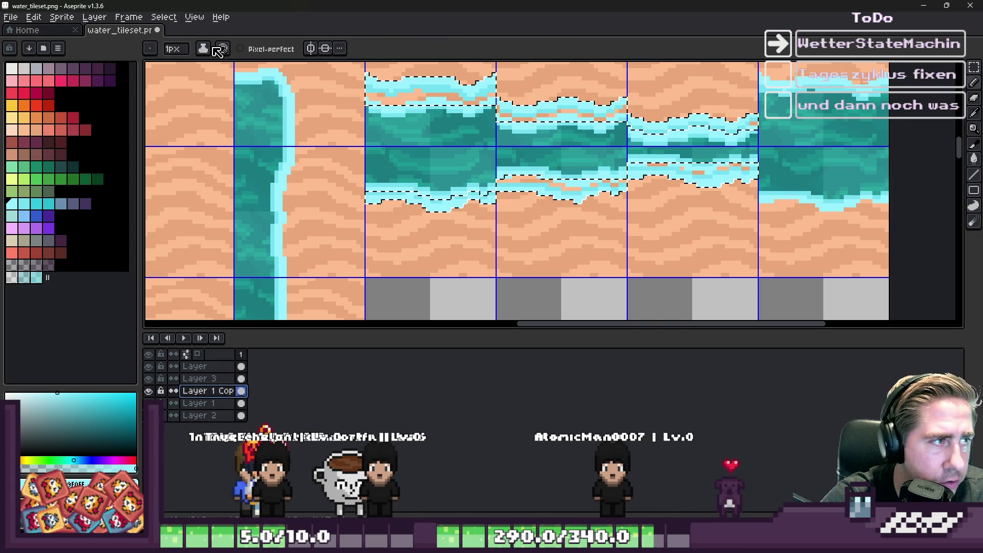
pyautogui.click(209, 48)
pyautogui.click(222, 110)
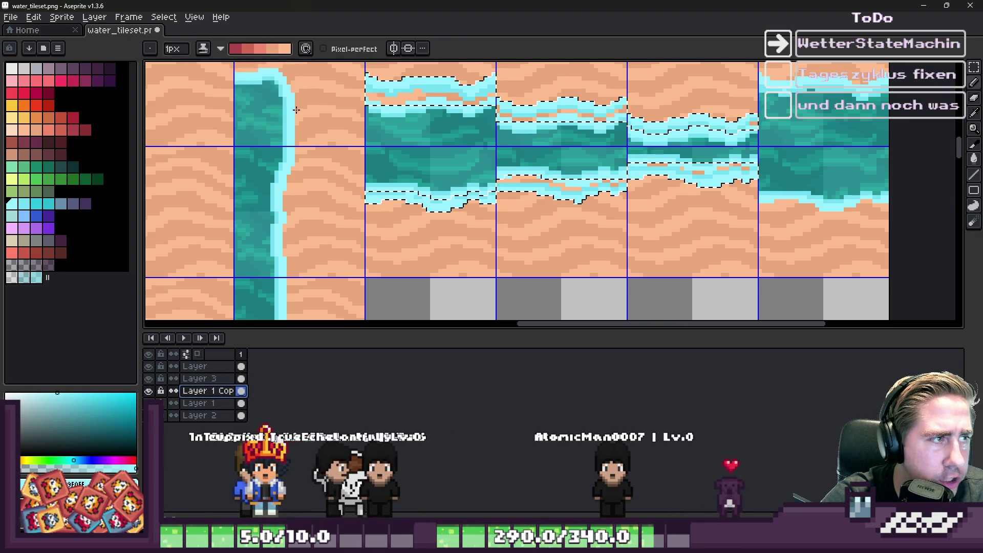
pyautogui.scroll(1, 419, 137)
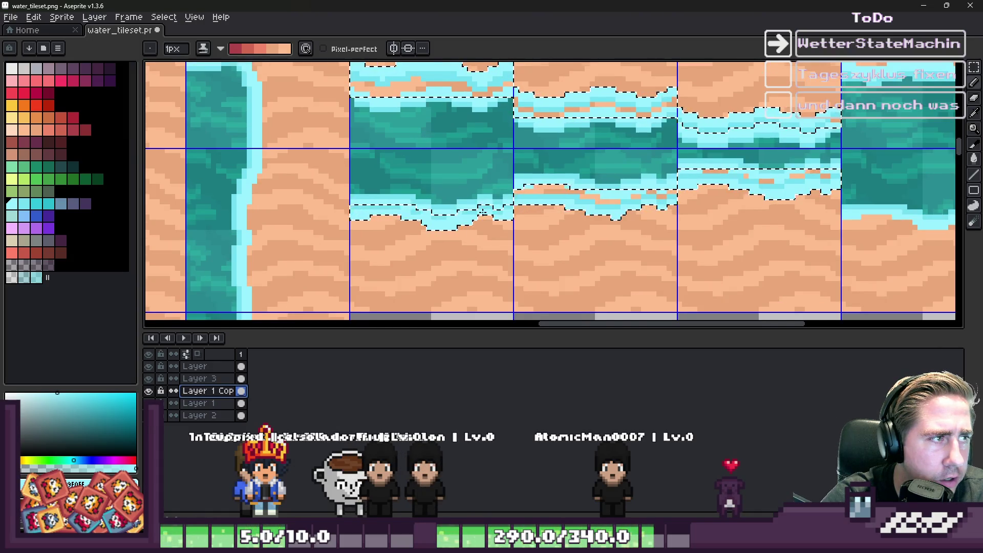
pyautogui.scroll(2, 482, 211)
# Reverse the shade ramp so it runs red to peach, and make Layer 1 active
pyautogui.click(222, 51)
pyautogui.click(245, 63)
pyautogui.scroll(-1, 245, 75)
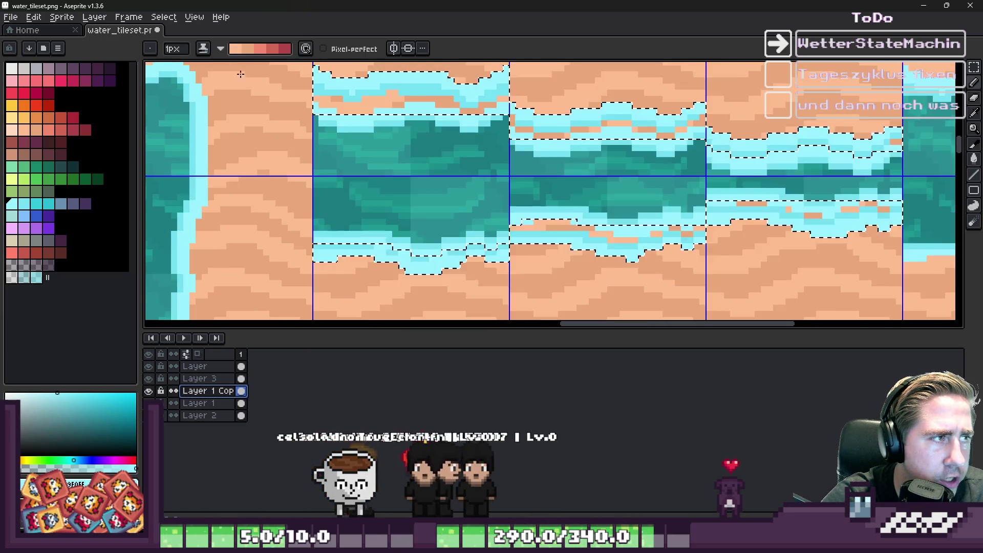
pyautogui.click(220, 52)
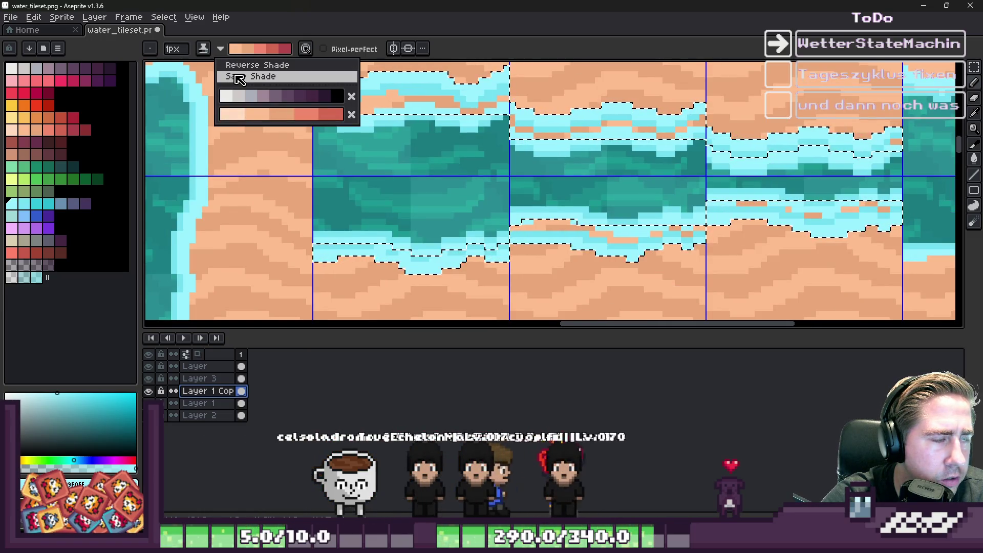
pyautogui.click(243, 67)
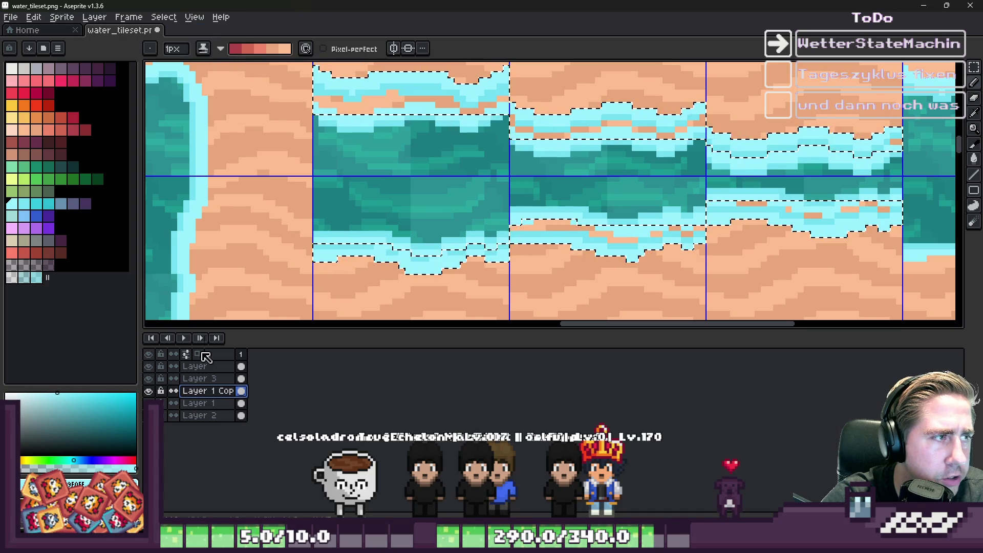
pyautogui.hotkey('alt', 'Down')
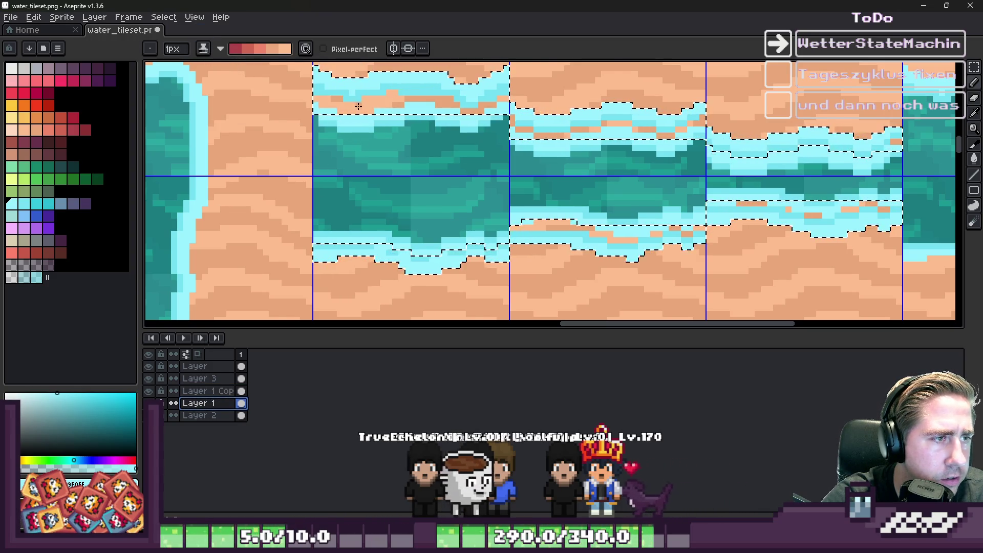
pyautogui.scroll(1, 358, 106)
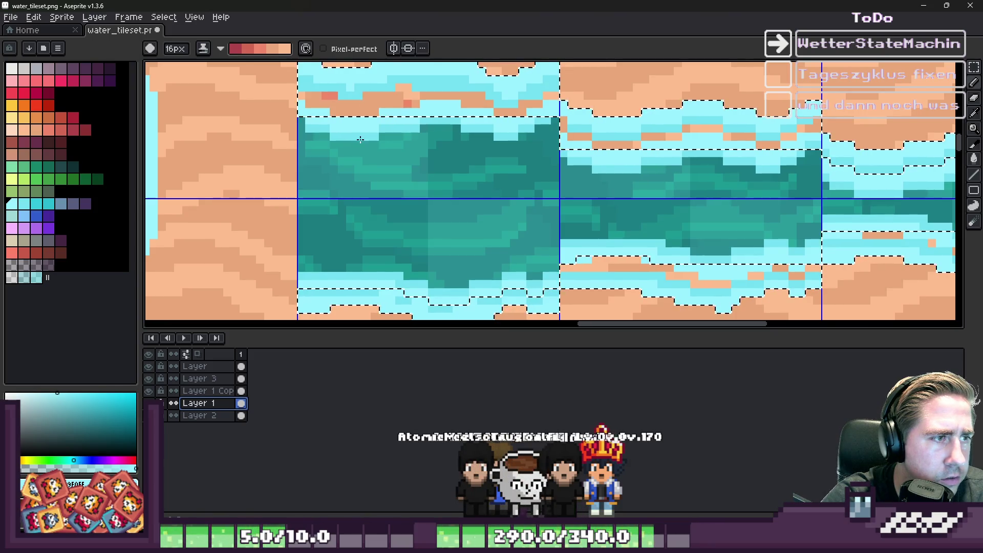
pyautogui.scroll(-2, 399, 184)
pyautogui.scroll(-1, 433, 223)
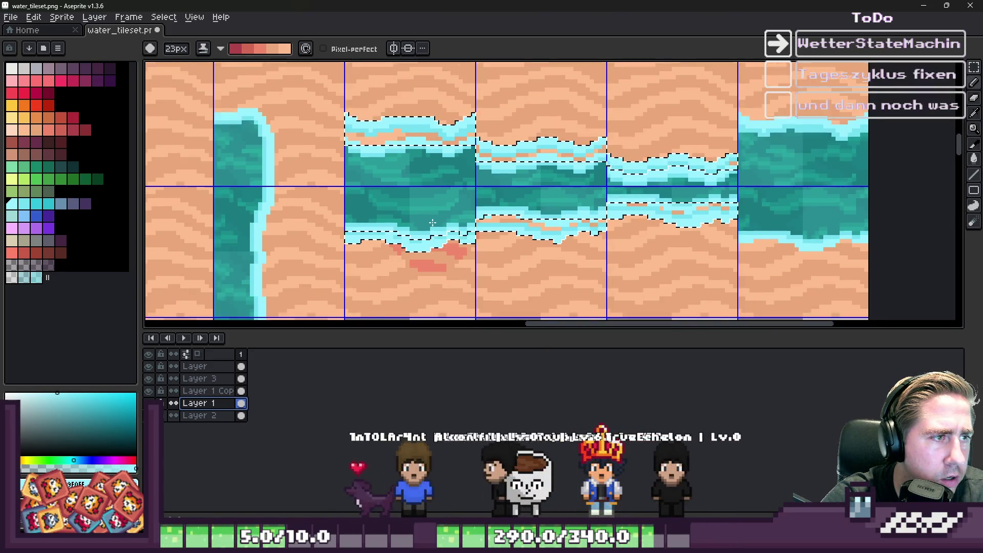
# Darken a wet-sand patch beside the water, then undo the stroke
pyautogui.scroll(-1, 433, 223)
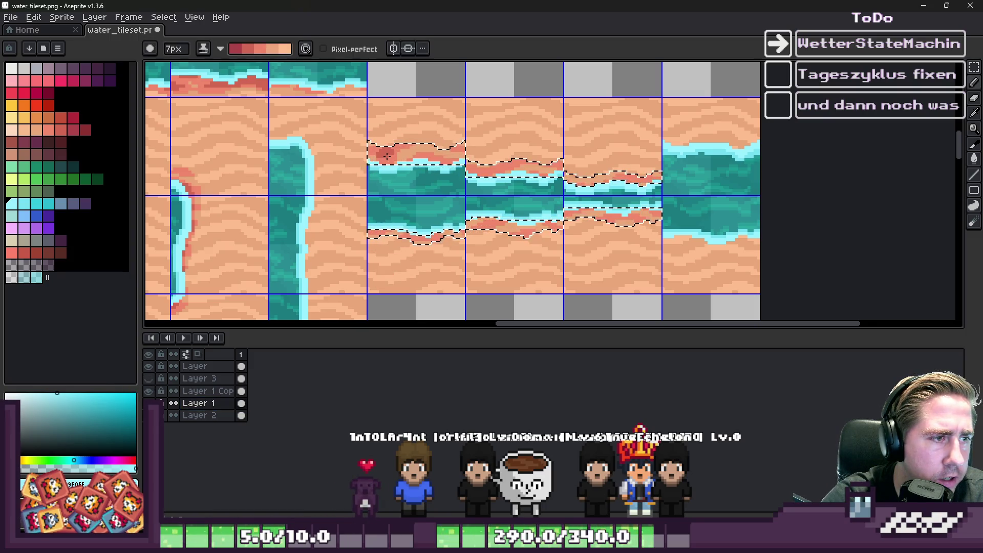
pyautogui.scroll(4, 387, 154)
pyautogui.moveTo(332, 144); pyautogui.dragTo(345, 156)
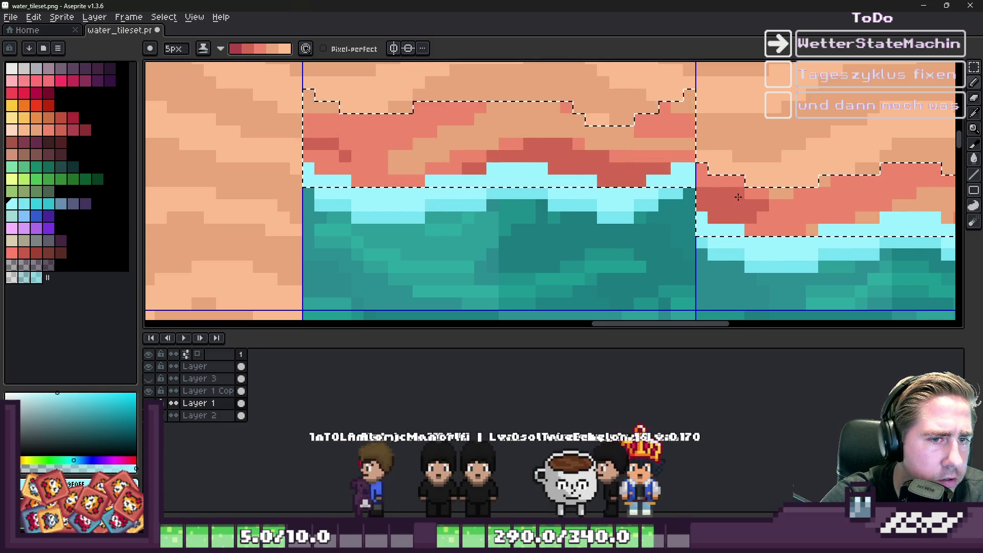
pyautogui.hotkey('ctrl', 'z')
pyautogui.hotkey('ctrl', 'z')
pyautogui.press('v')
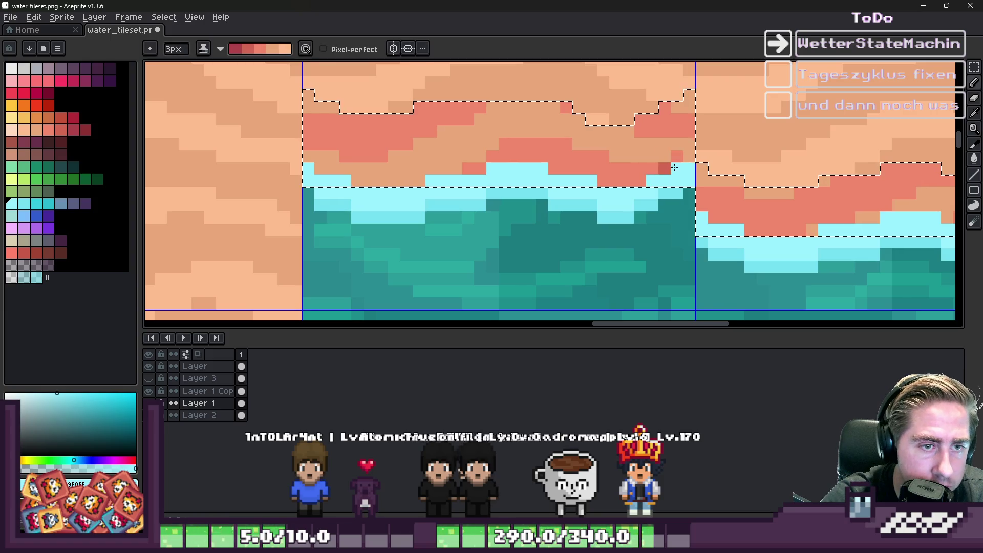
# Paint dark-red wet-sand lines along the upper and lower water edges
pyautogui.keyDown('ctrl'); pyautogui.scroll(1, 680, 165); pyautogui.keyUp('ctrl')
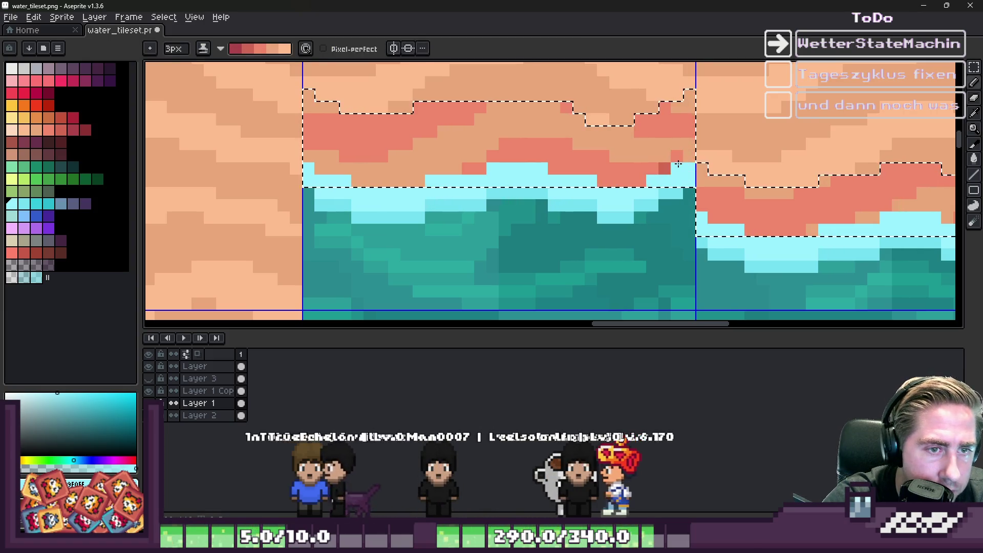
pyautogui.keyDown('ctrl'); pyautogui.scroll(-1, 678, 163); pyautogui.keyUp('ctrl')
pyautogui.moveTo(665, 169); pyautogui.dragTo(540, 170)
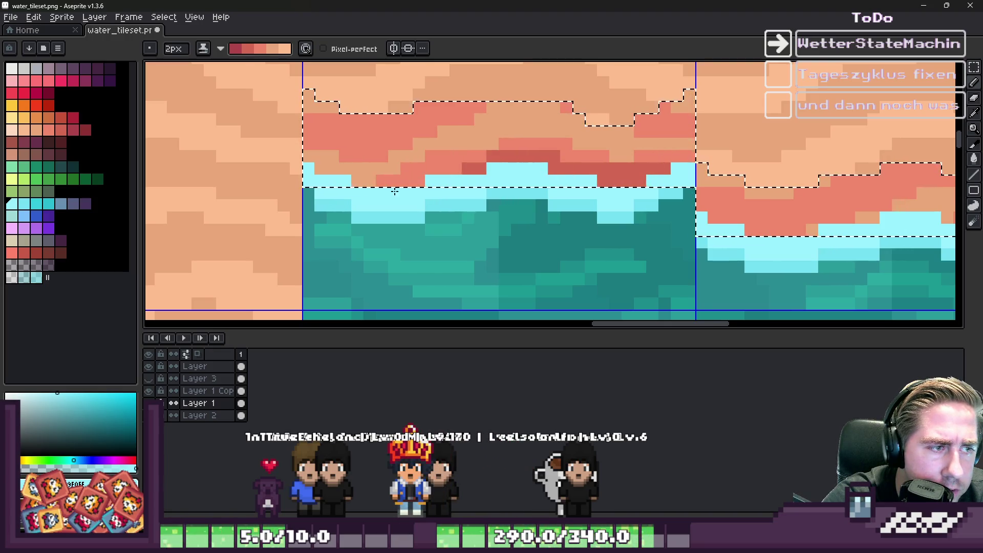
pyautogui.scroll(-2, 443, 191)
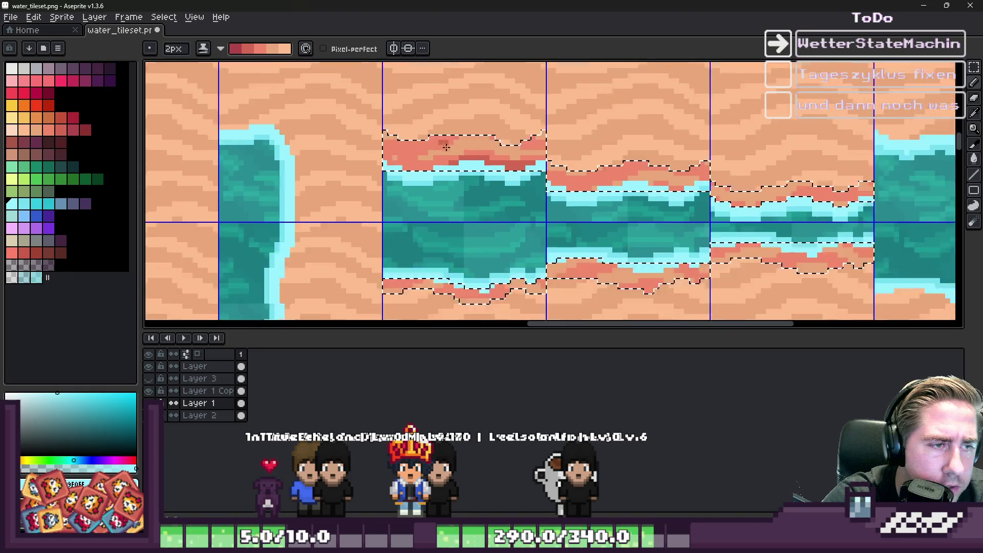
pyautogui.scroll(2, 340, 220)
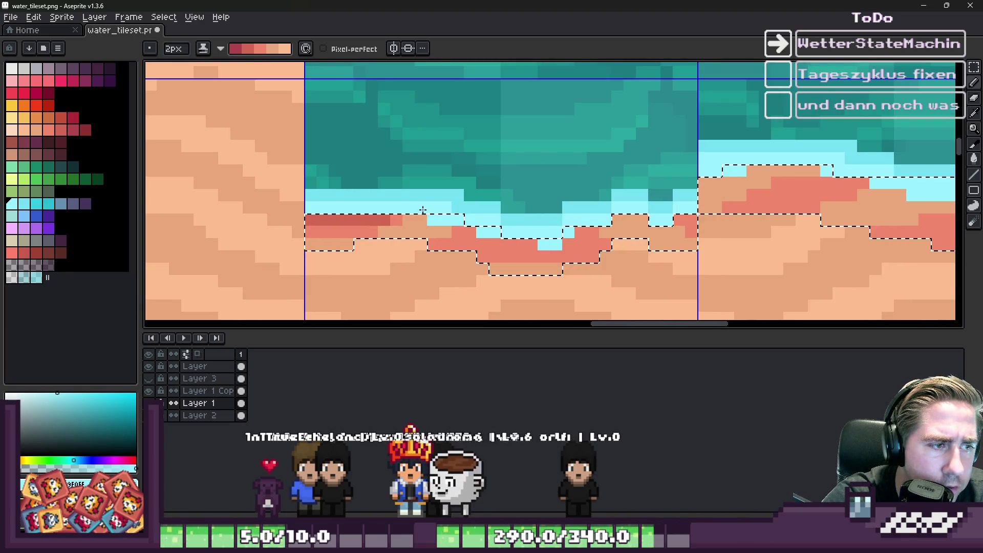
pyautogui.moveTo(420, 210); pyautogui.dragTo(552, 247)
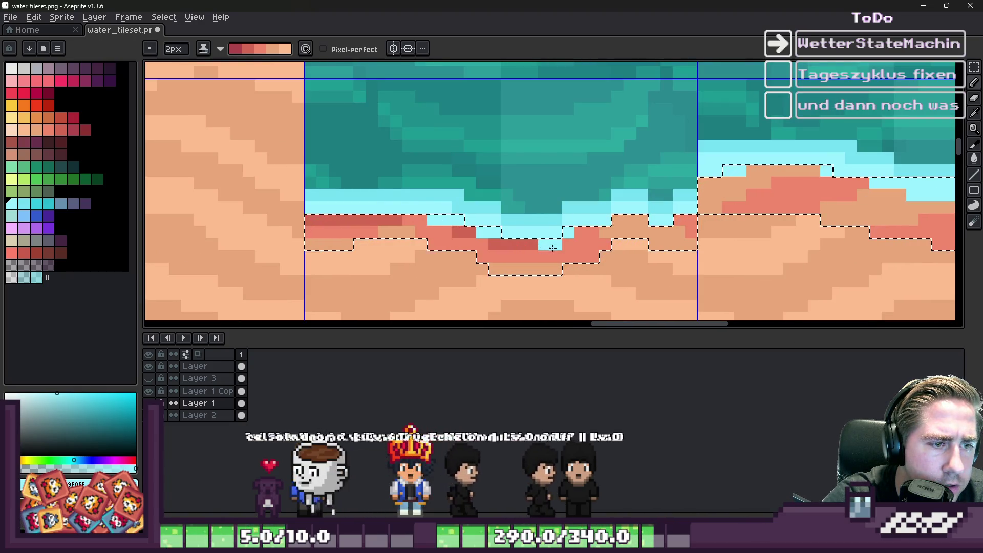
pyautogui.moveTo(517, 256); pyautogui.dragTo(663, 231)
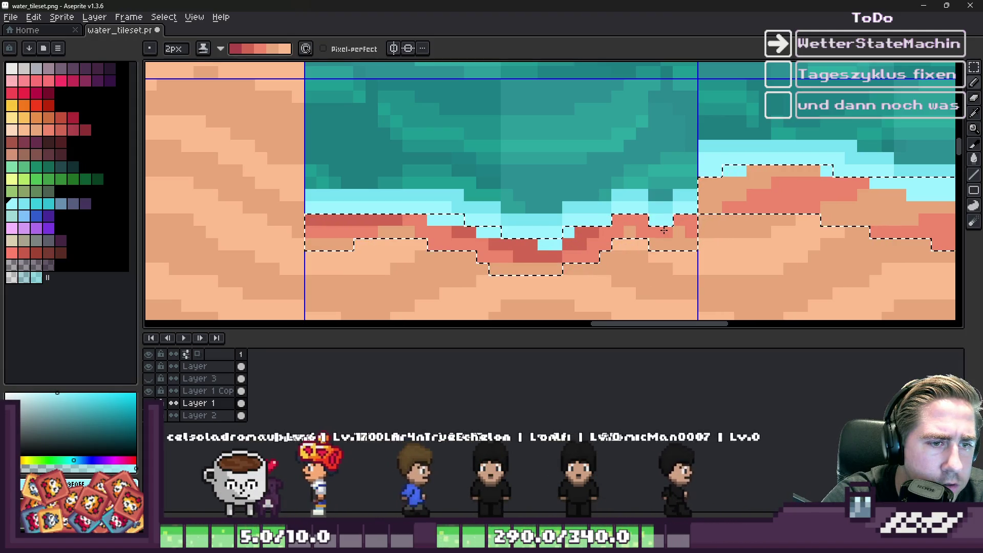
# Extend the darker red shading leftward along the full shoreline sand
pyautogui.scroll(-2, 664, 231)
pyautogui.scroll(2, 517, 199)
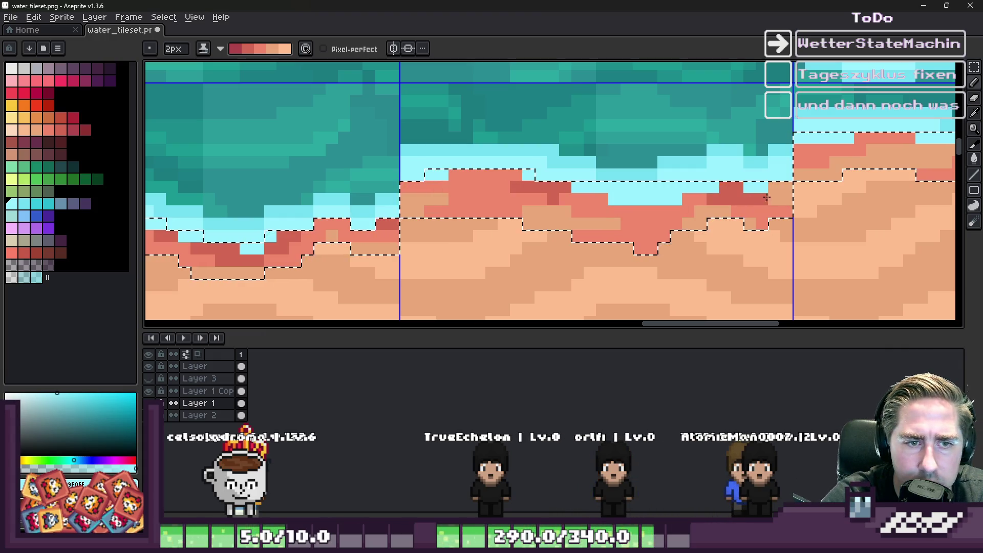
pyautogui.scroll(-2, 783, 180)
pyautogui.scroll(3, 607, 164)
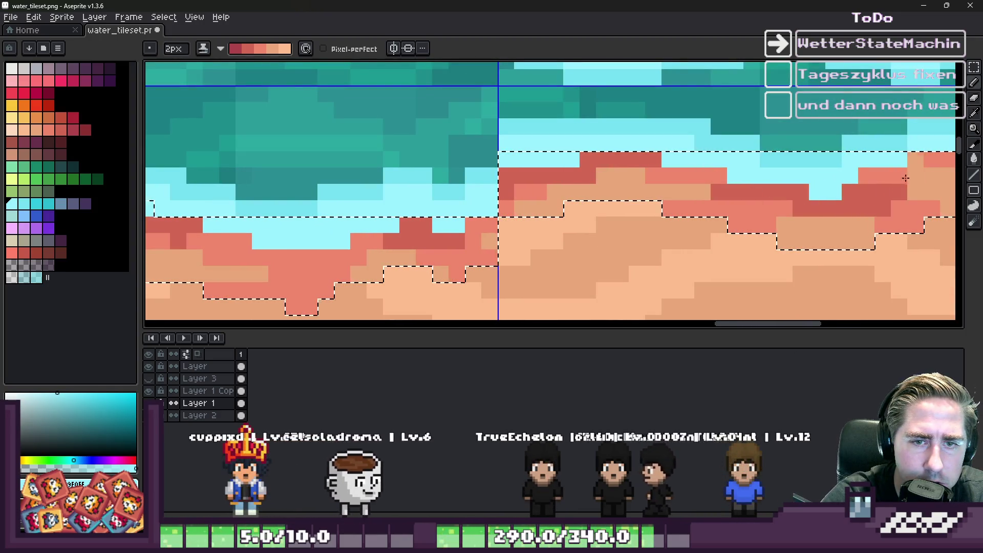
pyautogui.hscroll(2, 950, 150)
pyautogui.scroll(-2, 583, 180)
pyautogui.scroll(2, 583, 180)
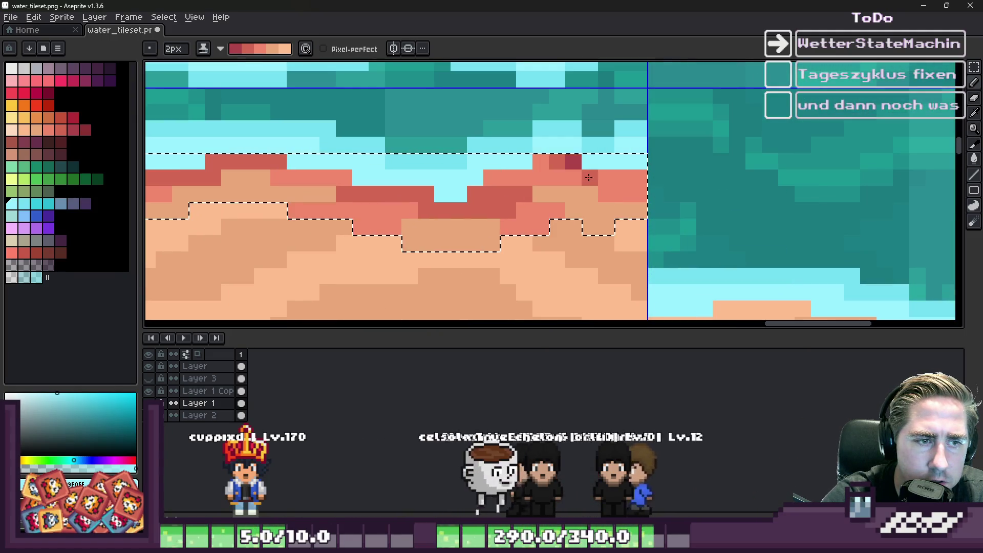
pyautogui.scroll(-2, 599, 174)
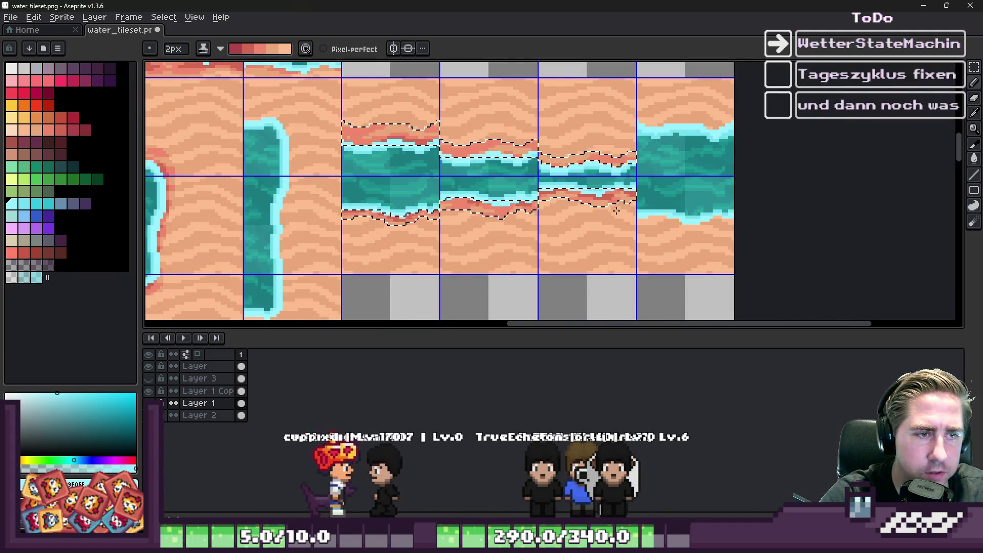
pyautogui.scroll(3, 417, 144)
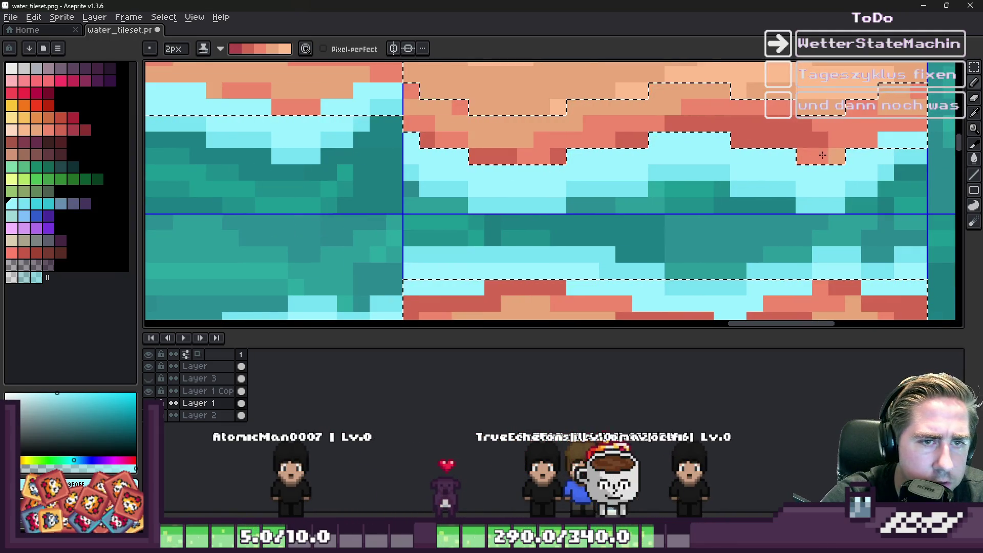
pyautogui.scroll(-3, 580, 173)
pyautogui.scroll(1, 580, 173)
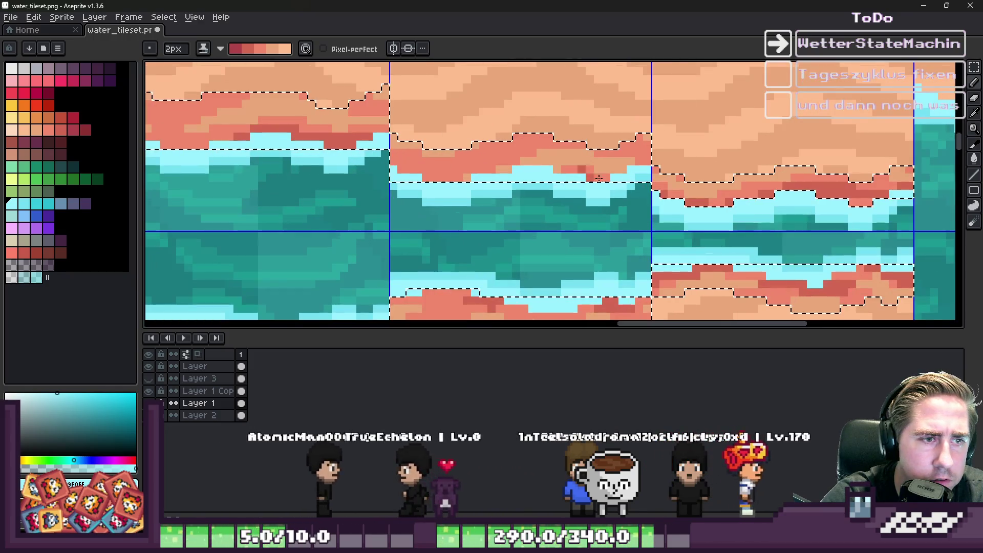
pyautogui.scroll(2, 851, 177)
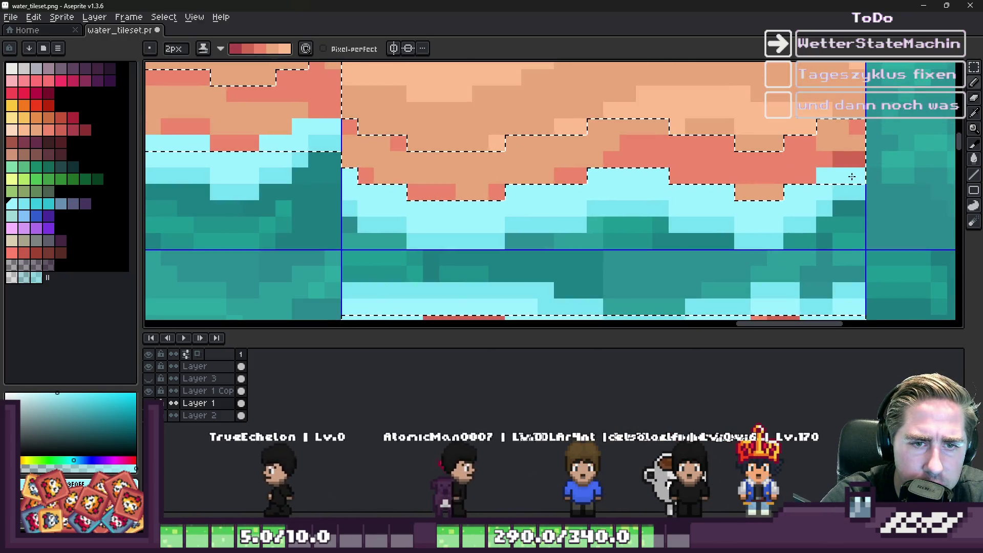
pyautogui.moveTo(851, 177); pyautogui.dragTo(654, 176)
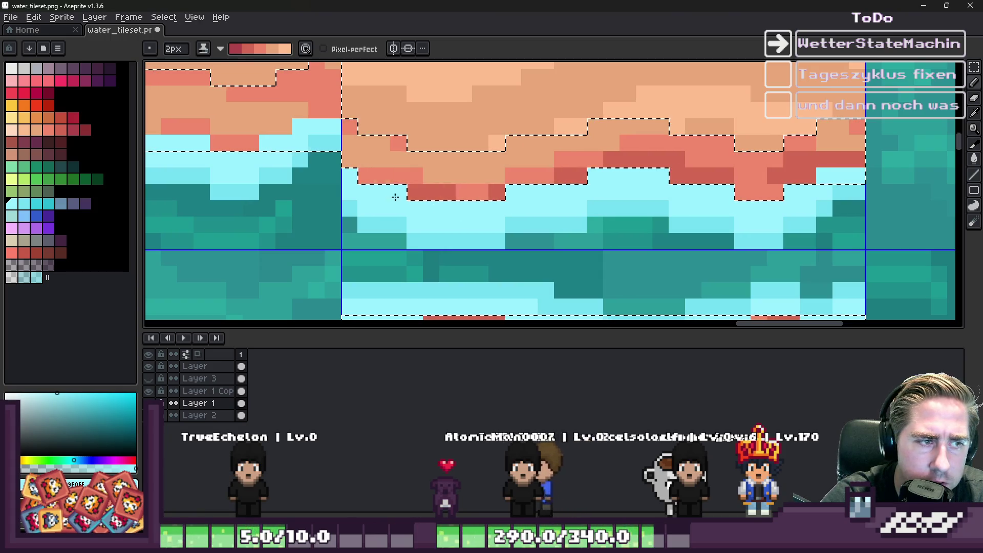
pyautogui.scroll(-4, 528, 201)
pyautogui.scroll(4, 517, 206)
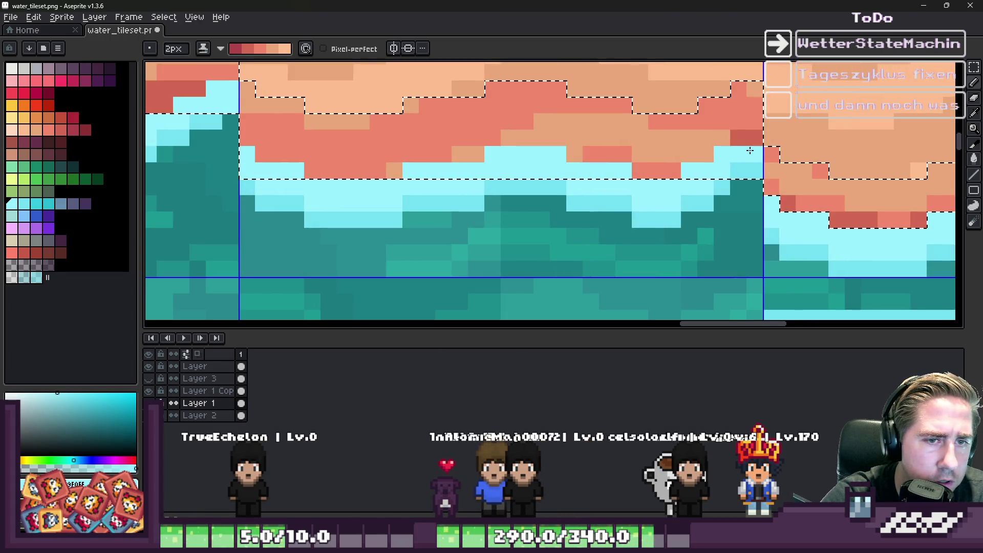
pyautogui.moveTo(579, 155)
pyautogui.mouseDown()
pyautogui.moveTo(456, 148)
pyautogui.moveTo(343, 164)
pyautogui.moveTo(215, 154)
pyautogui.mouseUp()
pyautogui.scroll(-3, 448, 100)
pyautogui.scroll(-6, 597, 128)
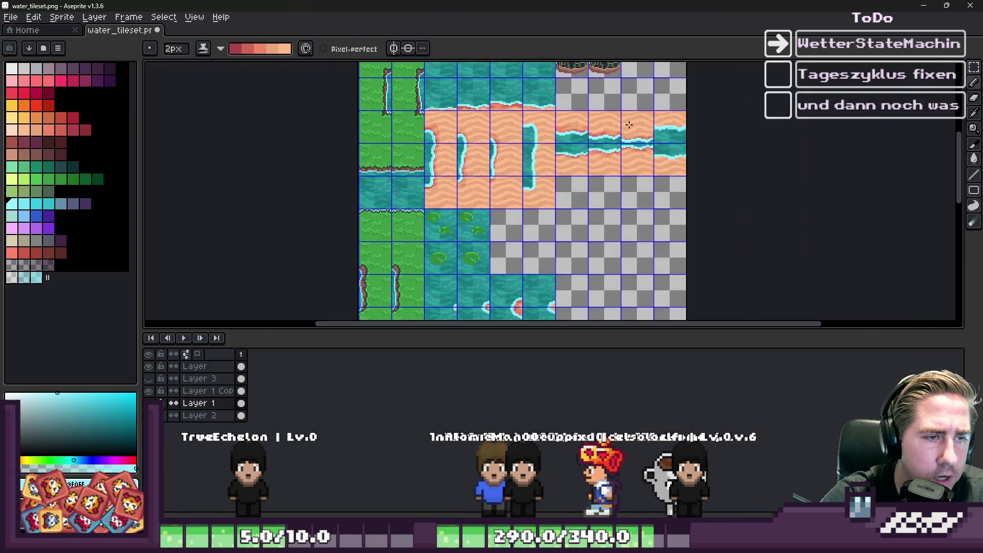
pyautogui.scroll(3, 615, 132)
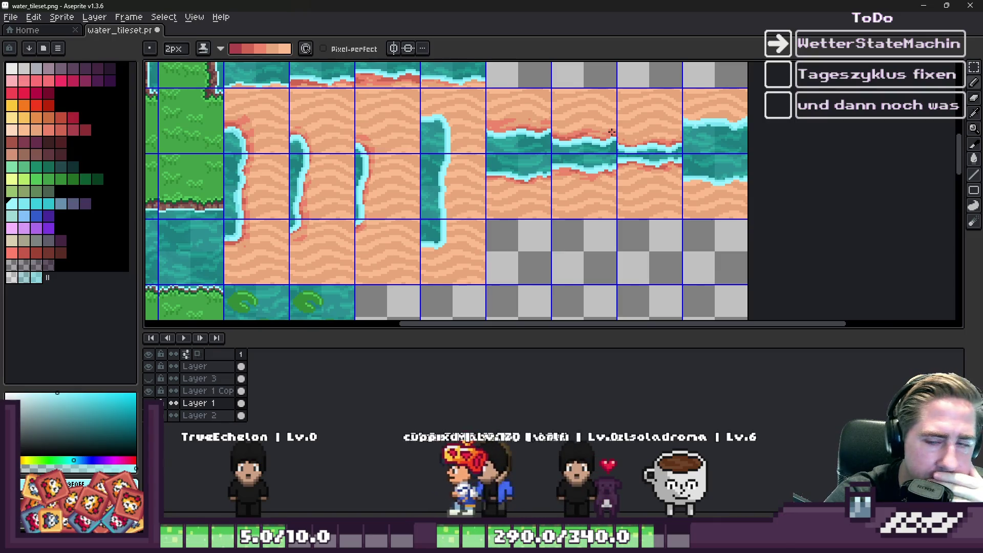
pyautogui.press('m')
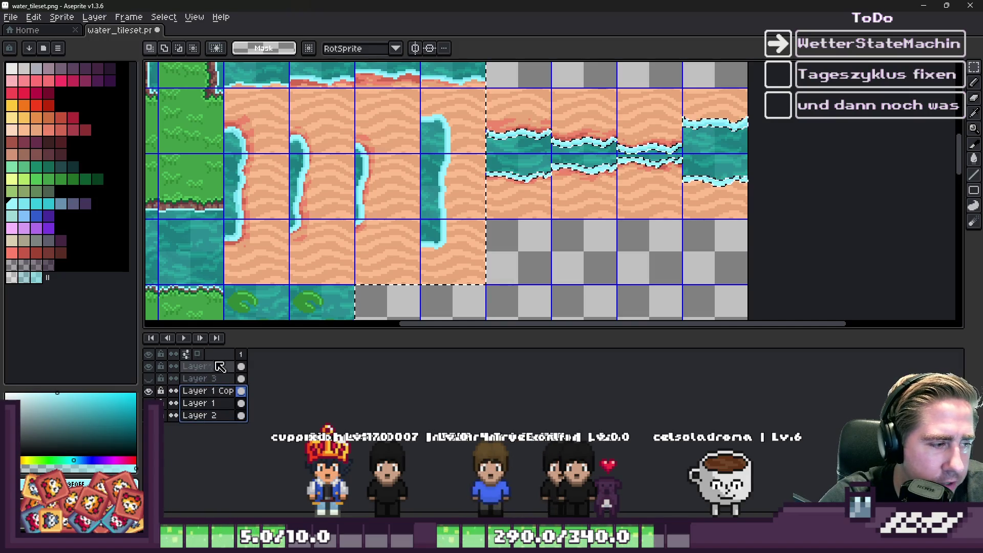
pyautogui.scroll(-2, 613, 213)
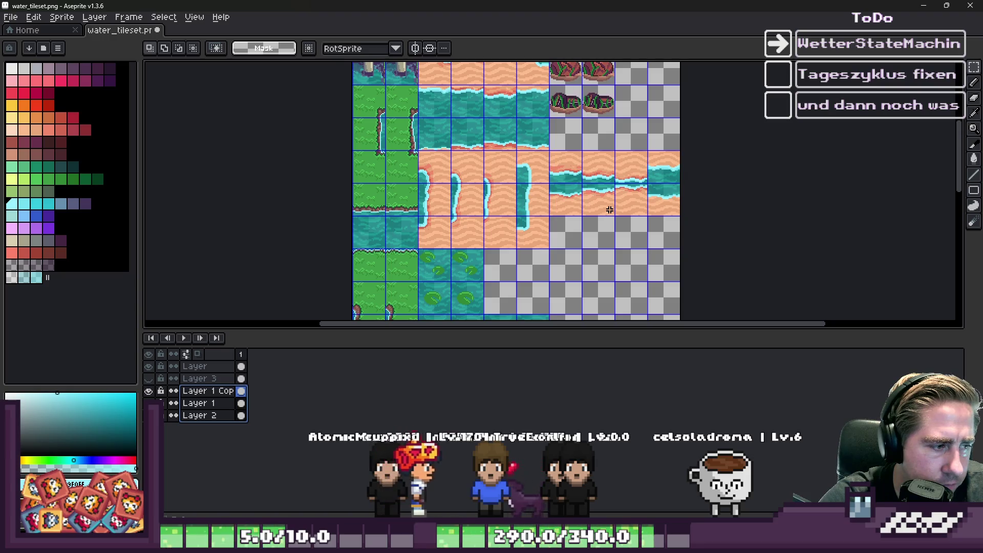
pyautogui.keyDown('ctrl'); pyautogui.click(208, 373); pyautogui.keyUp('ctrl')
pyautogui.rightClick(208, 367)
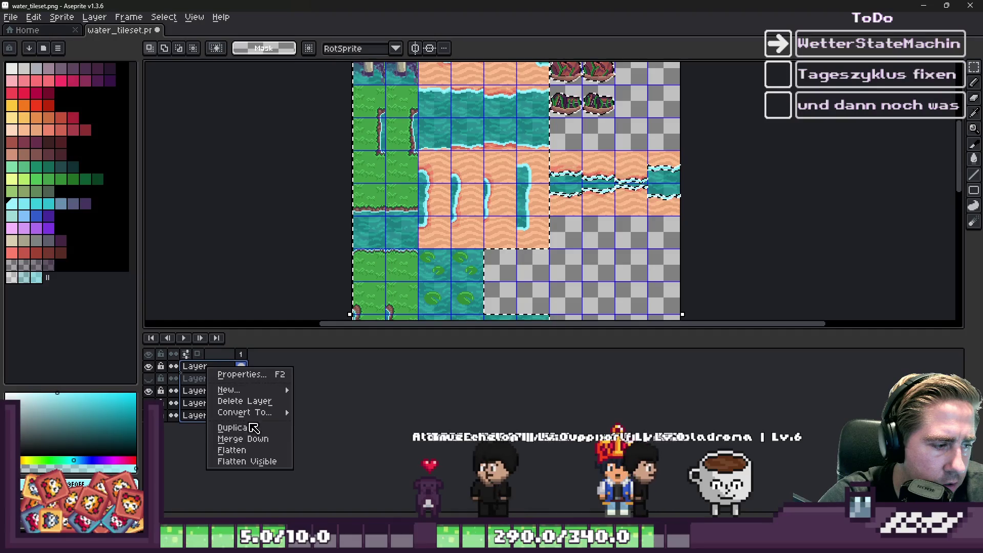
pyautogui.click(241, 450)
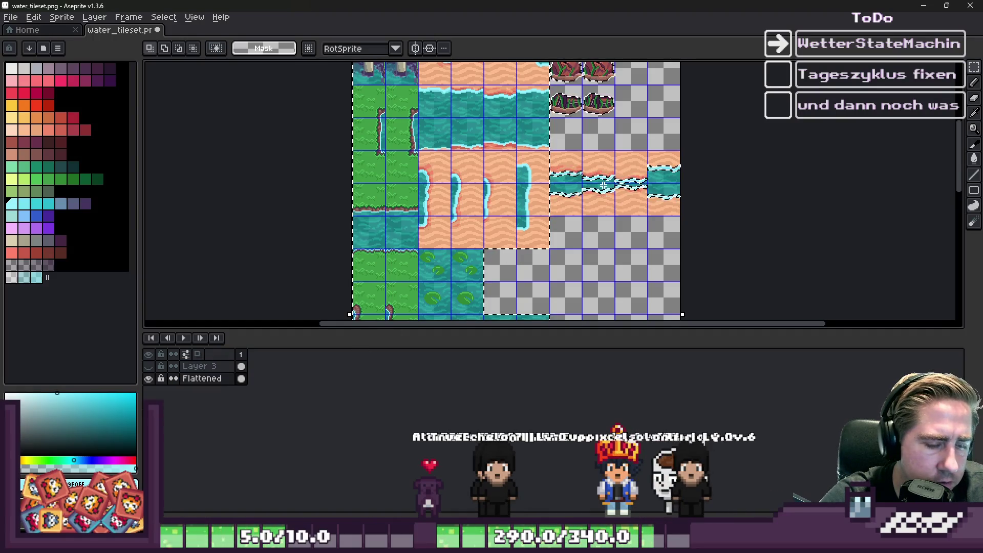
pyautogui.scroll(5, 583, 168)
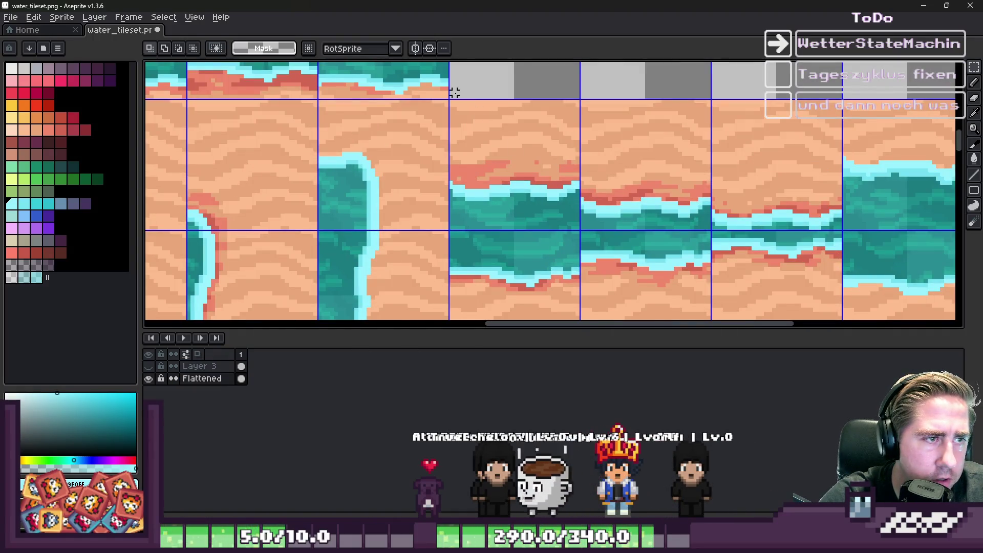
pyautogui.moveTo(450, 96)
pyautogui.mouseDown()
pyautogui.moveTo(706, 215)
pyautogui.moveTo(723, 247)
pyautogui.mouseUp()
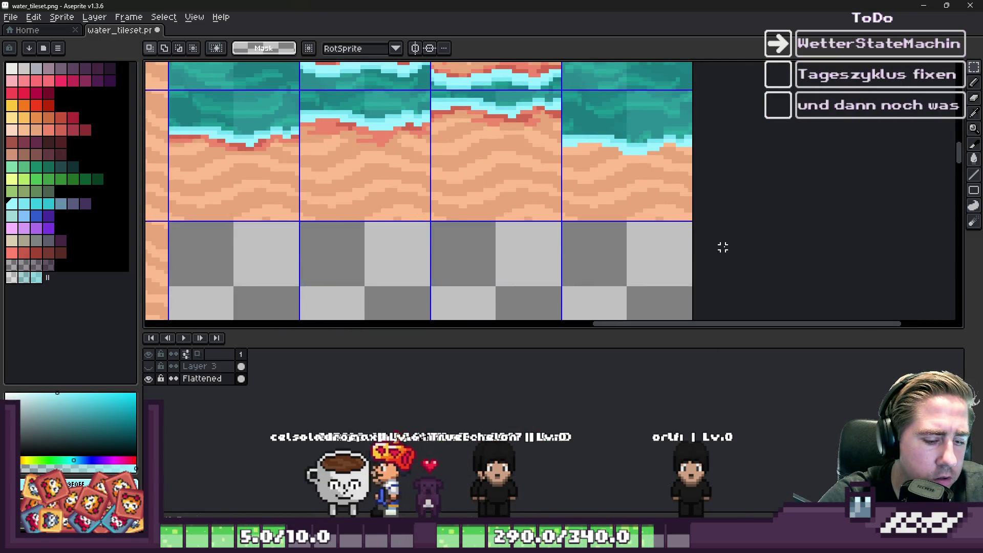
pyautogui.hotkey('ctrl', 'z')
pyautogui.hotkey('ctrl', 'z')
pyautogui.hotkey('ctrl', 'z')
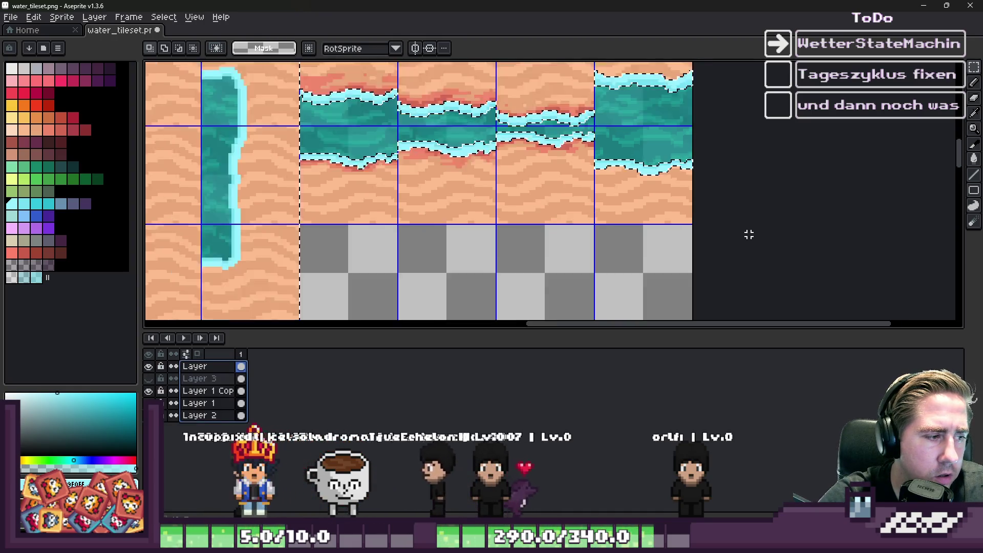
pyautogui.click(194, 366)
pyautogui.scroll(-3, 560, 226)
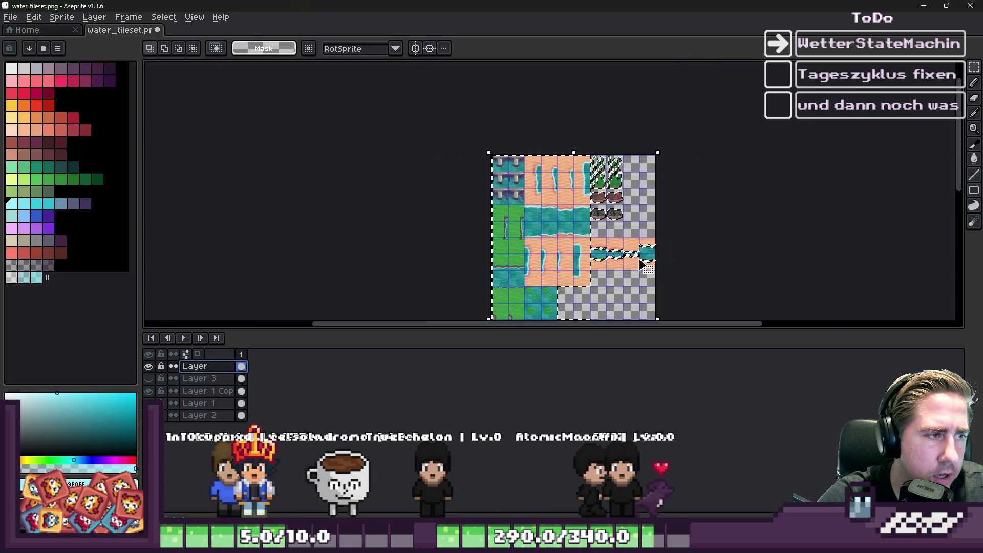
# Select the block of sand-and-water channel tiles and copy it
pyautogui.scroll(3, 560, 226)
pyautogui.scroll(4, 440, 169)
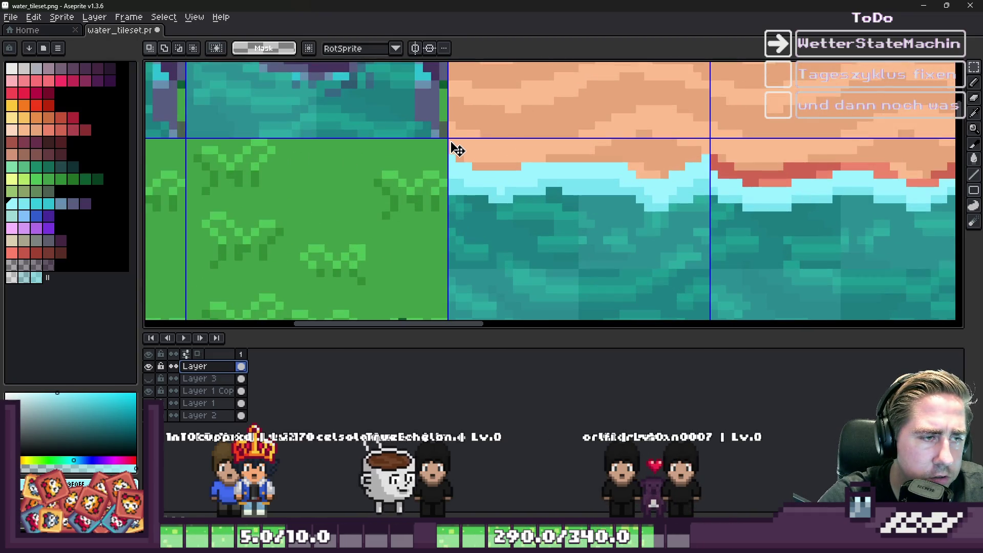
pyautogui.scroll(-2, 451, 142)
pyautogui.moveTo(451, 134); pyautogui.dragTo(756, 318)
pyautogui.scroll(4, 757, 318)
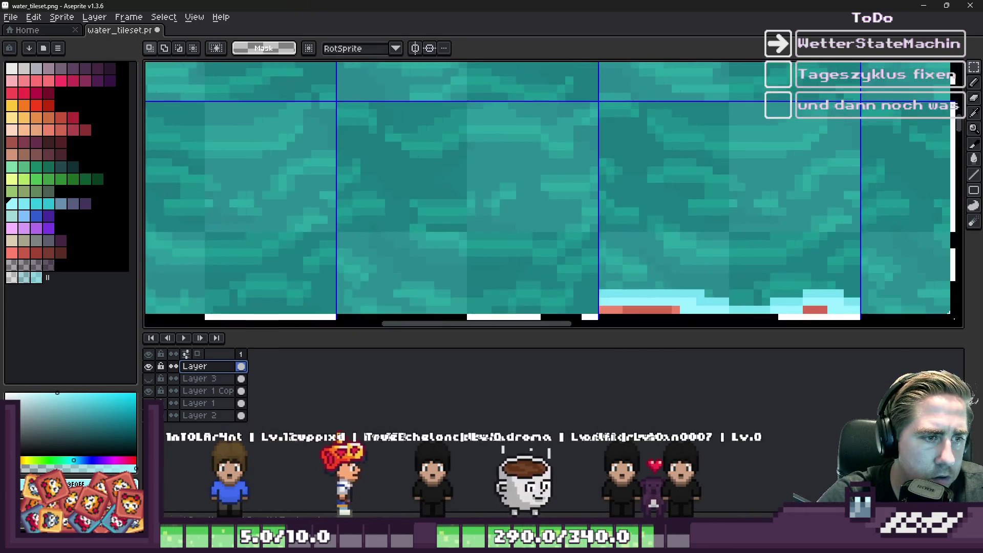
pyautogui.hscroll(5, 773, 203)
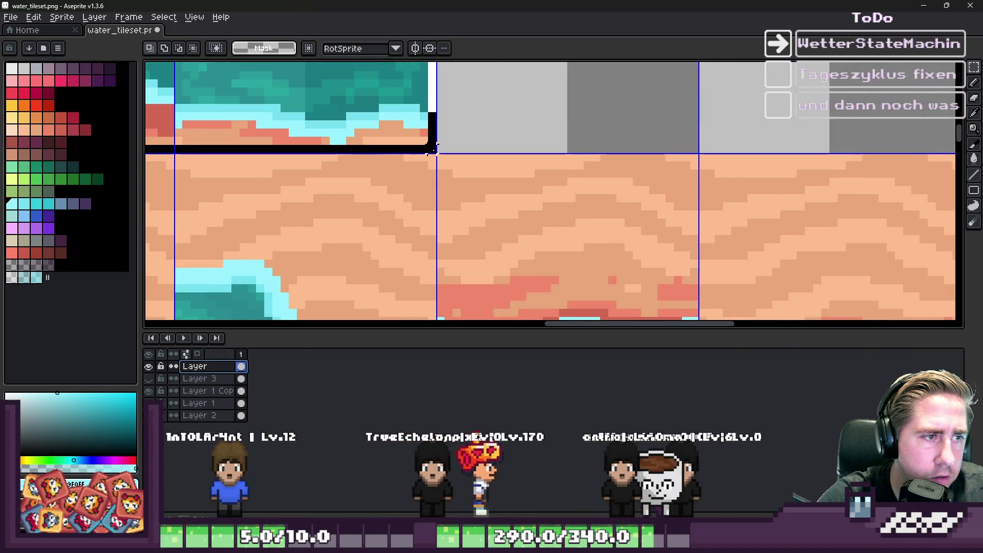
pyautogui.scroll(-5, 620, 174)
pyautogui.scroll(1, 509, 137)
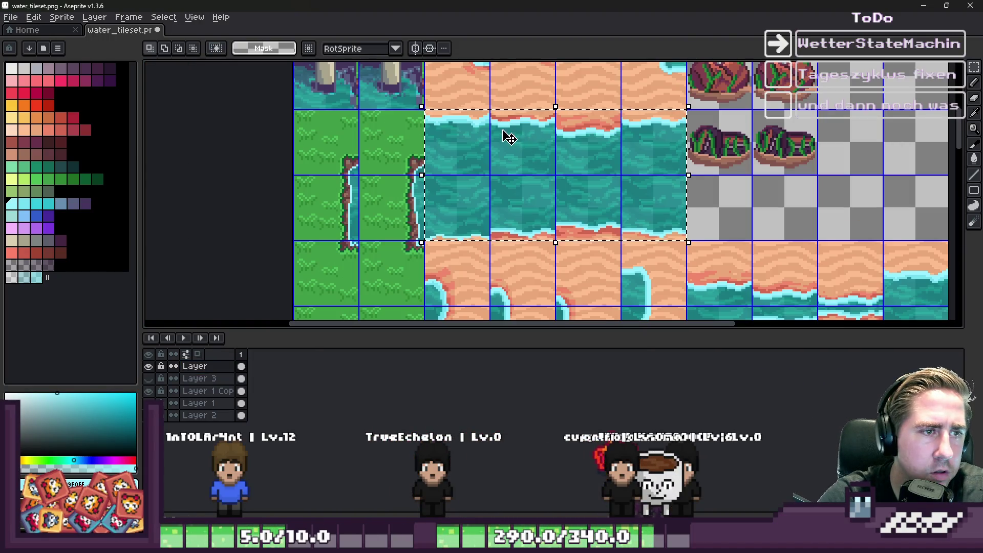
pyautogui.scroll(1, 504, 140)
# Paste the channel tiles, nudge them onto the tile grid in the sand area, and commit
pyautogui.hotkey('ctrl', 'v')
pyautogui.hscroll(-2, 548, 156)
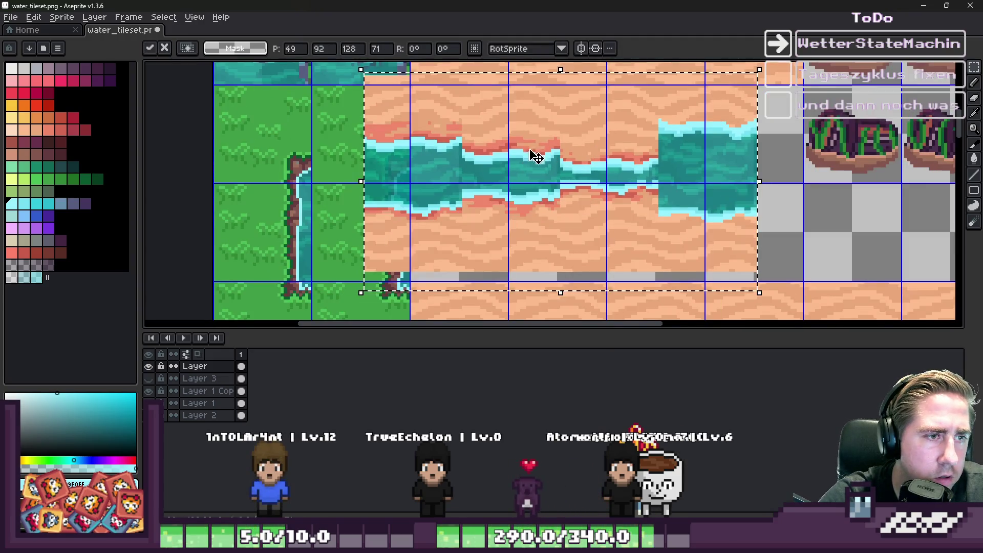
pyautogui.moveTo(493, 146); pyautogui.dragTo(537, 167)
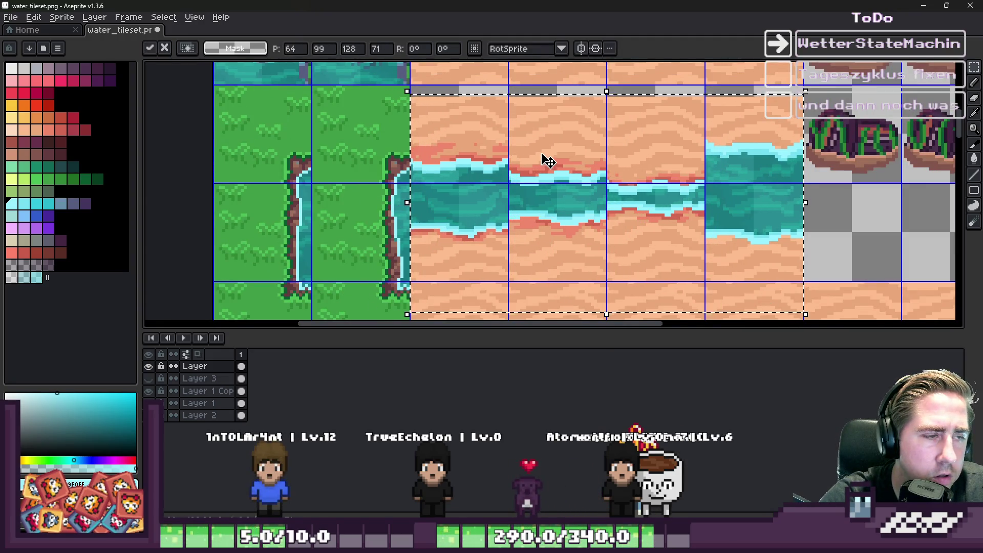
pyautogui.press('Up')
pyautogui.press('Up')
pyautogui.press('Up')
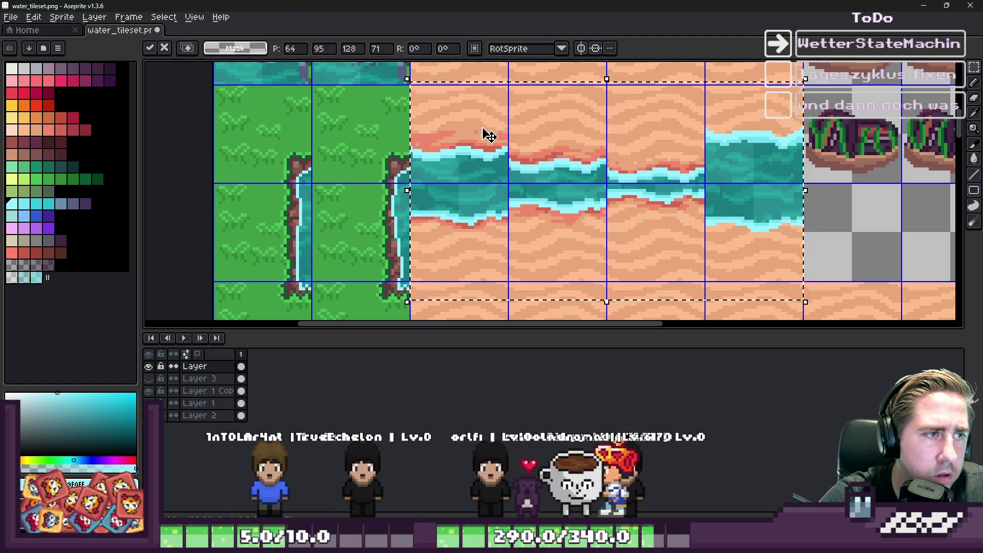
pyautogui.scroll(1, 430, 212)
pyautogui.scroll(-2, 449, 186)
pyautogui.moveTo(445, 215)
pyautogui.mouseDown()
pyautogui.moveTo(469, 213)
pyautogui.moveTo(430, 164)
pyautogui.moveTo(493, 138)
pyautogui.moveTo(488, 127)
pyautogui.mouseUp()
pyautogui.scroll(4, 446, 193)
pyautogui.scroll(-2, 487, 128)
pyautogui.press('Return')
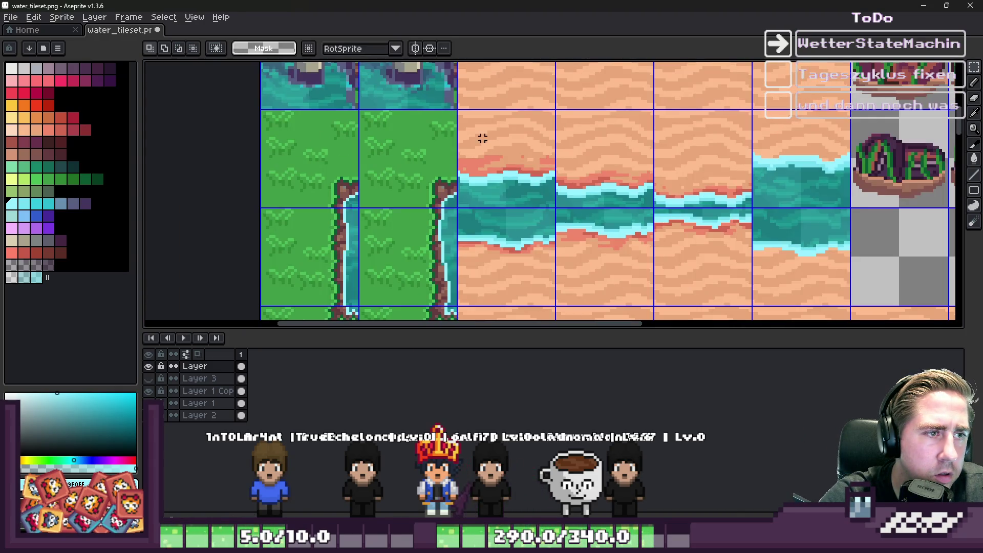
pyautogui.scroll(-3, 483, 139)
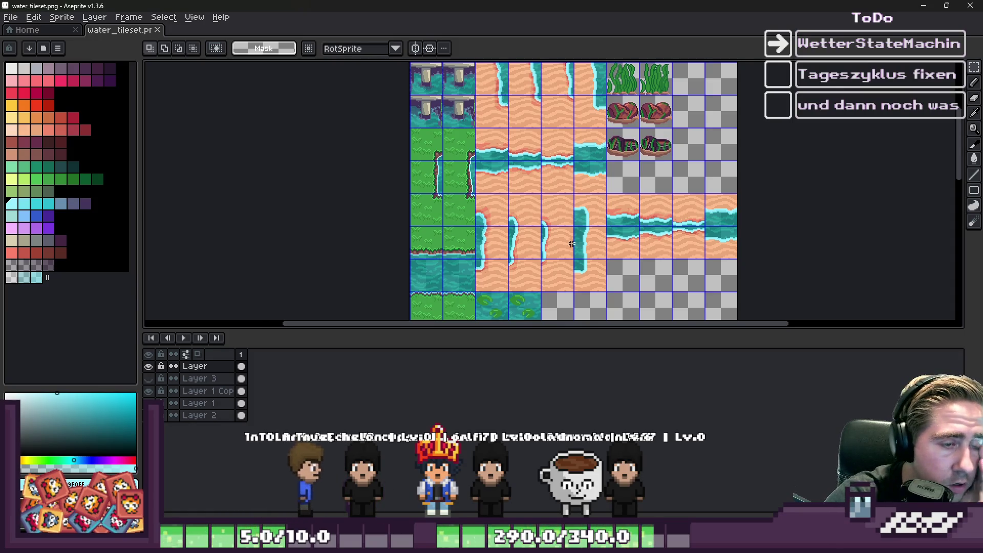
pyautogui.scroll(-2, 508, 164)
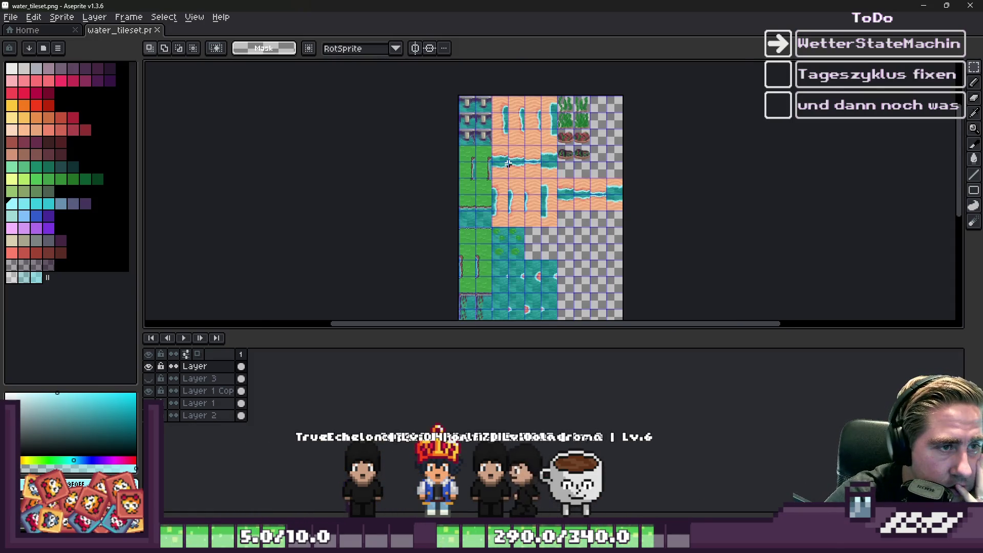
pyautogui.scroll(2, 508, 164)
pyautogui.scroll(-2, 589, 192)
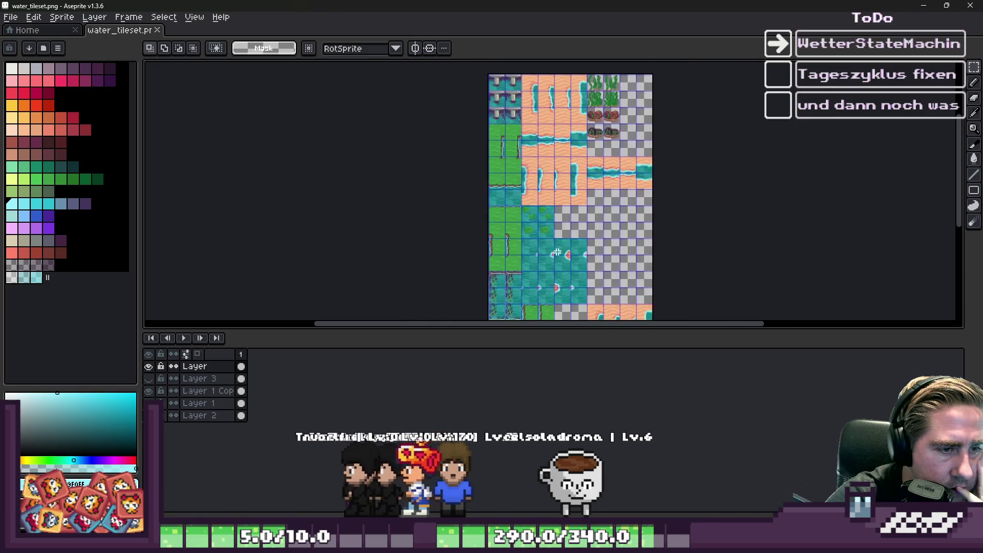
pyautogui.scroll(5, 578, 215)
pyautogui.scroll(-3, 569, 239)
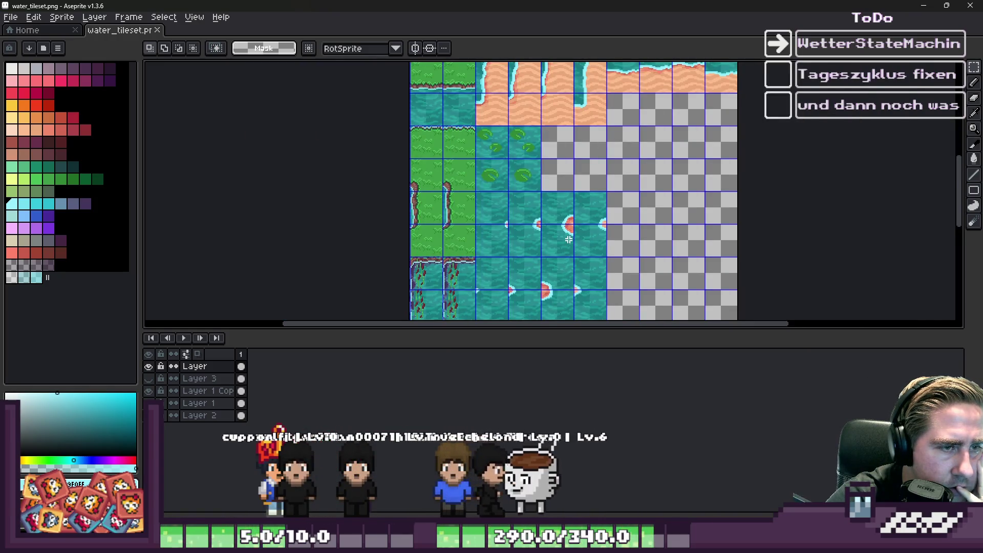
pyautogui.scroll(-2, 568, 240)
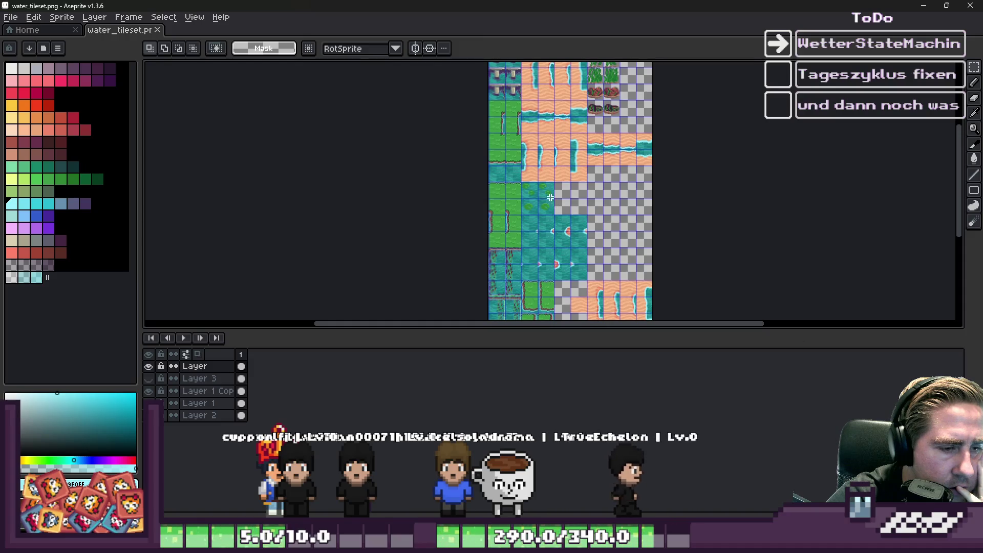
pyautogui.scroll(3, 539, 313)
pyautogui.scroll(-2, 510, 259)
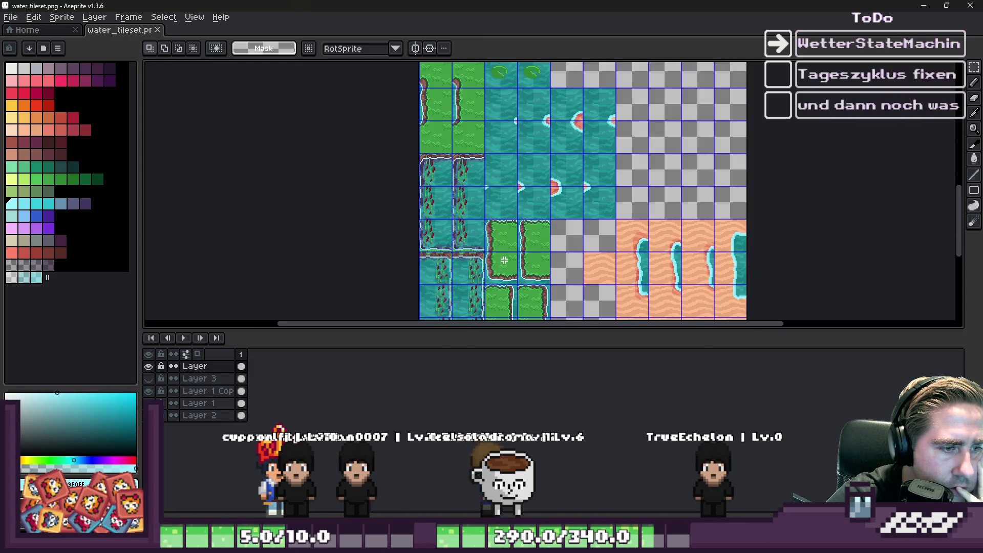
pyautogui.scroll(-1, 504, 260)
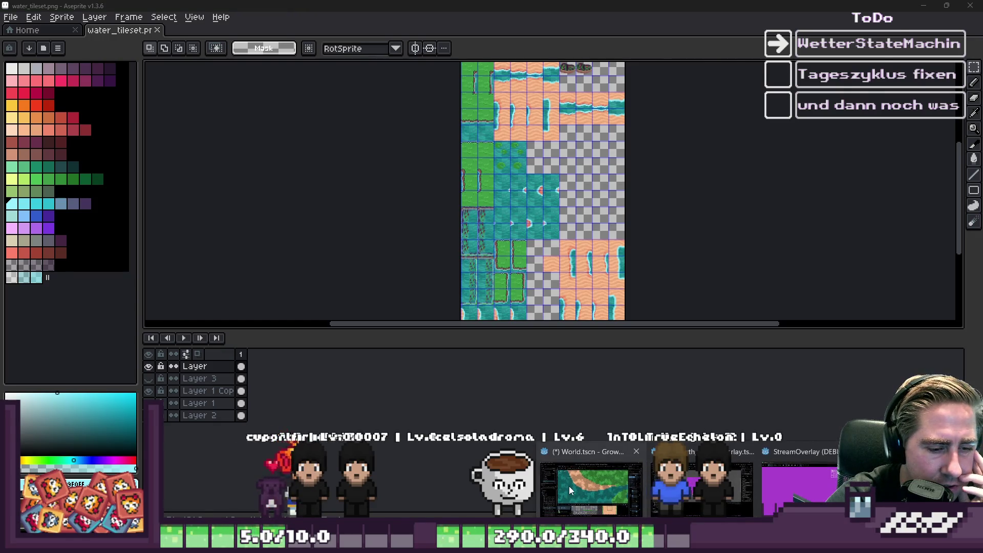
pyautogui.click(569, 486)
pyautogui.scroll(8, 340, 239)
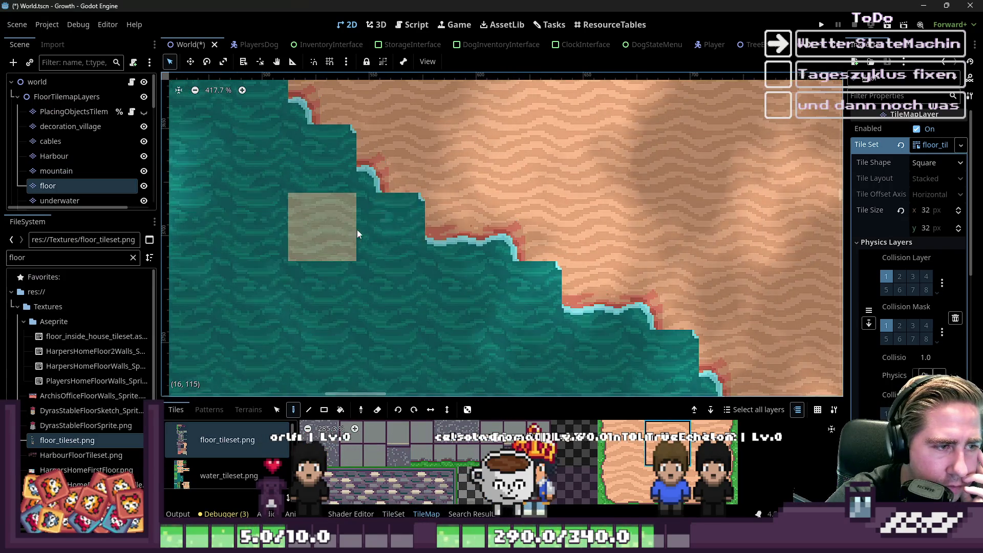
pyautogui.scroll(-7, 370, 184)
pyautogui.scroll(7, 702, 281)
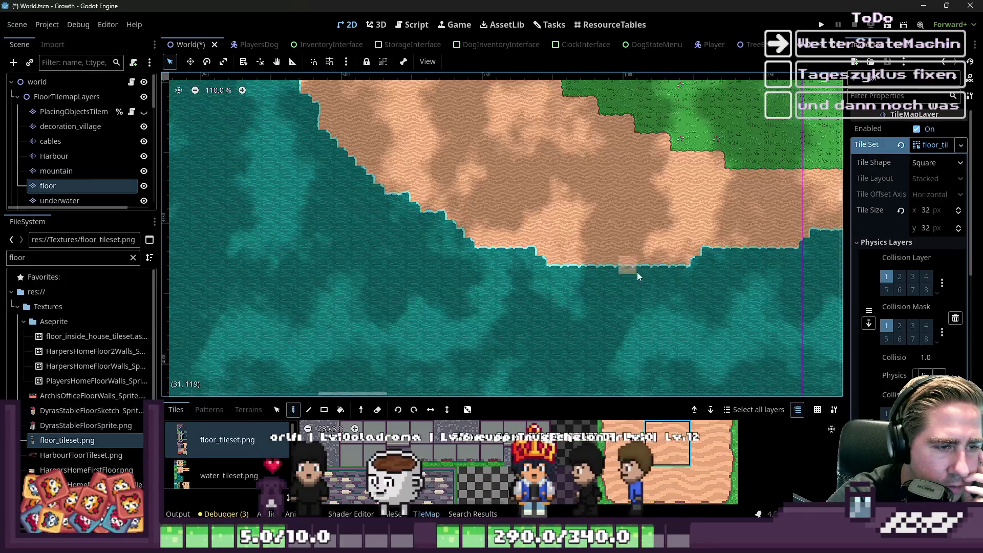
pyautogui.scroll(-2, 714, 269)
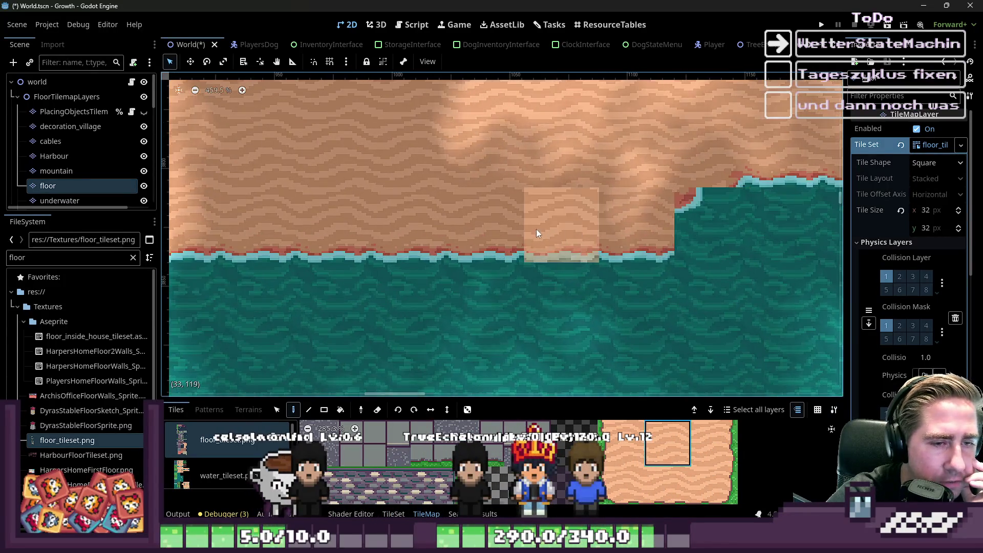
pyautogui.scroll(-6, 321, 220)
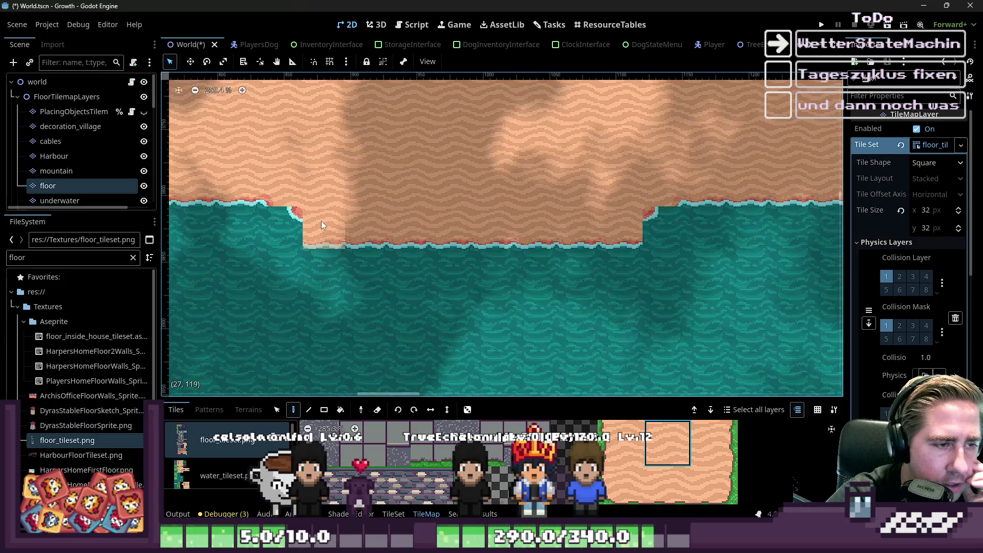
pyautogui.scroll(-10, 489, 181)
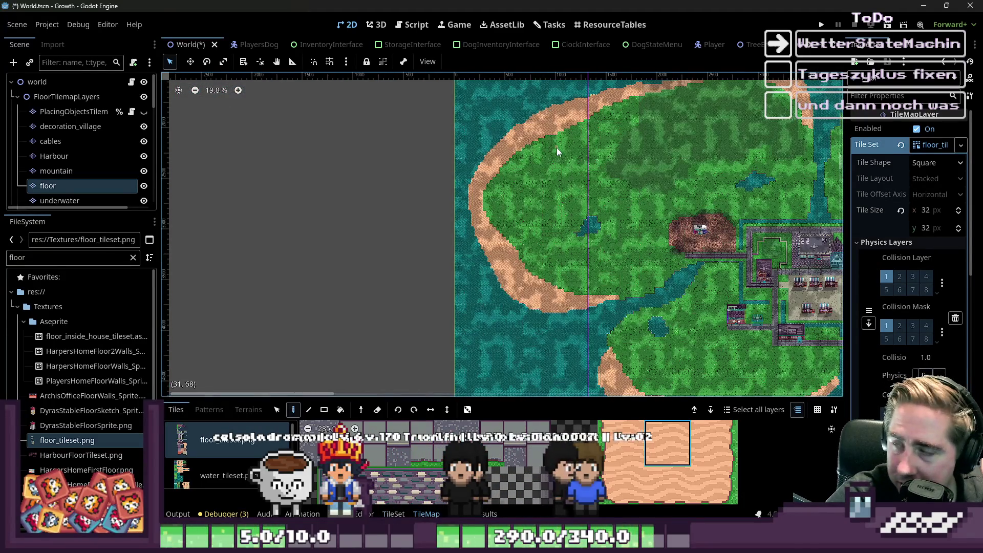
pyautogui.scroll(1, 623, 299)
pyautogui.scroll(15, 623, 299)
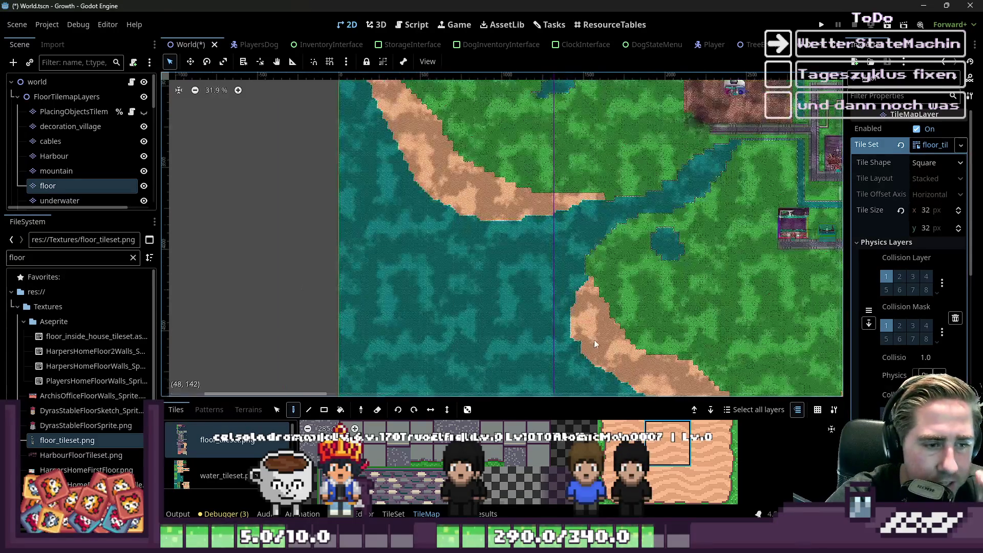
pyautogui.scroll(-11, 579, 255)
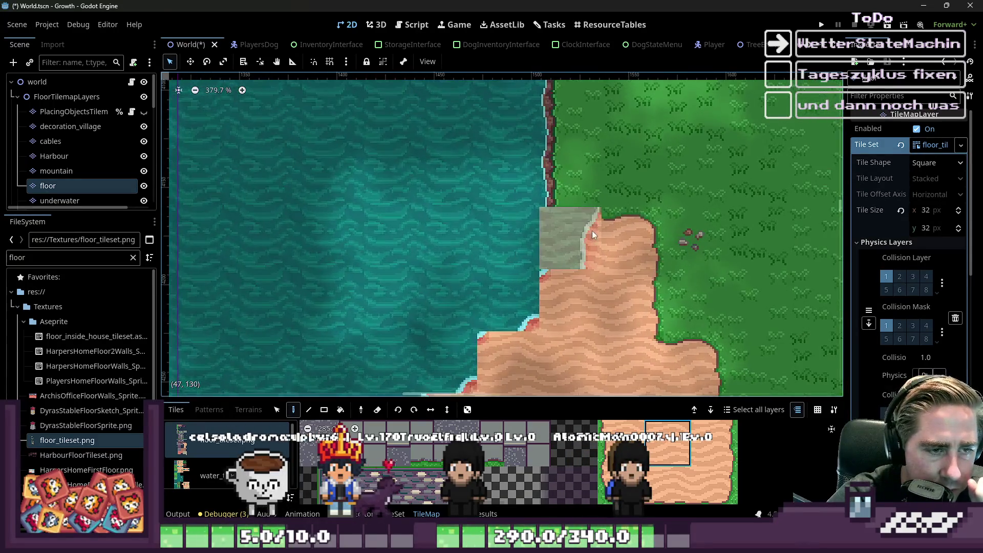
pyautogui.scroll(15, 447, 202)
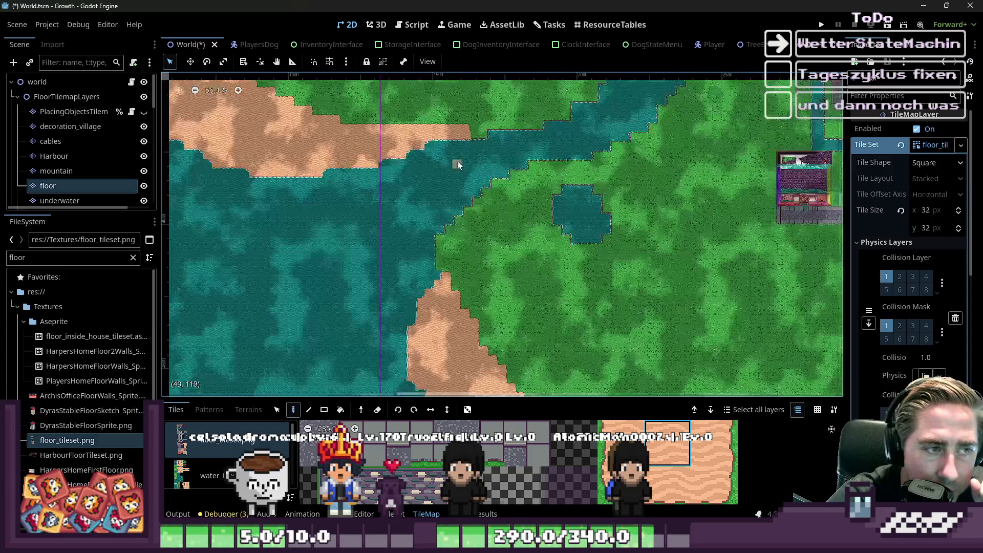
pyautogui.scroll(-20, 455, 175)
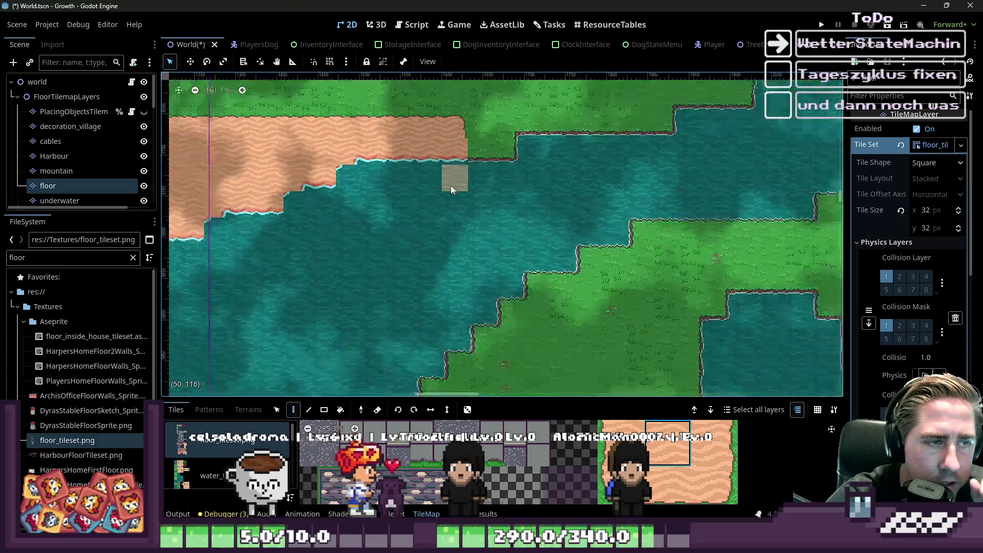
pyautogui.scroll(3, 654, 238)
pyautogui.scroll(8, 598, 245)
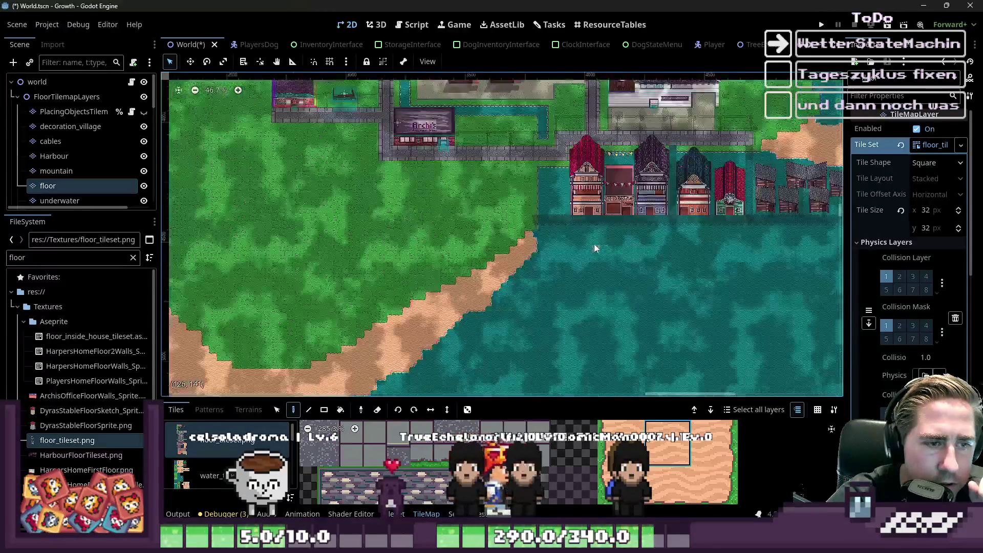
pyautogui.scroll(-11, 641, 219)
pyautogui.scroll(10, 545, 187)
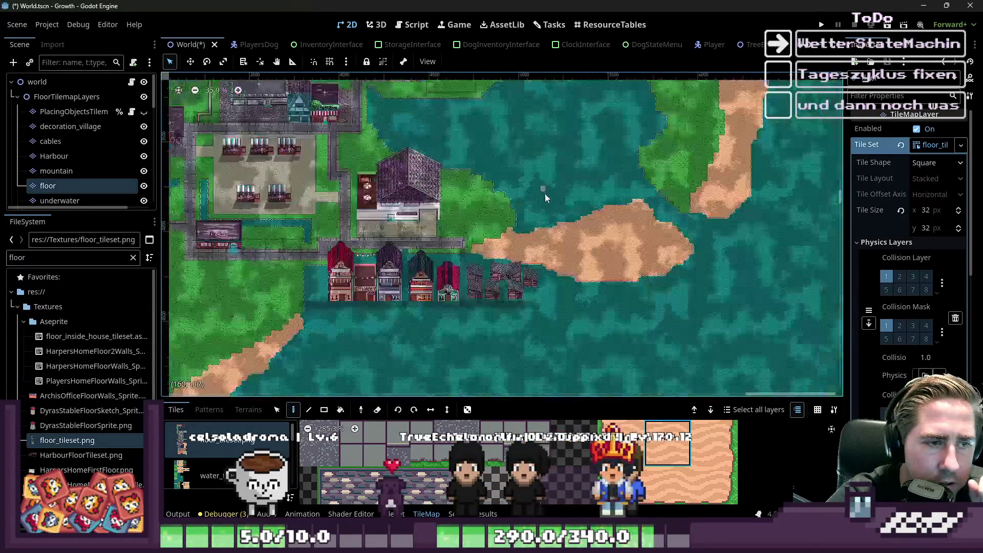
pyautogui.scroll(-3, 558, 240)
pyautogui.scroll(-8, 680, 232)
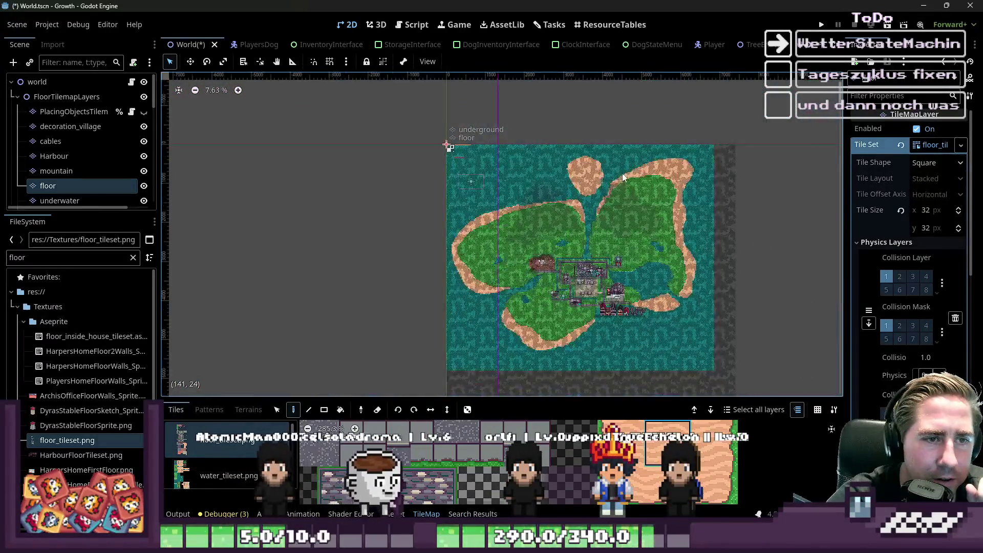
pyautogui.scroll(8, 604, 186)
pyautogui.scroll(6, 604, 231)
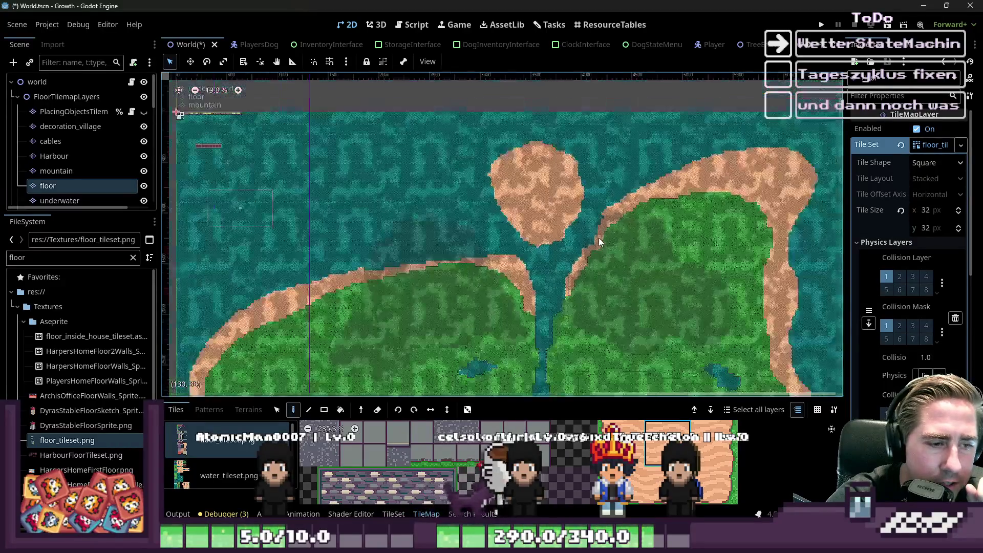
pyautogui.scroll(-9, 581, 279)
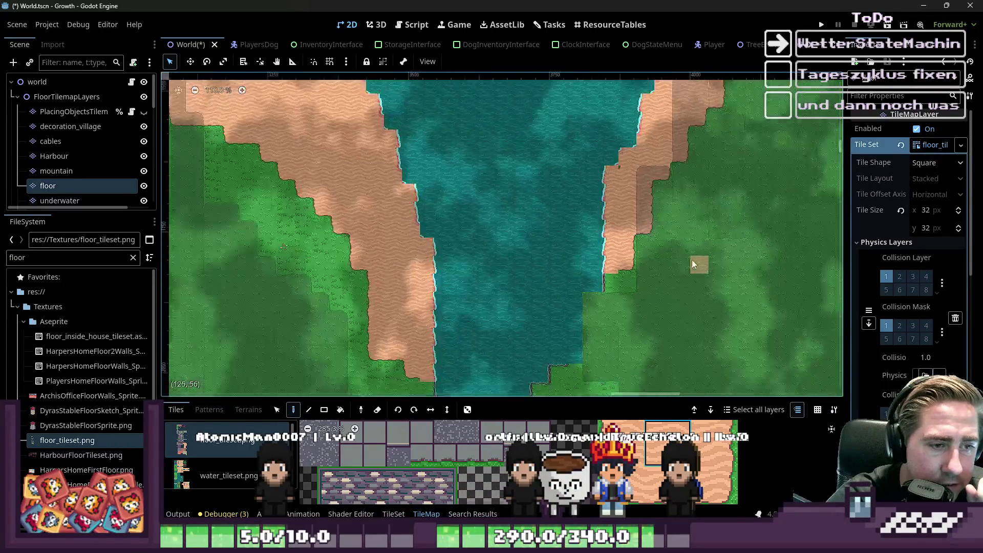
pyautogui.scroll(-6, 613, 288)
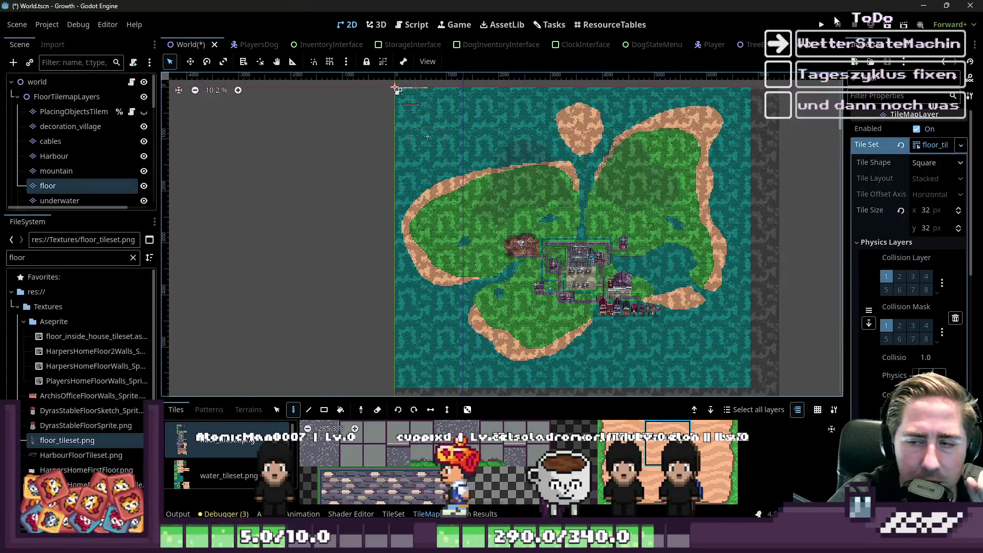
pyautogui.click(923, 6)
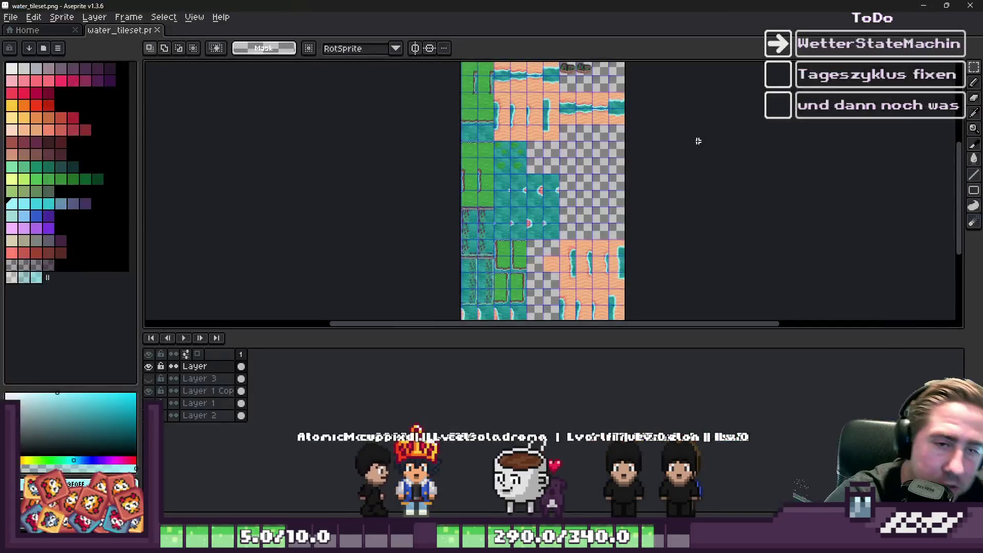
pyautogui.scroll(5, 613, 165)
pyautogui.scroll(-3, 516, 249)
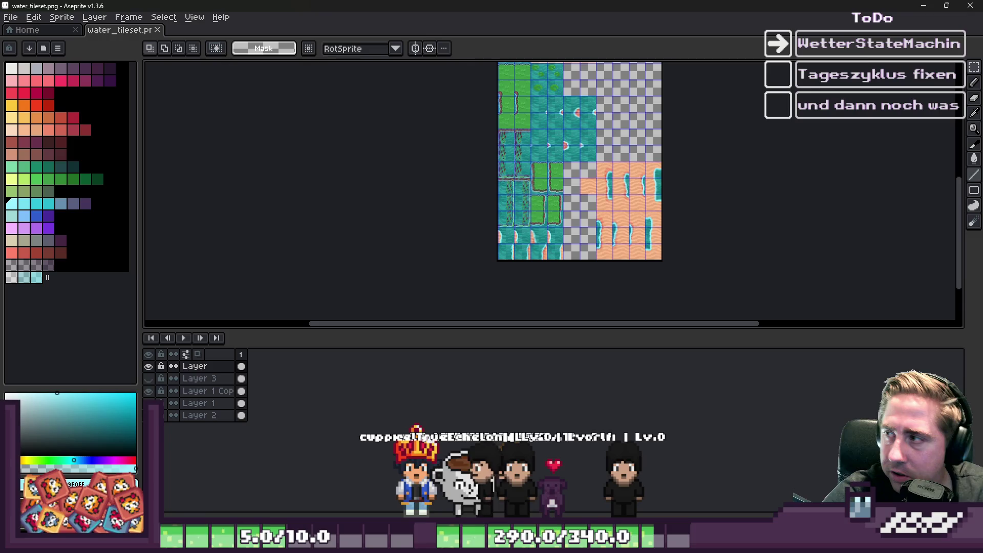
pyautogui.scroll(-1, 645, 205)
pyautogui.scroll(3, 645, 215)
pyautogui.scroll(-2, 591, 247)
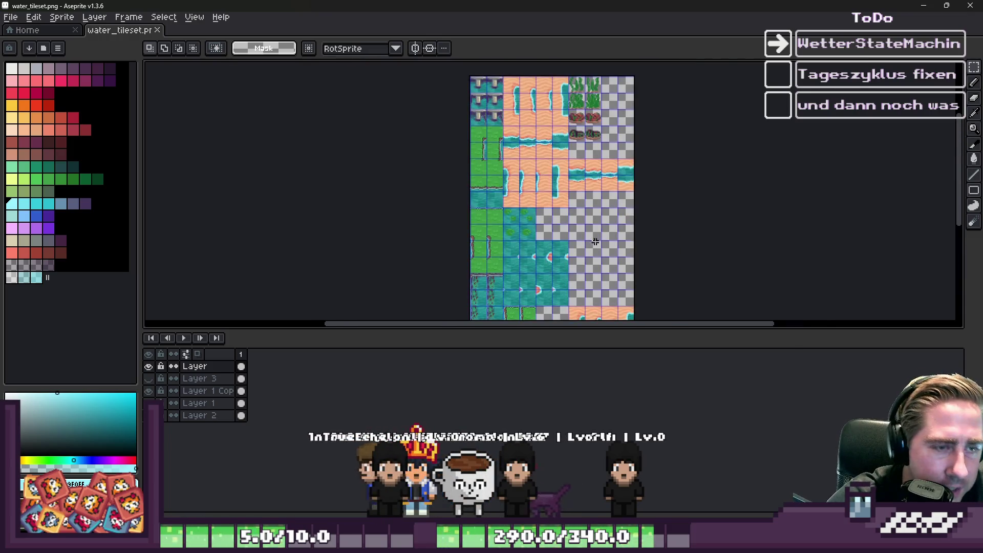
pyautogui.scroll(3, 592, 171)
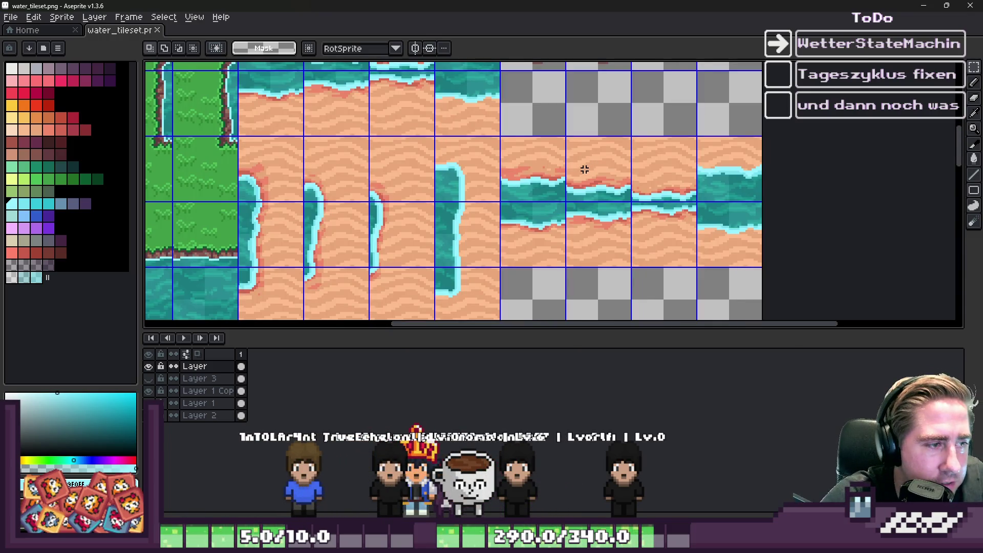
pyautogui.scroll(-3, 584, 169)
pyautogui.scroll(-1, 578, 195)
pyautogui.scroll(2, 571, 220)
pyautogui.scroll(-2, 561, 245)
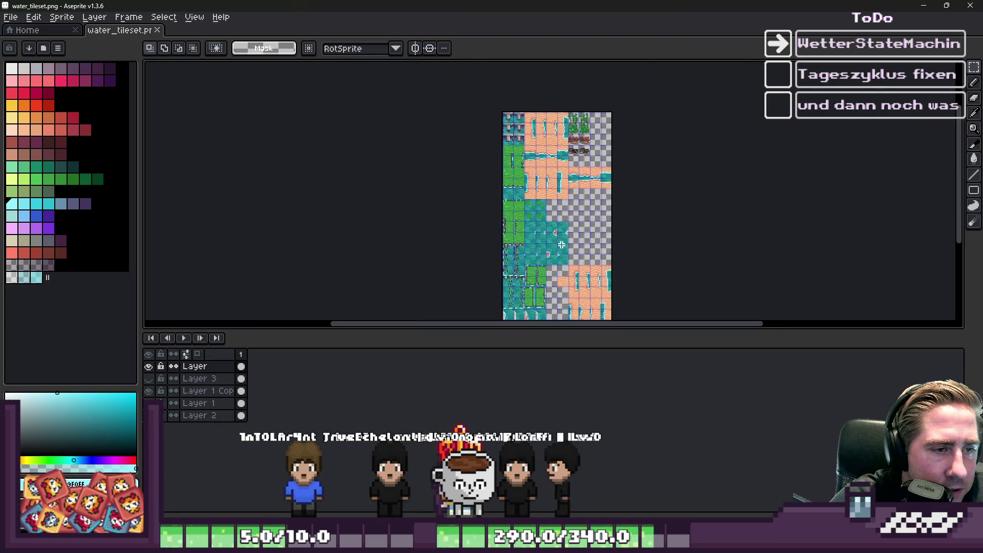
pyautogui.scroll(3, 562, 245)
pyautogui.scroll(-3, 492, 230)
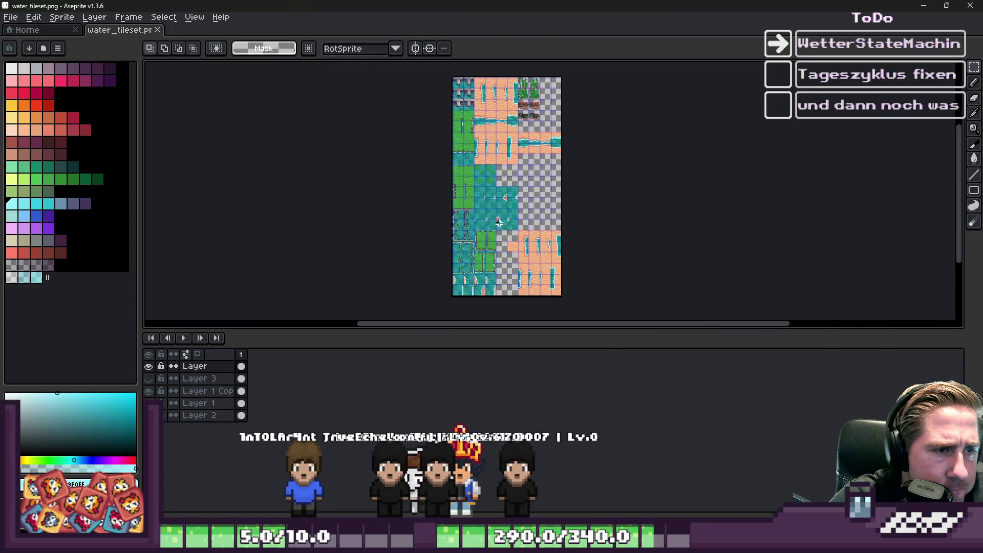
pyautogui.scroll(3, 505, 246)
pyautogui.scroll(-3, 563, 238)
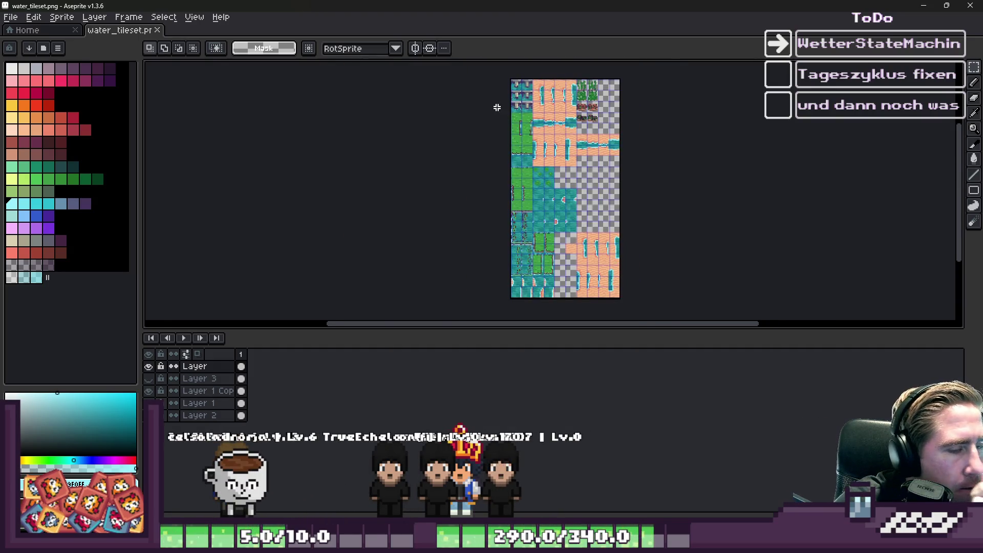
pyautogui.scroll(3, 563, 128)
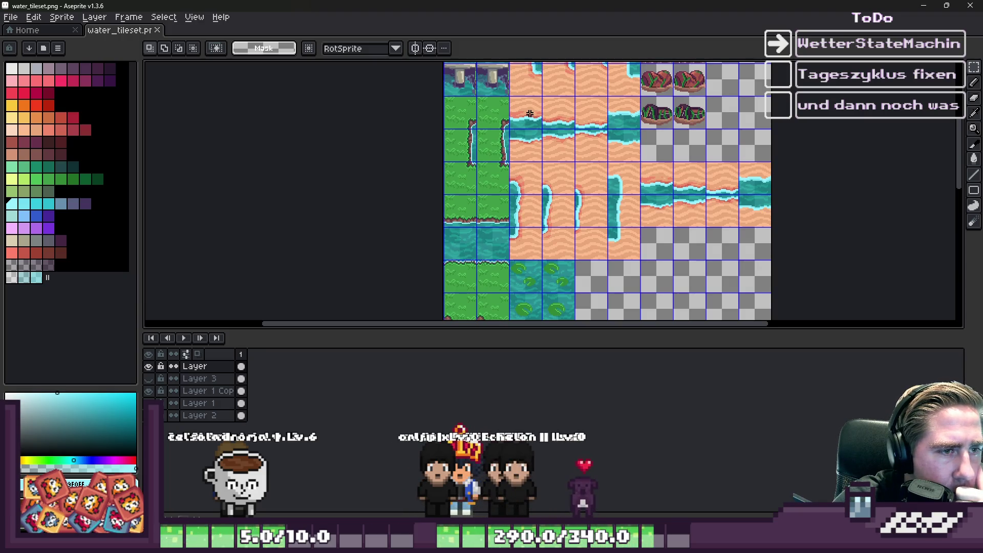
pyautogui.scroll(-2, 688, 243)
pyautogui.scroll(3, 496, 227)
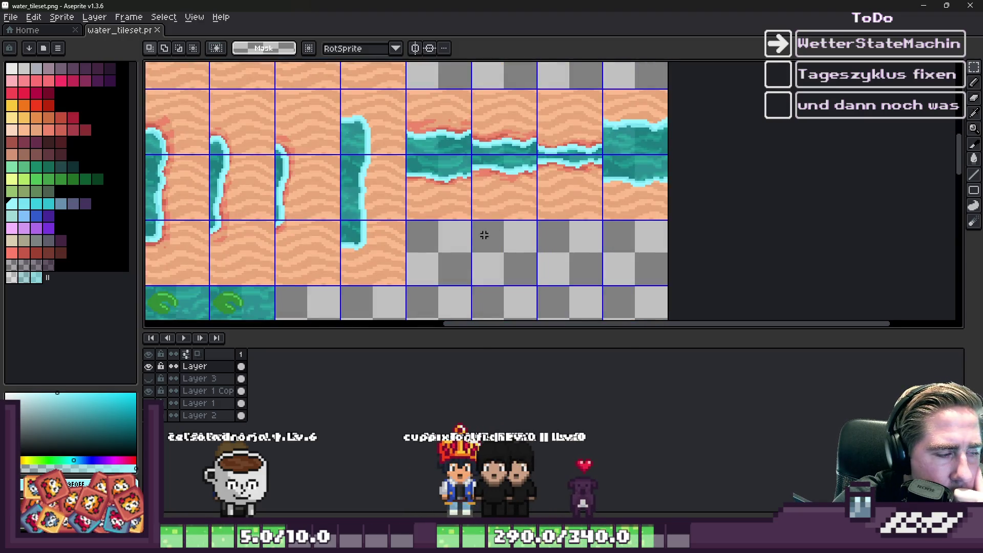
pyautogui.scroll(-2, 629, 138)
pyautogui.scroll(-2, 619, 142)
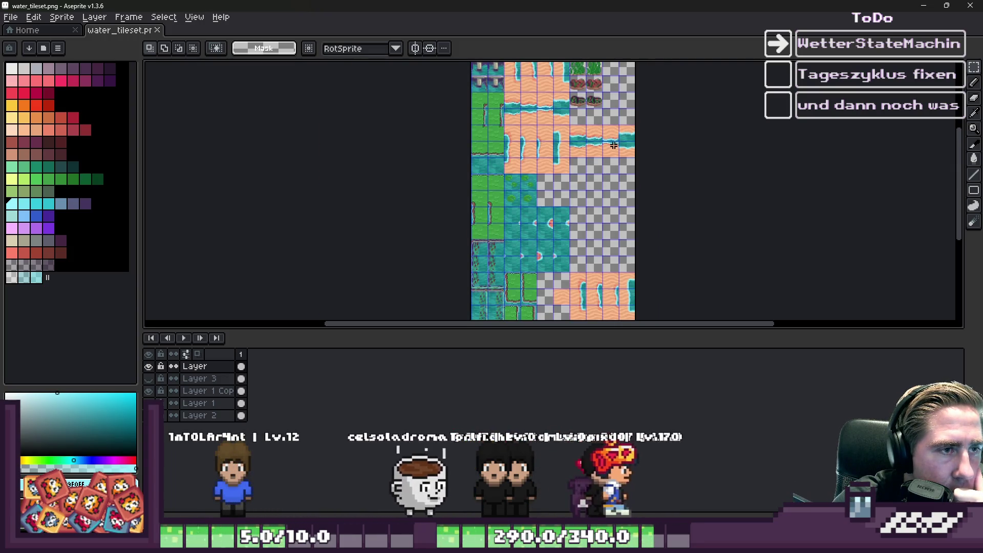
pyautogui.scroll(1, 555, 101)
pyautogui.scroll(2, 556, 101)
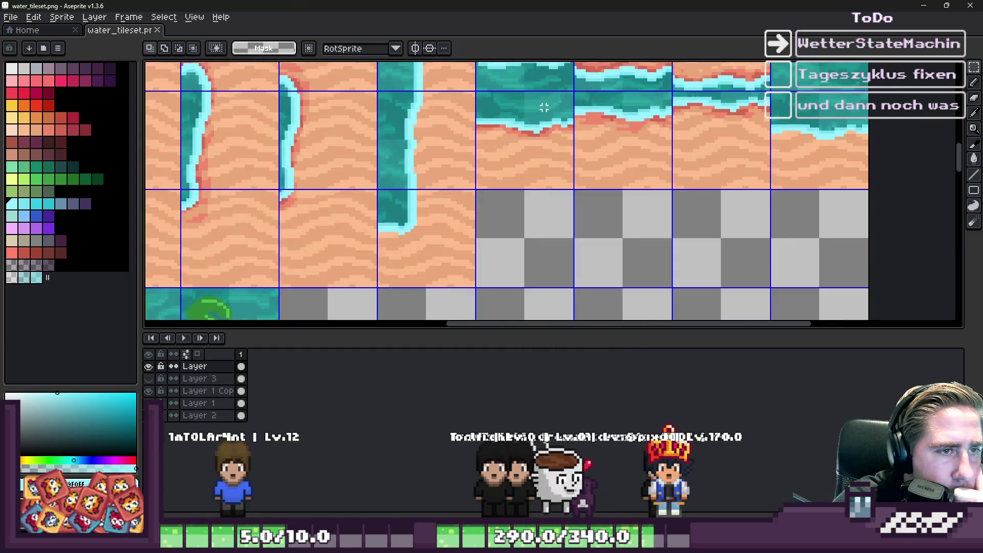
pyautogui.scroll(-3, 555, 101)
pyautogui.scroll(2, 556, 101)
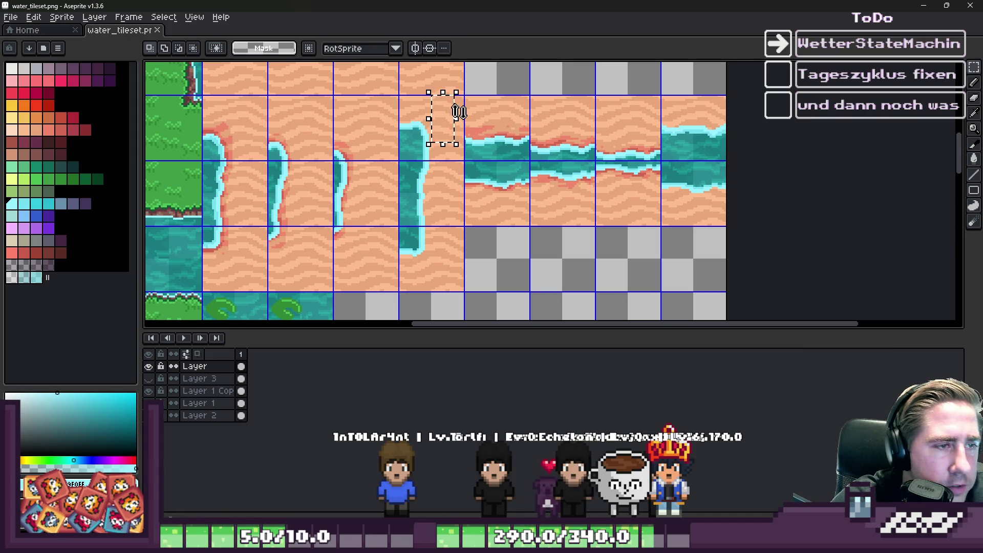
pyautogui.scroll(1, 457, 107)
pyautogui.moveTo(463, 84)
pyautogui.mouseDown()
pyautogui.moveTo(416, 173)
pyautogui.moveTo(398, 162)
pyautogui.mouseUp()
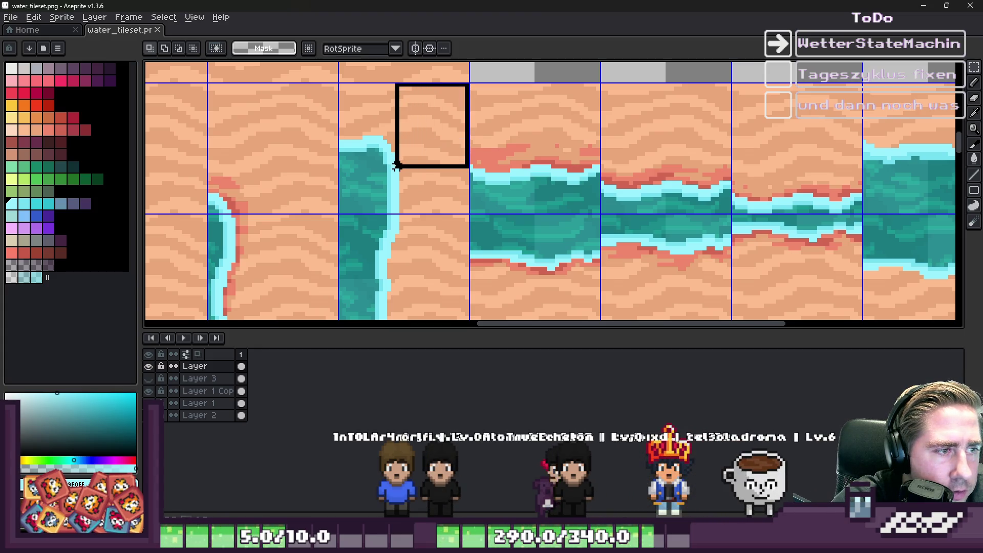
pyautogui.scroll(-4, 597, 167)
pyautogui.scroll(2, 595, 163)
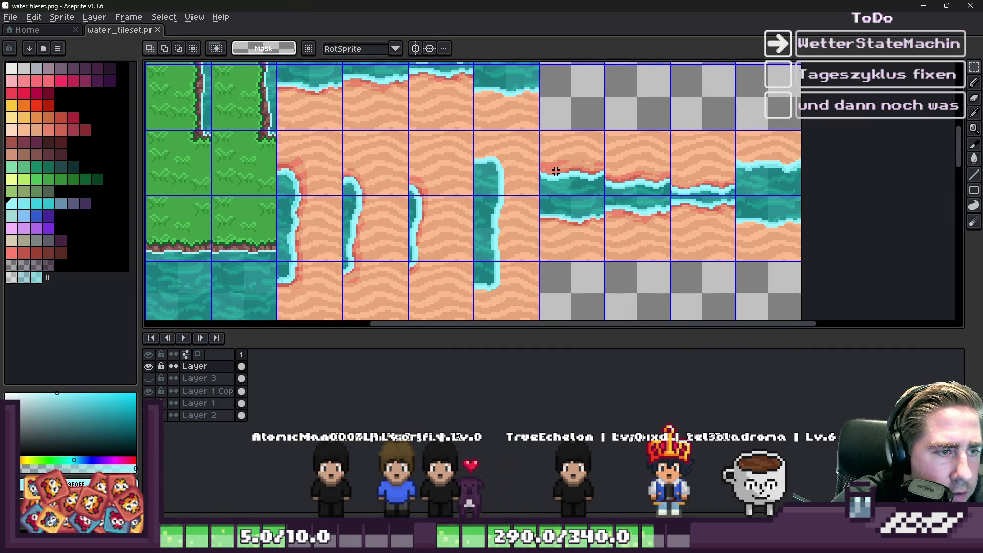
pyautogui.moveTo(496, 174); pyautogui.dragTo(500, 182)
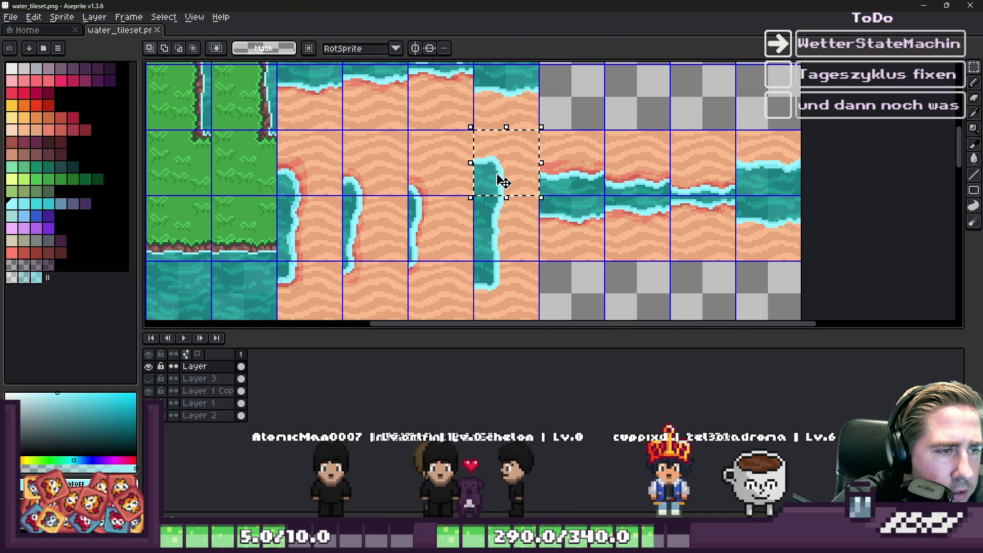
pyautogui.scroll(-2, 527, 124)
pyautogui.scroll(3, 420, 184)
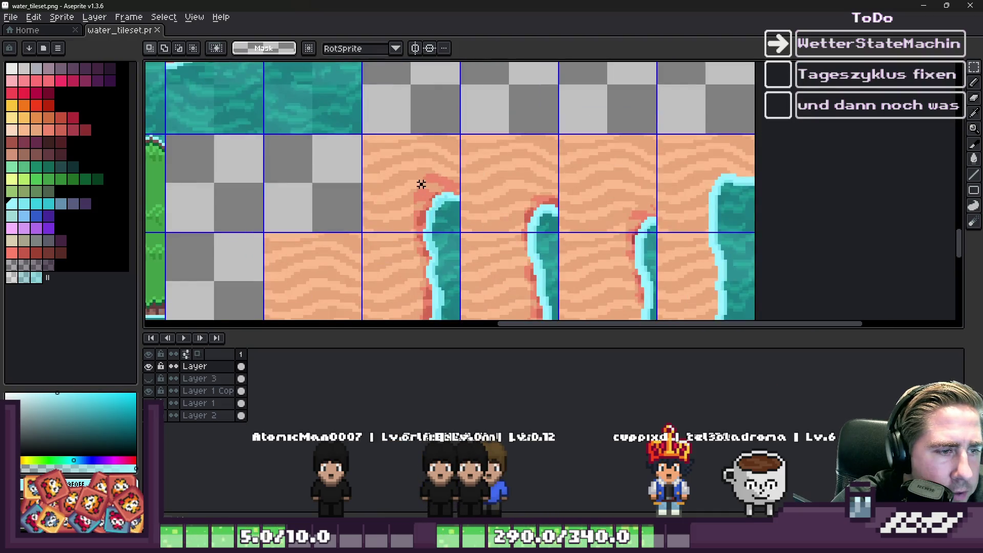
pyautogui.moveTo(542, 186)
pyautogui.mouseDown()
pyautogui.moveTo(741, 189)
pyautogui.moveTo(697, 198)
pyautogui.mouseUp()
pyautogui.scroll(-2, 696, 197)
pyautogui.scroll(2, 575, 136)
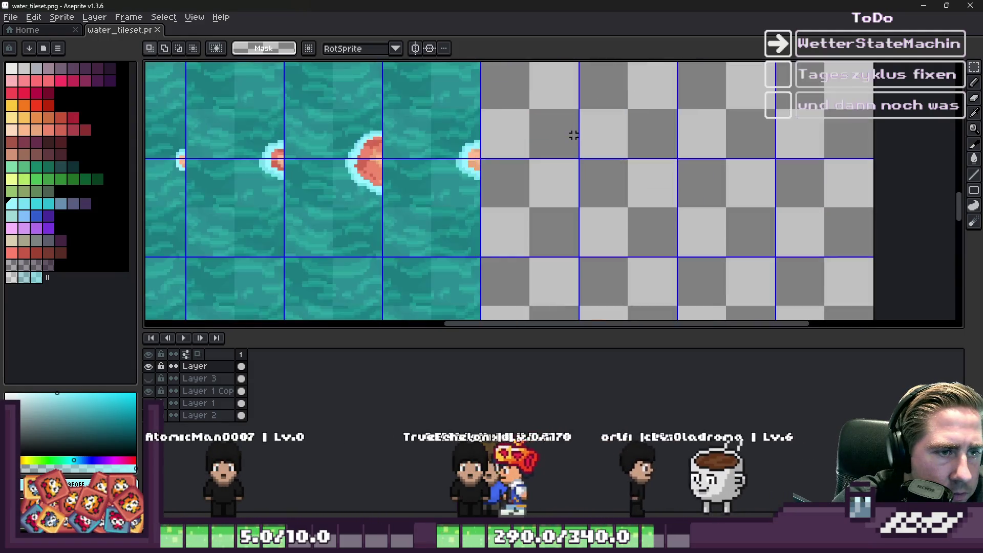
pyautogui.hotkey('ctrl', 'v')
pyautogui.press('Escape')
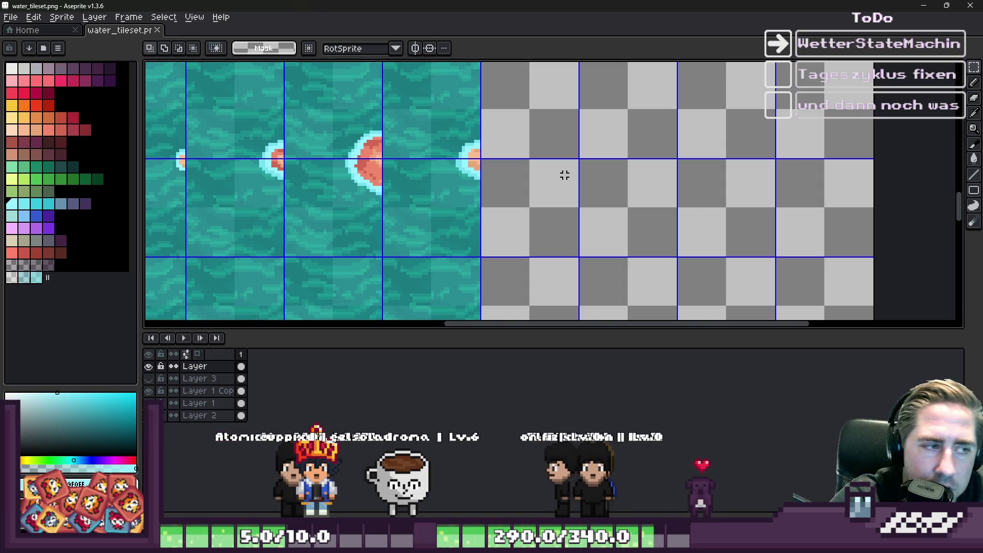
pyautogui.scroll(-5, 564, 175)
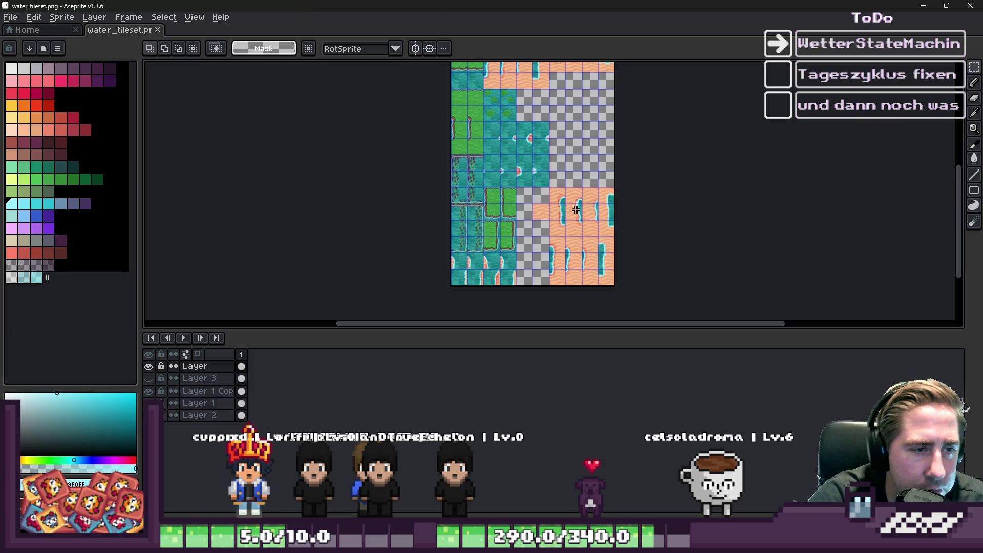
pyautogui.scroll(3, 588, 211)
pyautogui.scroll(-3, 605, 185)
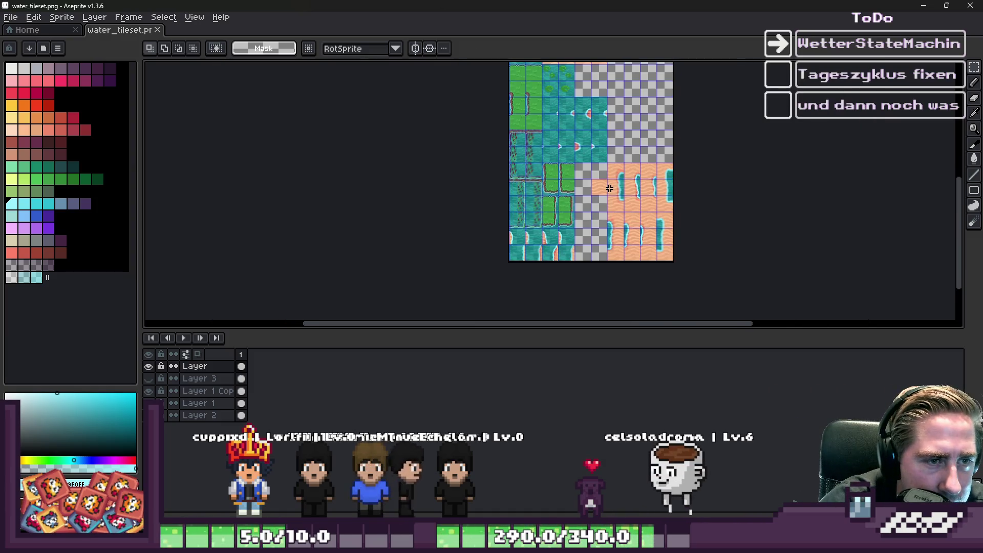
pyautogui.scroll(3, 623, 195)
pyautogui.scroll(1, 623, 195)
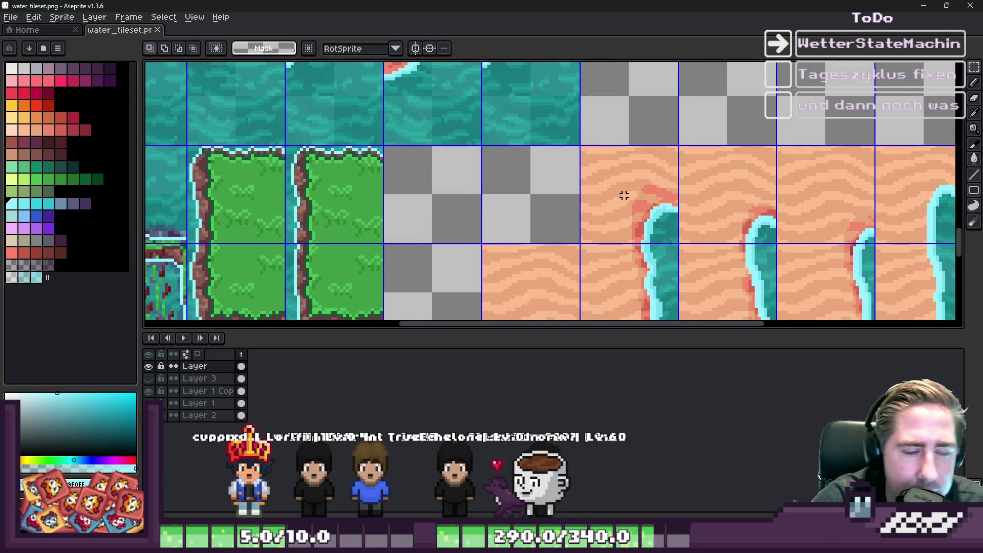
pyautogui.scroll(-4, 657, 192)
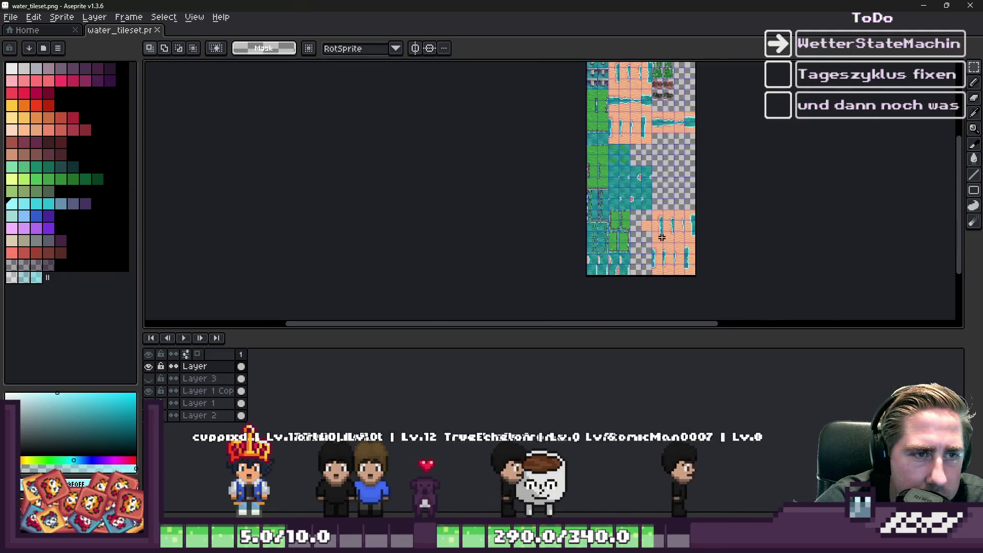
pyautogui.scroll(2, 622, 126)
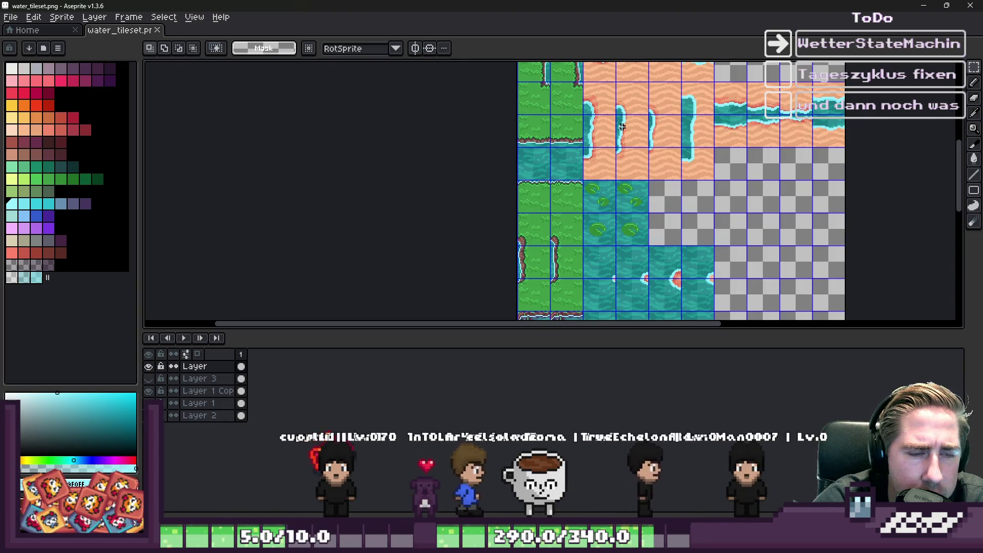
pyautogui.scroll(5, 655, 154)
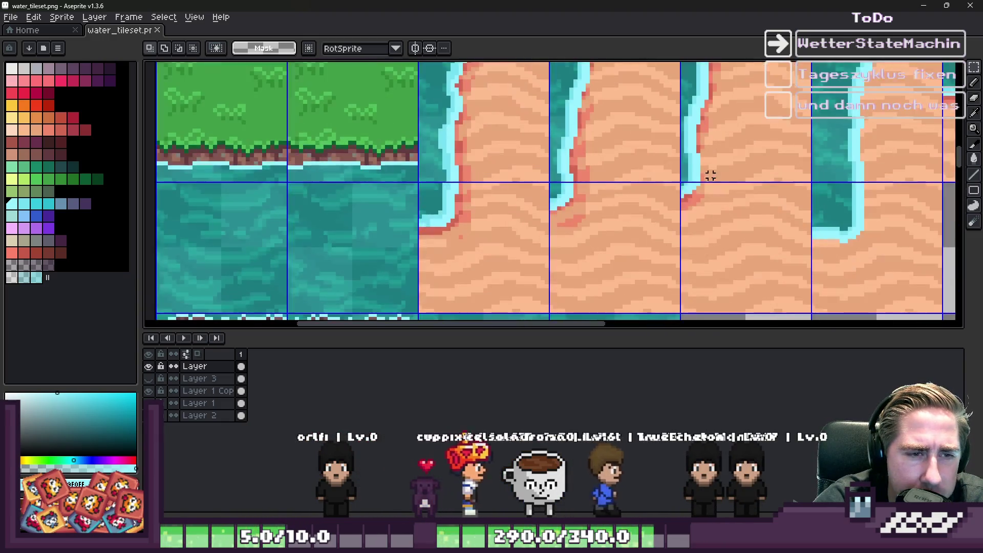
pyautogui.scroll(-3, 693, 169)
pyautogui.scroll(4, 707, 205)
pyautogui.scroll(-1, 685, 175)
pyautogui.scroll(-5, 685, 175)
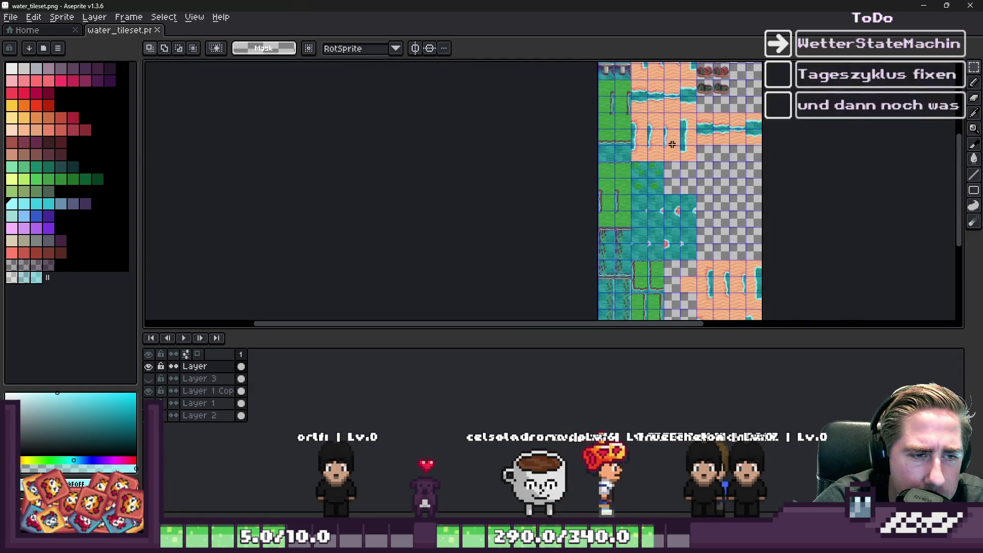
pyautogui.scroll(3, 665, 175)
pyautogui.scroll(-2, 655, 174)
pyautogui.scroll(3, 652, 172)
pyautogui.scroll(1, 652, 172)
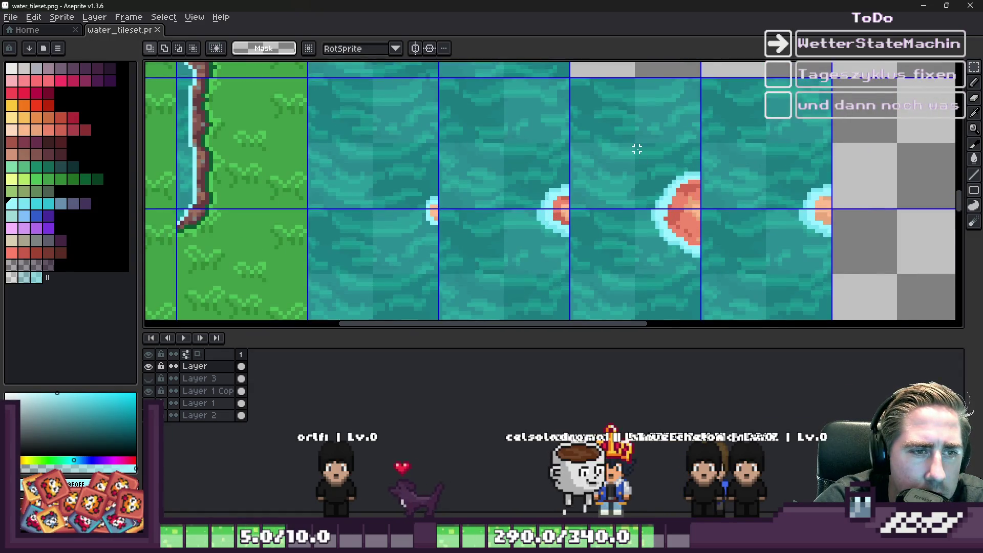
pyautogui.moveTo(636, 146); pyautogui.dragTo(685, 197)
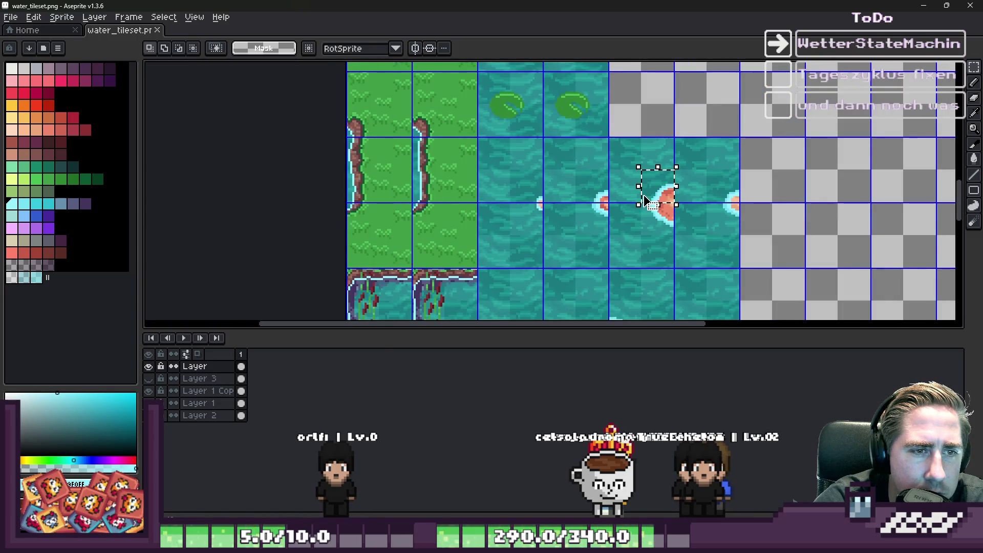
pyautogui.scroll(-2, 650, 197)
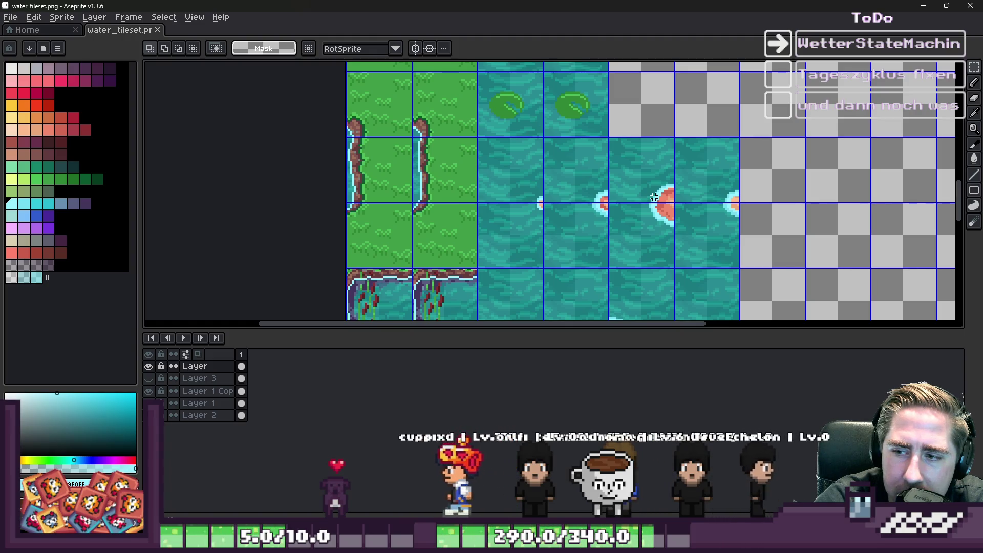
pyautogui.scroll(-2, 655, 197)
pyautogui.scroll(2, 660, 194)
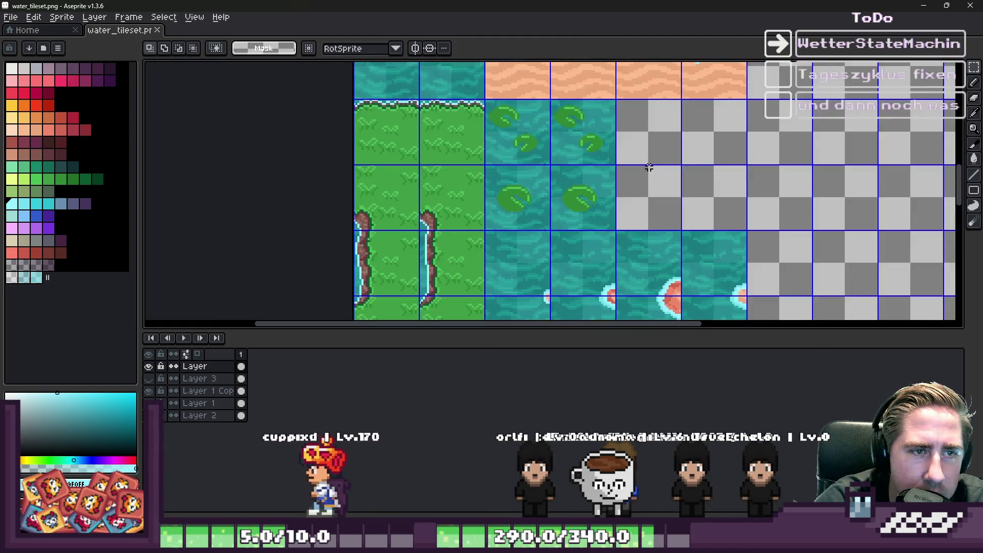
pyautogui.scroll(-1, 658, 185)
pyautogui.scroll(2, 656, 177)
pyautogui.scroll(1, 590, 122)
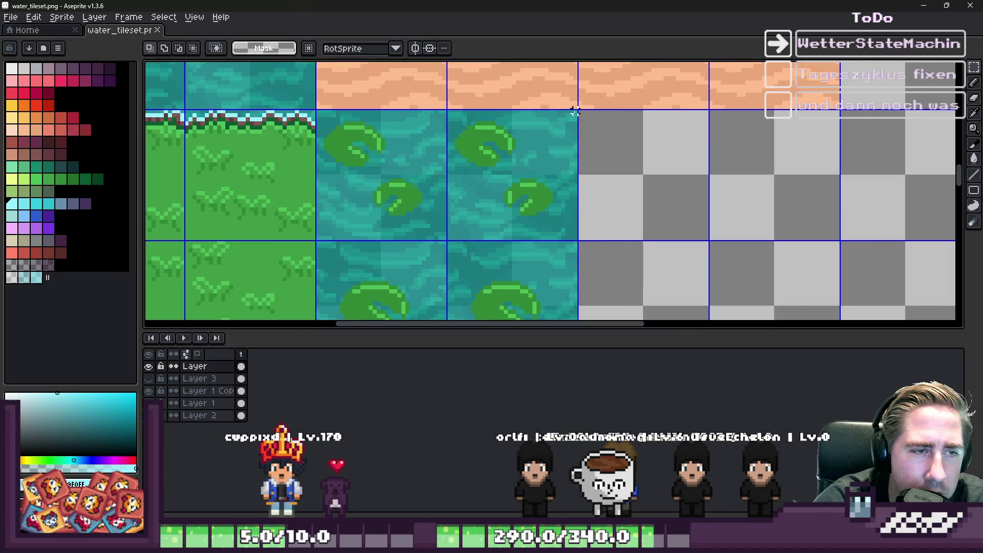
pyautogui.moveTo(576, 110)
pyautogui.mouseDown()
pyautogui.moveTo(614, 213)
pyautogui.moveTo(834, 308)
pyautogui.moveTo(830, 263)
pyautogui.moveTo(838, 267)
pyautogui.mouseUp()
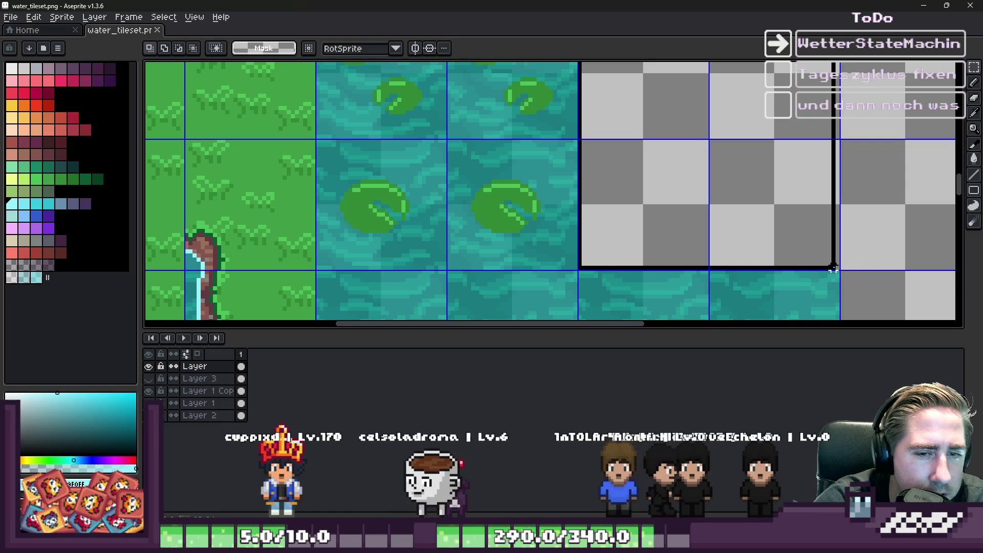
pyautogui.scroll(-3, 676, 225)
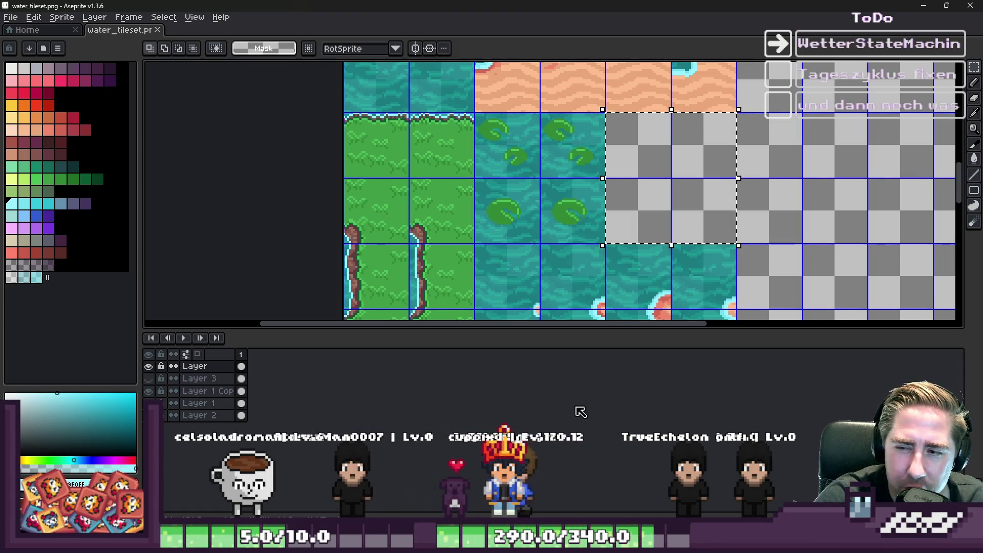
pyautogui.hotkey('ctrl', 'd')
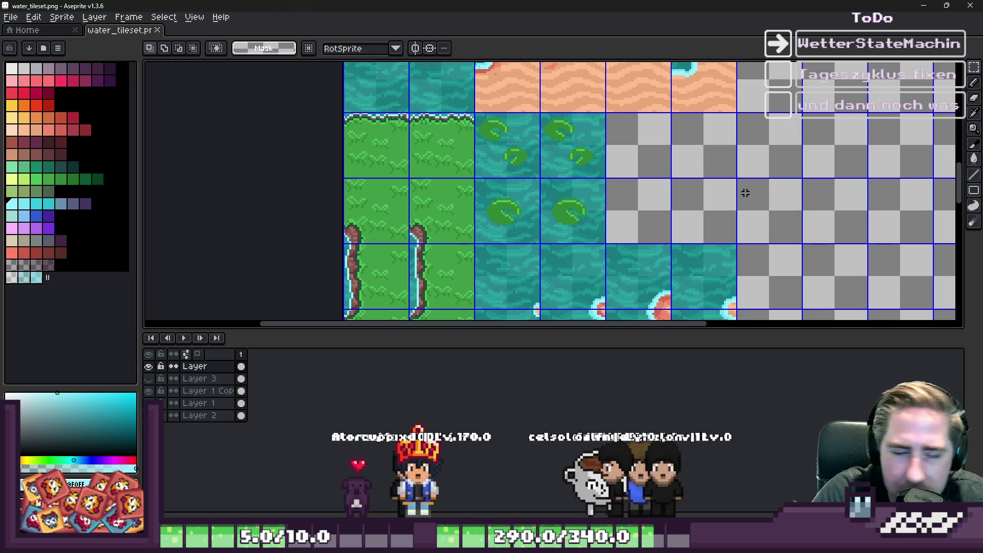
pyautogui.scroll(-4, 742, 189)
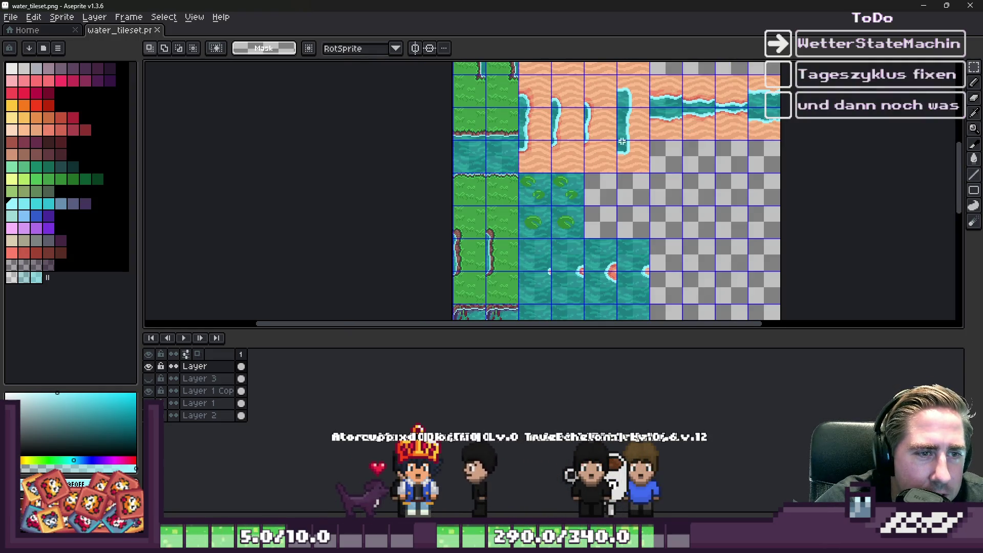
# Draw a rectangular marquee around the row of water tiles with red foam dots
pyautogui.scroll(2, 638, 140)
pyautogui.scroll(-2, 625, 147)
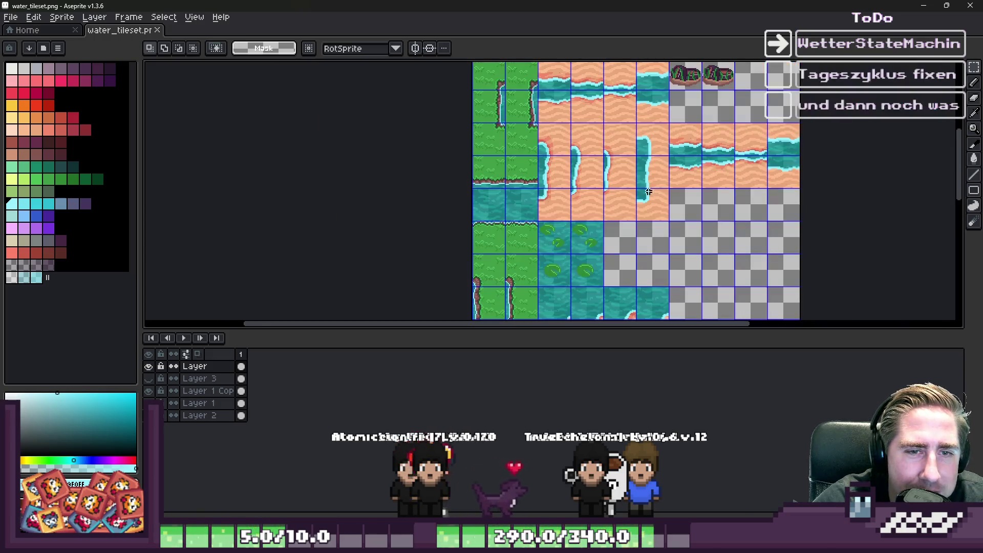
pyautogui.scroll(2, 671, 160)
pyautogui.moveTo(630, 253); pyautogui.dragTo(463, 225)
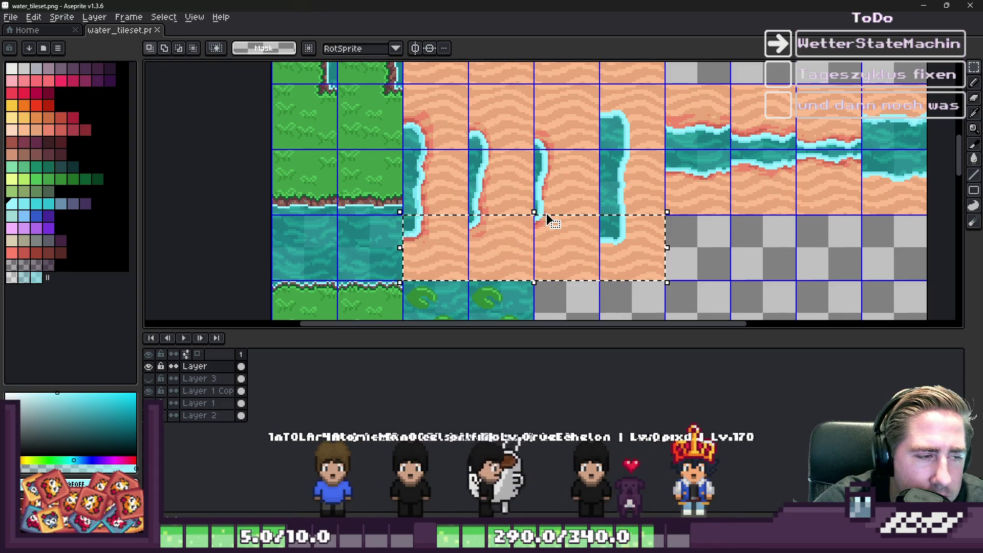
pyautogui.scroll(-3, 547, 215)
pyautogui.scroll(4, 648, 264)
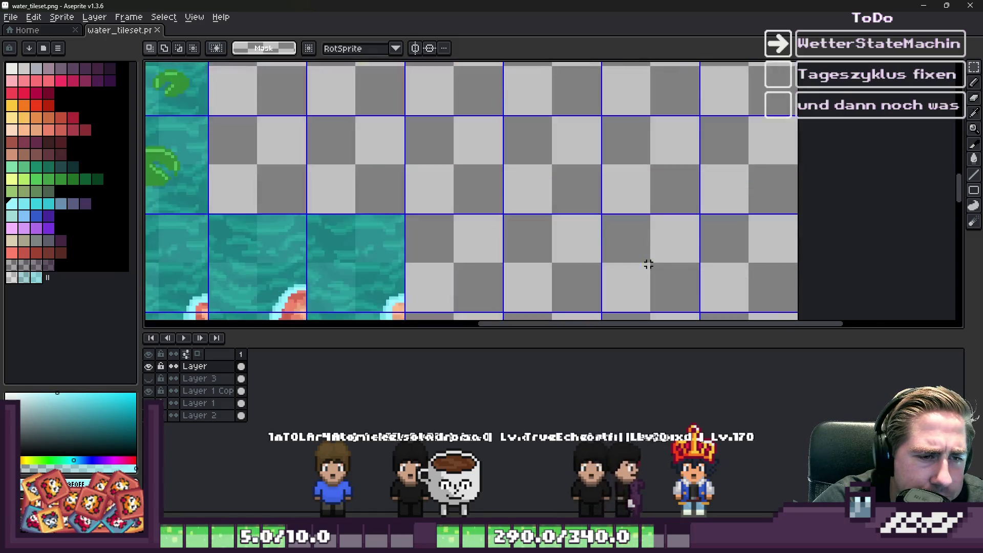
pyautogui.scroll(-2, 642, 224)
pyautogui.scroll(-2, 642, 223)
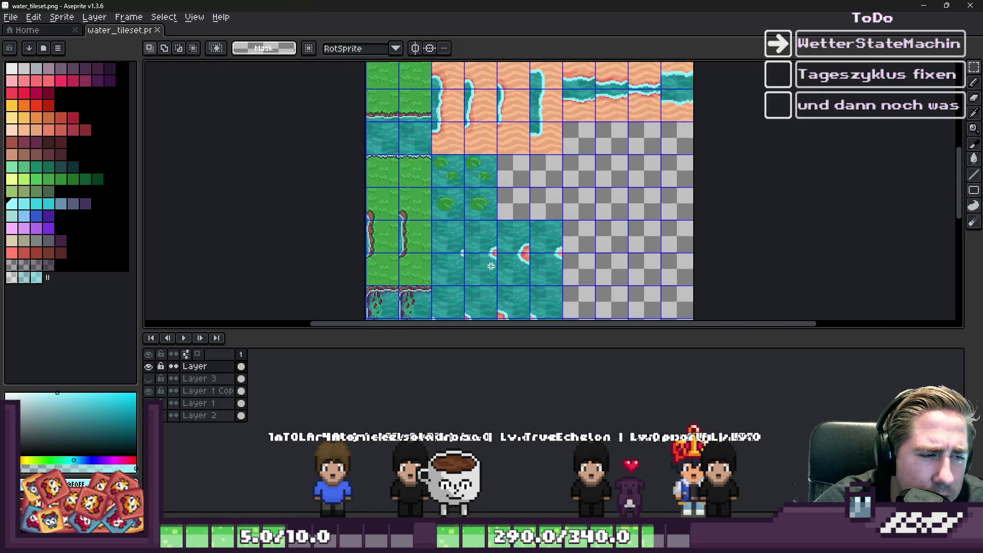
pyautogui.scroll(3, 424, 217)
pyautogui.moveTo(414, 209)
pyautogui.mouseDown()
pyautogui.moveTo(665, 289)
pyautogui.moveTo(743, 285)
pyautogui.mouseUp()
pyautogui.scroll(-3, 743, 285)
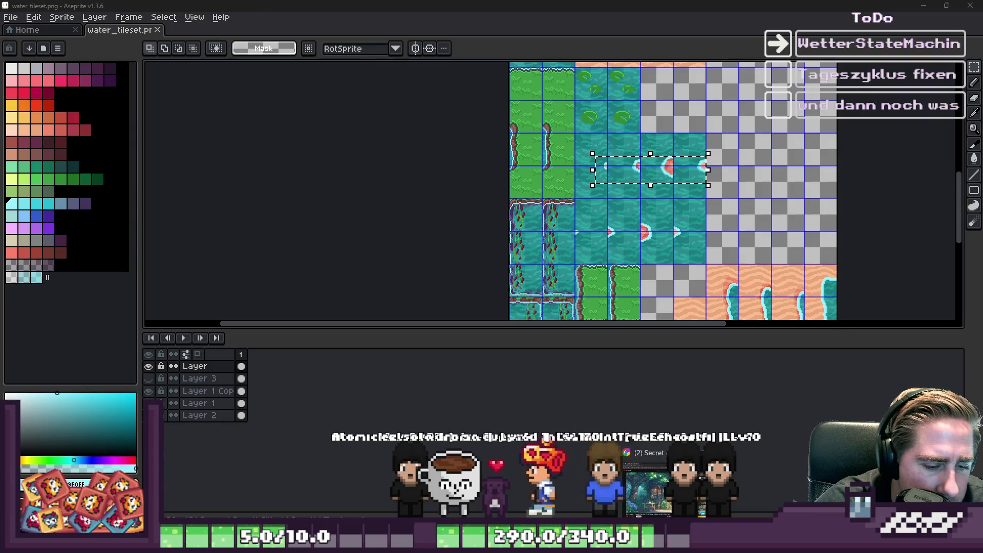
pyautogui.click(563, 481)
pyautogui.scroll(6, 426, 298)
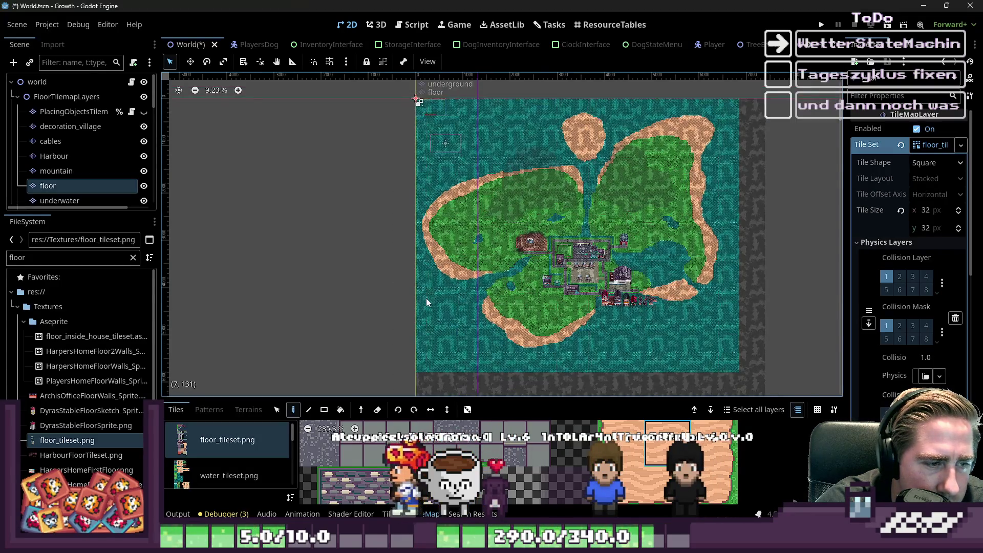
pyautogui.scroll(8, 548, 243)
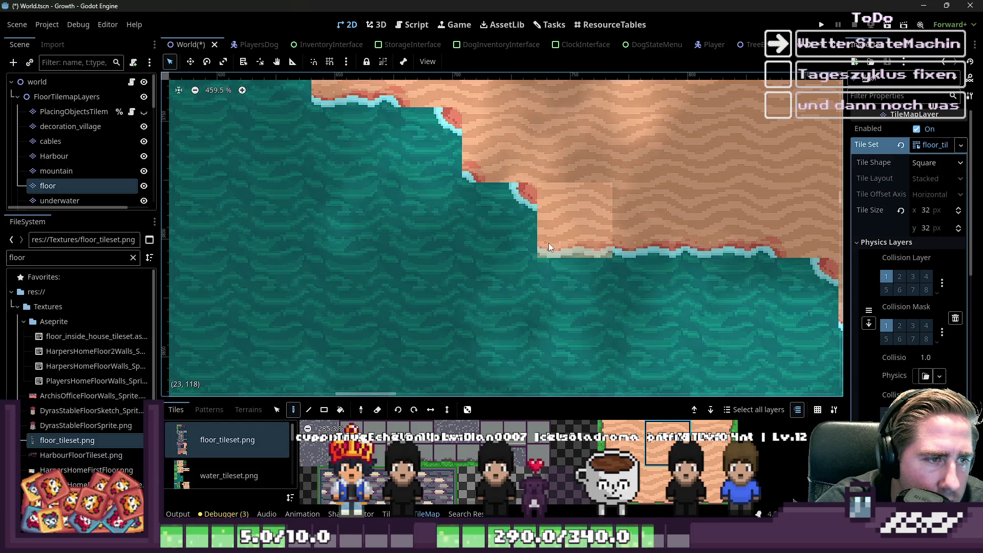
pyautogui.scroll(-2, 548, 242)
pyautogui.scroll(-2, 548, 242)
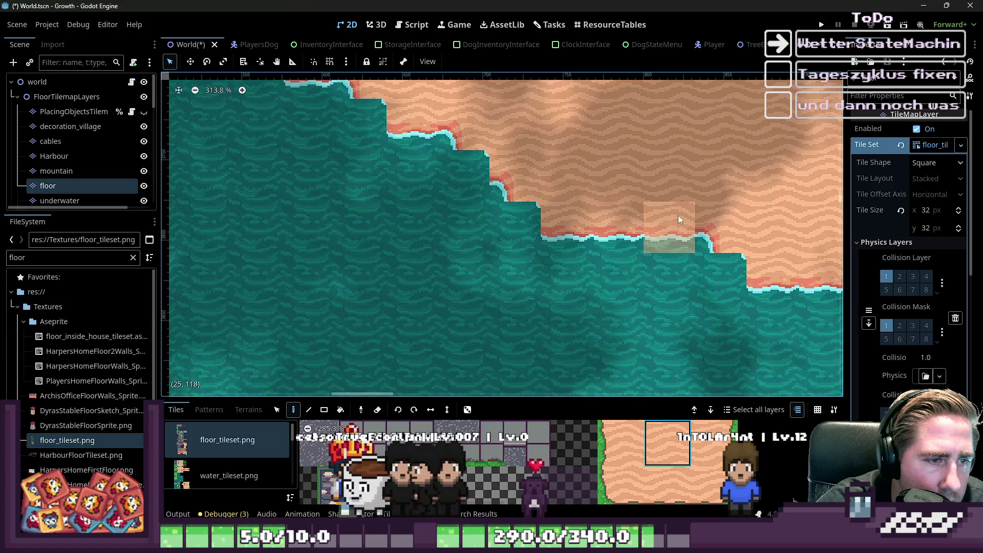
pyautogui.hotkey('alt', 'Tab')
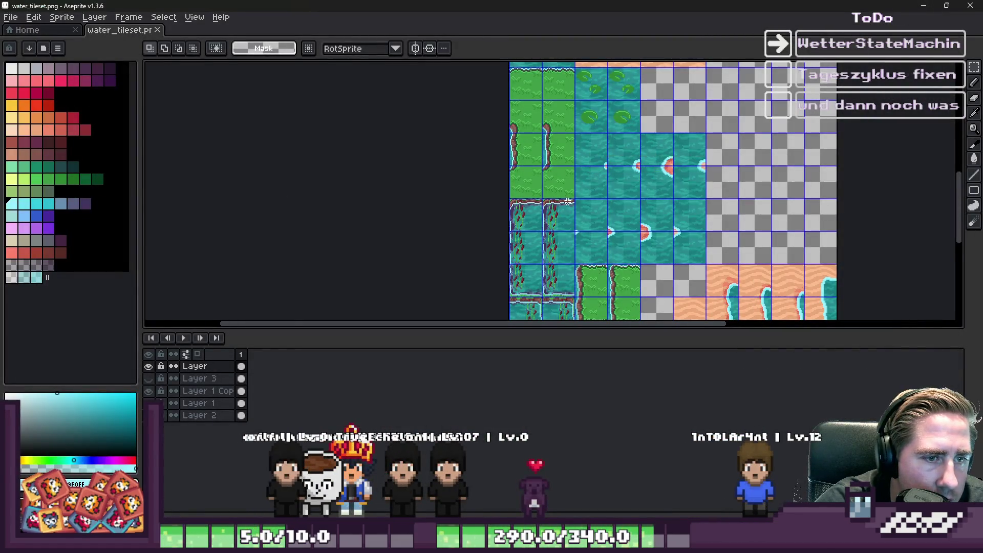
# Drag a corner tile into an empty checkered cell and commit its position
pyautogui.scroll(-2, 669, 164)
pyautogui.scroll(2, 607, 114)
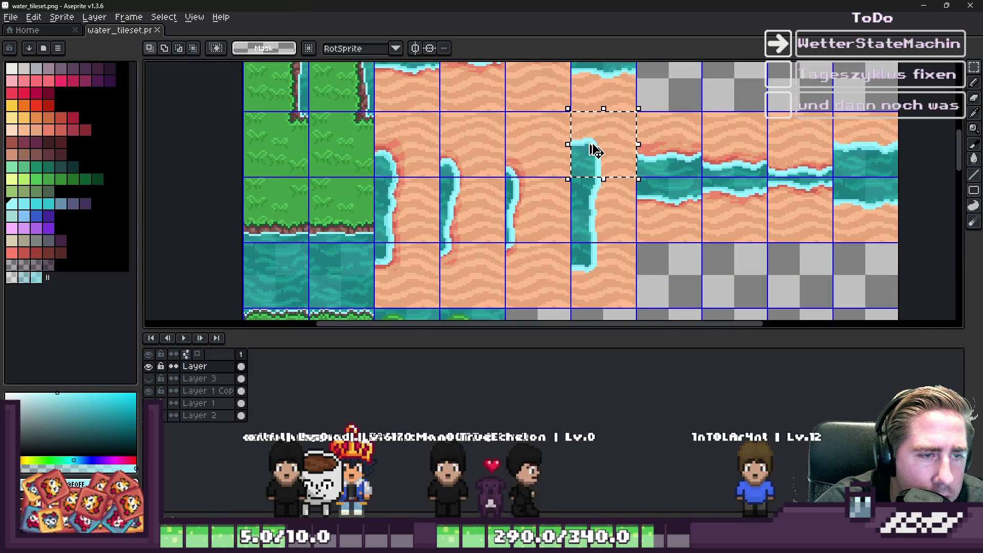
pyautogui.scroll(-2, 588, 149)
pyautogui.scroll(6, 593, 219)
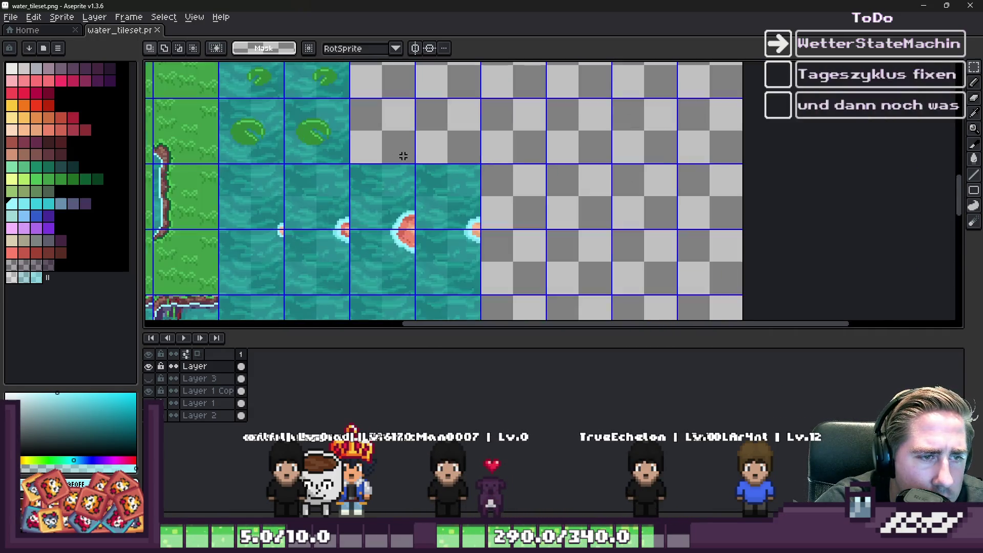
pyautogui.moveTo(250, 185)
pyautogui.mouseDown()
pyautogui.moveTo(647, 149)
pyautogui.moveTo(643, 173)
pyautogui.mouseUp()
pyautogui.press('Return')
# Paste a corner tile and place it up and to the right in an empty cell
pyautogui.scroll(-4, 642, 174)
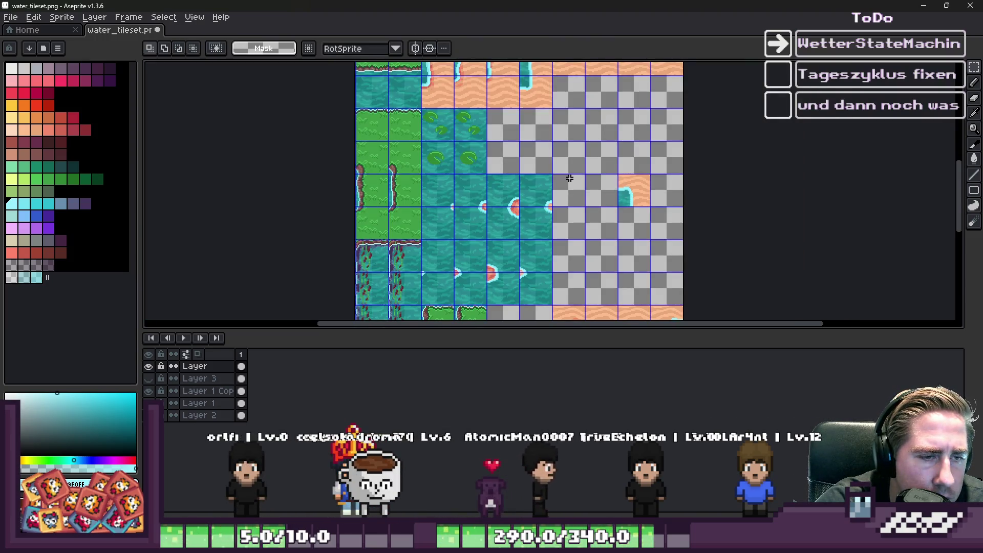
pyautogui.scroll(-2, 570, 178)
pyautogui.scroll(2, 525, 112)
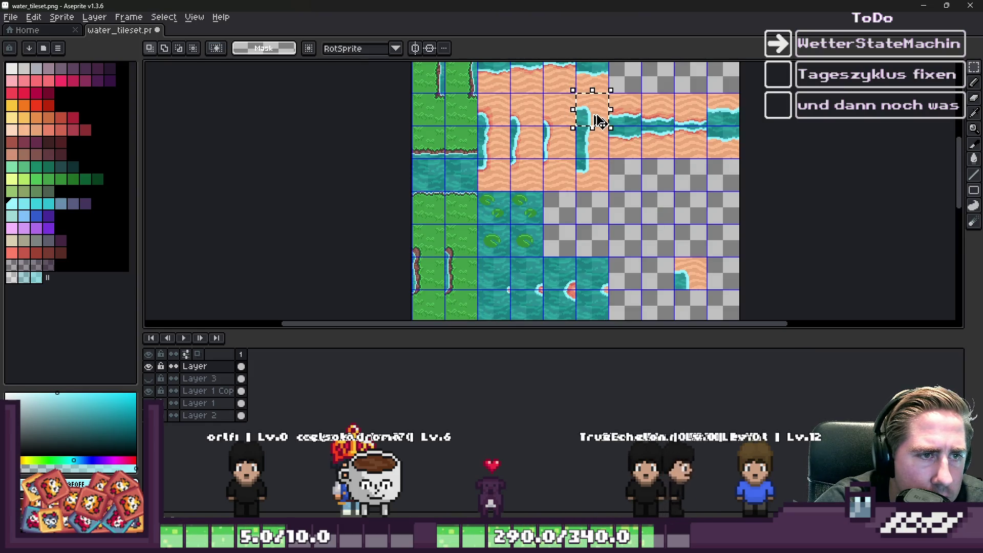
pyautogui.scroll(4, 650, 294)
pyautogui.hotkey('ctrl', 'v')
pyautogui.moveTo(467, 193); pyautogui.dragTo(665, 132)
pyautogui.press('Return')
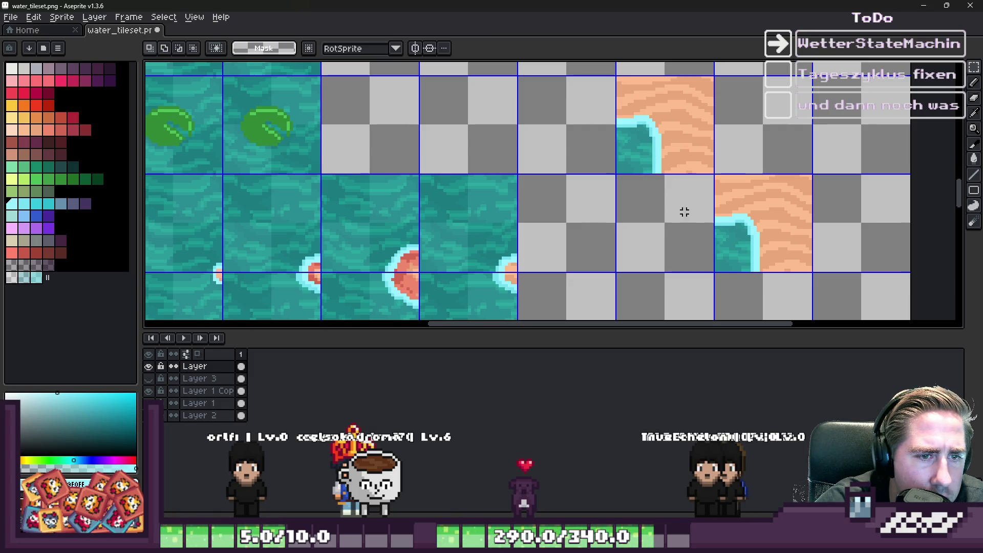
# Shift the two sand-and-water corner tiles one cell to the right
pyautogui.scroll(-1, 638, 184)
pyautogui.moveTo(622, 112); pyautogui.dragTo(750, 239)
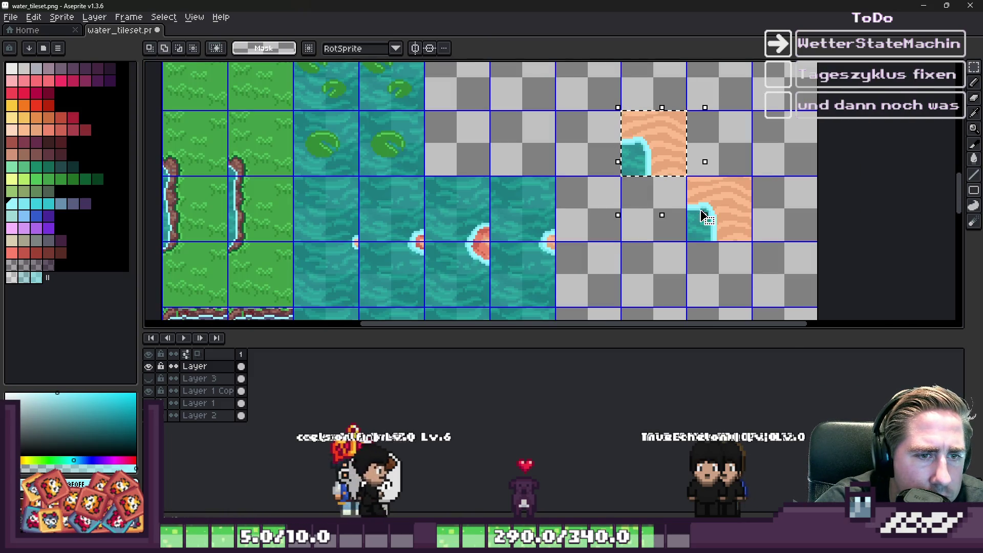
pyautogui.moveTo(721, 209); pyautogui.dragTo(779, 213)
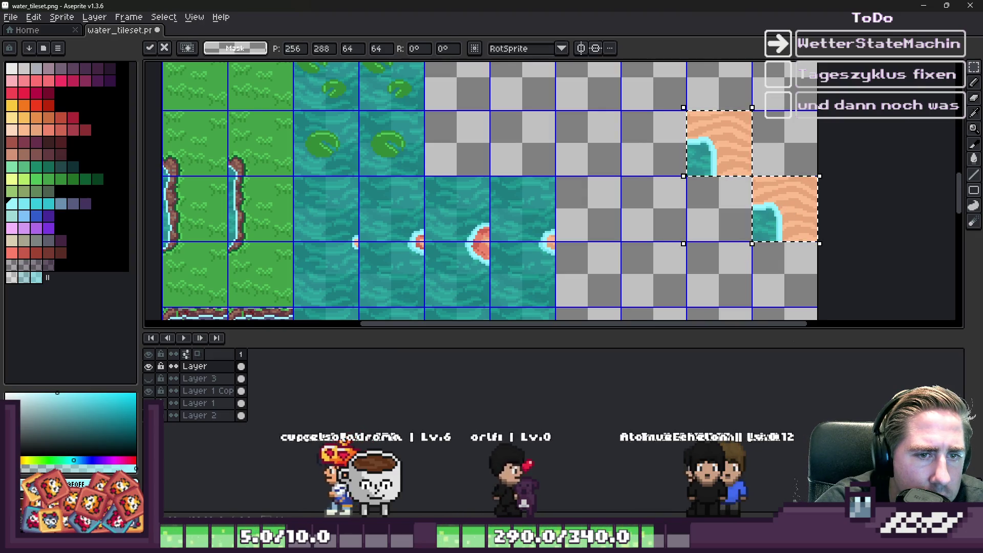
pyautogui.scroll(-5, 631, 188)
pyautogui.scroll(4, 631, 188)
pyautogui.scroll(-3, 596, 184)
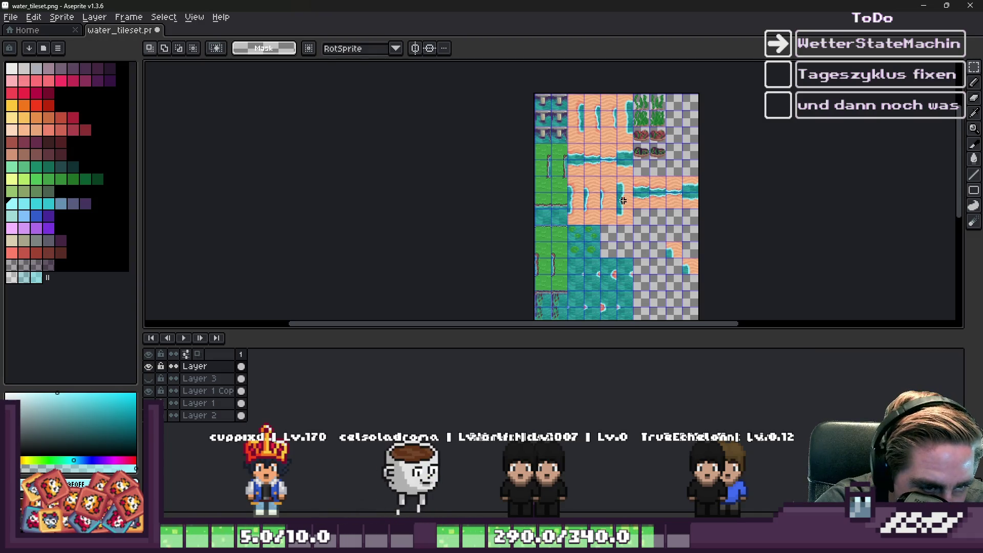
pyautogui.scroll(3, 630, 217)
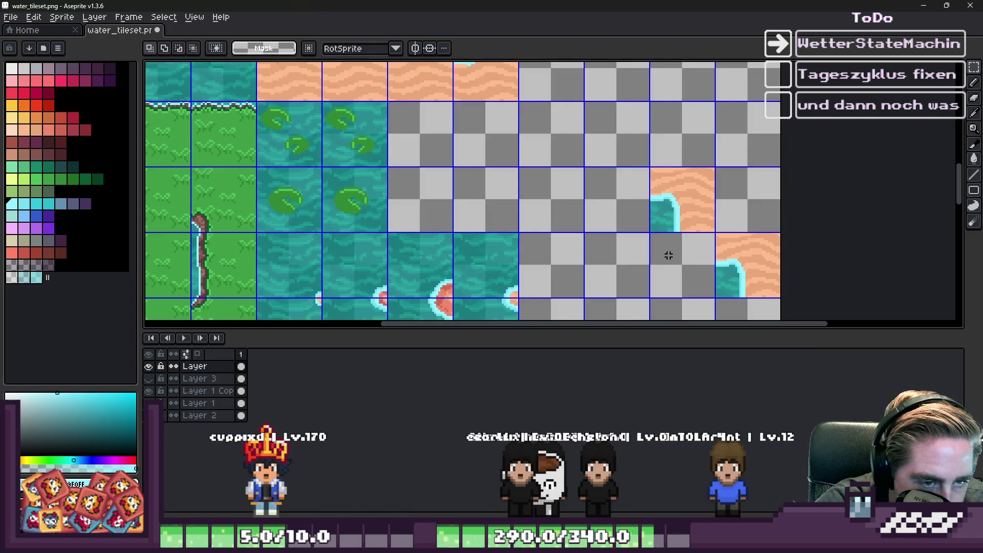
pyautogui.scroll(-4, 668, 249)
pyautogui.scroll(2, 564, 144)
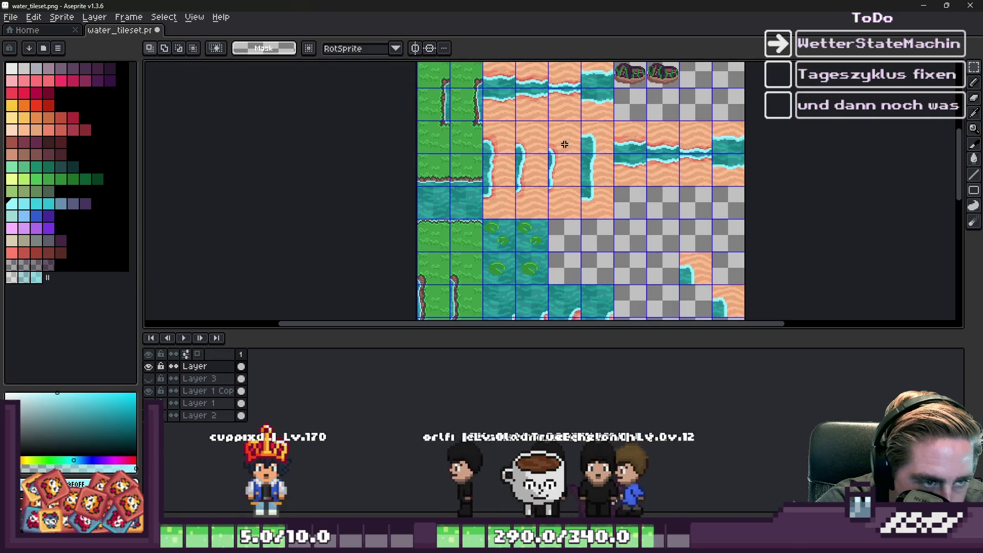
pyautogui.scroll(-2, 564, 144)
pyautogui.scroll(2, 564, 145)
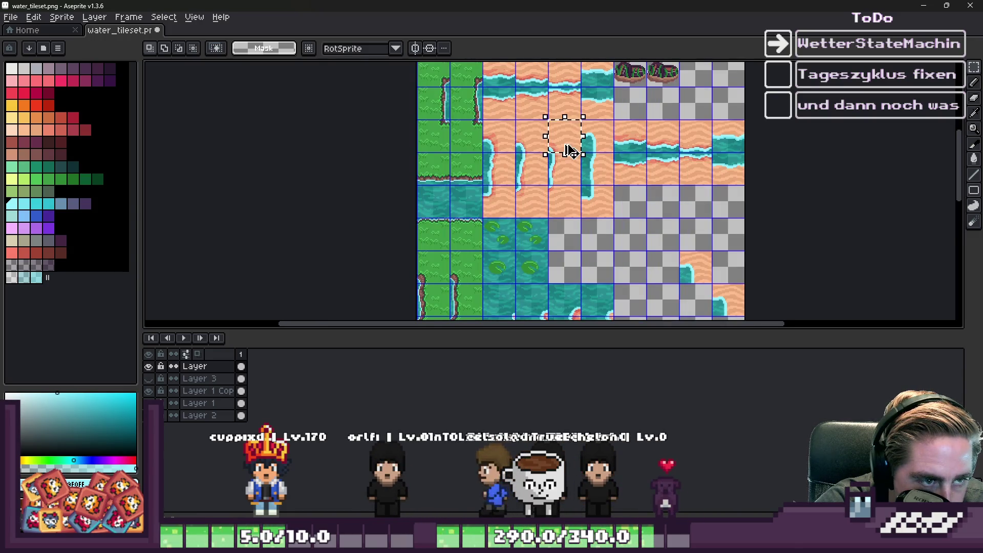
pyautogui.scroll(-2, 570, 146)
pyautogui.scroll(2, 558, 154)
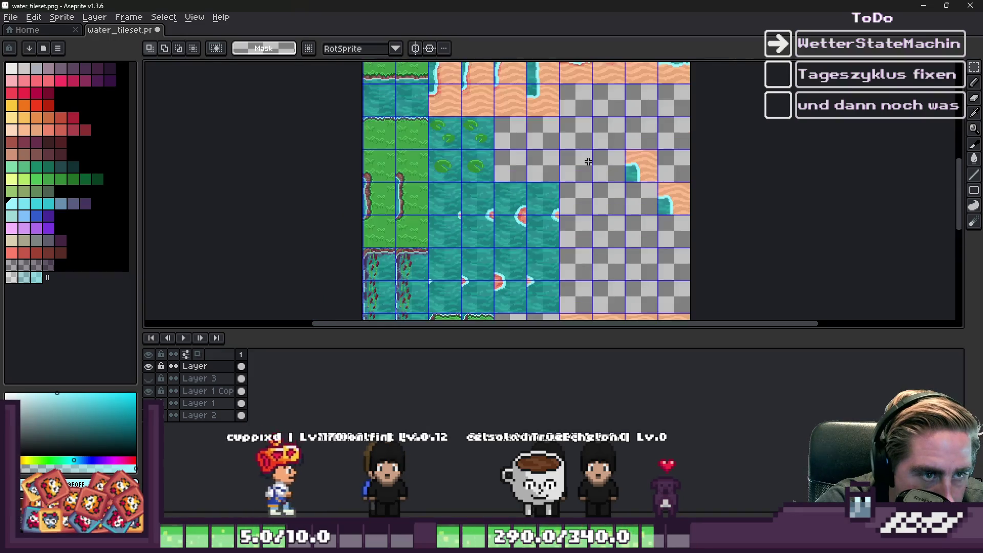
pyautogui.scroll(-1, 545, 168)
pyautogui.scroll(1, 544, 168)
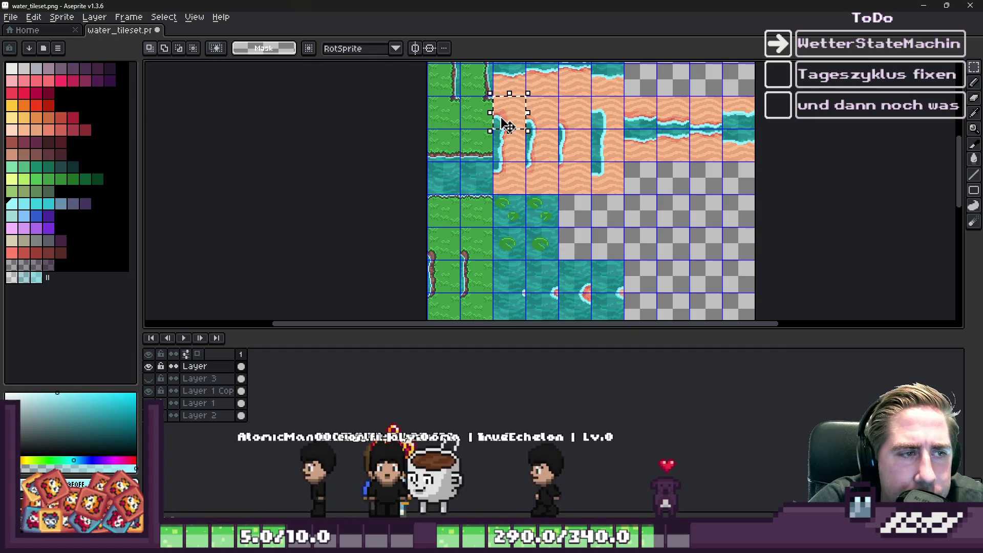
pyautogui.scroll(1, 700, 215)
# Paste a copy of the sand-and-water tile into the empty area
pyautogui.hotkey('ctrl', 'v')
pyautogui.moveTo(297, 199)
pyautogui.mouseDown()
pyautogui.moveTo(527, 172)
pyautogui.moveTo(624, 208)
pyautogui.moveTo(688, 208)
pyautogui.mouseUp()
pyautogui.press('Return')
pyautogui.scroll(-1, 636, 183)
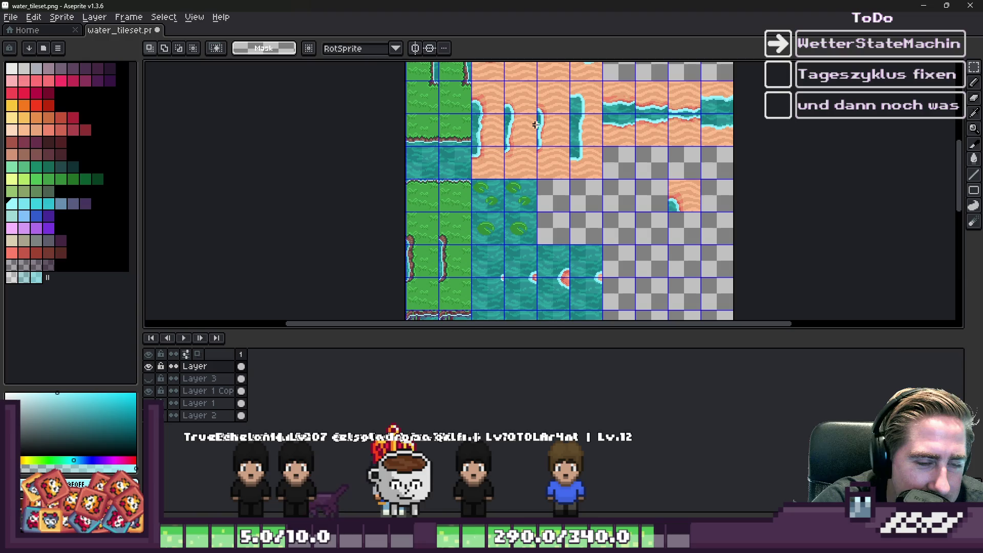
pyautogui.scroll(1, 538, 111)
pyautogui.scroll(-1, 534, 110)
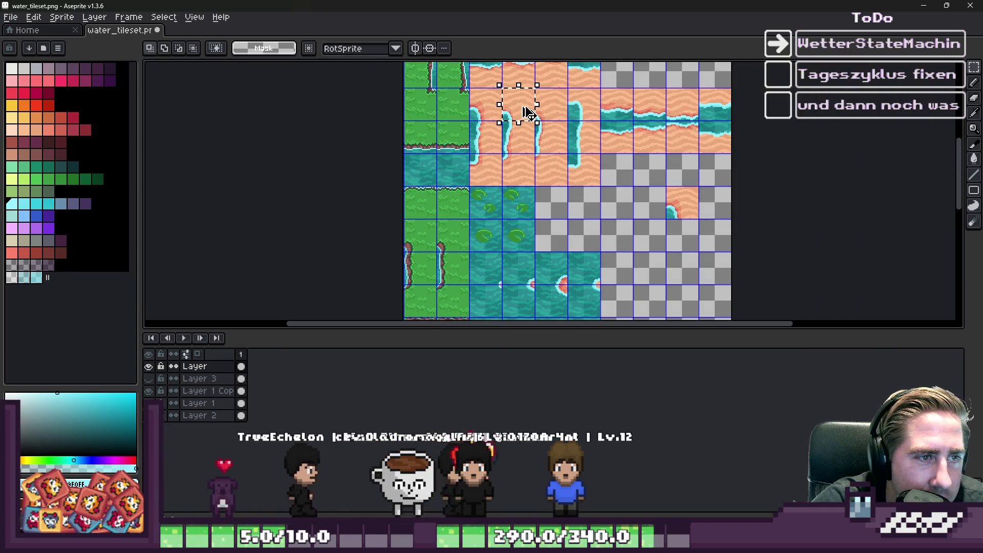
pyautogui.scroll(2, 692, 256)
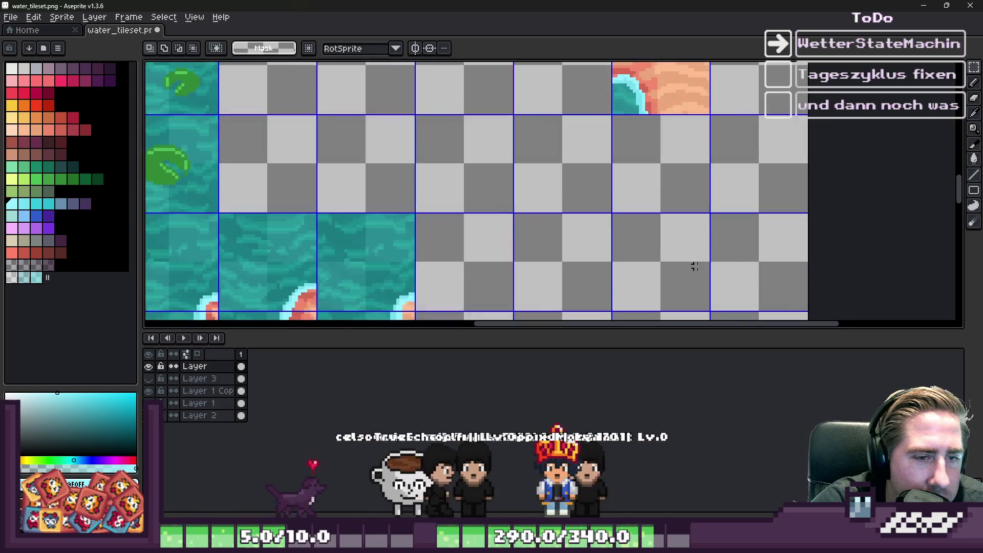
# Paste a sand corner tile onto its grid cell, undoing a misplaced first attempt
pyautogui.hotkey('ctrl', 'v')
pyautogui.moveTo(498, 172); pyautogui.dragTo(716, 132)
pyautogui.hotkey('ctrl', 'z')
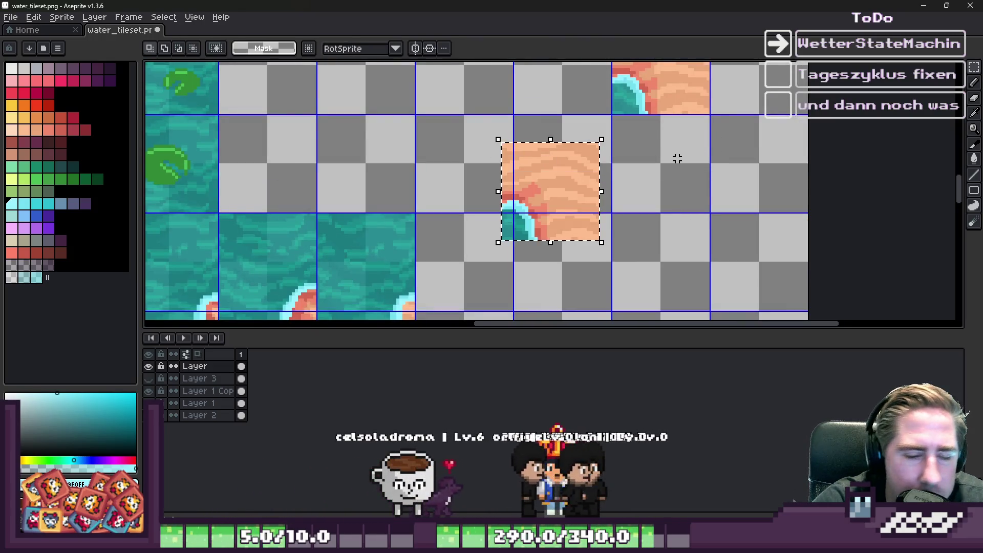
pyautogui.hotkey('ctrl', 'z')
pyautogui.hotkey('ctrl', 'v')
pyautogui.moveTo(584, 181); pyautogui.dragTo(790, 154)
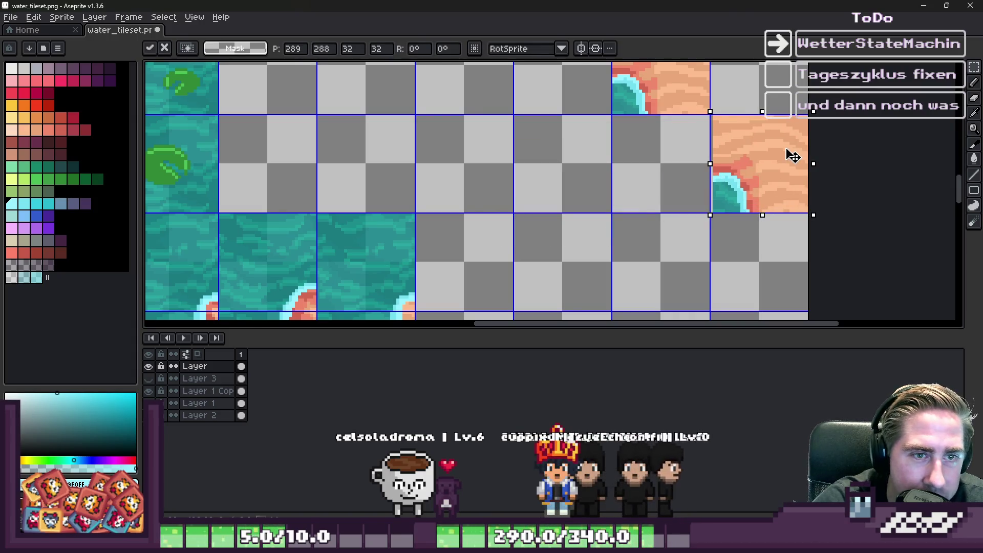
pyautogui.press('Return')
# Move the selected sand tiles into their slot and nudge them up onto the grid
pyautogui.scroll(-3, 640, 202)
pyautogui.scroll(2, 616, 176)
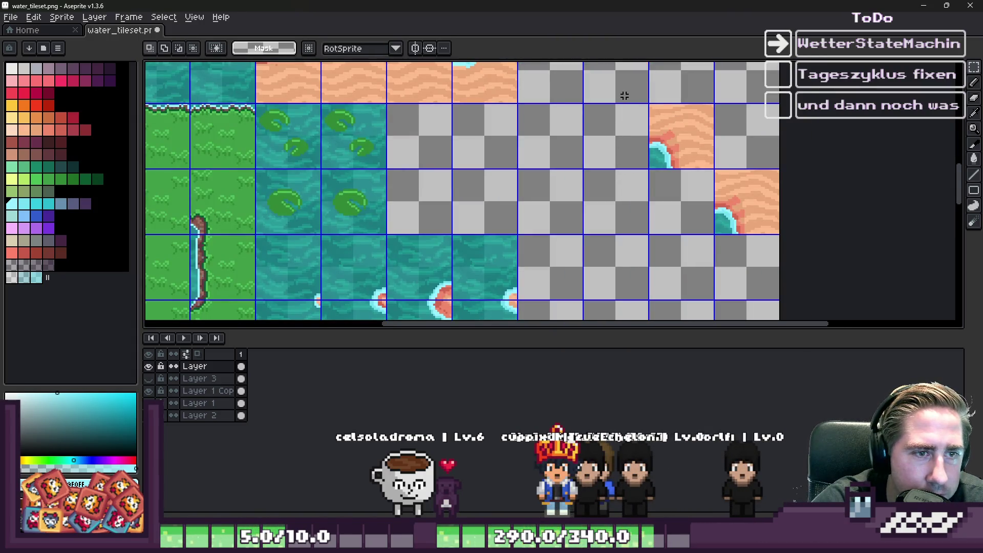
pyautogui.moveTo(695, 195)
pyautogui.mouseDown()
pyautogui.moveTo(592, 184)
pyautogui.moveTo(696, 189)
pyautogui.moveTo(697, 199)
pyautogui.moveTo(687, 193)
pyautogui.moveTo(674, 132)
pyautogui.mouseUp()
pyautogui.scroll(-1, 686, 193)
pyautogui.scroll(3, 665, 193)
pyautogui.press('Up')
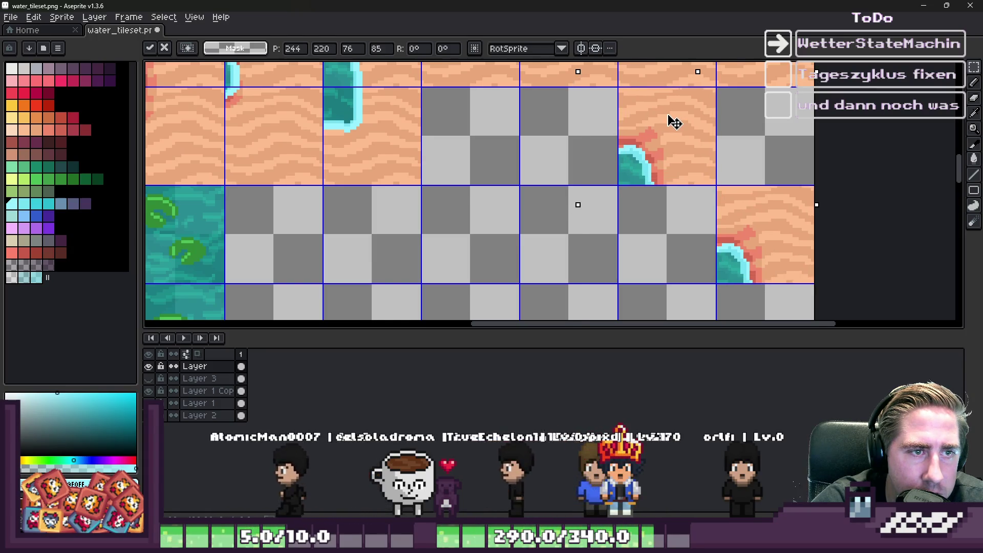
pyautogui.press('Return')
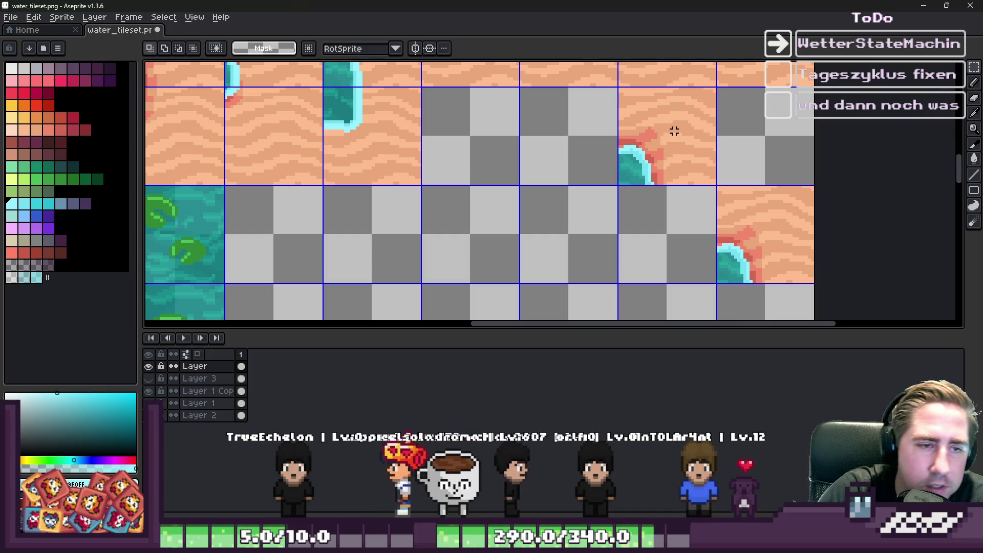
pyautogui.scroll(-5, 720, 118)
pyautogui.scroll(1, 719, 149)
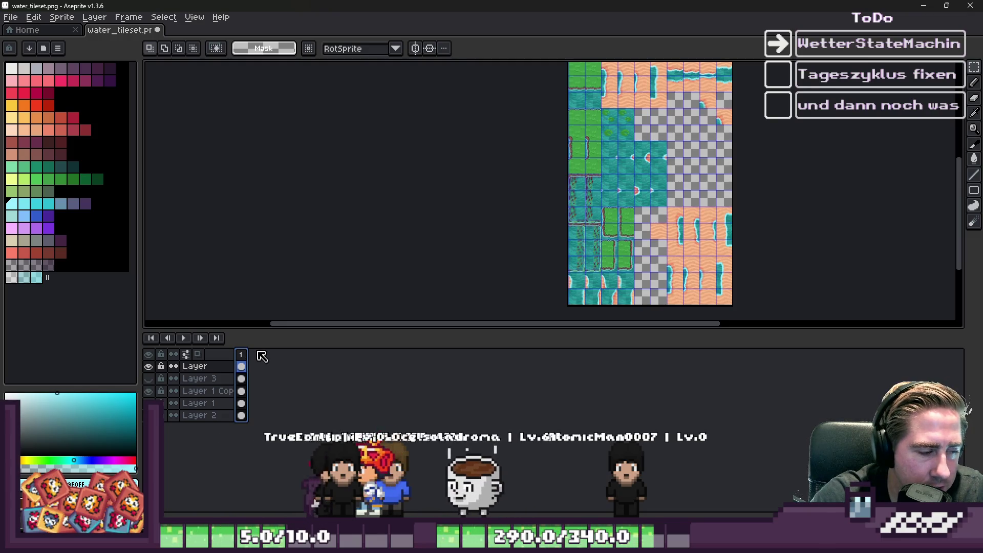
pyautogui.hotkey('shift', 'n')
pyautogui.hotkey('shift', 'n')
pyautogui.hotkey('shift', 'n')
# Undo the extra layers and delete all frames after frame 1
pyautogui.hotkey('ctrl', 'z')
pyautogui.hotkey('ctrl', 'z')
pyautogui.hotkey('ctrl', 'z')
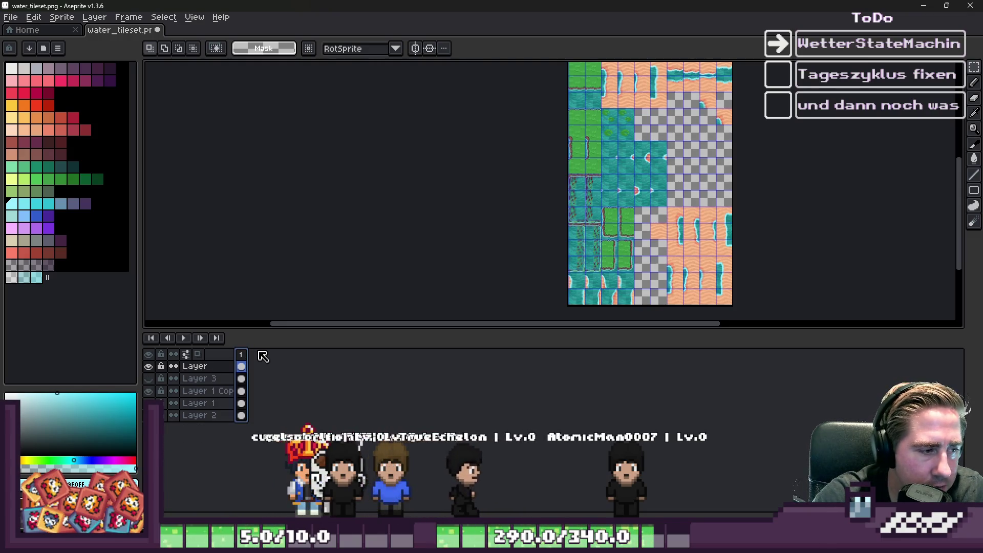
pyautogui.hotkey('ctrl', 'n')
pyautogui.press('Escape')
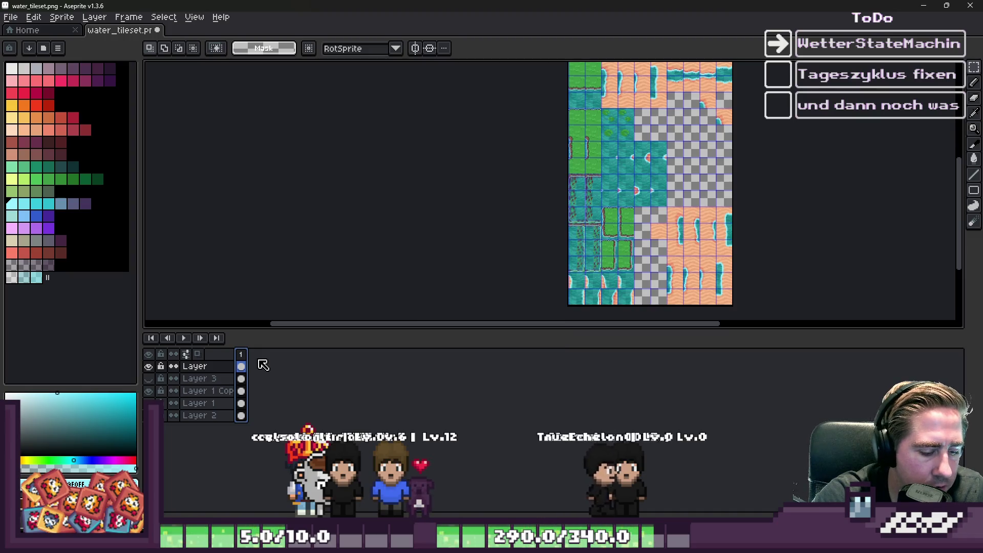
pyautogui.hotkey('alt', 'n')
pyautogui.hotkey('alt', 'n')
pyautogui.hotkey('alt', 'n')
pyautogui.hotkey('alt', 'n')
pyautogui.hotkey('alt', 'n')
pyautogui.hotkey('alt', 'n')
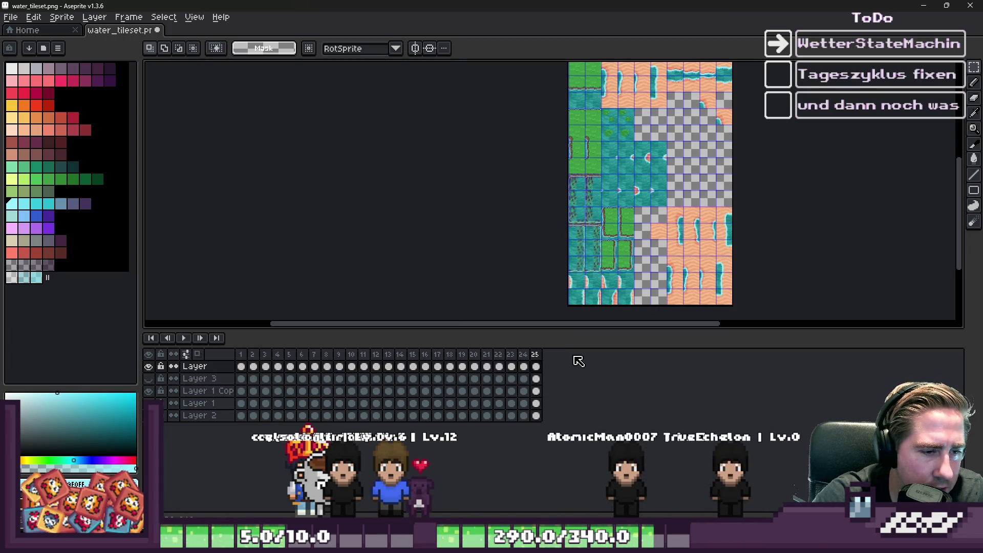
pyautogui.click(252, 355)
pyautogui.hotkey('alt', 'c')
pyautogui.hotkey('alt', 'c')
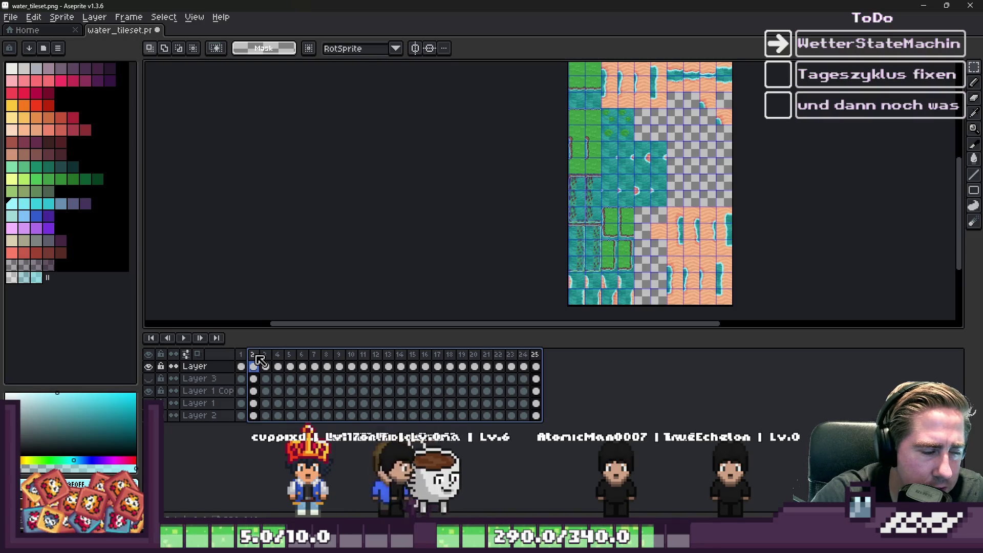
pyautogui.moveTo(257, 354)
pyautogui.mouseDown()
pyautogui.moveTo(412, 337)
pyautogui.moveTo(499, 354)
pyautogui.mouseUp()
pyautogui.hotkey('alt', 'c')
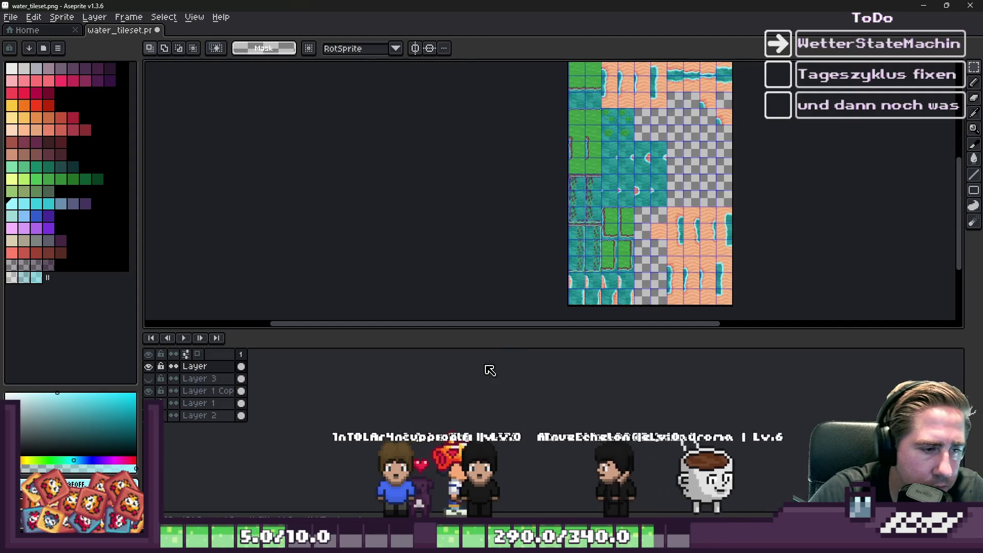
# Copy a sand tile and paste it into an empty grid cell
pyautogui.scroll(2, 652, 213)
pyautogui.scroll(-2, 660, 211)
pyautogui.scroll(-1, 660, 211)
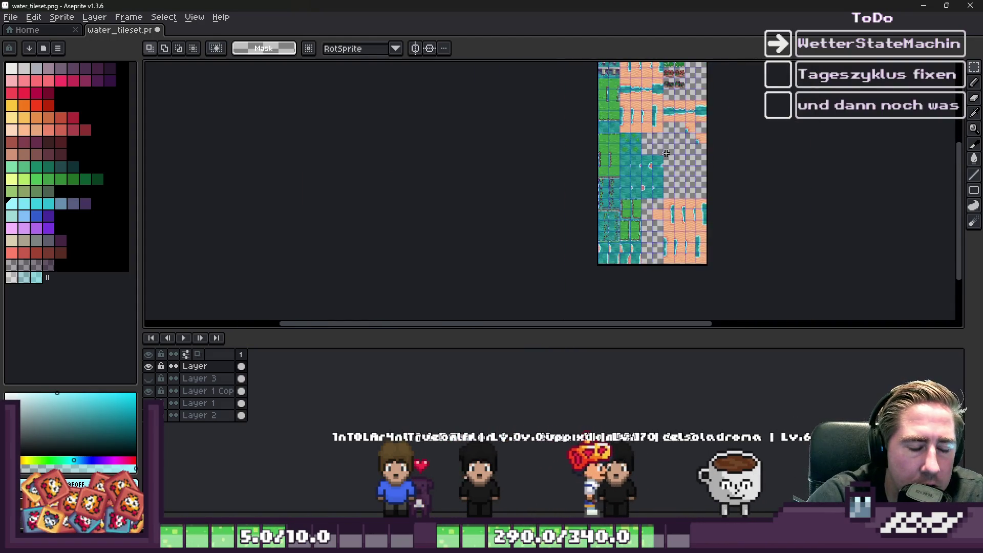
pyautogui.scroll(5, 666, 205)
pyautogui.scroll(-1, 673, 193)
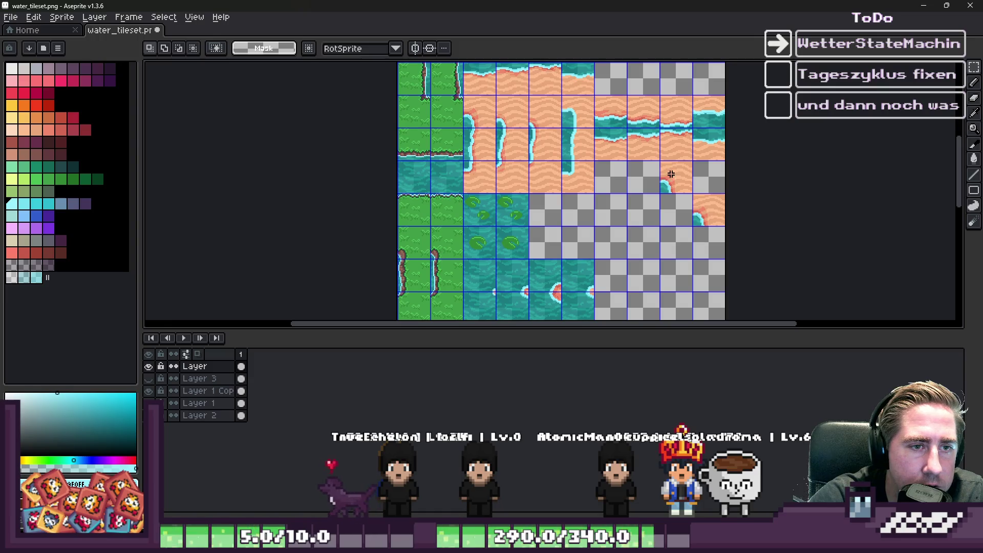
pyautogui.moveTo(706, 200); pyautogui.dragTo(712, 209)
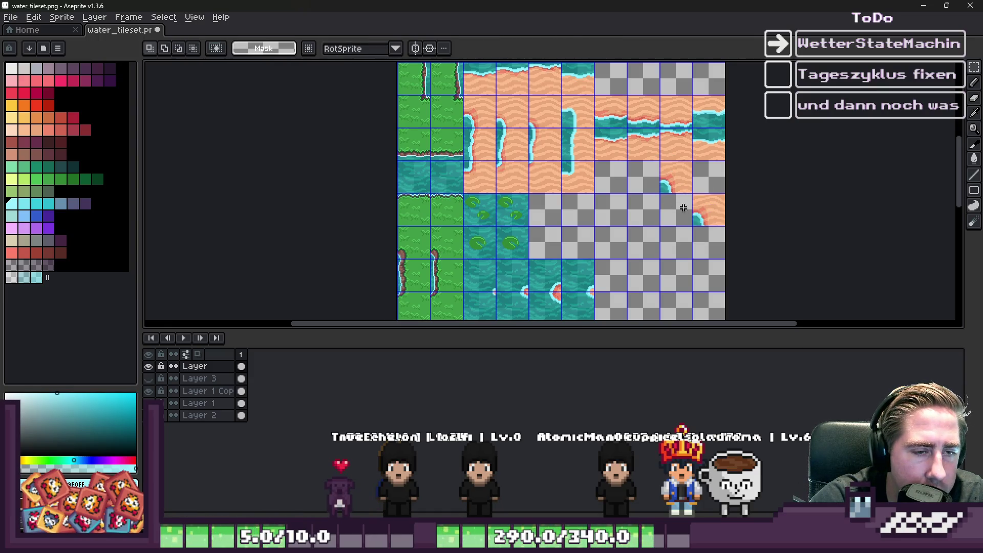
pyautogui.moveTo(495, 115); pyautogui.dragTo(527, 128)
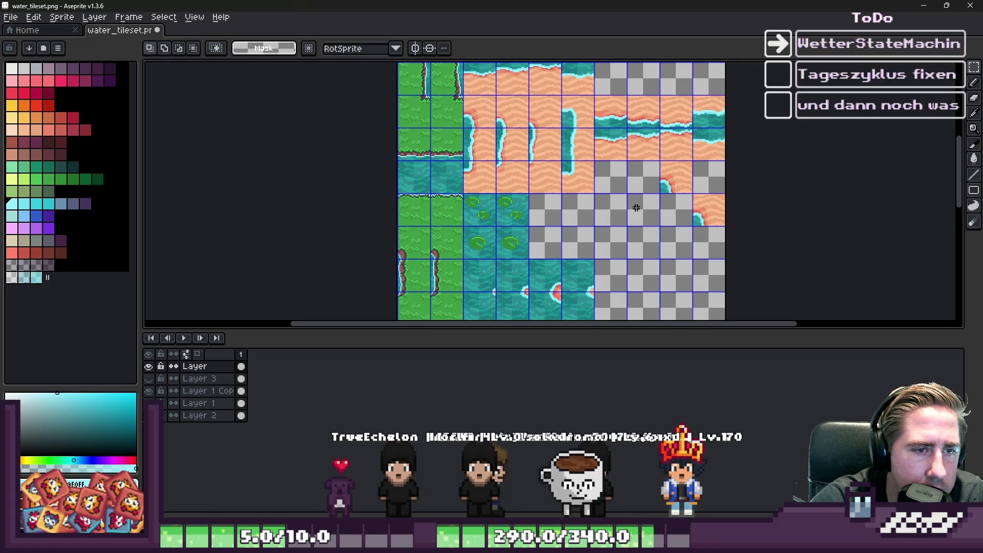
pyautogui.scroll(-2, 636, 208)
pyautogui.scroll(5, 655, 215)
pyautogui.hotkey('ctrl', 'v')
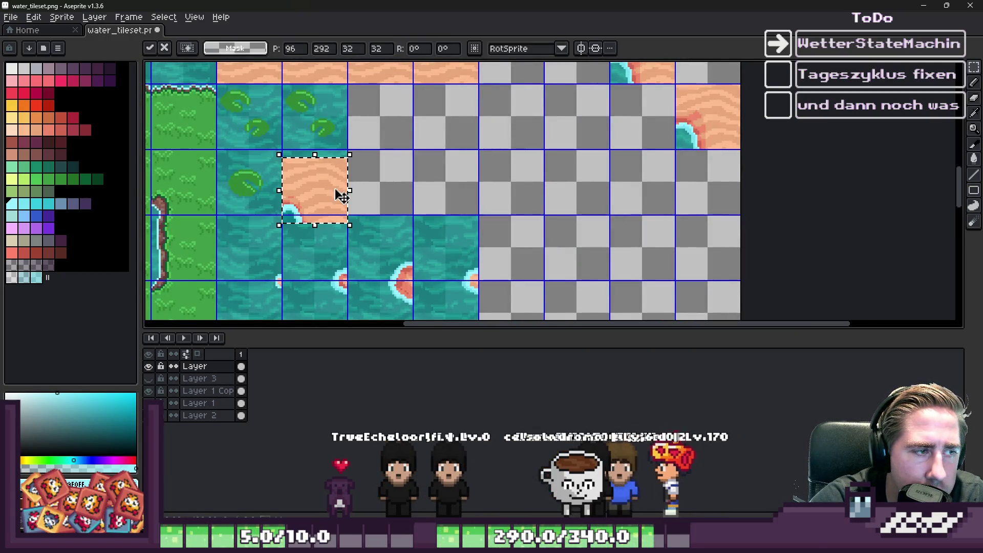
pyautogui.moveTo(345, 193); pyautogui.dragTo(674, 182)
pyautogui.scroll(2, 674, 182)
pyautogui.moveTo(592, 184)
pyautogui.mouseDown()
pyautogui.moveTo(578, 177)
pyautogui.moveTo(312, 190)
pyautogui.moveTo(677, 206)
pyautogui.mouseUp()
pyautogui.scroll(-4, 574, 169)
pyautogui.scroll(3, 592, 149)
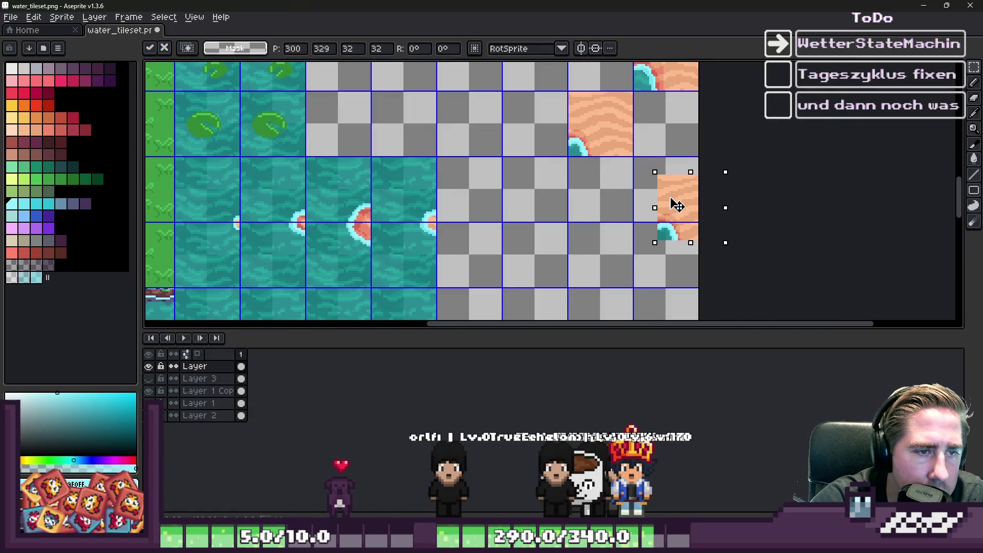
pyautogui.scroll(4, 655, 174)
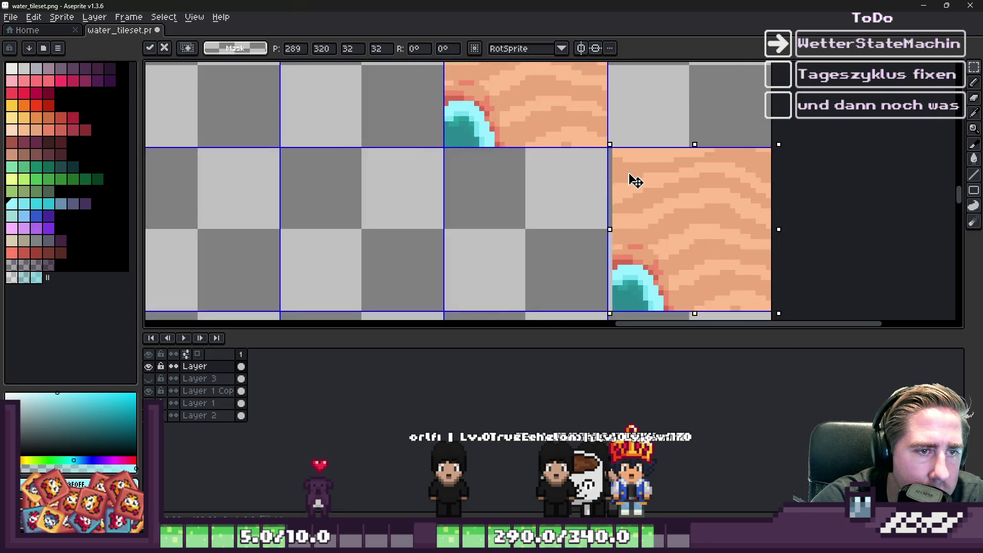
pyautogui.press('Return')
pyautogui.scroll(-6, 576, 128)
pyautogui.scroll(3, 534, 126)
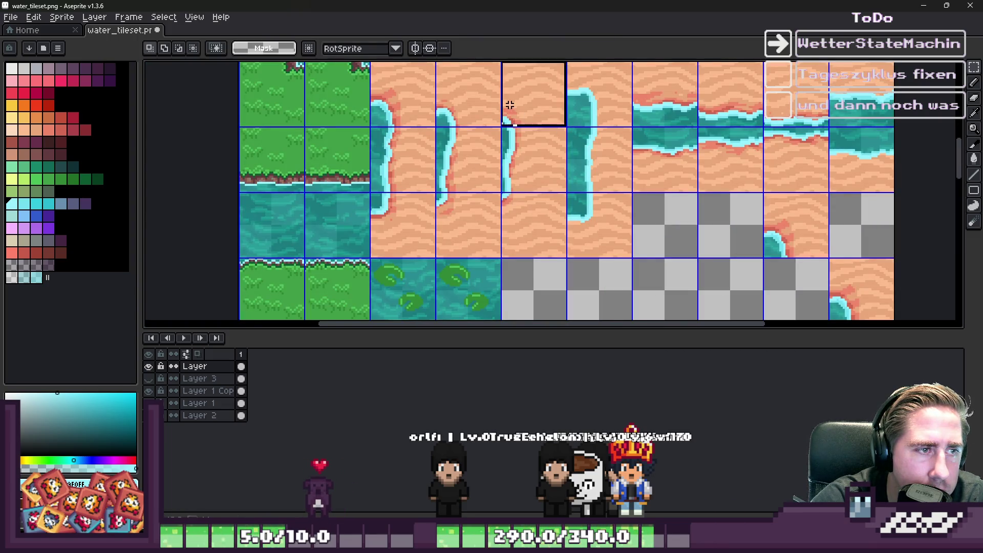
pyautogui.scroll(-4, 577, 103)
pyautogui.scroll(3, 647, 213)
# Paste another sand tile copy and snap it onto an empty grid cell
pyautogui.hotkey('ctrl', 'v')
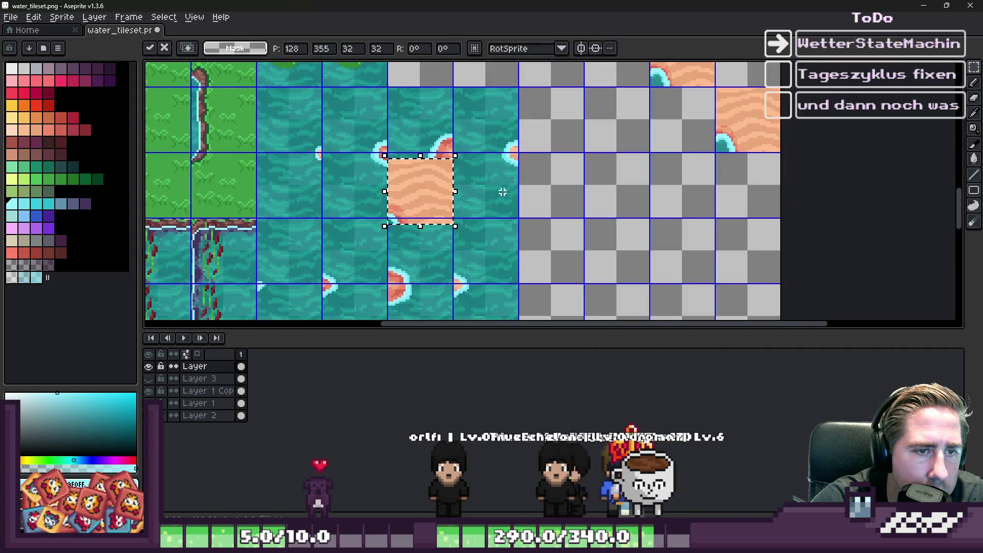
pyautogui.moveTo(443, 194); pyautogui.dragTo(688, 210)
pyautogui.scroll(4, 688, 210)
pyautogui.moveTo(603, 219)
pyautogui.mouseDown()
pyautogui.moveTo(647, 182)
pyautogui.moveTo(635, 183)
pyautogui.mouseUp()
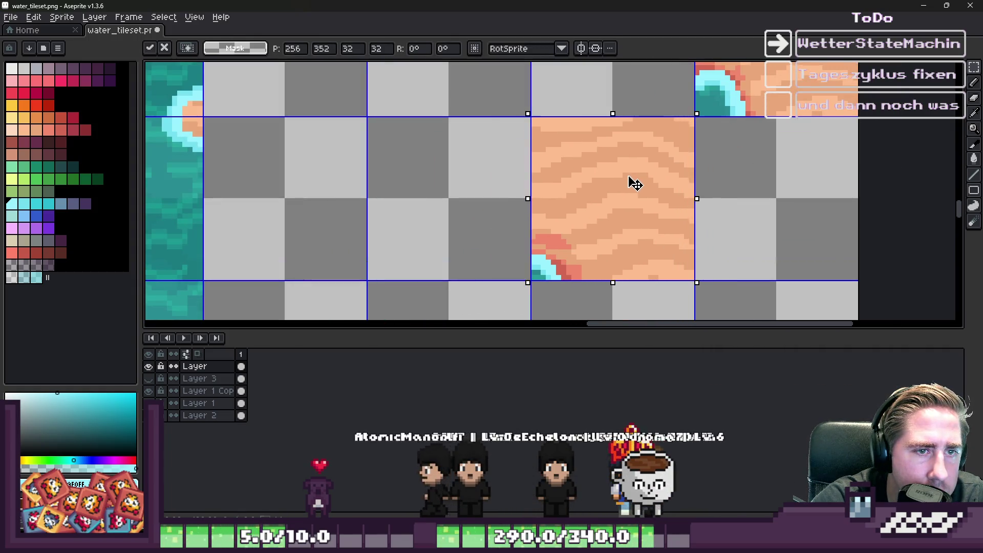
pyautogui.press('Return')
pyautogui.scroll(-2, 670, 99)
pyautogui.scroll(-3, 670, 99)
pyautogui.scroll(4, 674, 186)
# Paste a third sand tile onto the empty cell at the right
pyautogui.hotkey('ctrl', 'v')
pyautogui.moveTo(512, 189)
pyautogui.mouseDown()
pyautogui.moveTo(737, 139)
pyautogui.moveTo(677, 159)
pyautogui.mouseUp()
pyautogui.press('Return')
pyautogui.scroll(-3, 668, 153)
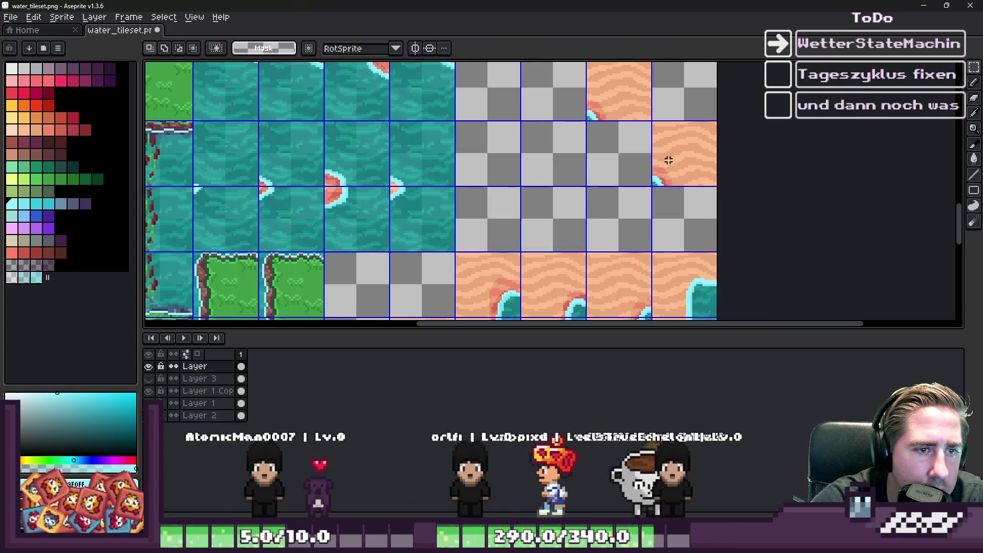
pyautogui.scroll(-2, 675, 173)
pyautogui.scroll(1, 609, 135)
pyautogui.scroll(-1, 614, 144)
pyautogui.scroll(2, 645, 179)
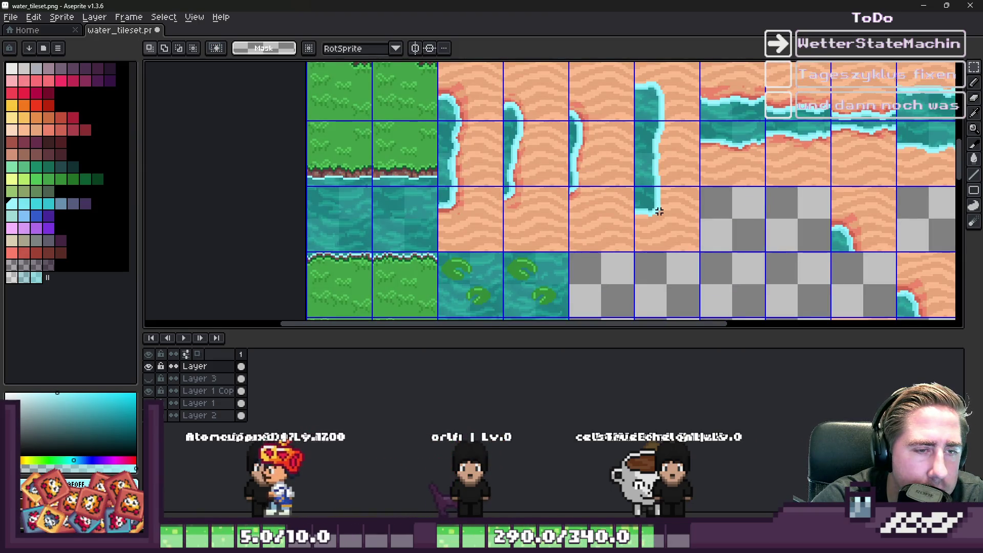
pyautogui.scroll(-3, 644, 110)
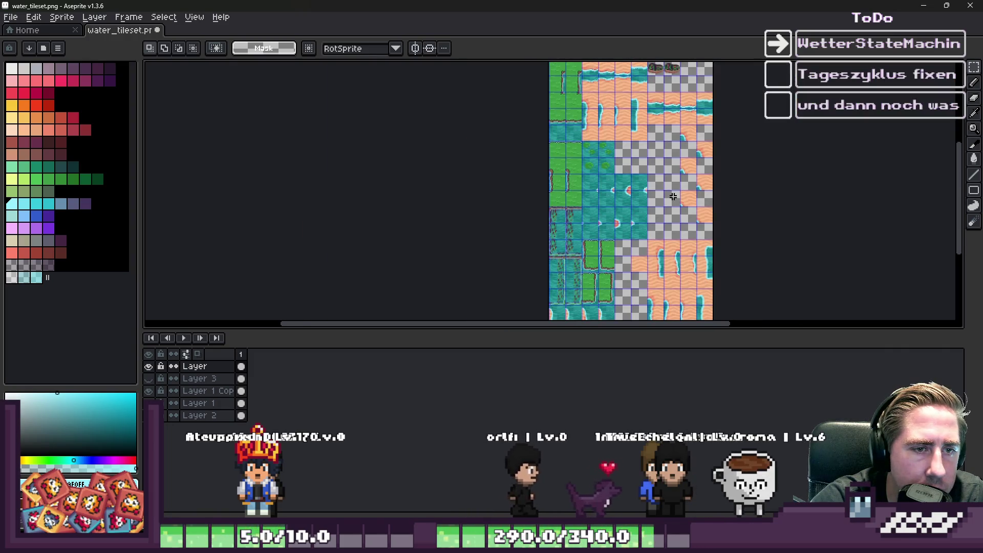
pyautogui.scroll(3, 664, 227)
pyautogui.scroll(2, 664, 227)
# Paste the cyan-edged sand-corner tile one cell over into its grid cell
pyautogui.hotkey('ctrl', 'v')
pyautogui.moveTo(483, 158)
pyautogui.mouseDown()
pyautogui.moveTo(588, 159)
pyautogui.moveTo(537, 192)
pyautogui.moveTo(702, 167)
pyautogui.mouseUp()
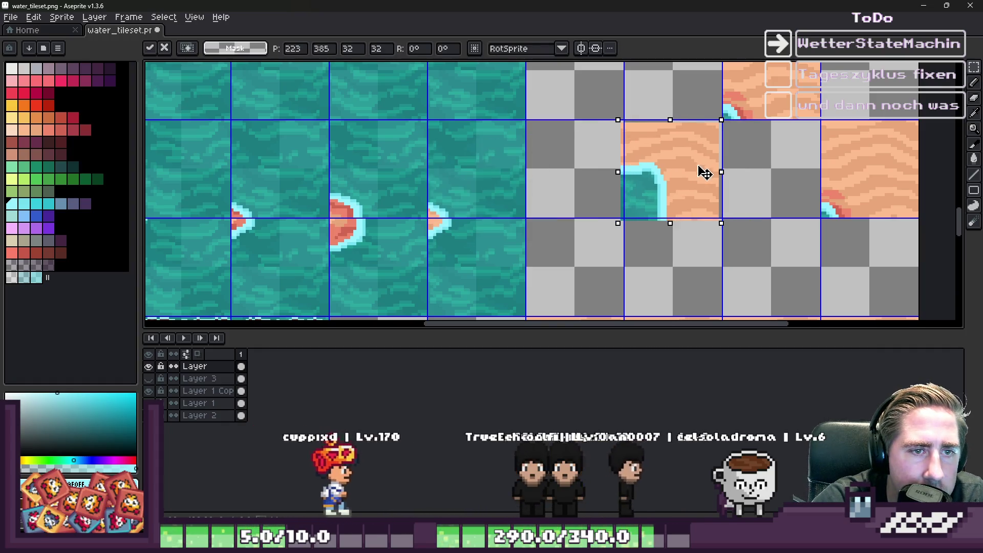
pyautogui.scroll(2, 698, 171)
pyautogui.scroll(-2, 582, 92)
pyautogui.scroll(-2, 617, 132)
pyautogui.moveTo(642, 133)
pyautogui.mouseDown()
pyautogui.moveTo(509, 179)
pyautogui.moveTo(779, 239)
pyautogui.moveTo(867, 219)
pyautogui.moveTo(907, 222)
pyautogui.mouseUp()
pyautogui.scroll(3, 509, 180)
pyautogui.press('Return')
pyautogui.scroll(-2, 606, 188)
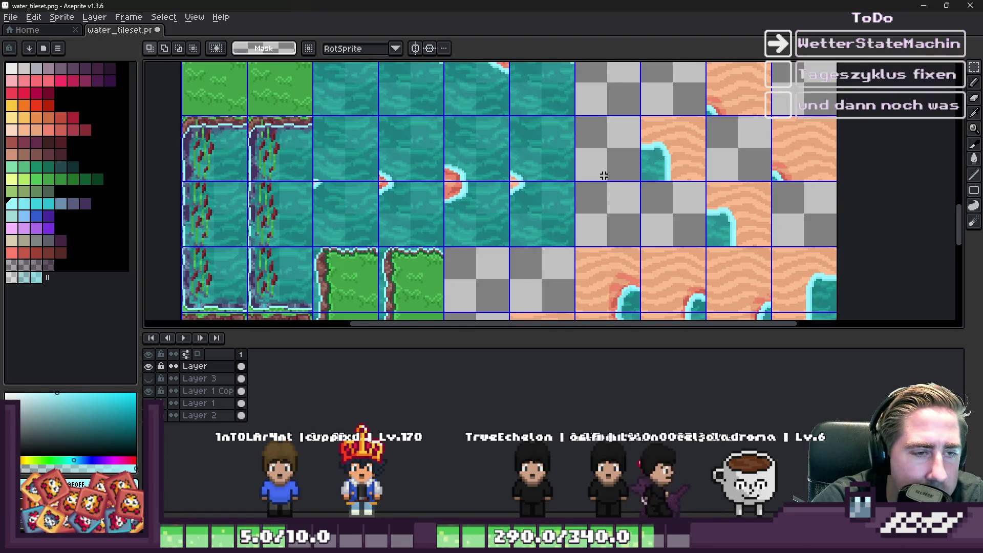
pyautogui.scroll(-5, 604, 176)
pyautogui.scroll(1, 593, 151)
pyautogui.scroll(-1, 594, 152)
pyautogui.scroll(2, 577, 83)
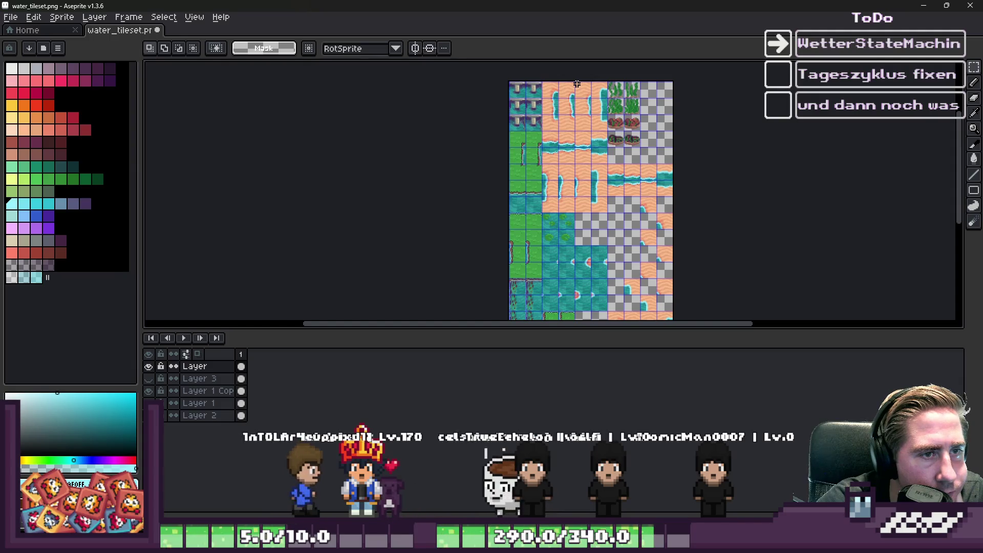
pyautogui.scroll(-1, 615, 205)
pyautogui.scroll(4, 637, 266)
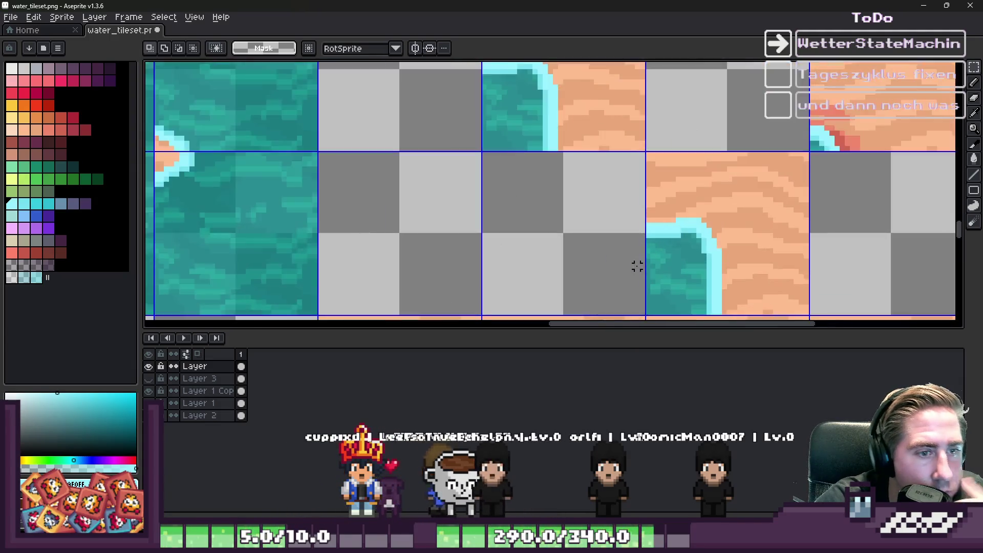
pyautogui.scroll(1, 637, 266)
# Switch the Pencil's ink from Shading to Simple Ink
pyautogui.press('b')
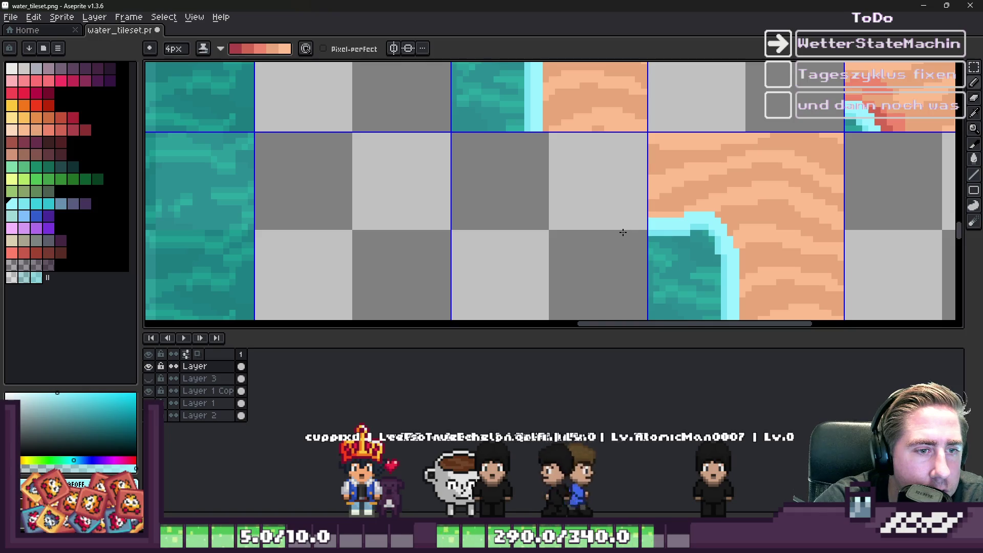
pyautogui.click(224, 55)
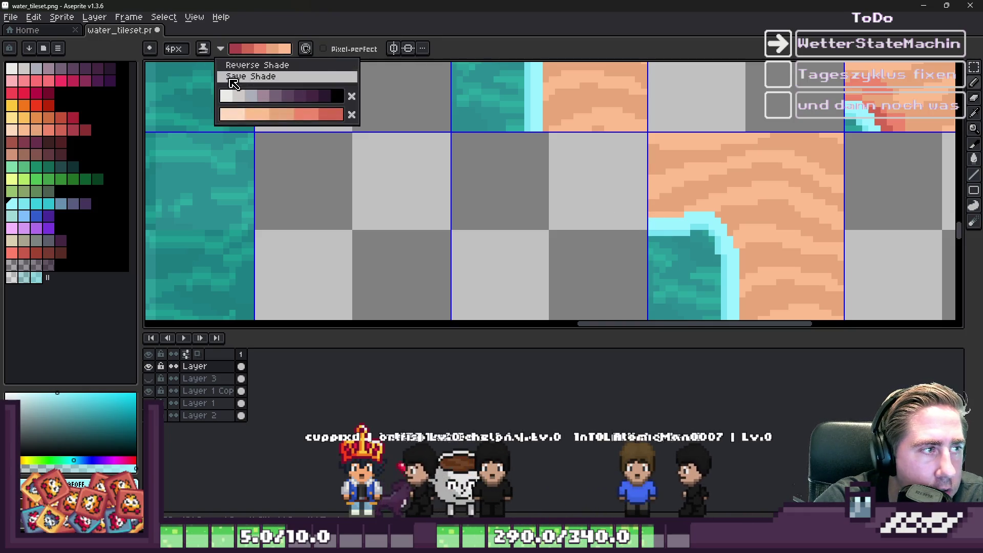
pyautogui.click(205, 49)
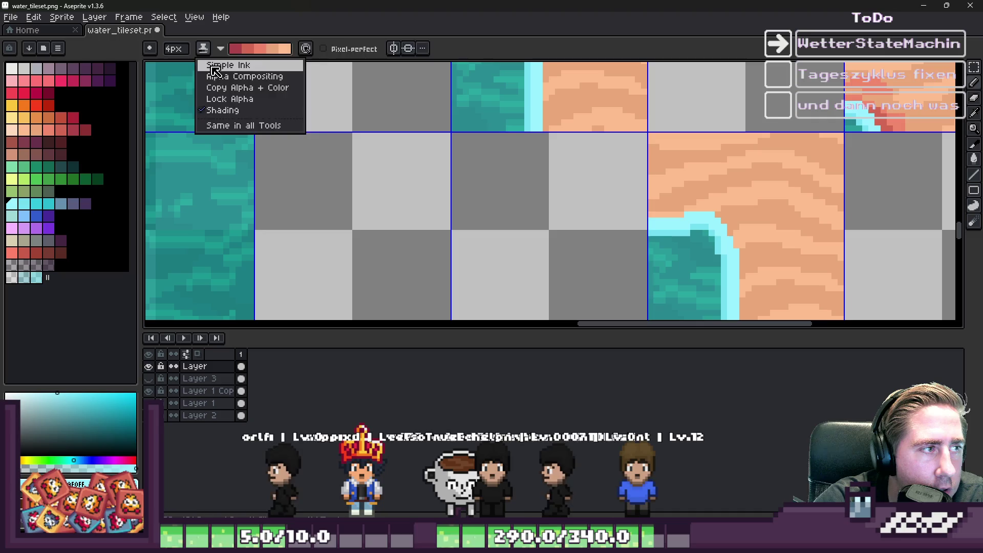
pyautogui.click(217, 64)
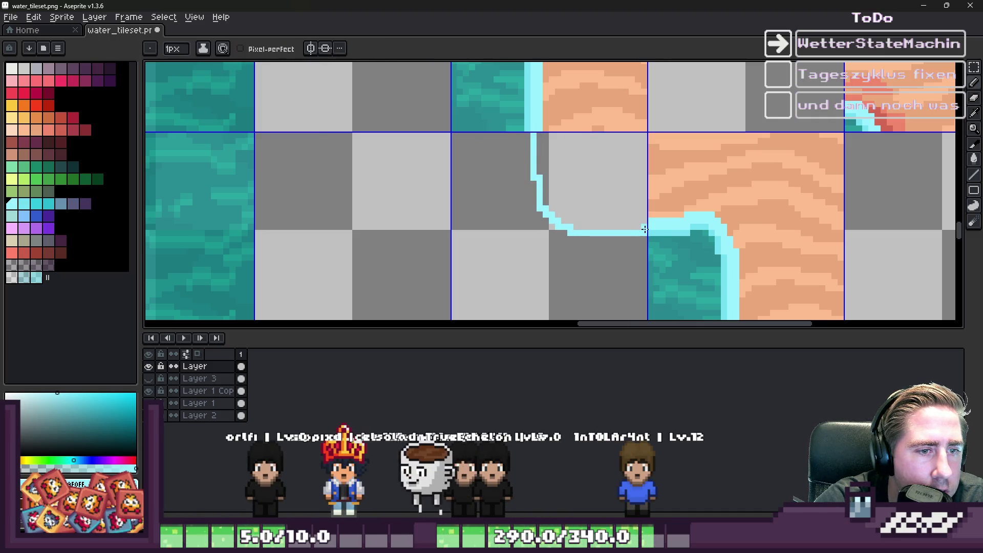
# Erase a stray stretch of the cyan foam line with the Eraser
pyautogui.press('e')
pyautogui.scroll(3, 632, 235)
pyautogui.scroll(-4, 627, 246)
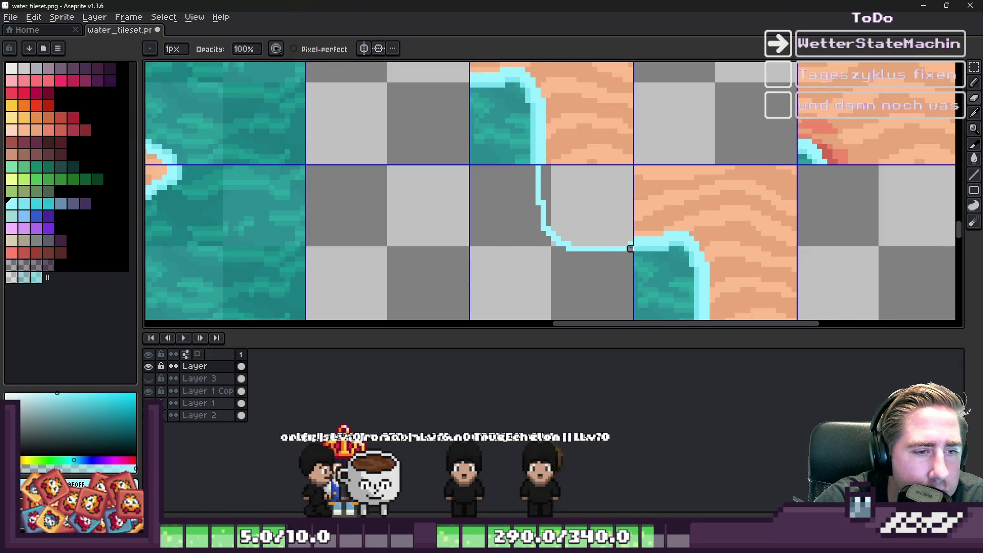
pyautogui.moveTo(631, 247); pyautogui.dragTo(589, 248)
# Fill the foam gap and draw a diagonal step and vertical cyan edge
pyautogui.press('b')
pyautogui.scroll(2, 600, 251)
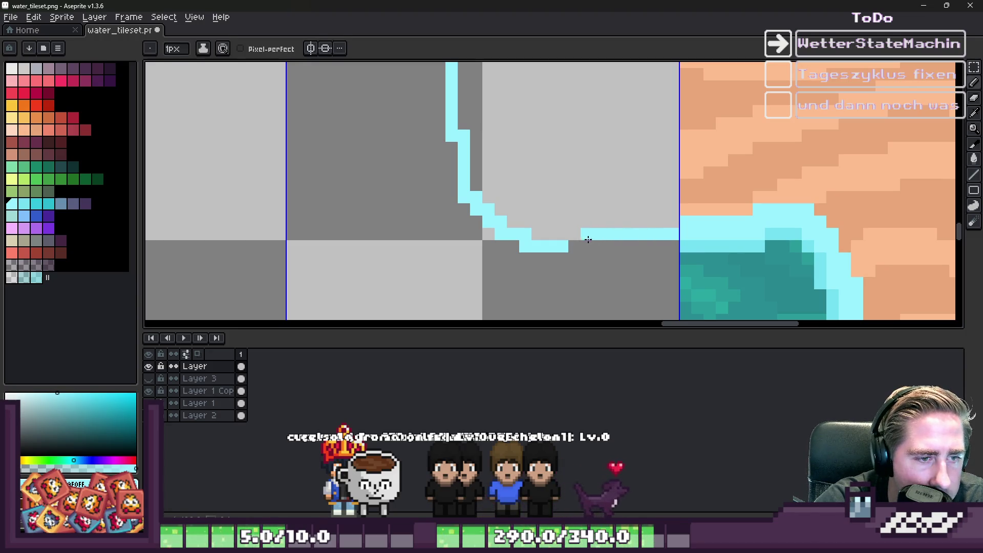
pyautogui.click(562, 234)
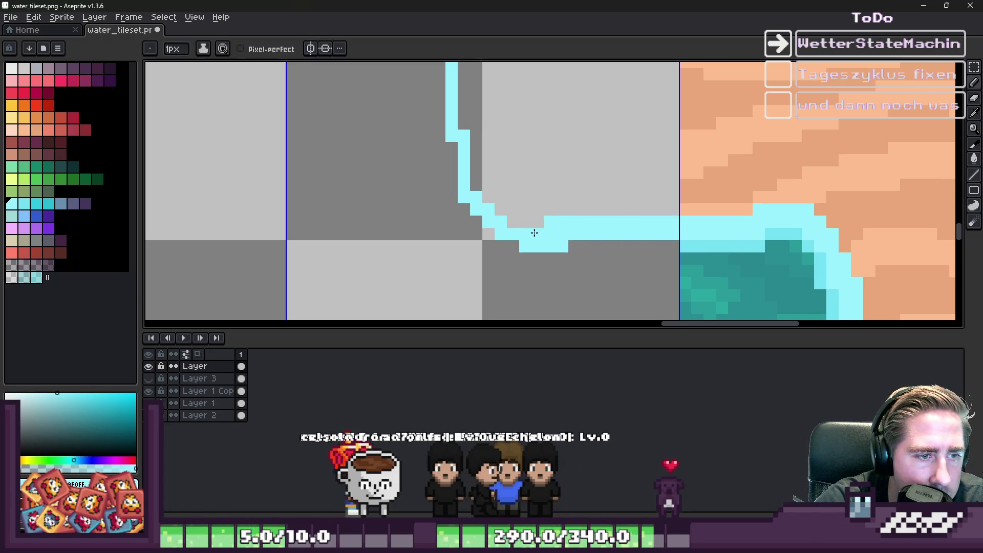
pyautogui.moveTo(533, 228); pyautogui.dragTo(481, 197)
pyautogui.scroll(1, 567, 223)
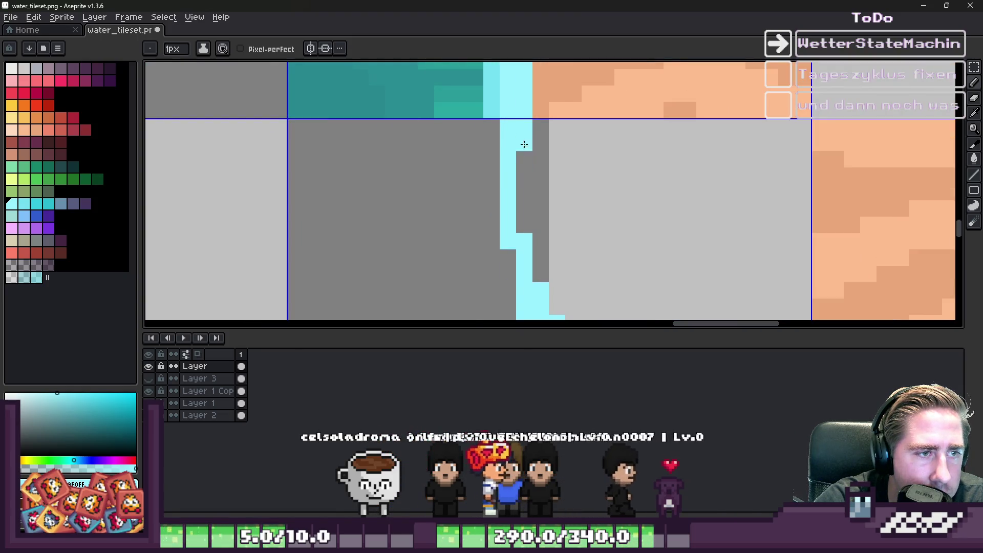
pyautogui.moveTo(541, 221); pyautogui.dragTo(544, 291)
pyautogui.scroll(-4, 544, 291)
pyautogui.scroll(3, 570, 208)
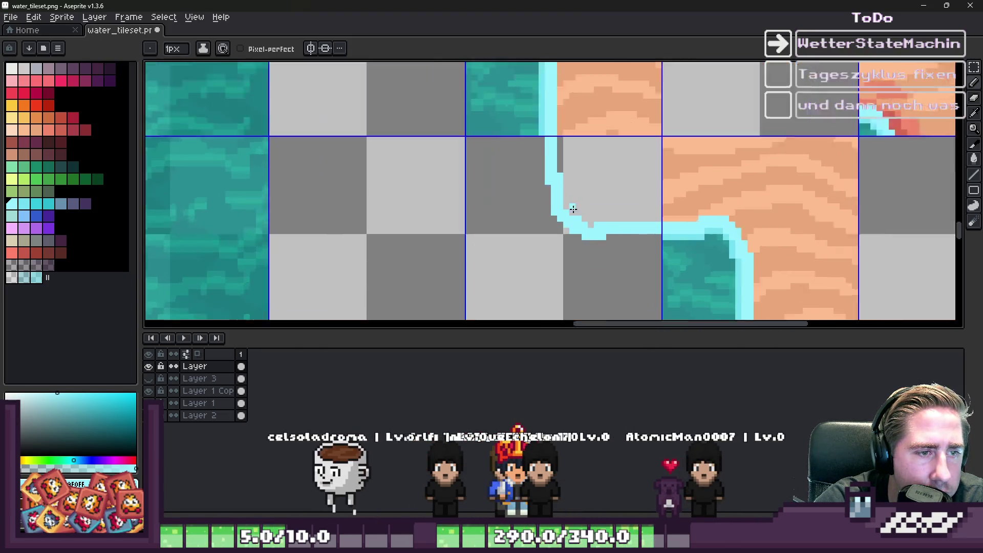
# Erase stray edge pixels, then redraw the diagonal foam corner pixel by pixel
pyautogui.press('e')
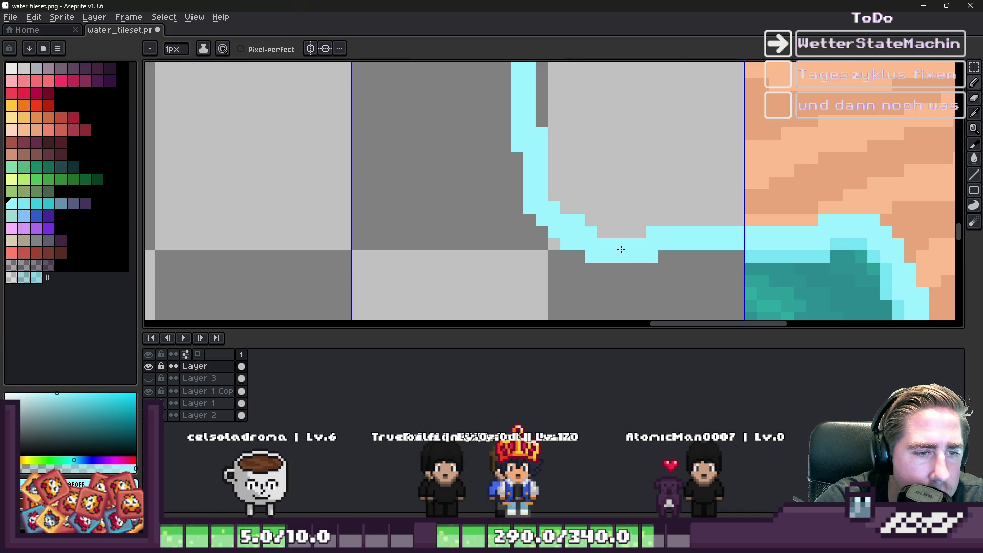
pyautogui.scroll(-4, 620, 250)
pyautogui.scroll(4, 632, 219)
pyautogui.moveTo(628, 158)
pyautogui.mouseDown()
pyautogui.moveTo(628, 248)
pyautogui.moveTo(639, 274)
pyautogui.mouseUp()
pyautogui.scroll(-3, 639, 274)
pyautogui.scroll(4, 621, 245)
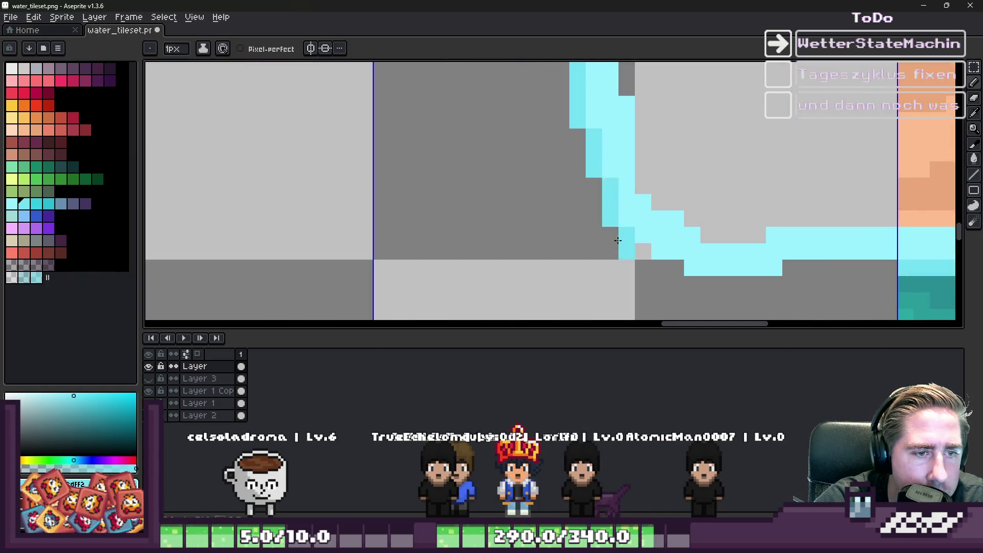
pyautogui.moveTo(600, 205)
pyautogui.mouseDown()
pyautogui.moveTo(649, 262)
pyautogui.moveTo(625, 250)
pyautogui.moveTo(697, 281)
pyautogui.moveTo(856, 277)
pyautogui.mouseUp()
pyautogui.click(657, 267)
pyautogui.scroll(-3, 602, 227)
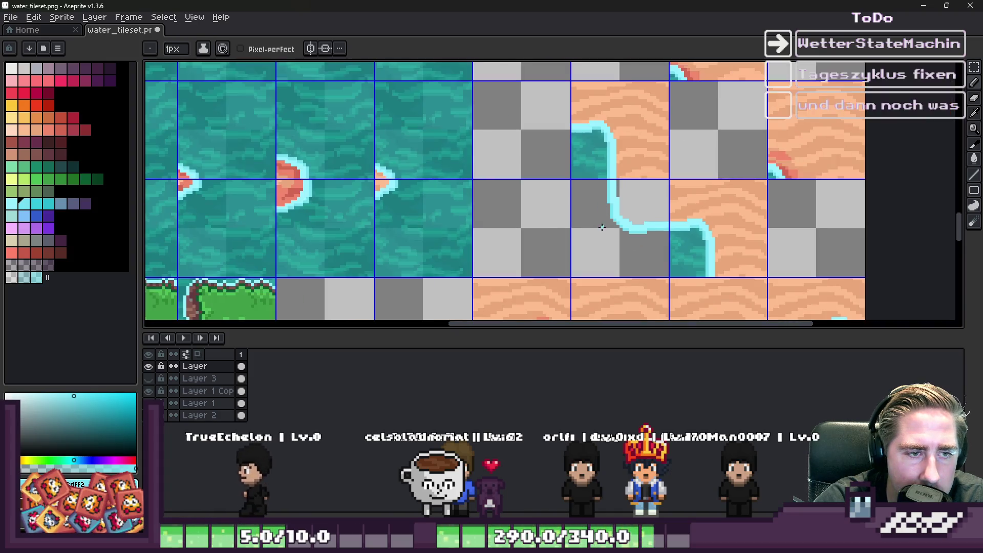
# Extend the cyan foam line up to the tile's top edge, undoing and restoring the stroke
pyautogui.scroll(-5, 640, 220)
pyautogui.scroll(3, 603, 198)
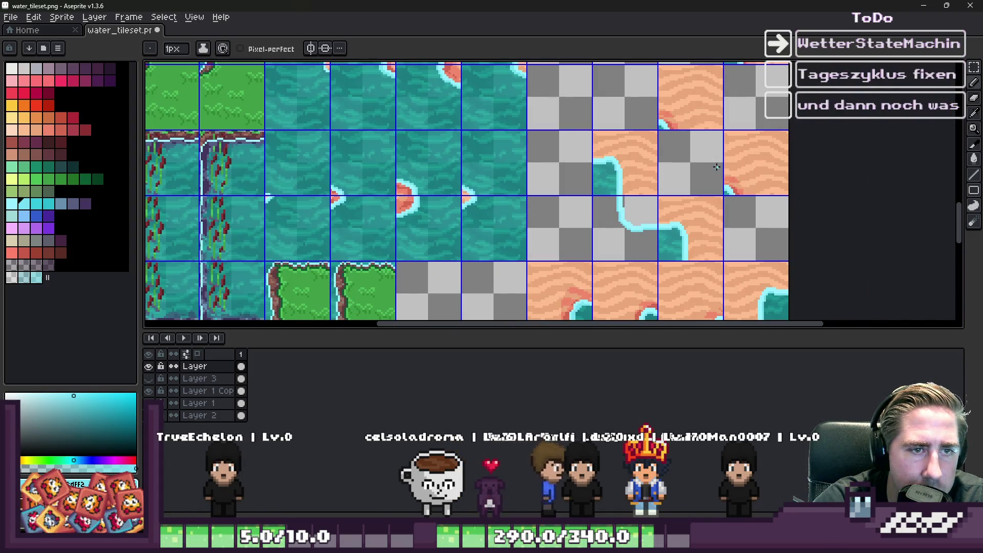
pyautogui.scroll(2, 715, 167)
pyautogui.scroll(2, 701, 195)
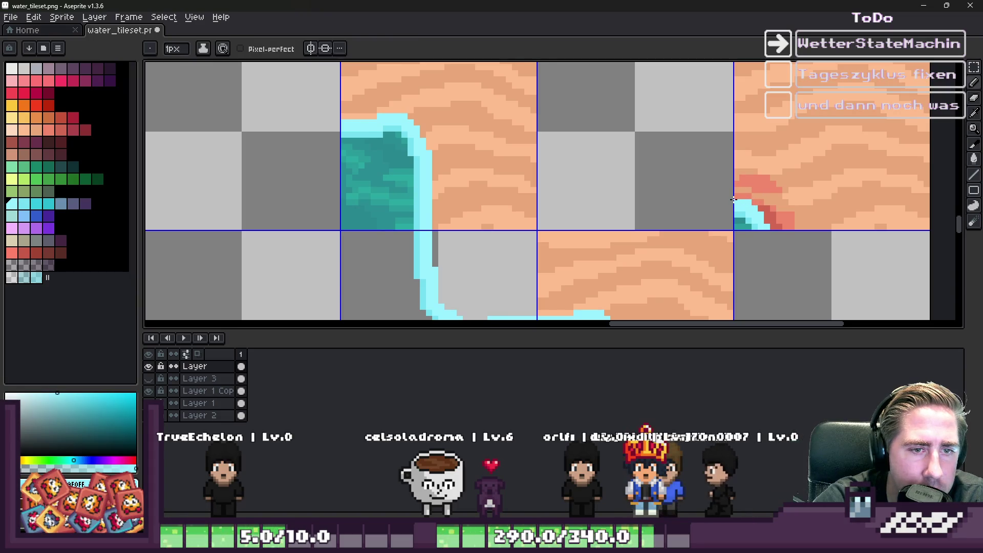
pyautogui.scroll(-1, 669, 220)
pyautogui.scroll(-1, 669, 221)
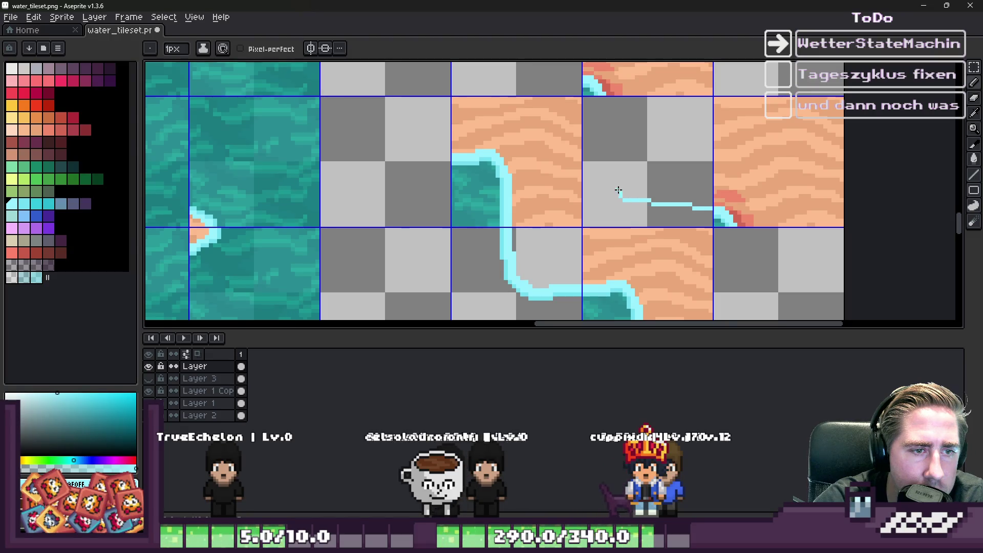
pyautogui.moveTo(609, 154); pyautogui.dragTo(601, 100)
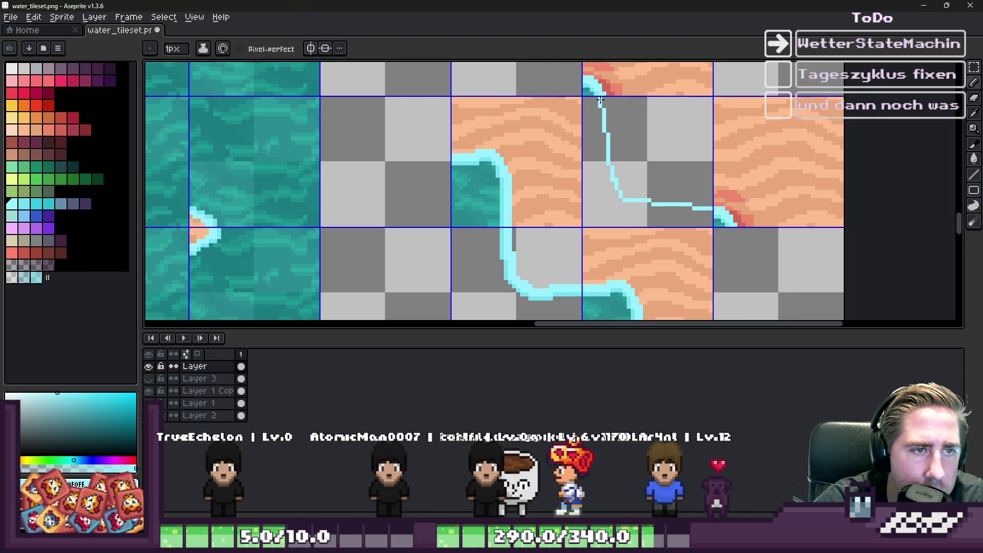
pyautogui.scroll(-3, 600, 99)
pyautogui.scroll(-2, 596, 136)
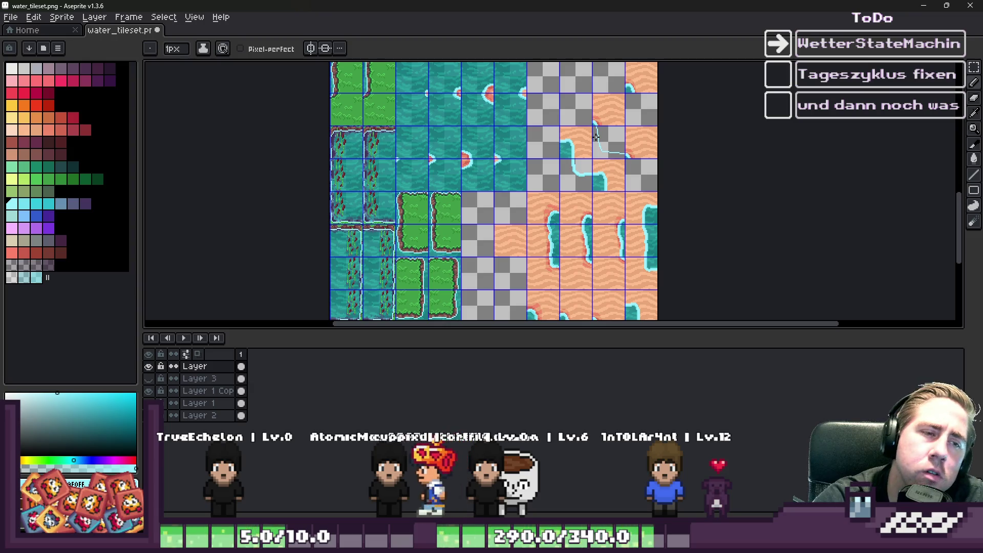
pyautogui.scroll(5, 596, 135)
pyautogui.hotkey('ctrl', 'z')
pyautogui.hotkey('ctrl', 'z')
pyautogui.hotkey('ctrl', 'z')
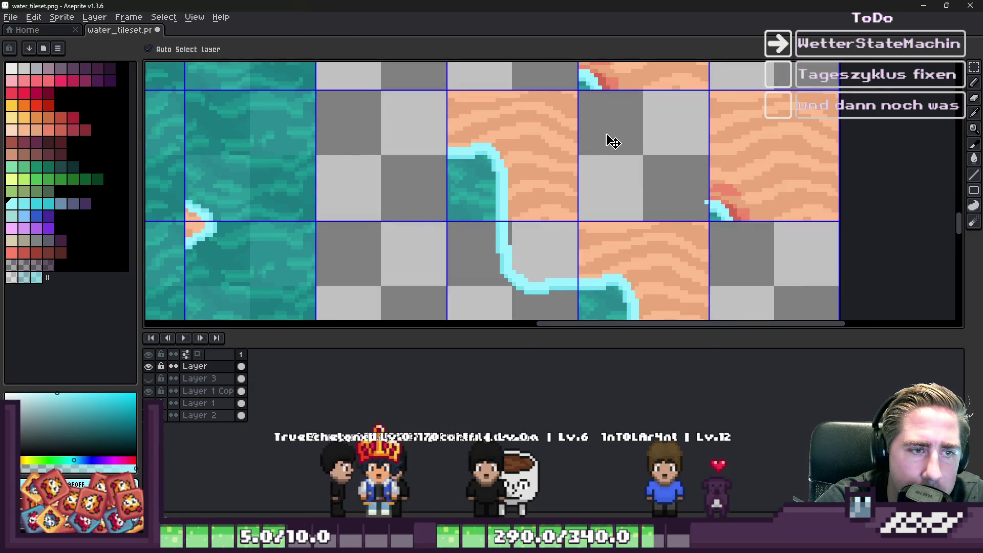
pyautogui.scroll(1, 610, 141)
pyautogui.scroll(-2, 674, 164)
pyautogui.scroll(2, 680, 213)
pyautogui.hotkey('ctrl', 'y')
# Thicken the diagonal foam line and its lower end in the empty tile
pyautogui.press('b')
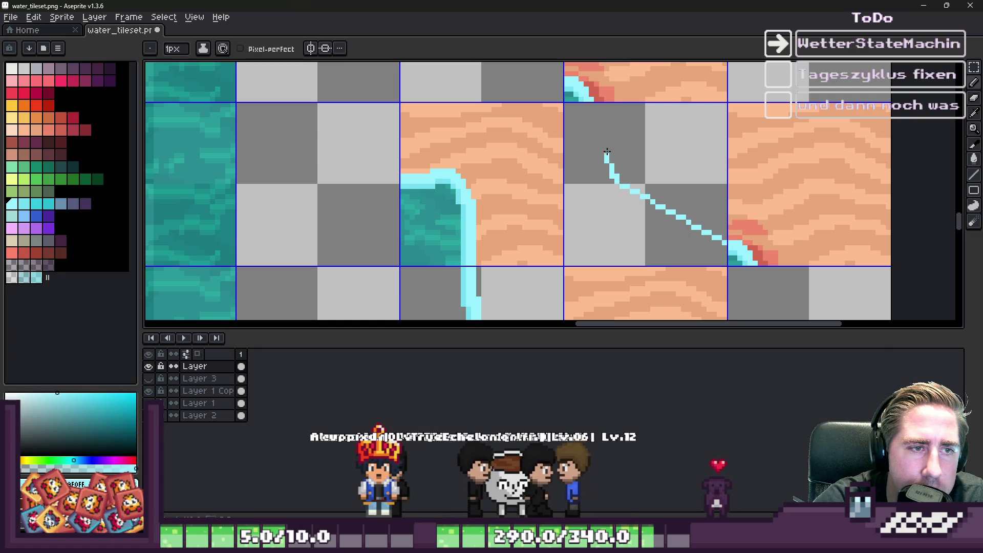
pyautogui.moveTo(589, 106); pyautogui.dragTo(609, 162)
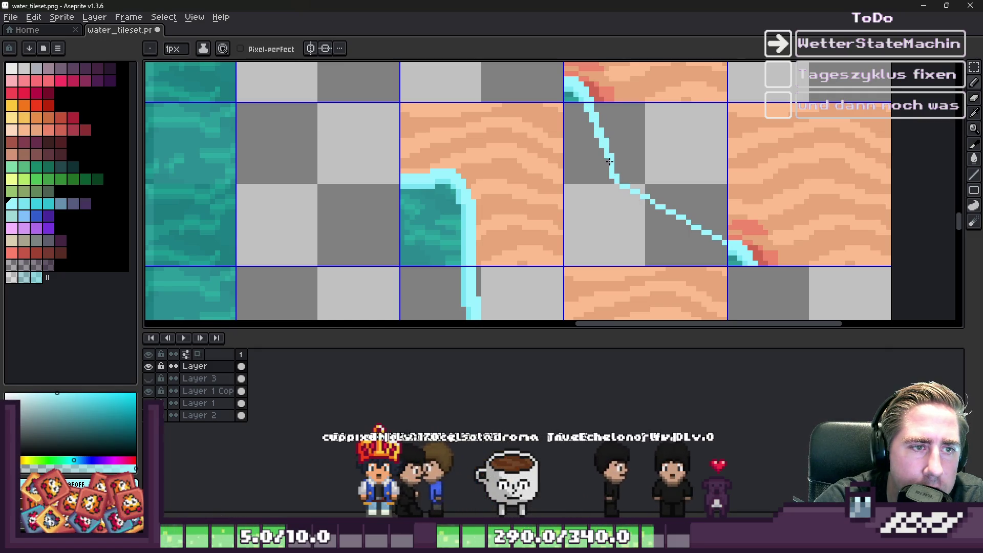
pyautogui.moveTo(666, 204); pyautogui.dragTo(709, 228)
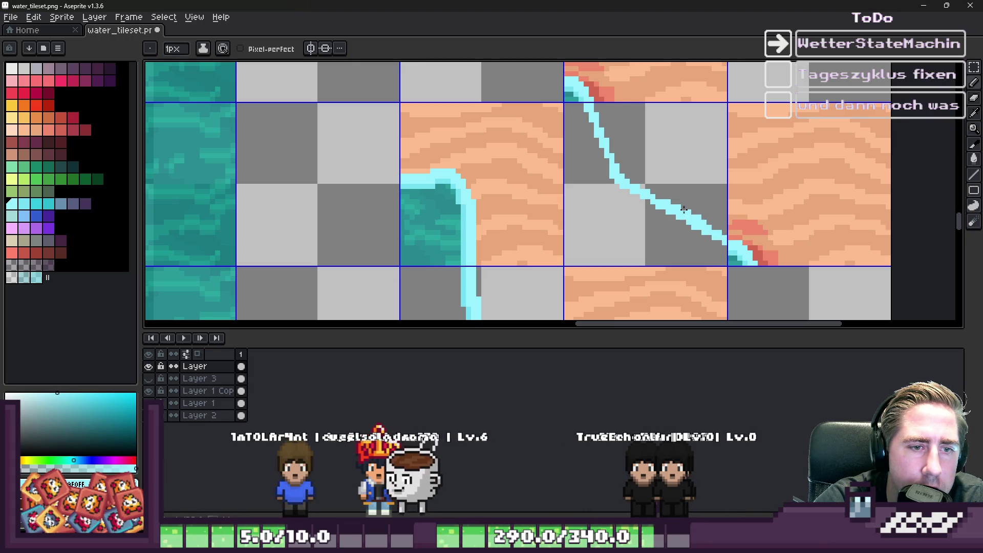
pyautogui.scroll(-5, 686, 213)
pyautogui.scroll(3, 635, 175)
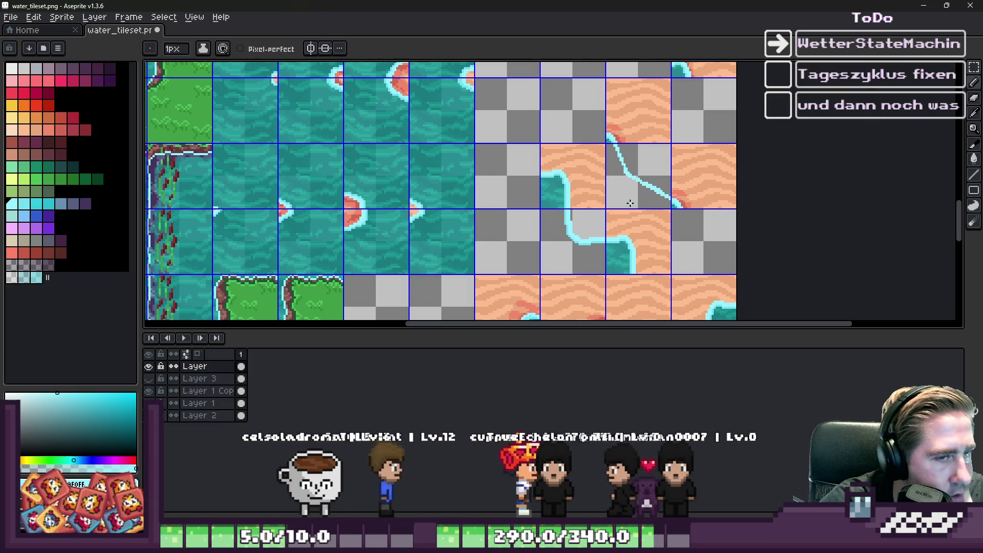
pyautogui.scroll(-2, 630, 203)
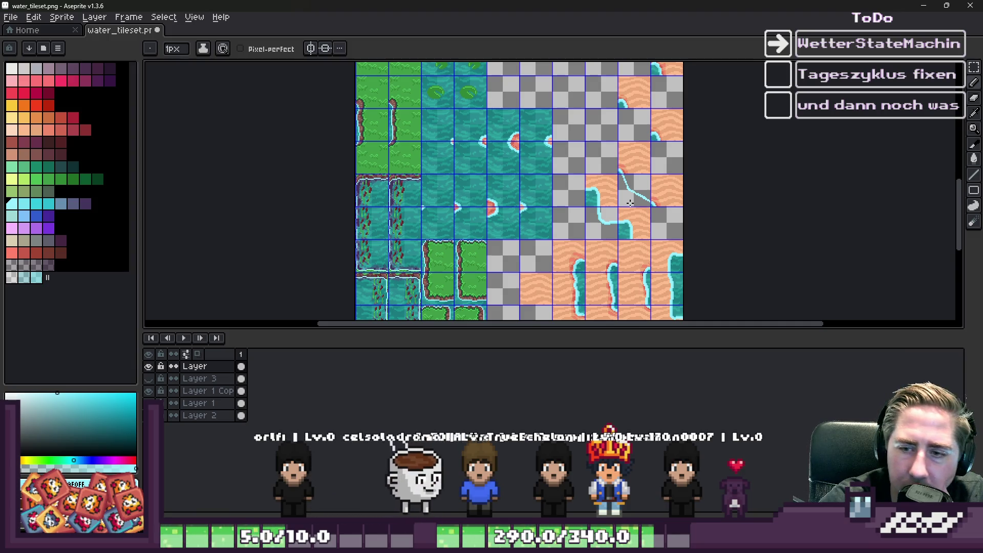
pyautogui.scroll(6, 630, 203)
pyautogui.press('v')
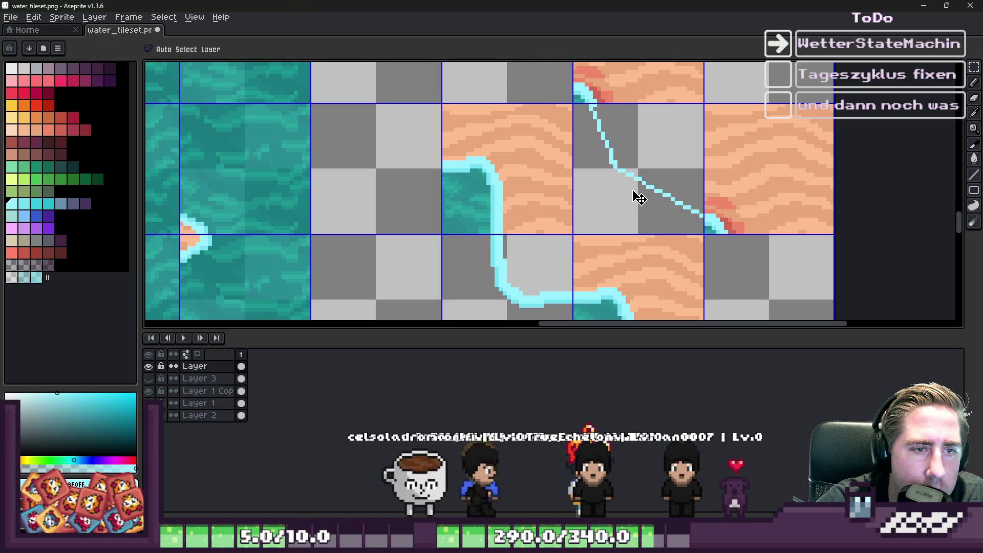
# Redraw the foam line leftward from the shoreline, up to the tile top, and thicken it
pyautogui.hotkey('ctrl', 'z')
pyautogui.scroll(1, 680, 204)
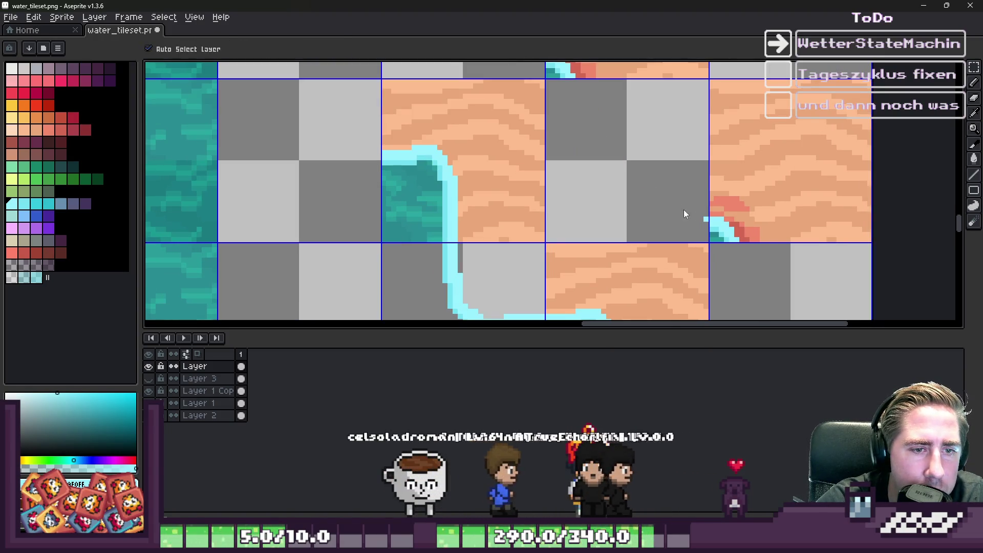
pyautogui.press('b')
pyautogui.moveTo(706, 219); pyautogui.dragTo(620, 211)
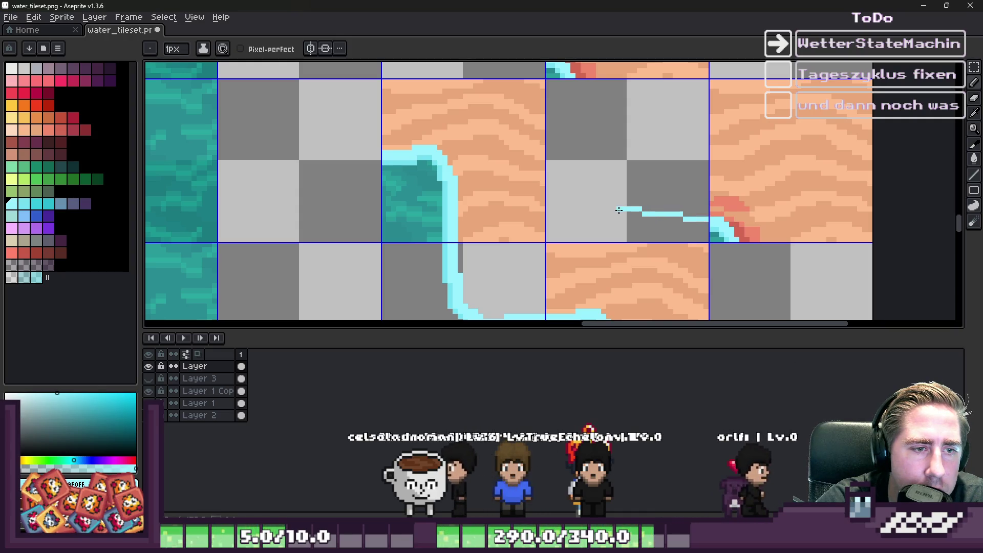
pyautogui.moveTo(573, 117); pyautogui.dragTo(572, 76)
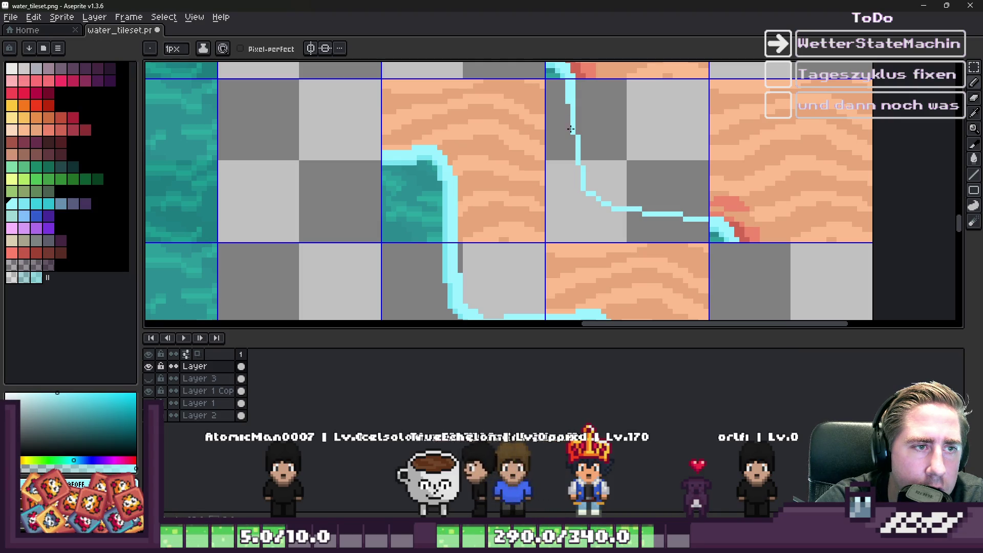
pyautogui.moveTo(567, 141)
pyautogui.mouseDown()
pyautogui.moveTo(579, 192)
pyautogui.moveTo(640, 217)
pyautogui.moveTo(711, 221)
pyautogui.mouseUp()
pyautogui.scroll(2, 706, 221)
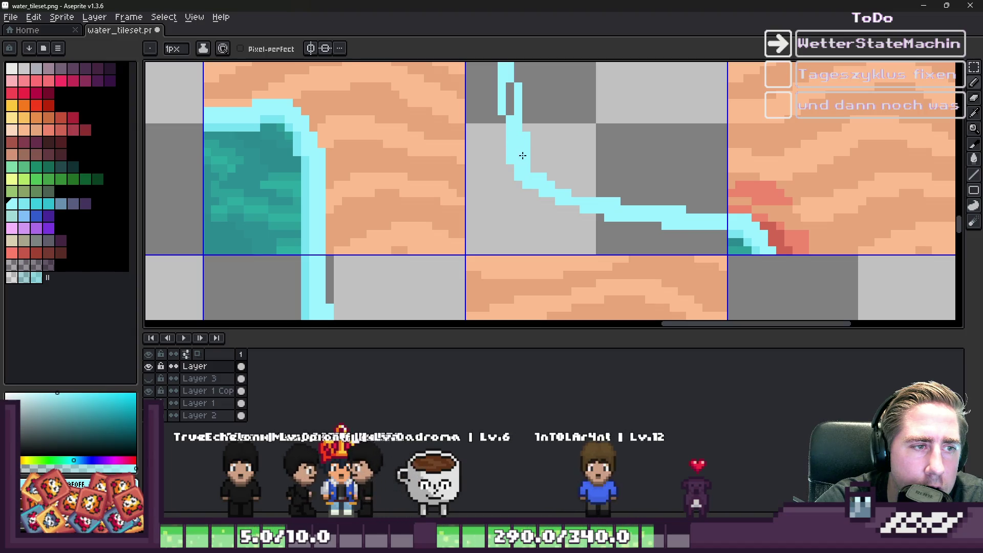
pyautogui.scroll(-6, 568, 205)
pyautogui.scroll(6, 576, 136)
pyautogui.scroll(-4, 632, 149)
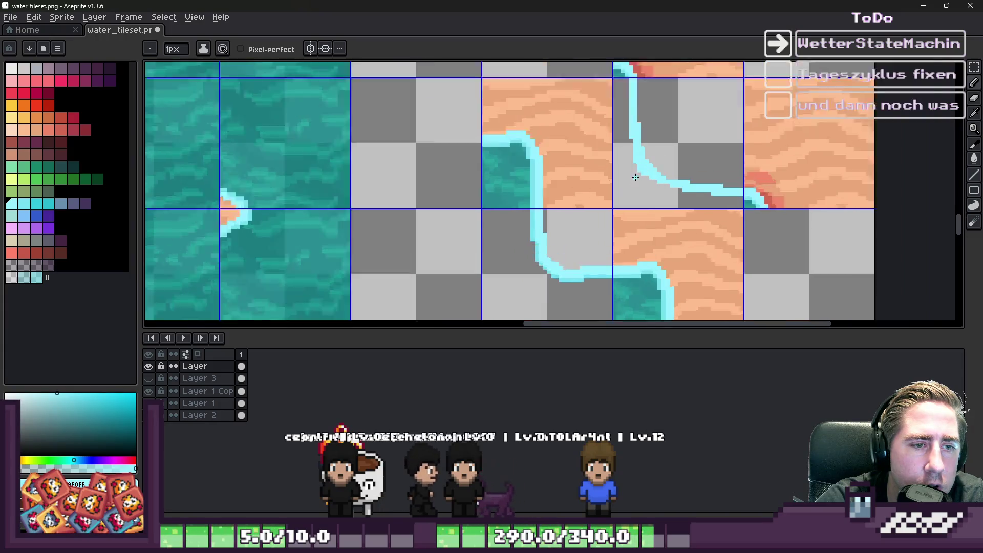
# Erase the stray cyan bump above the foam line
pyautogui.press('e')
pyautogui.scroll(7, 653, 158)
pyautogui.scroll(-3, 672, 164)
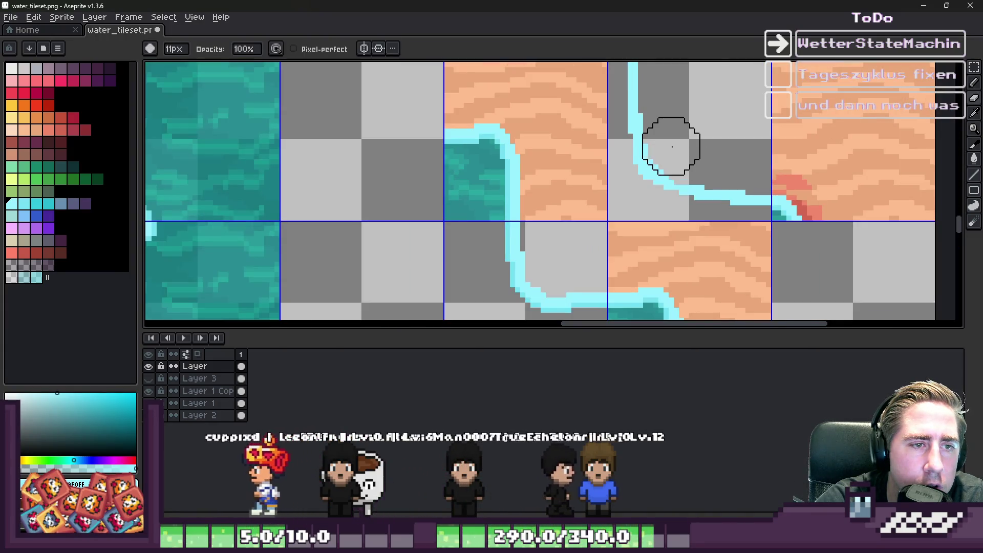
pyautogui.press('b')
pyautogui.scroll(2, 727, 197)
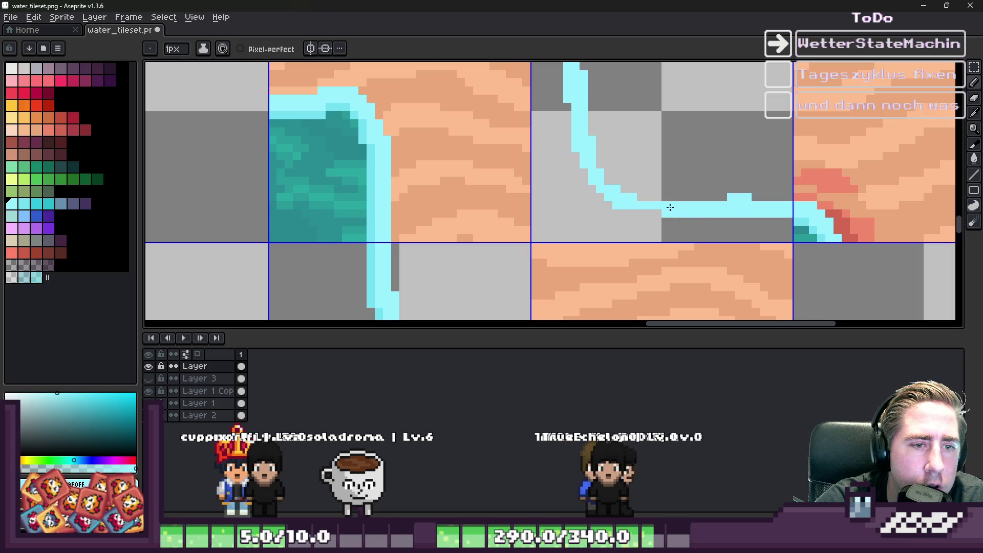
pyautogui.press('e')
pyautogui.click(742, 182)
pyautogui.scroll(-1, 652, 158)
pyautogui.press('b')
pyautogui.scroll(2, 787, 210)
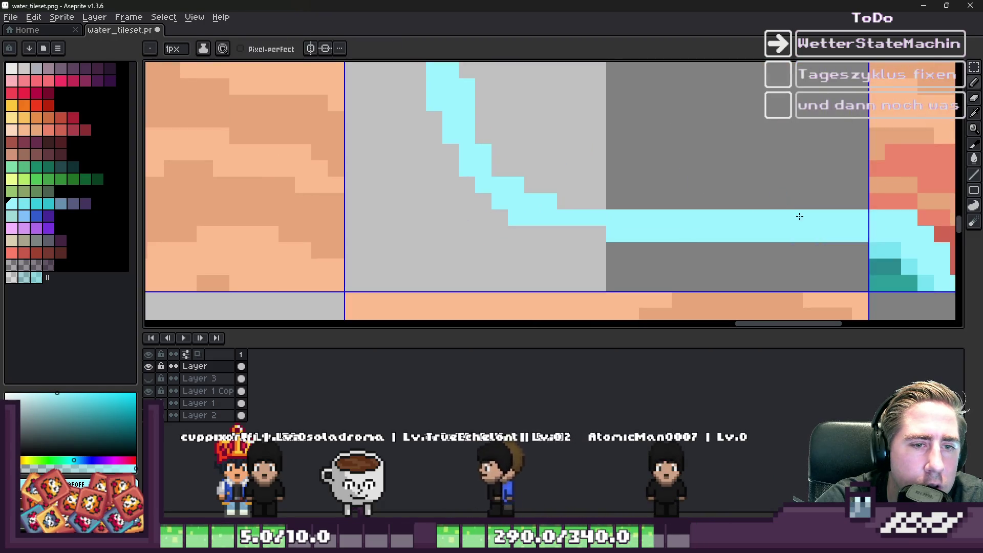
# Sample the darker cyan and shade along the foam line's bottom and diagonal bend
pyautogui.press('e')
pyautogui.click(778, 201)
pyautogui.keyDown('alt'); pyautogui.click(878, 248); pyautogui.keyUp('alt')
pyautogui.press('b')
pyautogui.moveTo(860, 250)
pyautogui.mouseDown()
pyautogui.moveTo(564, 266)
pyautogui.moveTo(621, 255)
pyautogui.mouseUp()
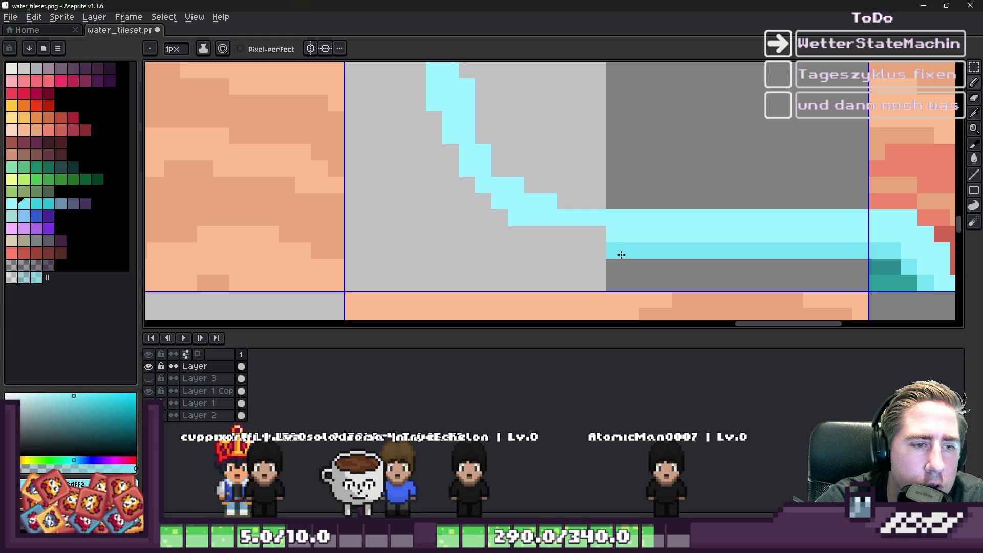
pyautogui.moveTo(528, 234); pyautogui.dragTo(459, 193)
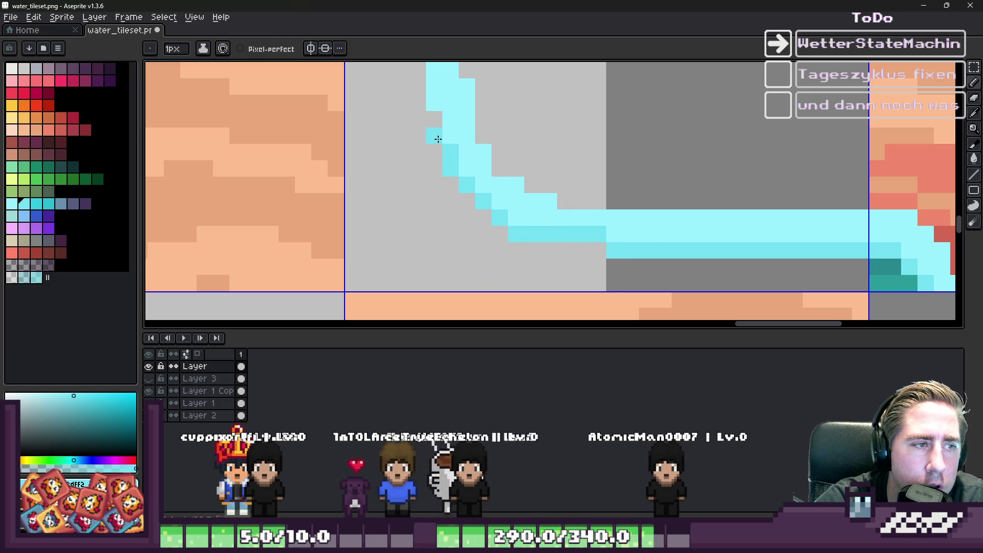
pyautogui.scroll(-3, 438, 136)
pyautogui.scroll(2, 519, 183)
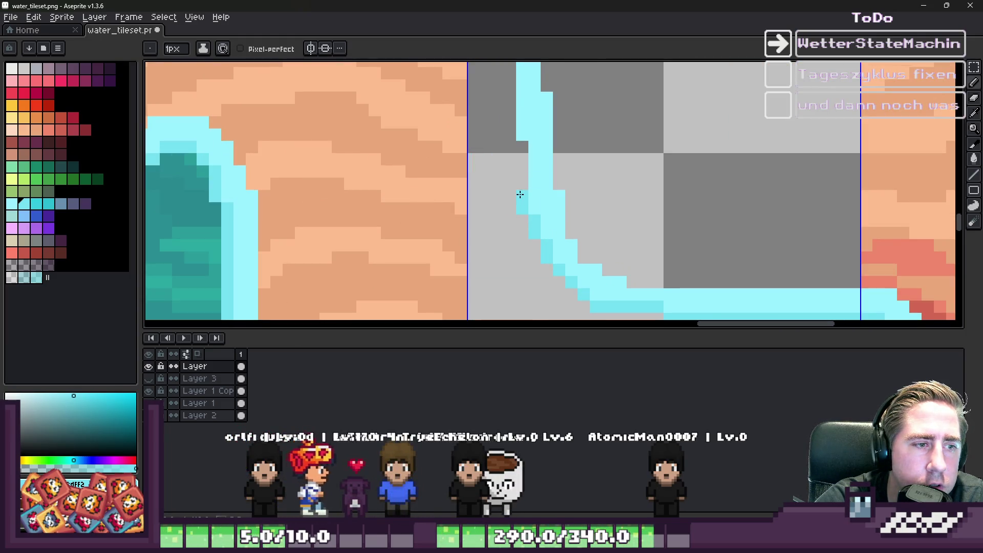
pyautogui.scroll(-4, 514, 136)
pyautogui.scroll(2, 529, 132)
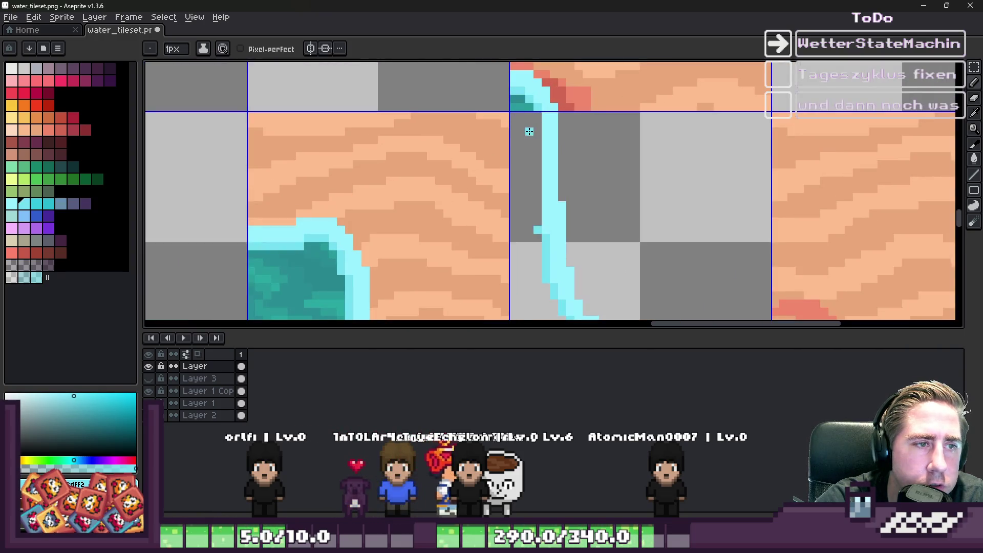
pyautogui.scroll(-1, 663, 135)
pyautogui.scroll(-2, 699, 174)
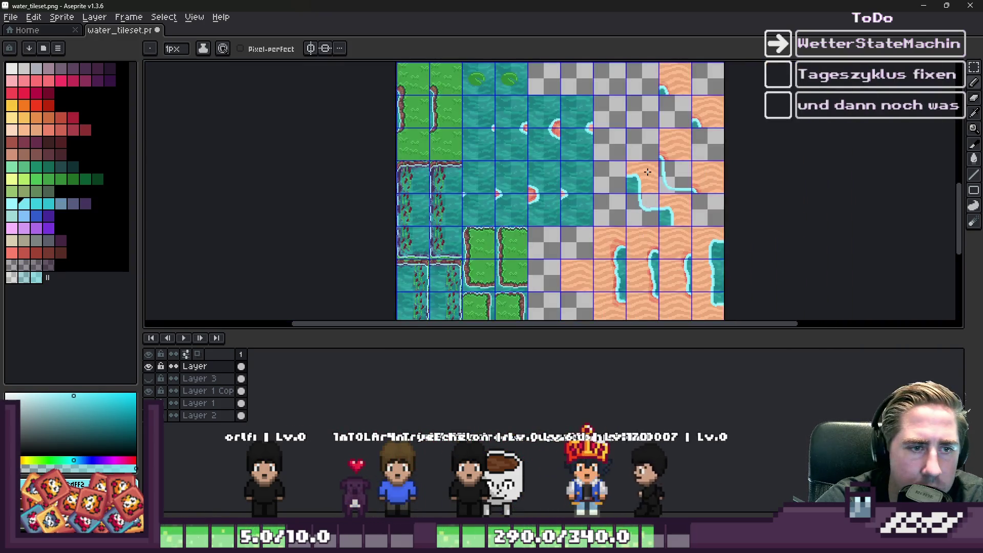
# Sample a foam colour and draw a cyan line across the next empty corner tile
pyautogui.scroll(4, 647, 172)
pyautogui.press('i')
pyautogui.scroll(-1, 591, 132)
pyautogui.press('b')
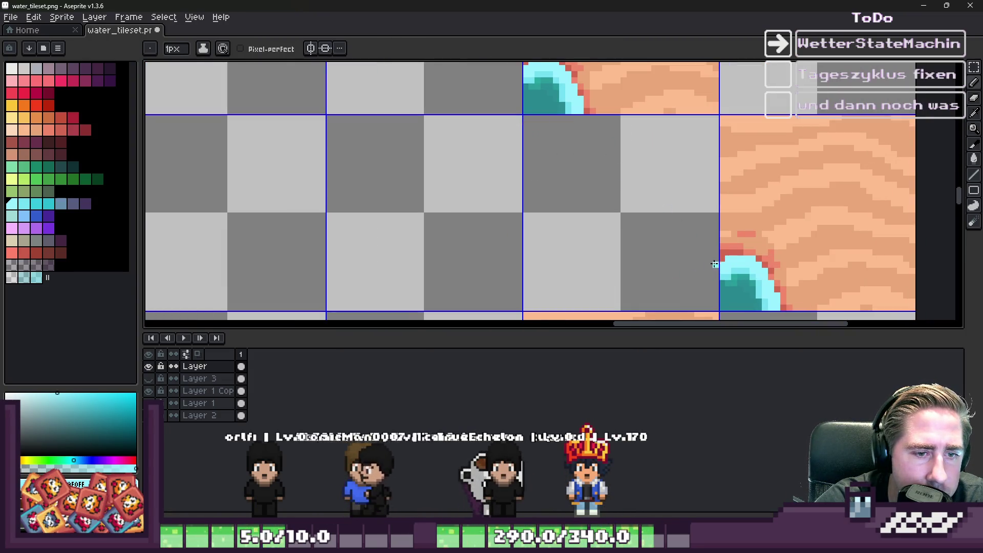
pyautogui.moveTo(719, 264); pyautogui.dragTo(624, 258)
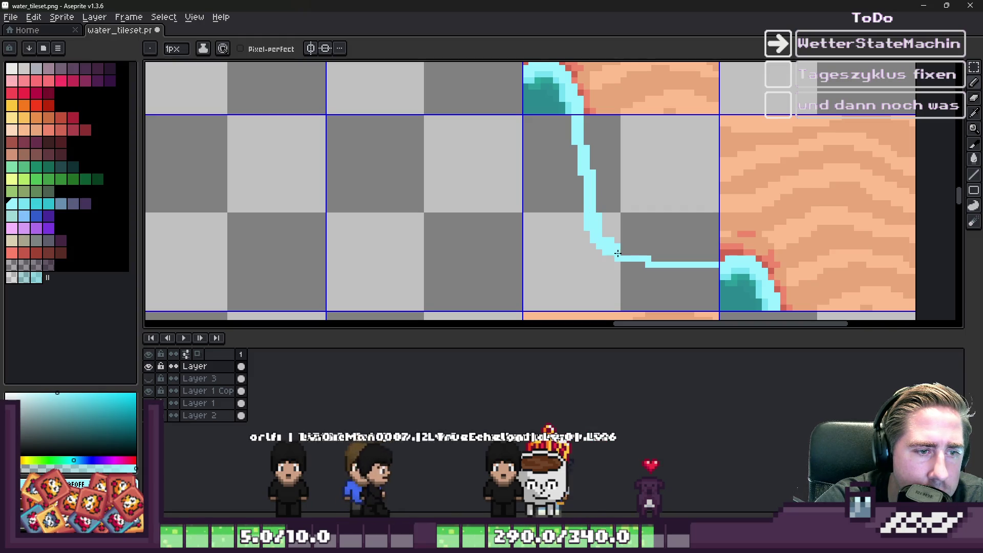
pyautogui.scroll(-2, 712, 270)
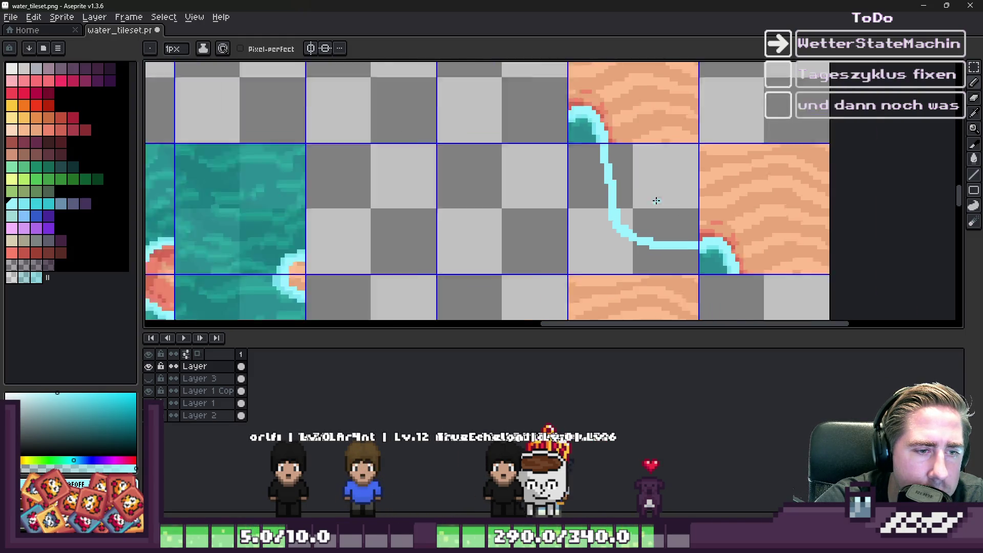
pyautogui.scroll(3, 600, 127)
# With light cyan, fill the grey gap pixel and extend the foam staircase toward the shore
pyautogui.keyDown('alt'); pyautogui.click(605, 109); pyautogui.keyUp('alt')
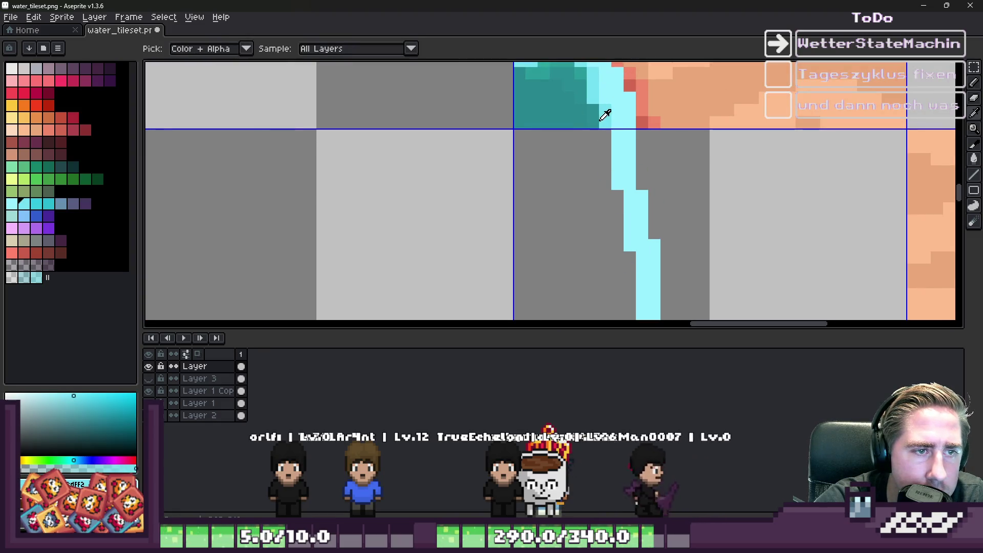
pyautogui.click(604, 143)
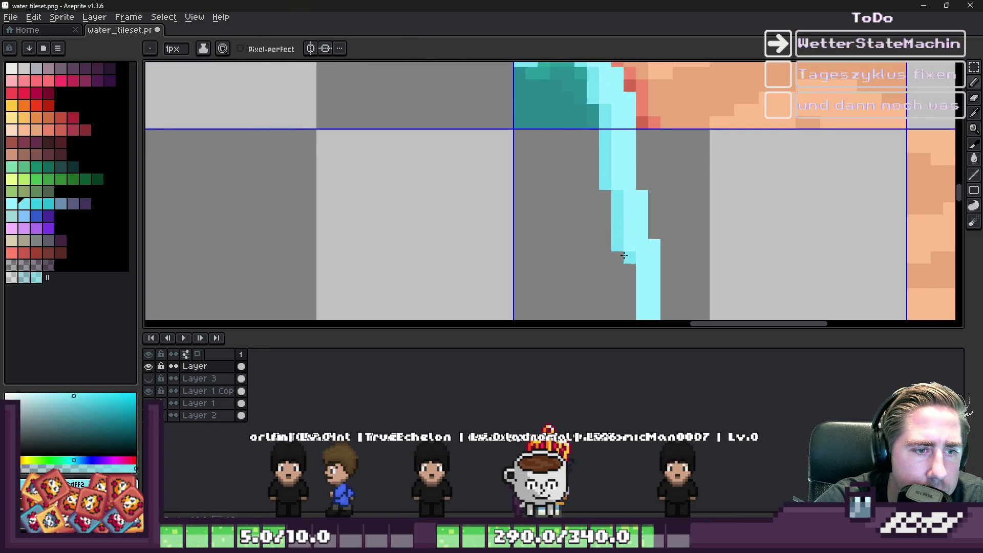
pyautogui.click(621, 251)
pyautogui.scroll(-2, 620, 246)
pyautogui.scroll(2, 616, 225)
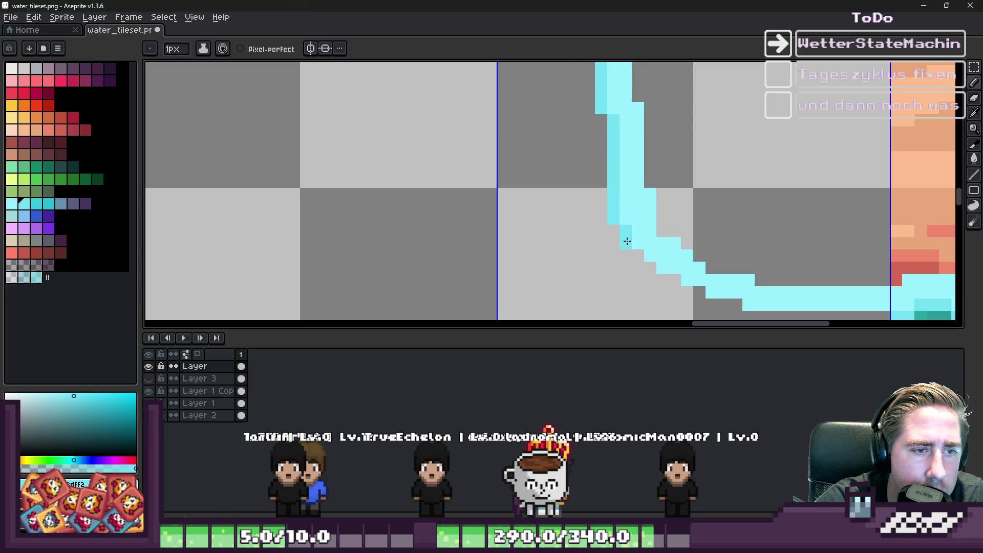
pyautogui.click(651, 268)
pyautogui.click(666, 281)
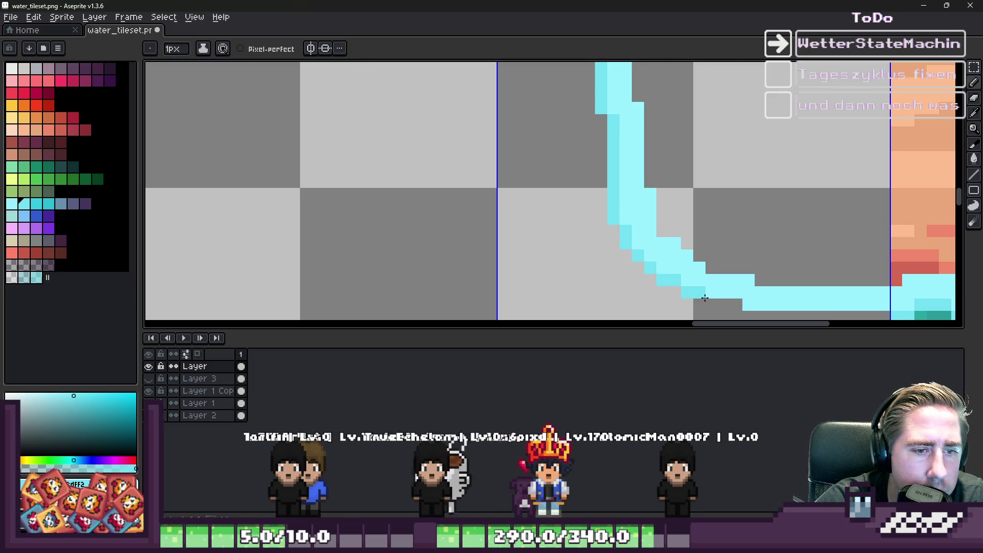
pyautogui.scroll(-2, 703, 297)
pyautogui.scroll(1, 672, 243)
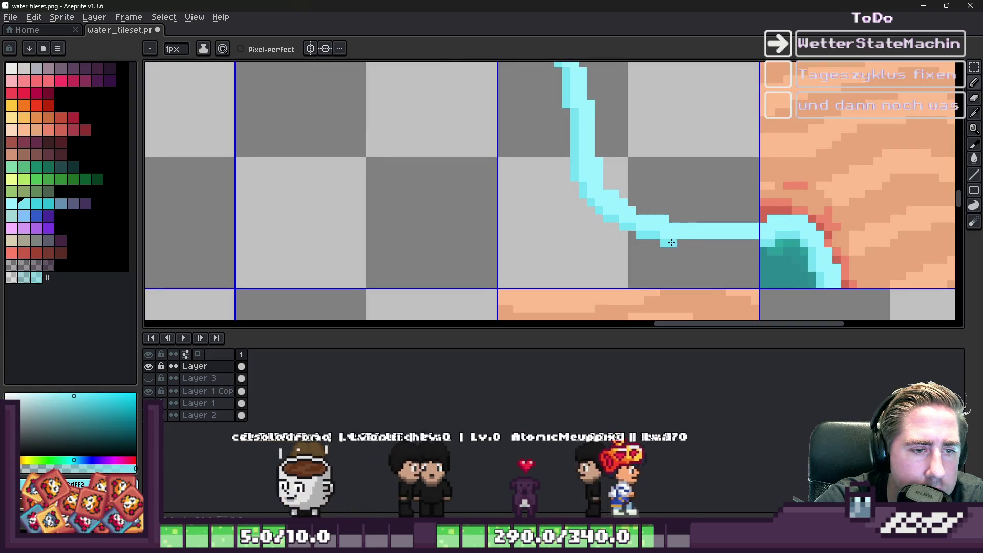
pyautogui.scroll(-3, 668, 200)
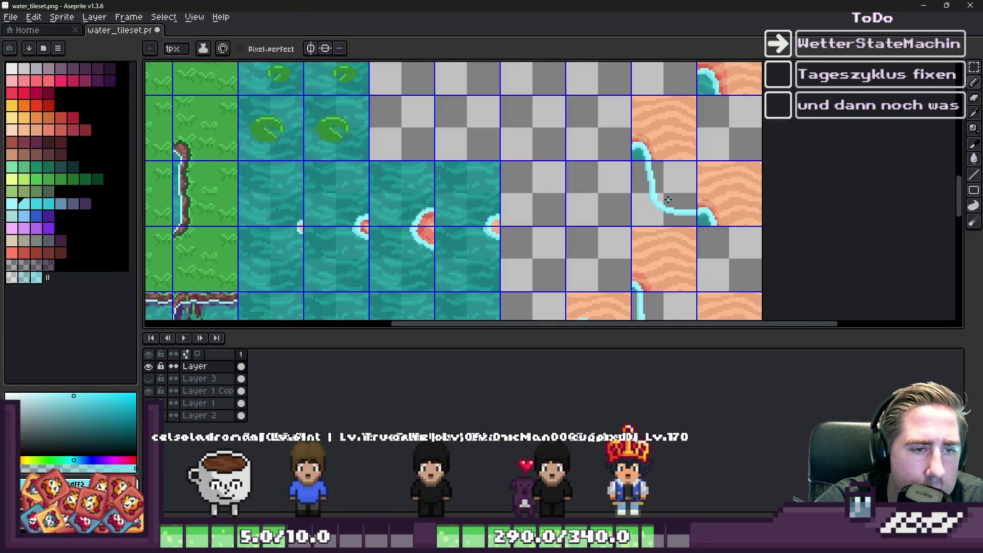
pyautogui.scroll(-1, 668, 200)
pyautogui.scroll(1, 667, 198)
pyautogui.scroll(-1, 664, 197)
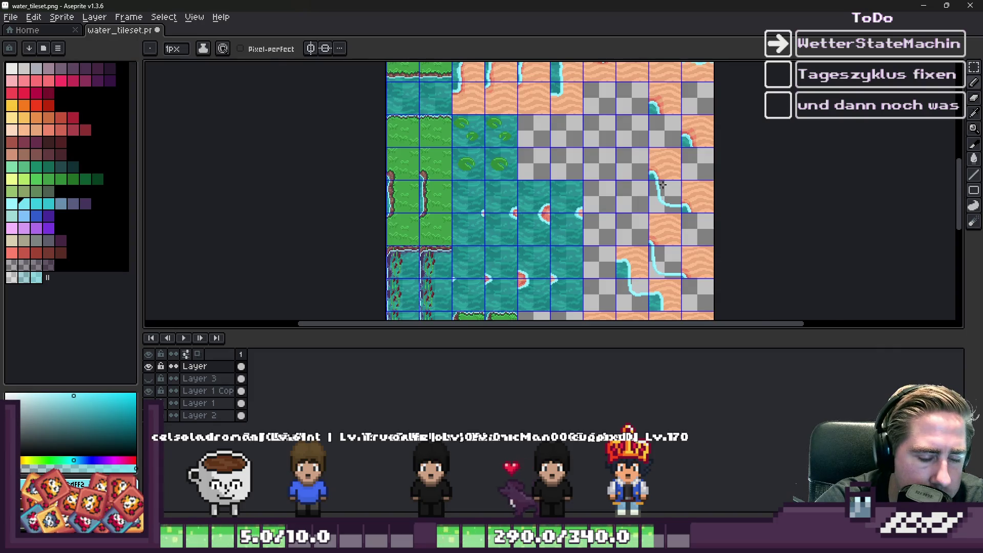
# Start a foam line below the water corner, then redraw it curving down-right
pyautogui.scroll(4, 663, 186)
pyautogui.scroll(-4, 643, 167)
pyautogui.scroll(3, 592, 168)
pyautogui.scroll(2, 592, 168)
pyautogui.scroll(-2, 586, 108)
pyautogui.scroll(2, 586, 107)
pyautogui.moveTo(587, 115); pyautogui.dragTo(588, 130)
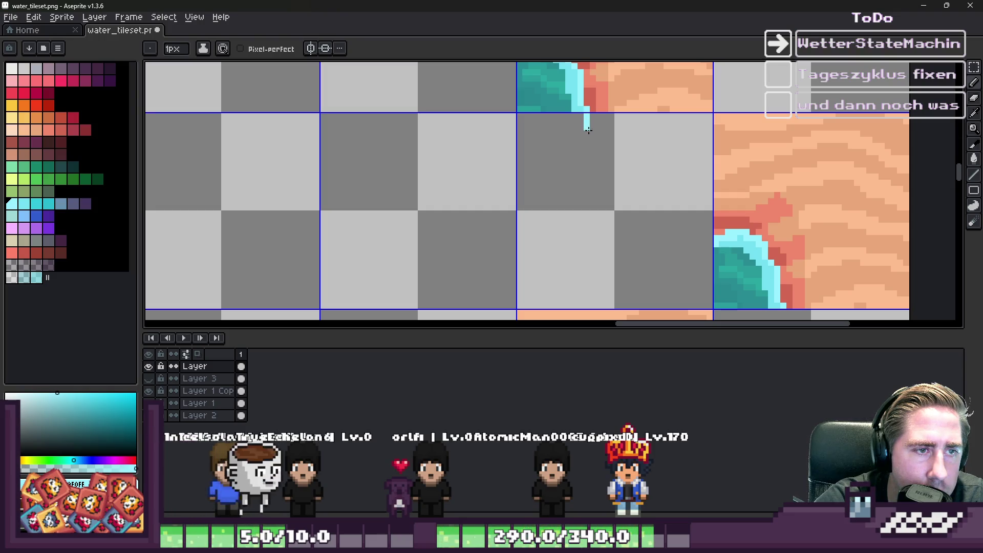
pyautogui.moveTo(687, 241); pyautogui.dragTo(712, 240)
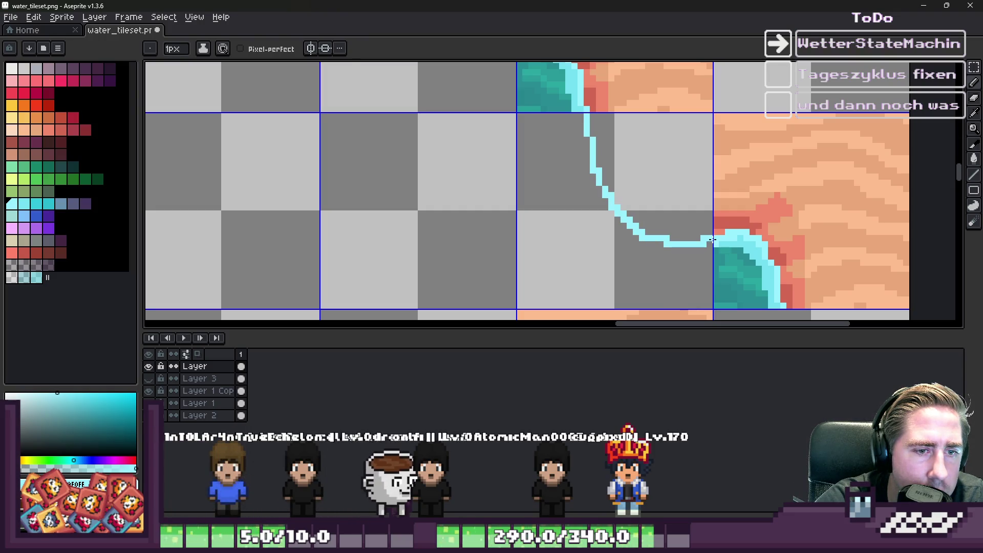
pyautogui.hotkey('ctrl', 'z')
pyautogui.hotkey('ctrl', 'z')
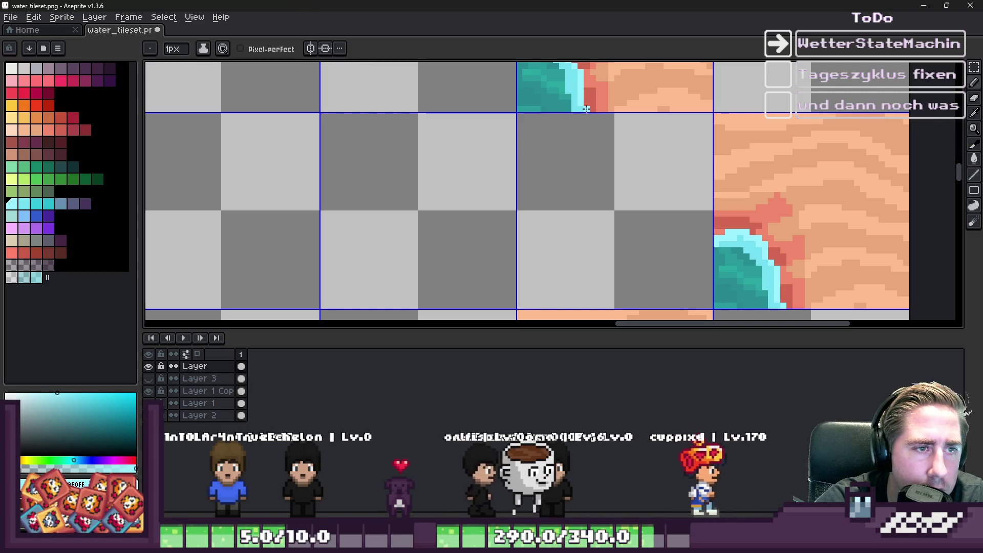
pyautogui.moveTo(602, 192)
pyautogui.mouseDown()
pyautogui.moveTo(626, 225)
pyautogui.moveTo(699, 245)
pyautogui.mouseUp()
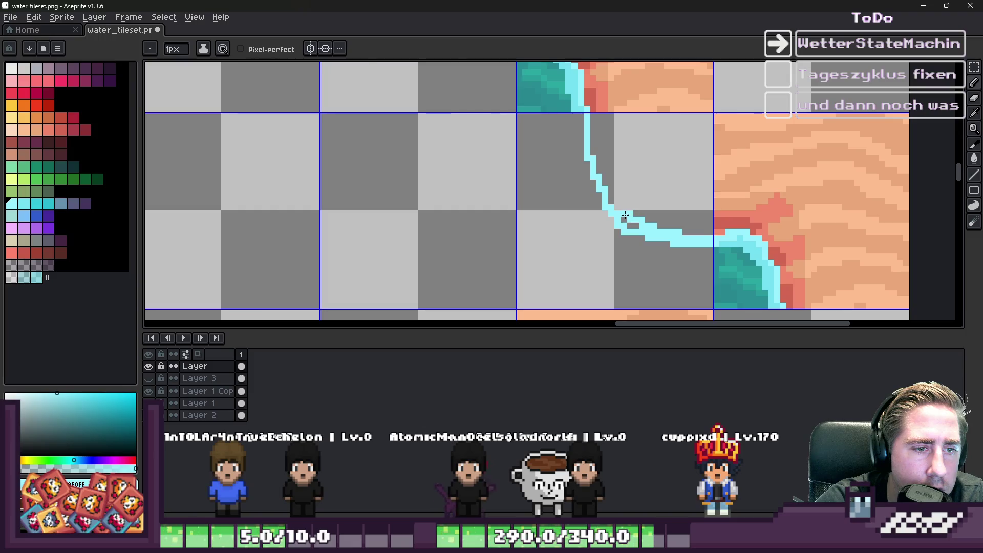
pyautogui.scroll(-6, 625, 216)
# Discard a trial stroke and extend the foam curve to join the shore tile
pyautogui.press('v')
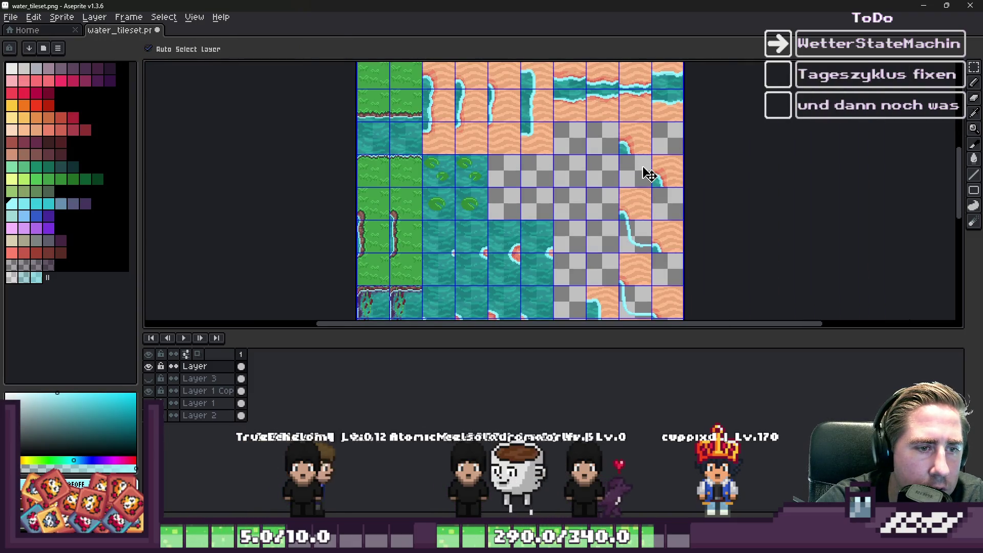
pyautogui.scroll(5, 589, 136)
pyautogui.press('b')
pyautogui.scroll(2, 584, 115)
pyautogui.moveTo(592, 113)
pyautogui.mouseDown()
pyautogui.moveTo(620, 166)
pyautogui.moveTo(673, 218)
pyautogui.mouseUp()
pyautogui.hotkey('ctrl', 'z')
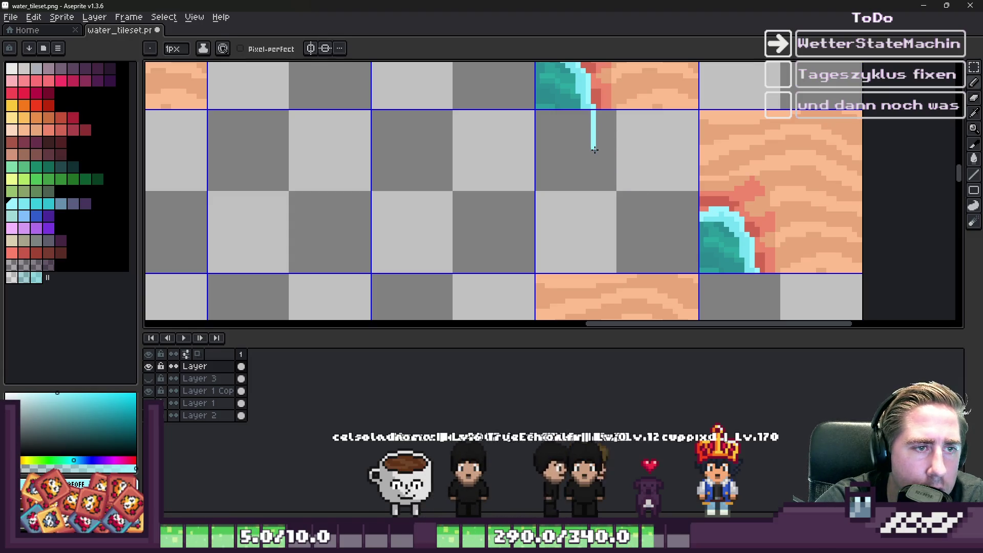
pyautogui.moveTo(595, 183)
pyautogui.mouseDown()
pyautogui.moveTo(610, 205)
pyautogui.moveTo(682, 216)
pyautogui.mouseUp()
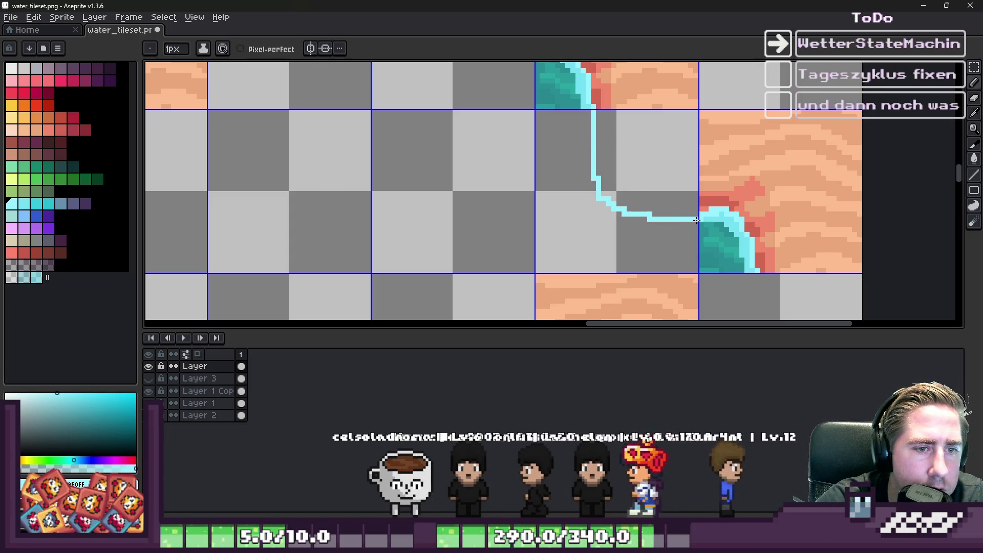
pyautogui.scroll(3, 648, 210)
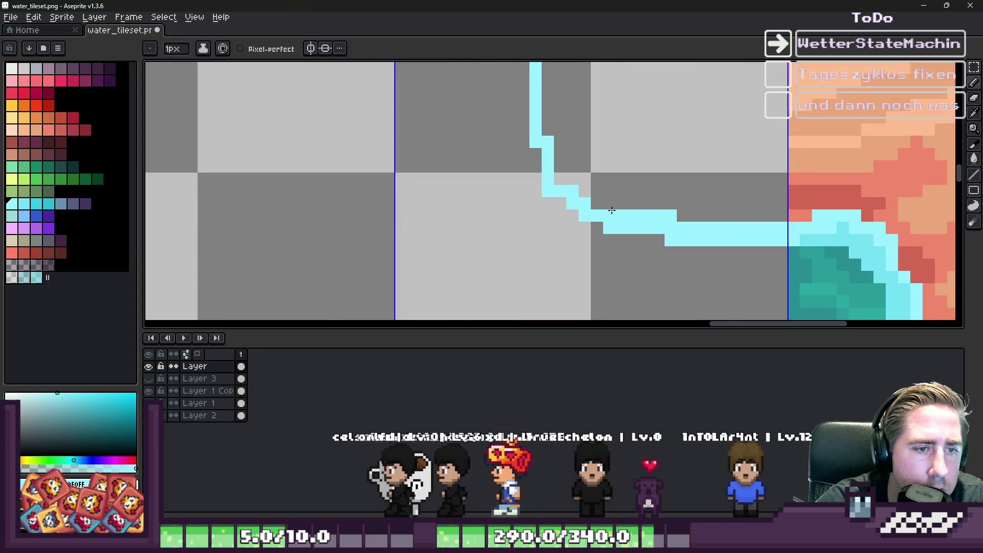
# Touch up the new foam curve, alternating between Eraser and Pencil
pyautogui.press('e')
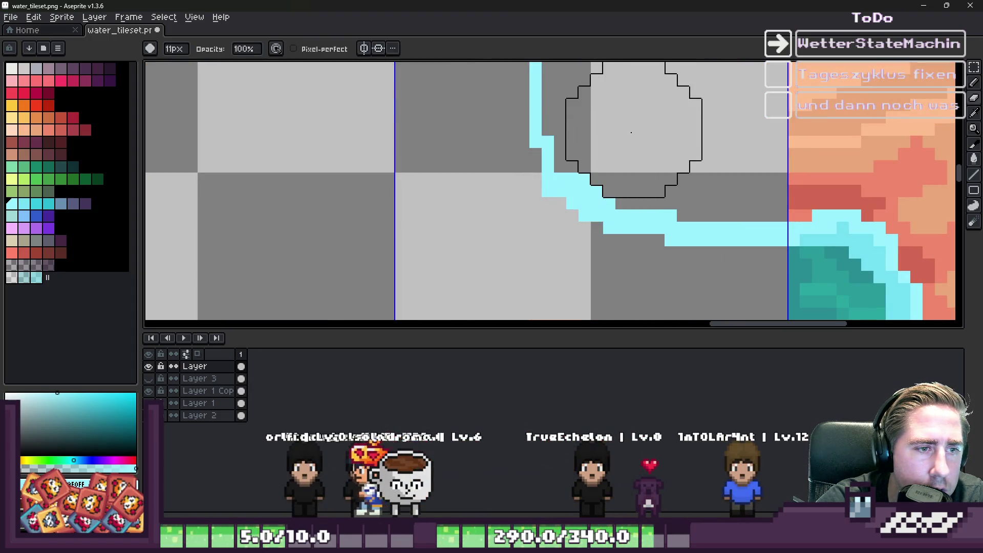
pyautogui.scroll(-1, 629, 163)
pyautogui.press('b')
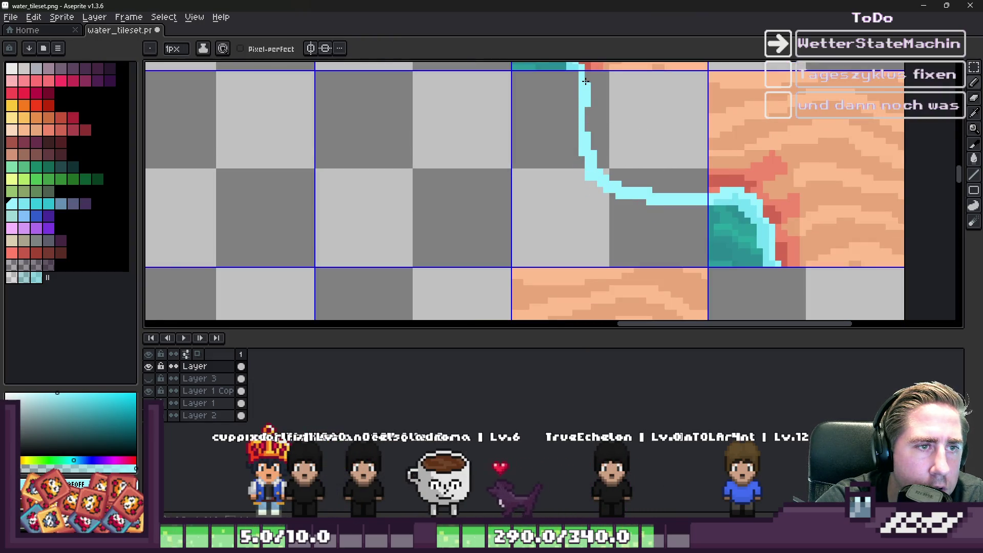
pyautogui.scroll(2, 584, 145)
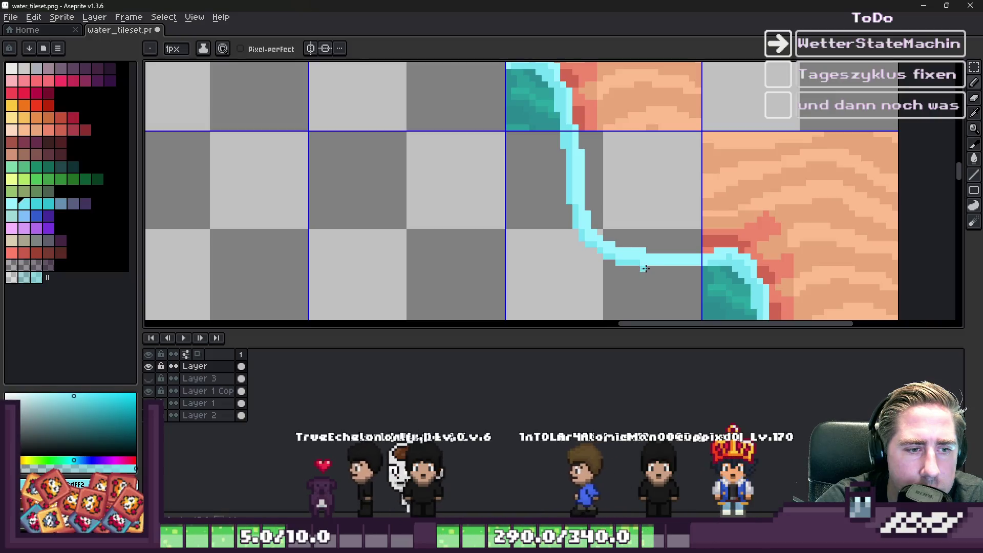
pyautogui.scroll(1, 656, 225)
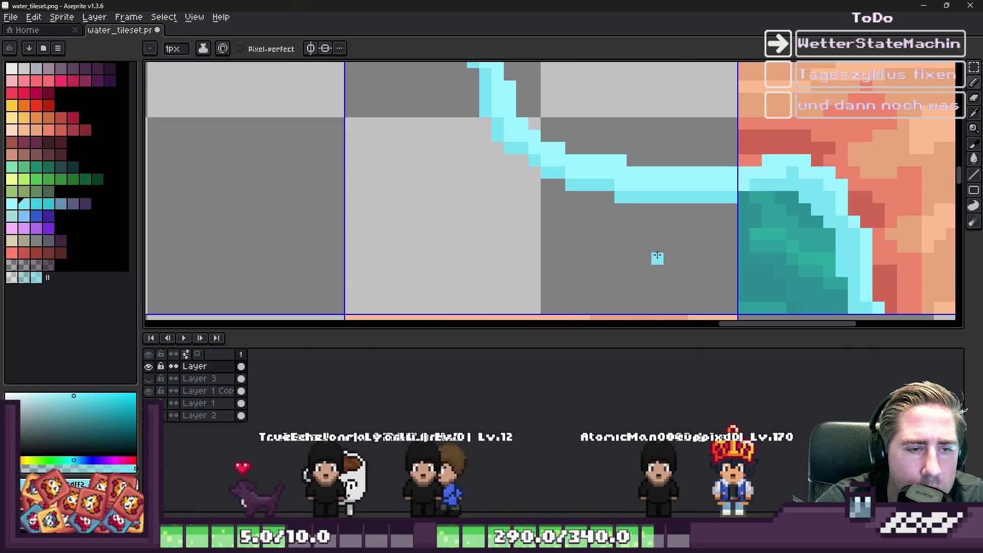
pyautogui.press('e')
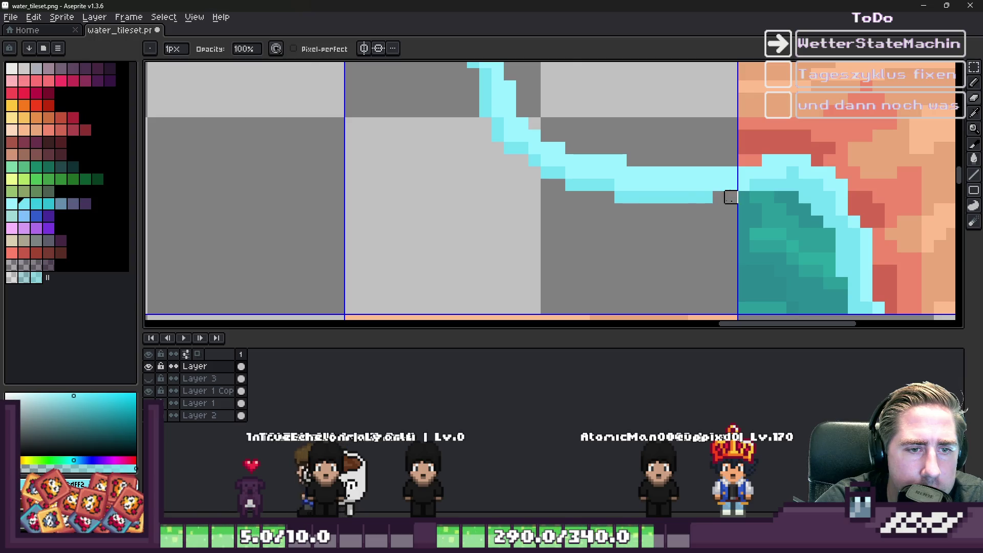
pyautogui.scroll(-6, 636, 184)
pyautogui.scroll(3, 639, 186)
pyautogui.press('b')
pyautogui.scroll(-1, 648, 188)
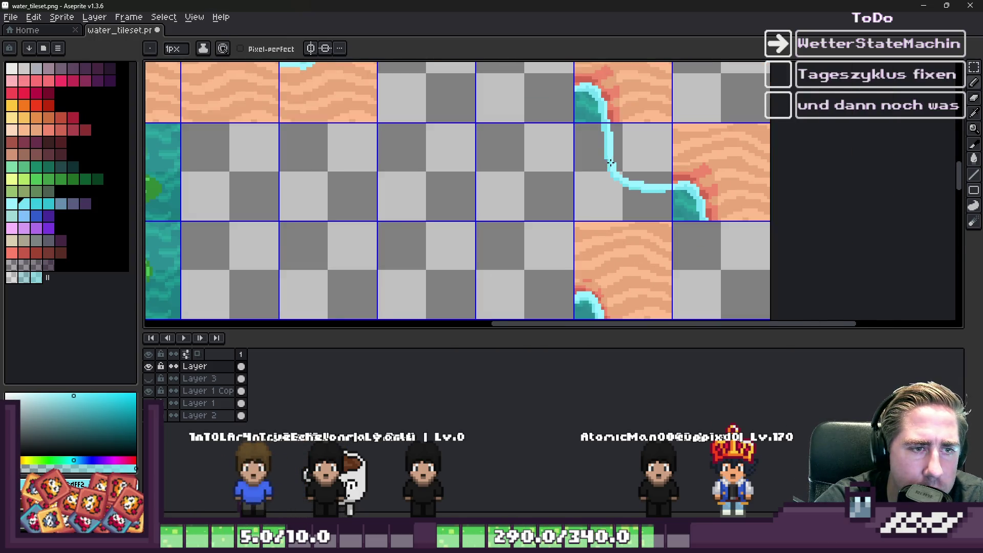
pyautogui.scroll(-5, 609, 162)
pyautogui.scroll(3, 610, 147)
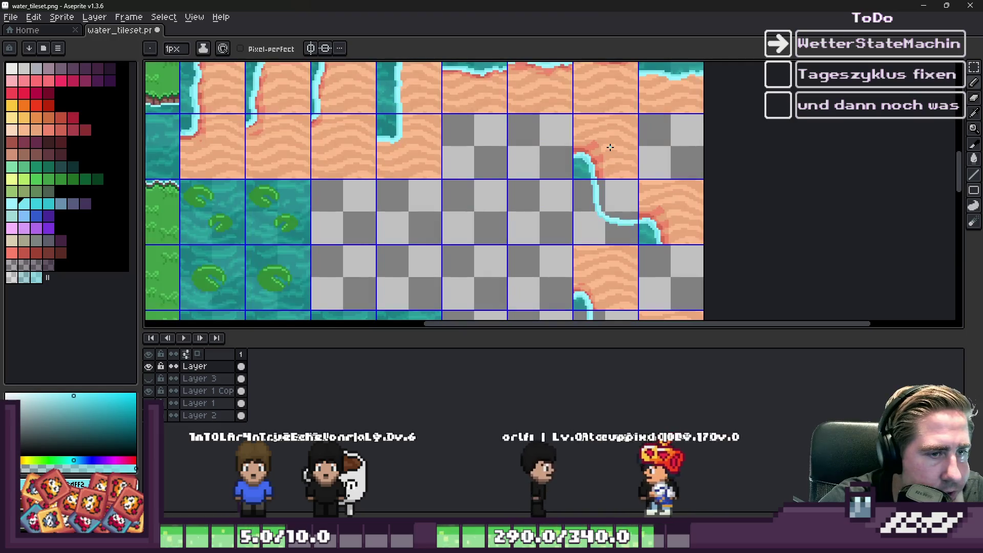
# With a 1px eraser on Layer 1, clear the sand along the tile's bottom below the foam line
pyautogui.scroll(3, 607, 133)
pyautogui.press('e')
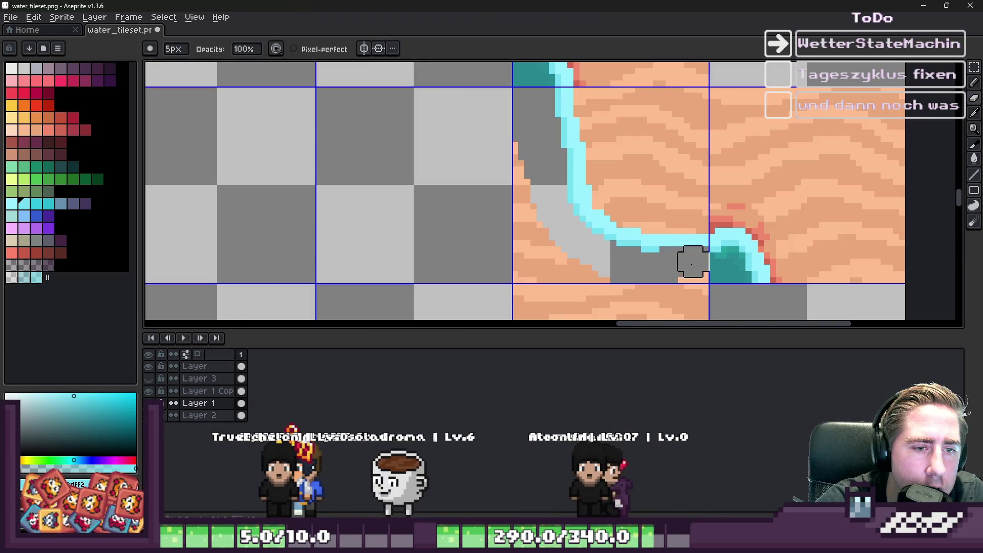
pyautogui.press('-')
pyautogui.press('-')
pyautogui.press('-')
pyautogui.click(681, 279)
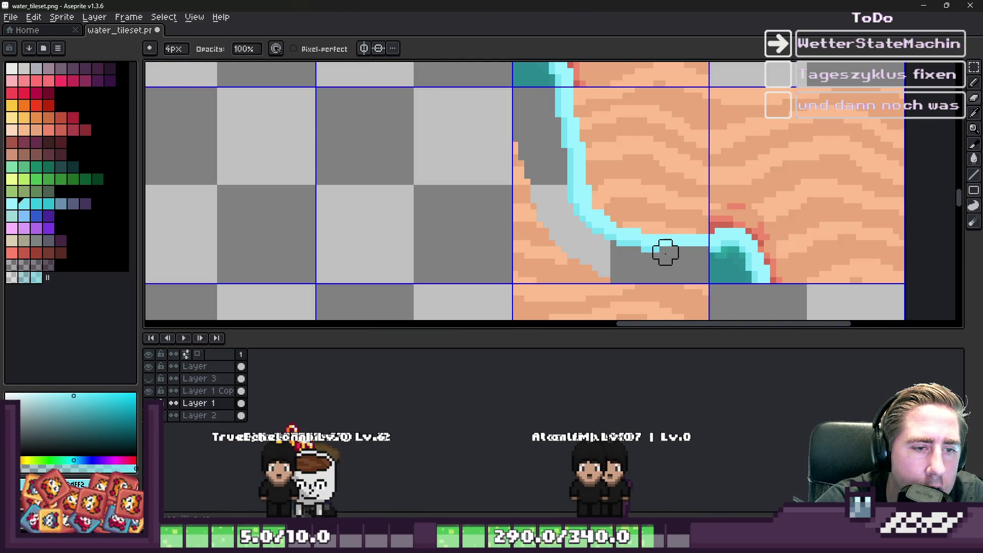
pyautogui.moveTo(613, 266)
pyautogui.mouseDown()
pyautogui.moveTo(485, 263)
pyautogui.moveTo(564, 241)
pyautogui.moveTo(502, 286)
pyautogui.mouseUp()
# Erase the sand along the inner edge of the new cyan foam line
pyautogui.scroll(-4, 512, 256)
pyautogui.scroll(-5, 561, 215)
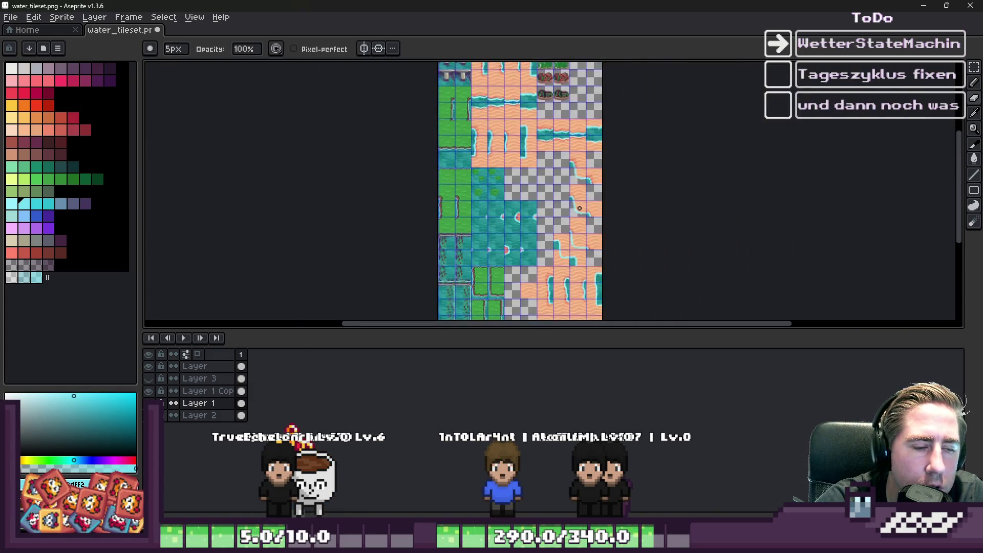
pyautogui.scroll(5, 563, 205)
pyautogui.scroll(-2, 549, 267)
pyautogui.scroll(-4, 549, 268)
pyautogui.scroll(5, 552, 256)
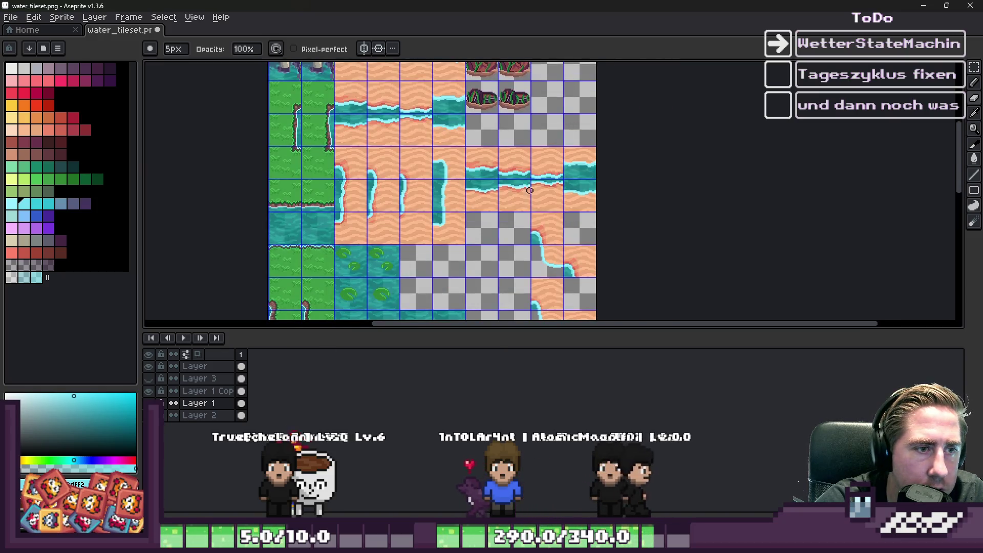
pyautogui.scroll(-5, 609, 134)
pyautogui.scroll(7, 565, 239)
pyautogui.scroll(-5, 564, 238)
pyautogui.scroll(5, 589, 205)
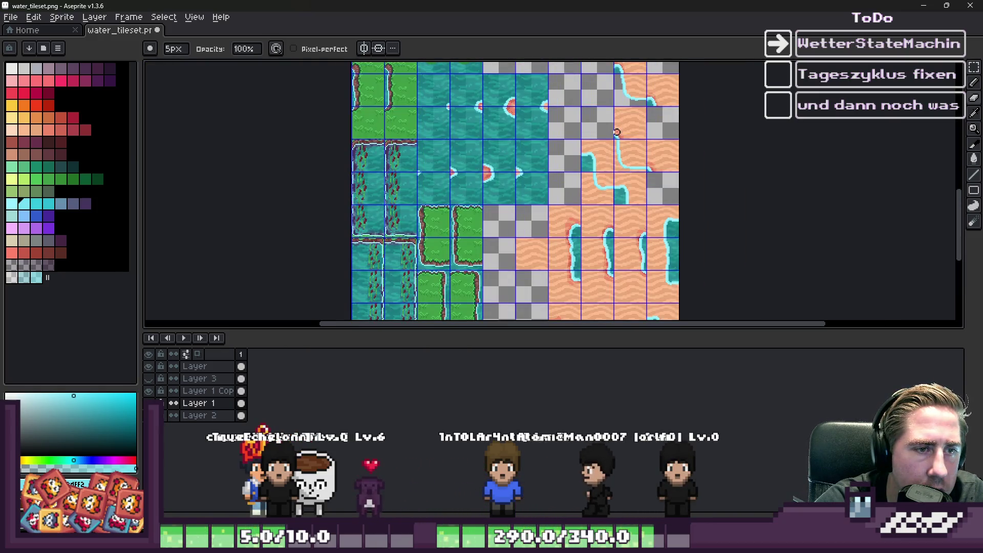
pyautogui.scroll(2, 575, 221)
pyautogui.moveTo(560, 144)
pyautogui.mouseDown()
pyautogui.moveTo(566, 193)
pyautogui.moveTo(597, 225)
pyautogui.moveTo(658, 226)
pyautogui.mouseUp()
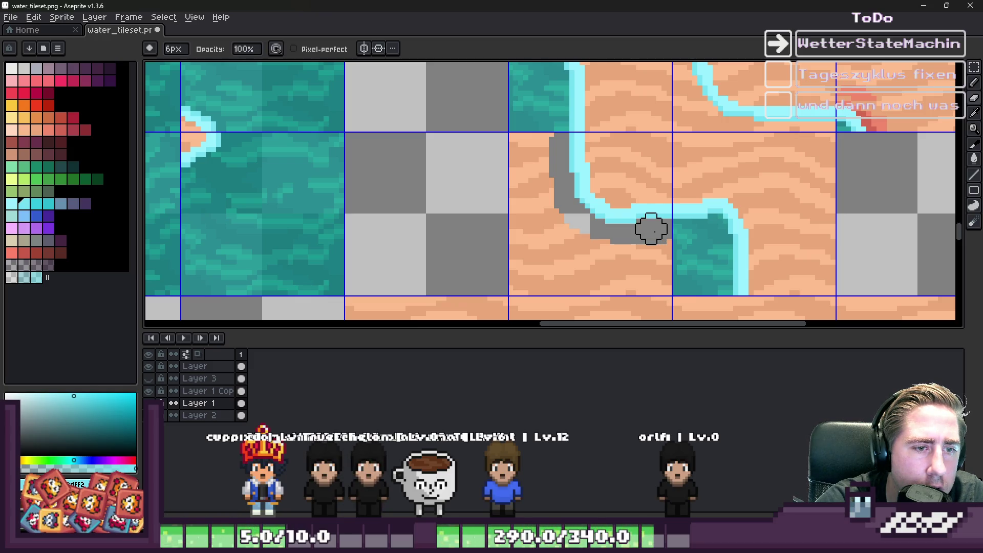
# Switch the eraser to a square brush and clear the sand strip beside the shoreline
pyautogui.click(148, 50)
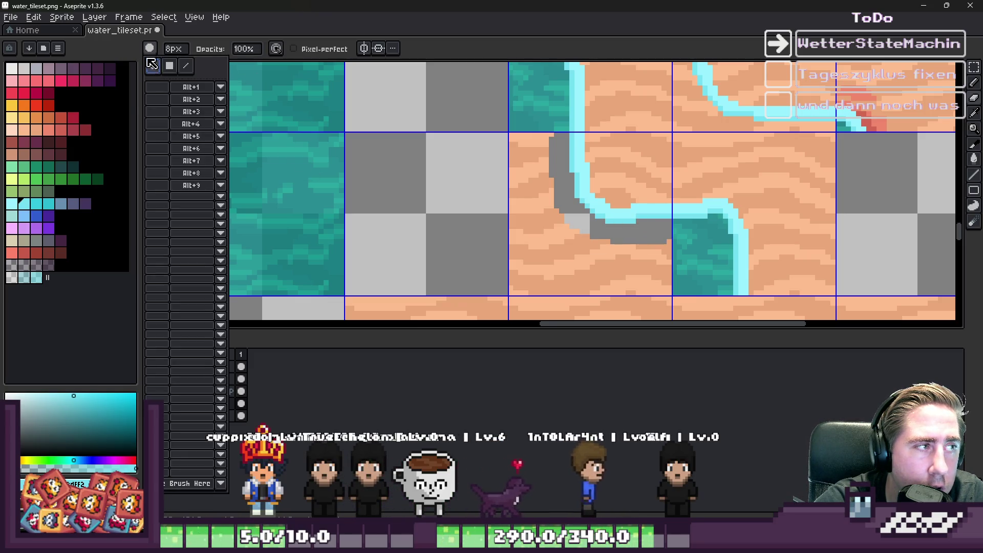
pyautogui.click(654, 270)
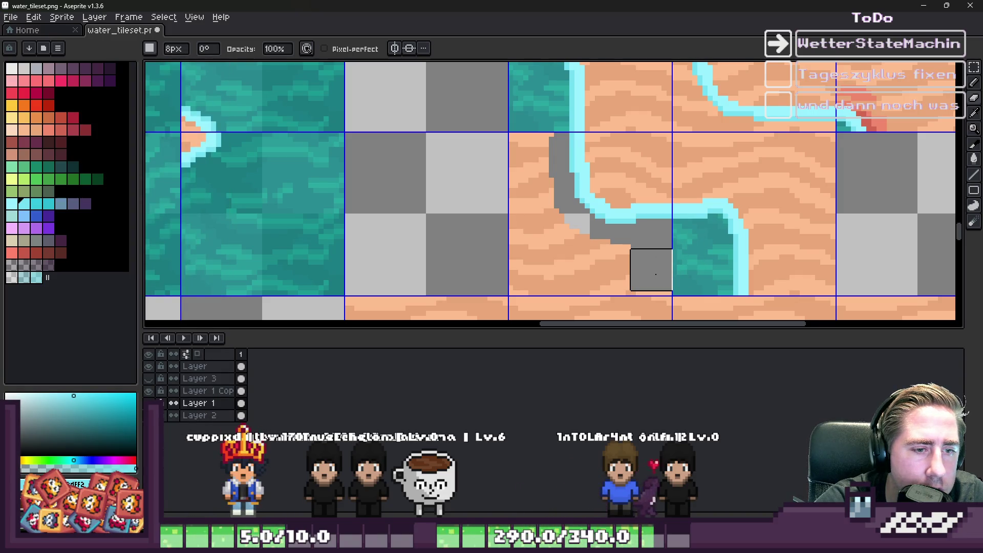
pyautogui.moveTo(523, 218)
pyautogui.mouseDown()
pyautogui.moveTo(531, 136)
pyautogui.moveTo(566, 237)
pyautogui.mouseUp()
pyautogui.scroll(-3, 602, 238)
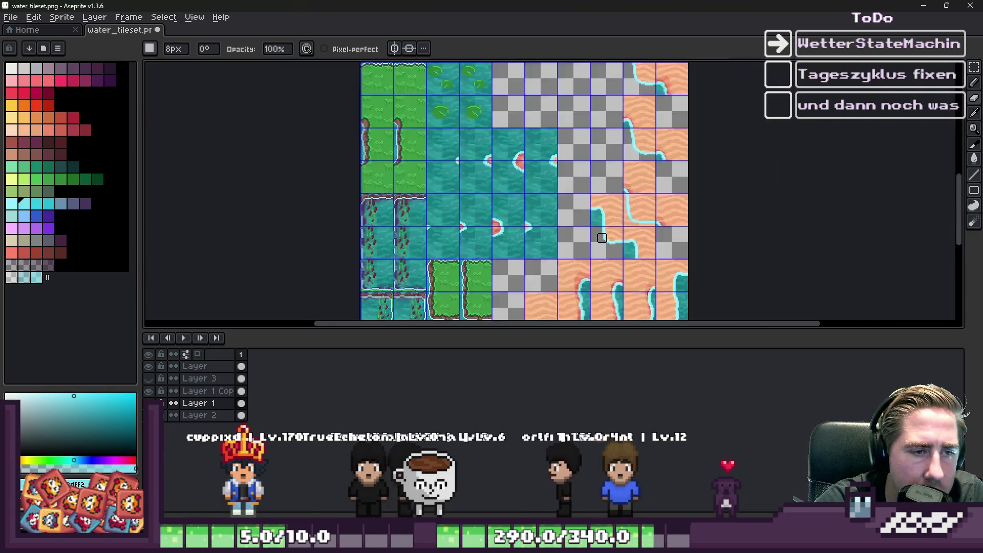
# Shrink the eraser further and clear a strip of sand down beside the shoreline
pyautogui.scroll(5, 602, 237)
pyautogui.press('-')
pyautogui.press('-')
pyautogui.press('-')
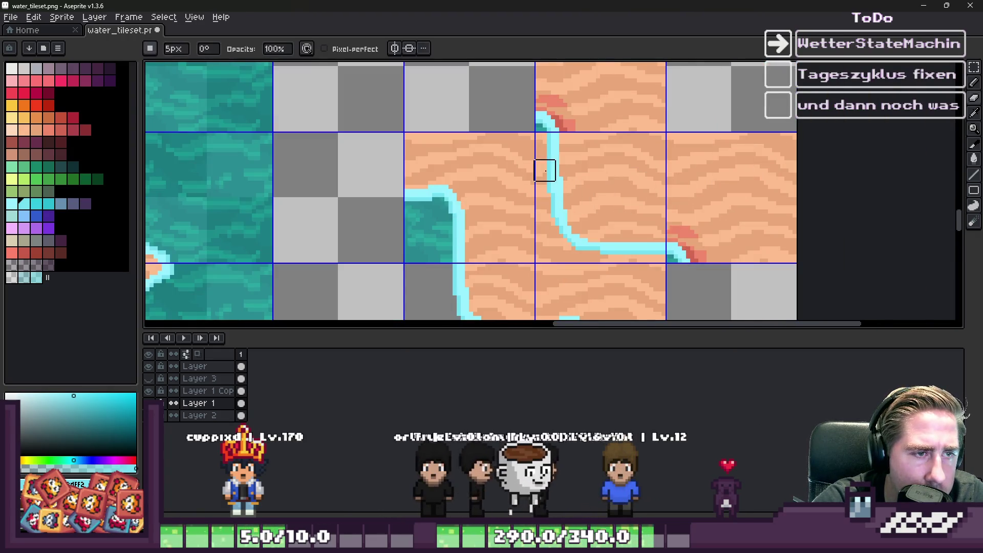
pyautogui.press('-')
pyautogui.moveTo(540, 138)
pyautogui.mouseDown()
pyautogui.moveTo(542, 251)
pyautogui.moveTo(653, 252)
pyautogui.mouseUp()
pyautogui.scroll(3, 563, 255)
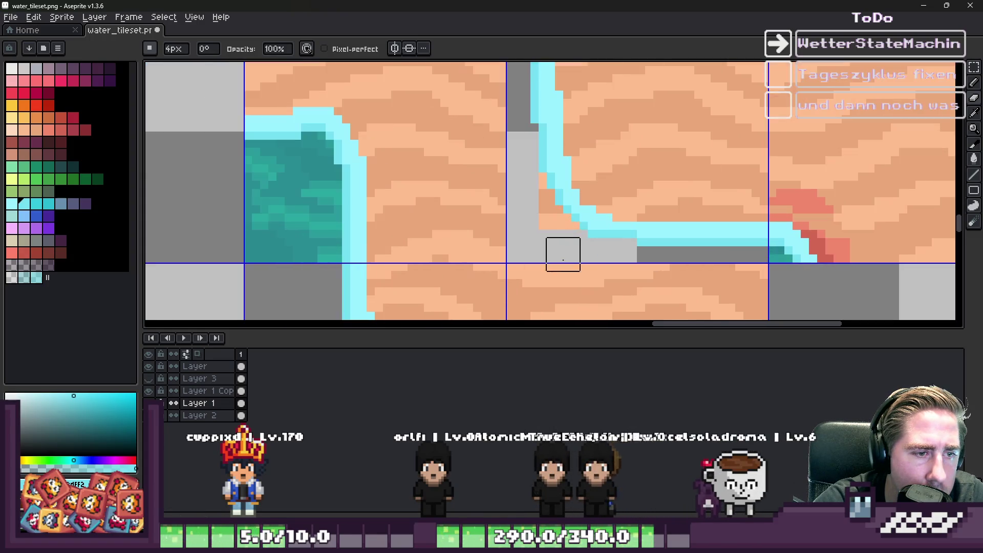
pyautogui.scroll(-4, 631, 228)
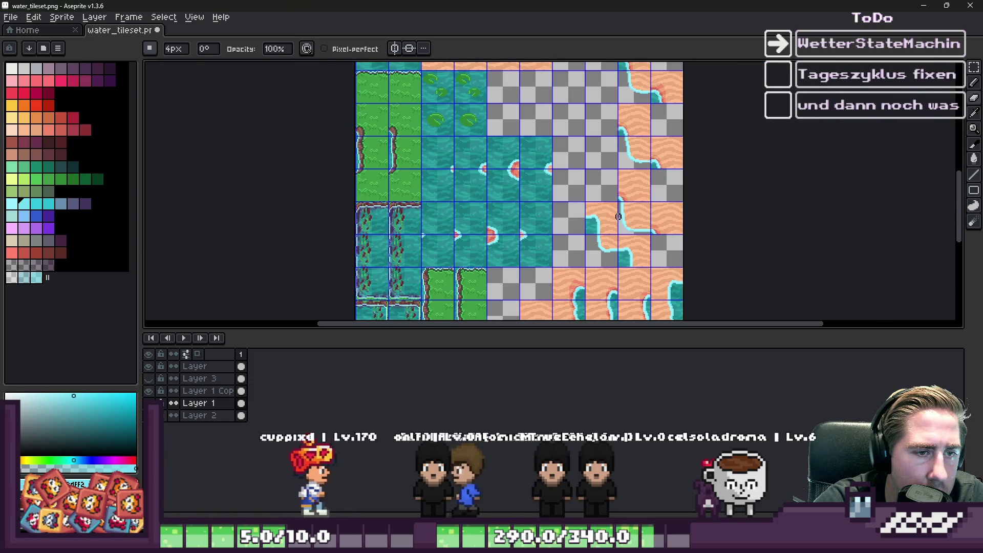
pyautogui.scroll(-2, 631, 223)
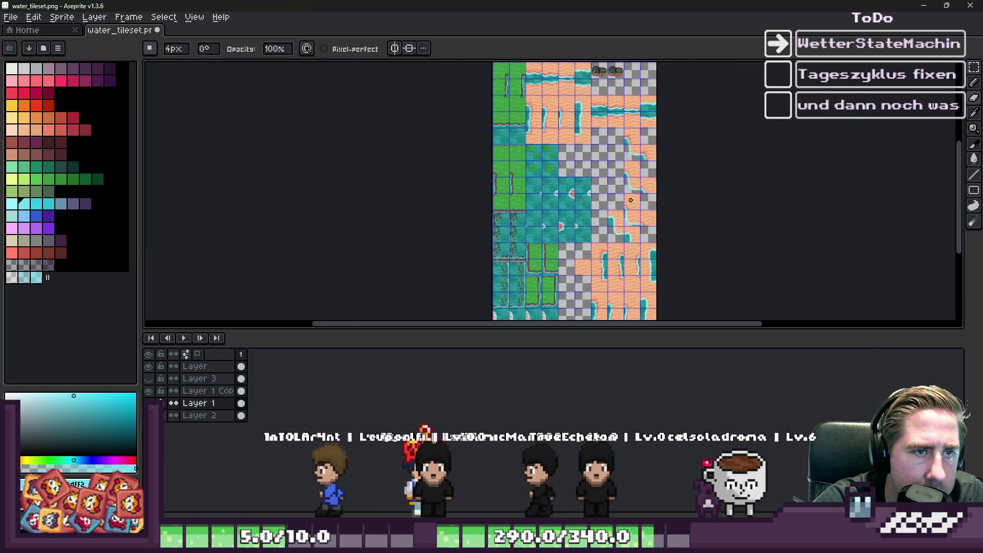
pyautogui.scroll(2, 629, 156)
pyautogui.scroll(5, 629, 156)
# On Layer 2, select a 32x32 shore tile with the Rectangular Marquee and nudge it into alignment
pyautogui.press('m')
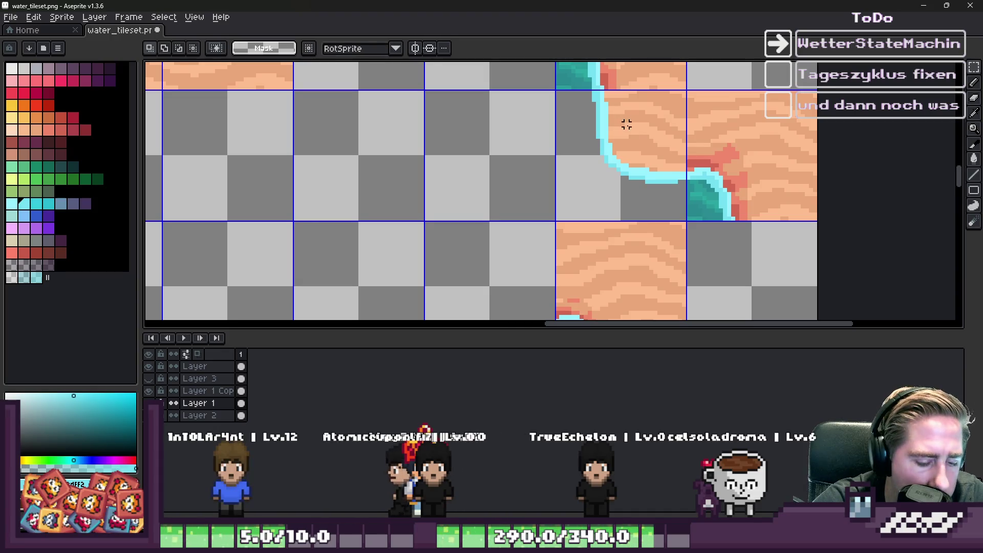
pyautogui.scroll(-5, 335, 308)
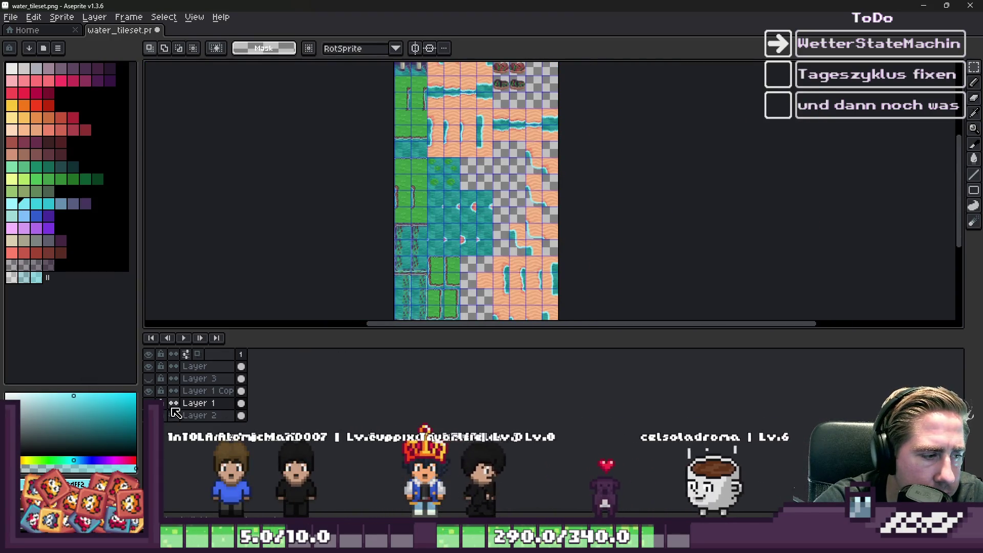
pyautogui.click(241, 415)
pyautogui.scroll(4, 626, 214)
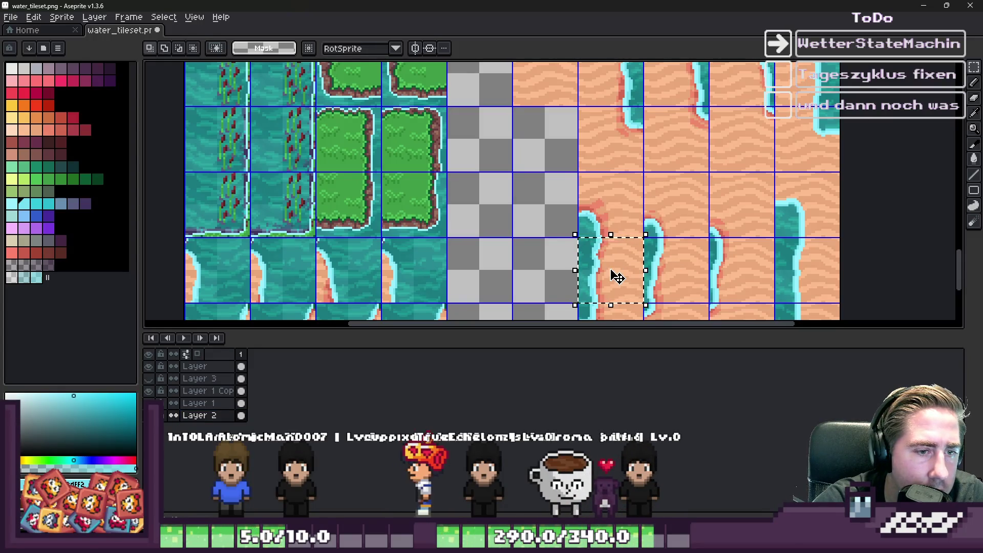
pyautogui.scroll(-3, 520, 273)
pyautogui.scroll(4, 535, 274)
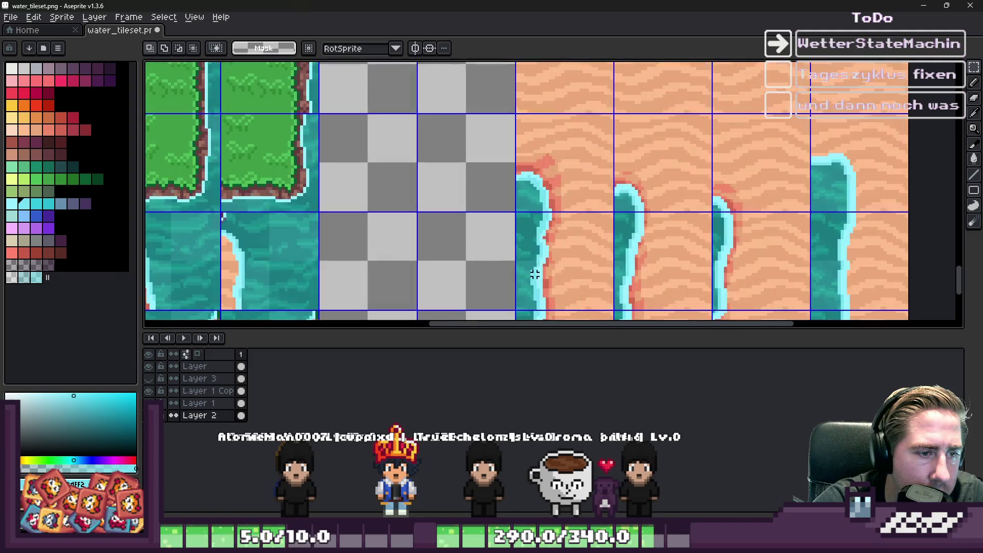
pyautogui.scroll(-5, 544, 279)
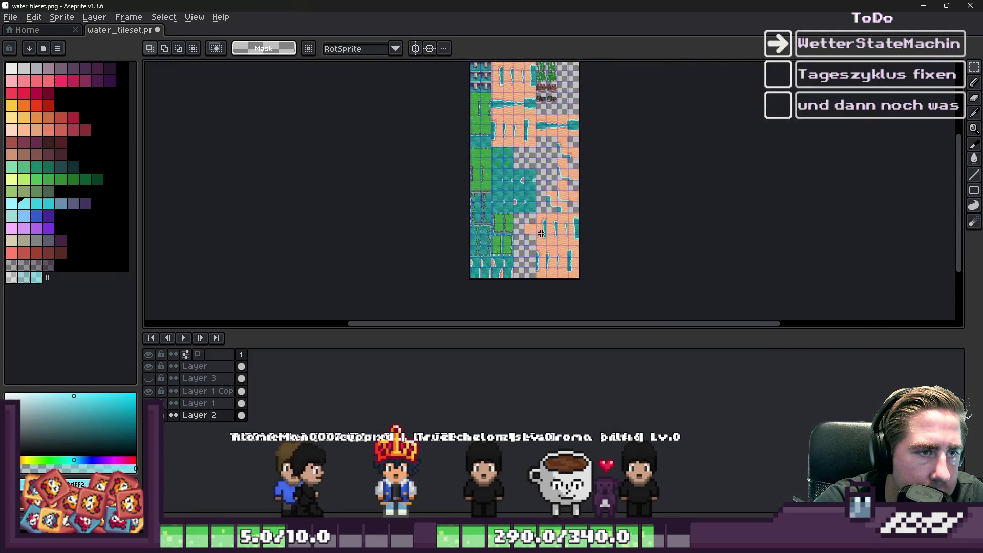
pyautogui.scroll(4, 562, 142)
pyautogui.scroll(6, 549, 245)
pyautogui.scroll(-2, 588, 202)
pyautogui.scroll(2, 589, 202)
pyautogui.moveTo(583, 202)
pyautogui.mouseDown()
pyautogui.moveTo(566, 198)
pyautogui.moveTo(556, 229)
pyautogui.moveTo(588, 202)
pyautogui.mouseUp()
# Commit the shore tile at its shifted position
pyautogui.press('Return')
pyautogui.scroll(-6, 609, 125)
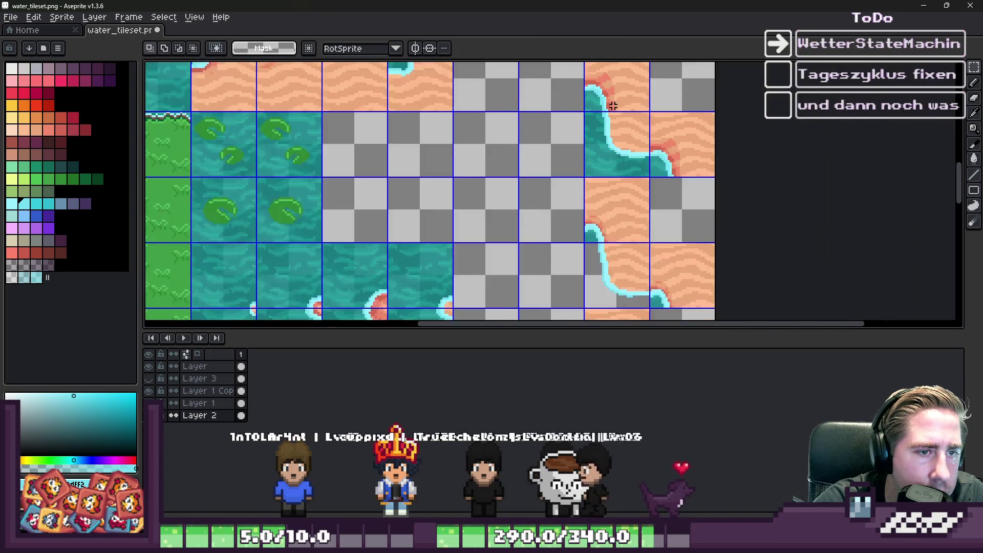
pyautogui.scroll(5, 599, 180)
pyautogui.scroll(-1, 616, 209)
pyautogui.scroll(-3, 586, 153)
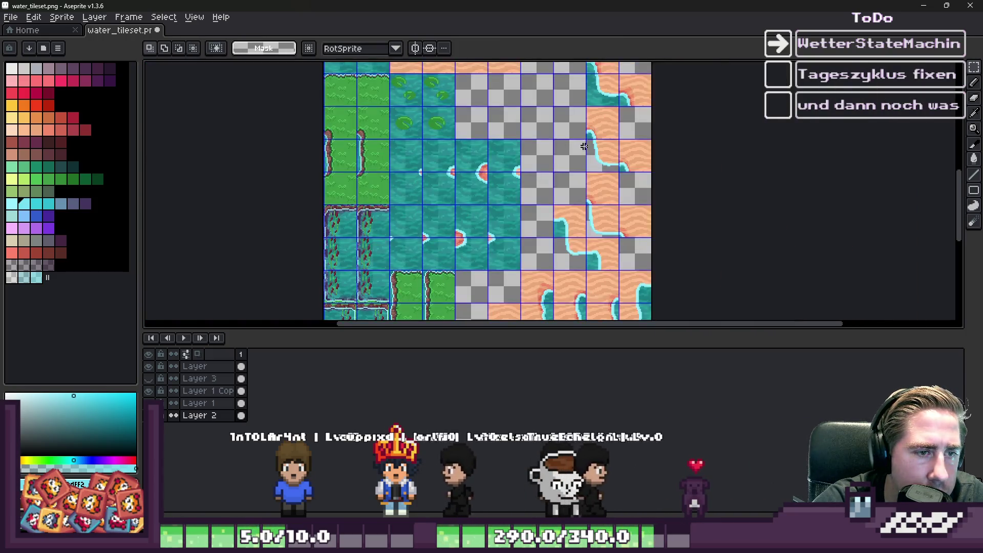
pyautogui.scroll(4, 597, 226)
# Paste a copy of the water tile and place it over the shore tile
pyautogui.hotkey('ctrl', 'v')
pyautogui.moveTo(410, 202)
pyautogui.mouseDown()
pyautogui.moveTo(439, 213)
pyautogui.moveTo(673, 202)
pyautogui.moveTo(666, 197)
pyautogui.mouseUp()
pyautogui.scroll(-5, 612, 145)
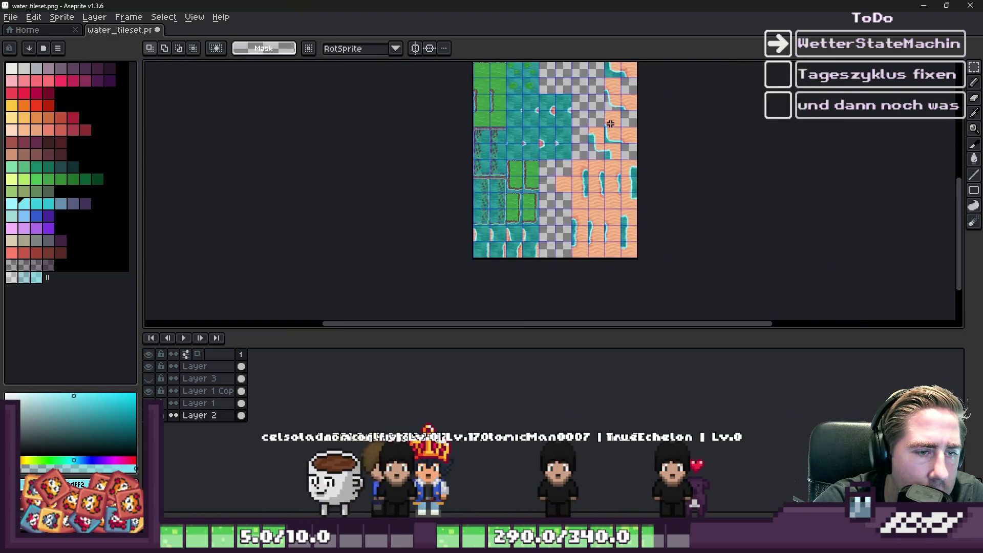
pyautogui.press('Return')
pyautogui.scroll(3, 588, 255)
pyautogui.scroll(-5, 596, 263)
pyautogui.scroll(4, 582, 169)
pyautogui.scroll(-2, 582, 204)
pyautogui.scroll(3, 573, 280)
pyautogui.scroll(1, 573, 279)
# Paste a second water tile copy into the next gap beside the shore
pyautogui.hotkey('ctrl', 'v')
pyautogui.moveTo(424, 160)
pyautogui.mouseDown()
pyautogui.moveTo(581, 211)
pyautogui.moveTo(618, 198)
pyautogui.mouseUp()
pyautogui.press('Return')
pyautogui.scroll(-3, 620, 110)
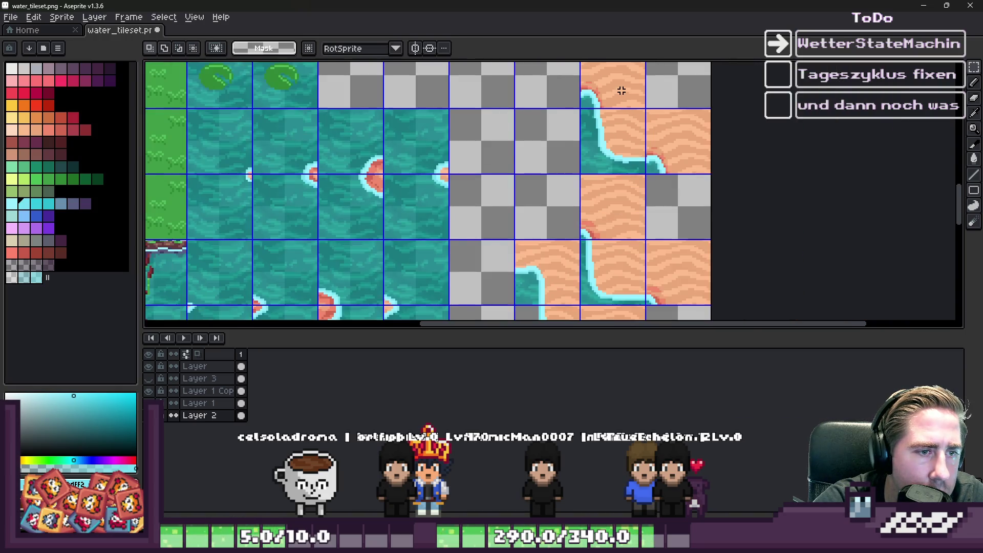
pyautogui.scroll(1, 587, 243)
pyautogui.scroll(-1, 520, 235)
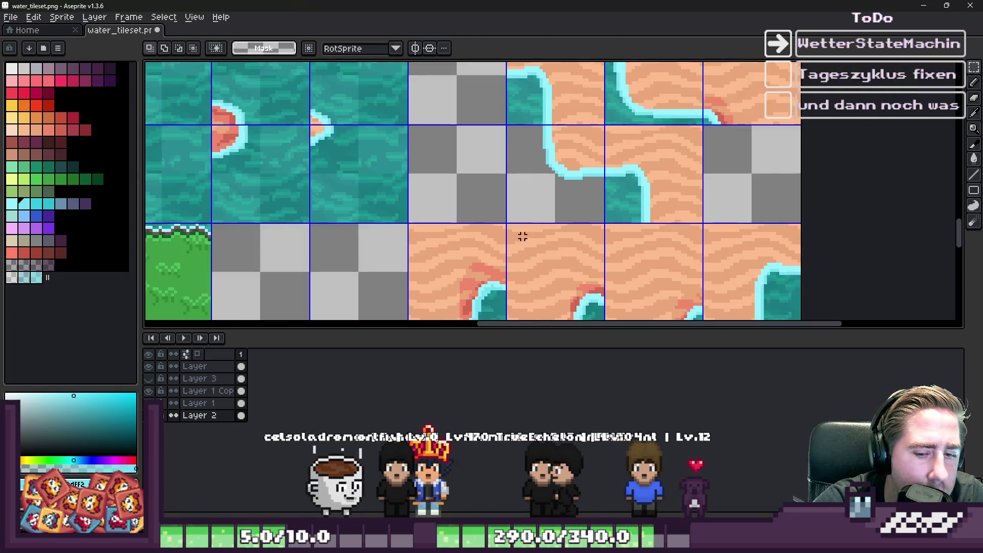
pyautogui.scroll(2, 522, 182)
# Paste a third water tile copy and move it up into the remaining gap
pyautogui.hotkey('ctrl', 'v')
pyautogui.moveTo(539, 168); pyautogui.dragTo(539, 145)
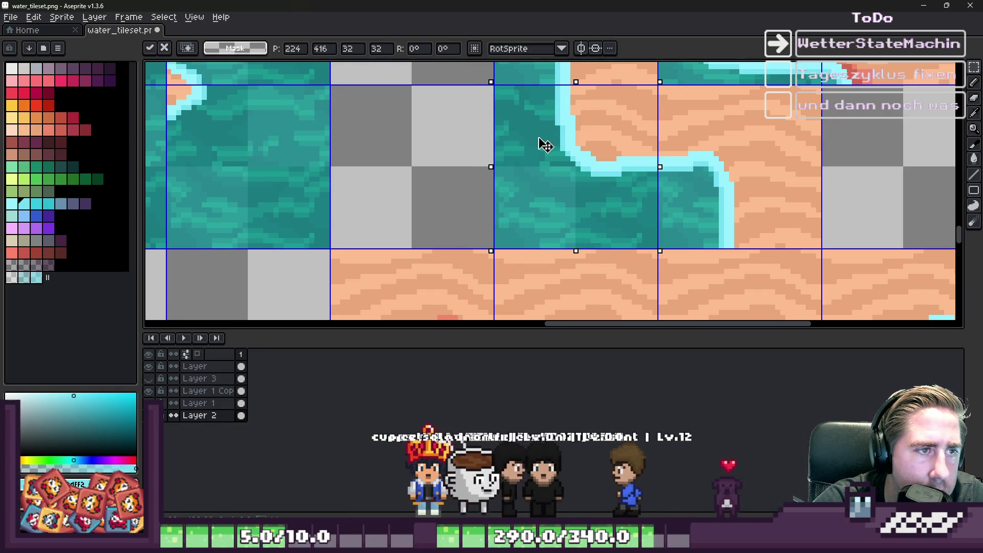
pyautogui.press('Return')
pyautogui.scroll(-3, 572, 184)
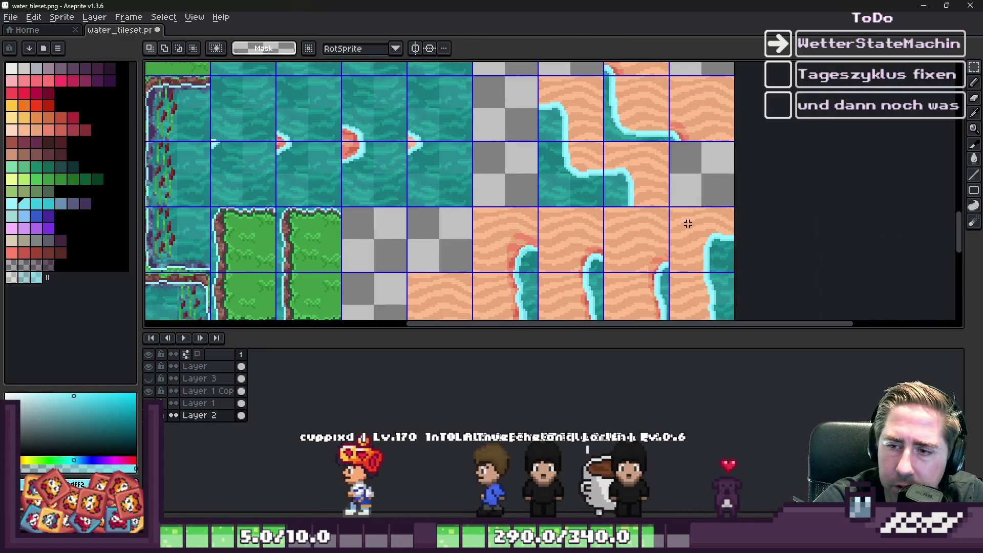
pyautogui.scroll(-2, 561, 209)
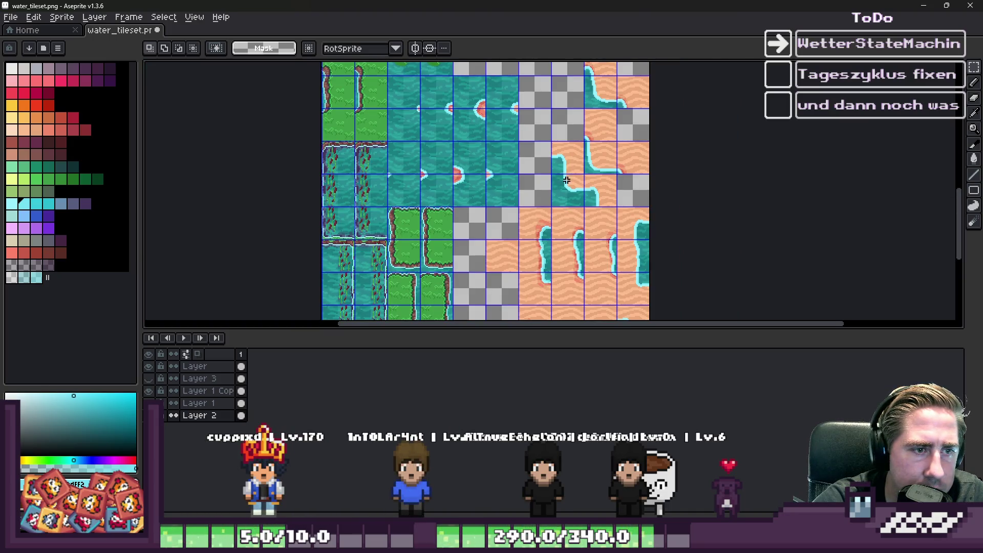
pyautogui.scroll(1, 564, 178)
pyautogui.scroll(2, 623, 112)
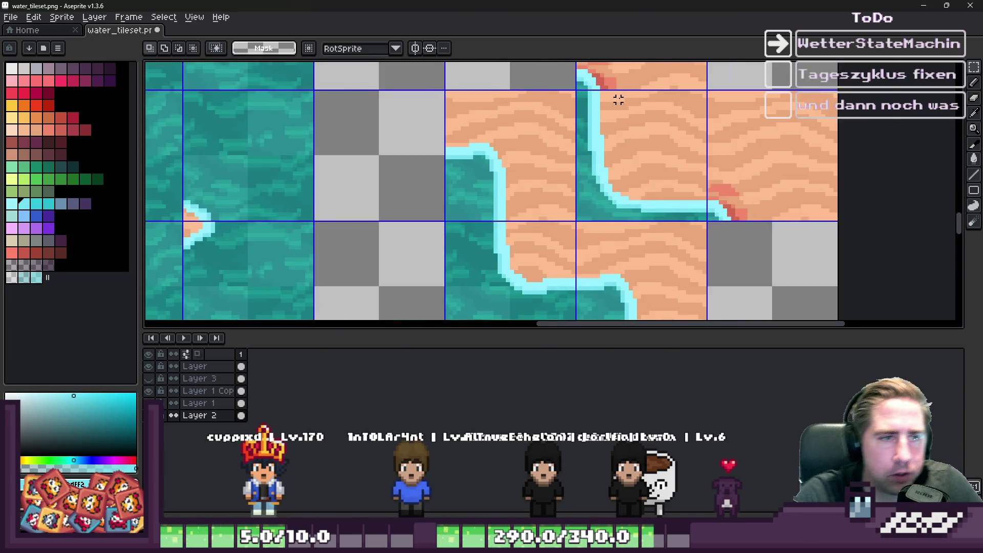
pyautogui.scroll(-2, 599, 113)
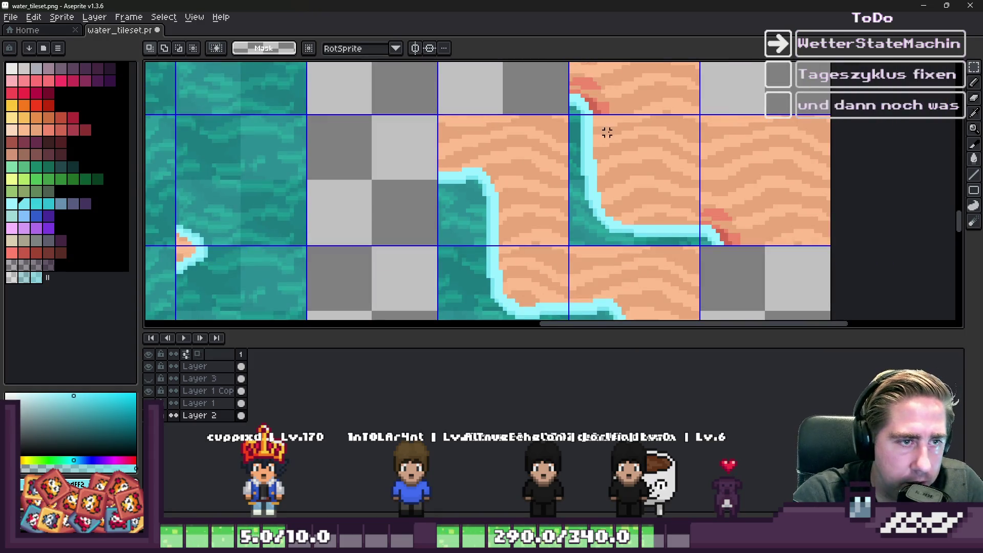
pyautogui.scroll(-2, 594, 202)
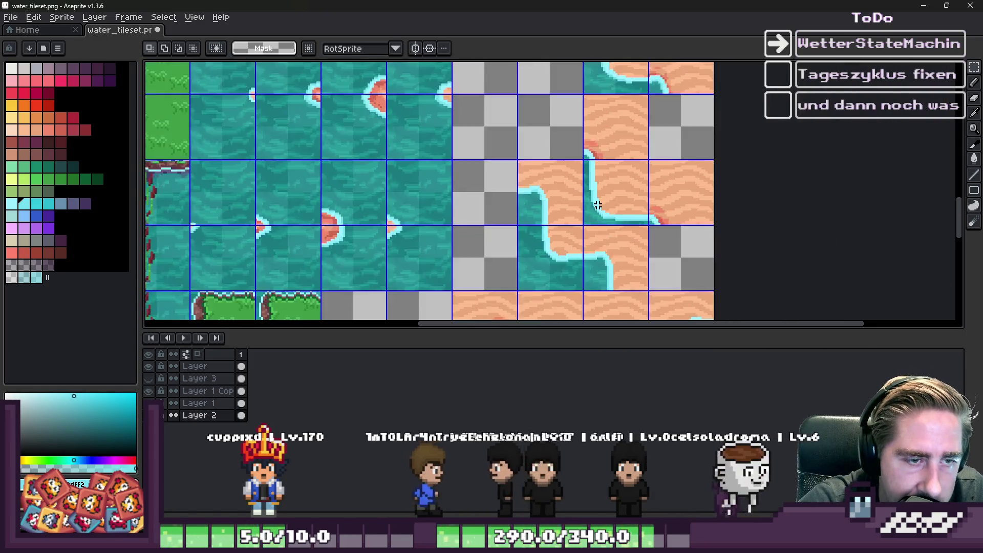
pyautogui.scroll(2, 597, 199)
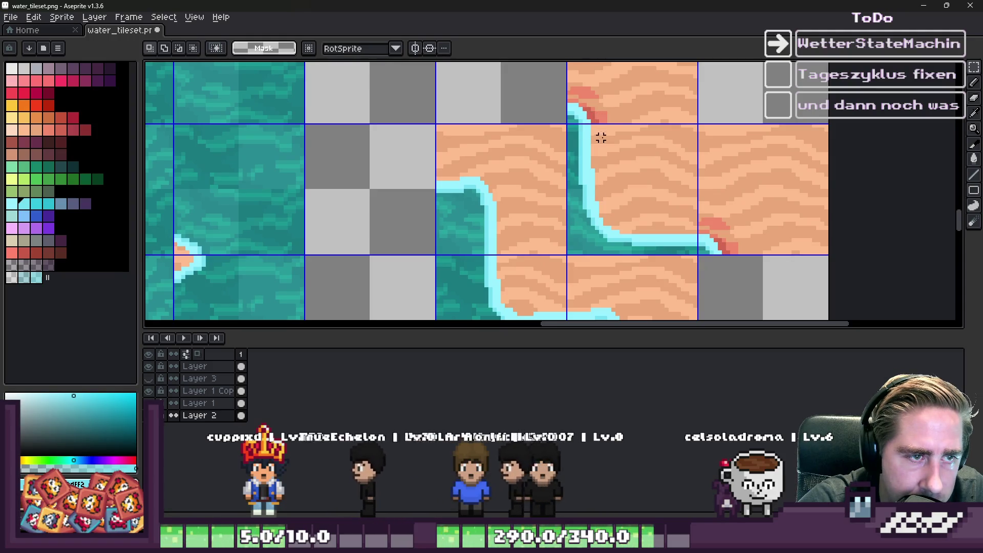
pyautogui.scroll(-1, 614, 232)
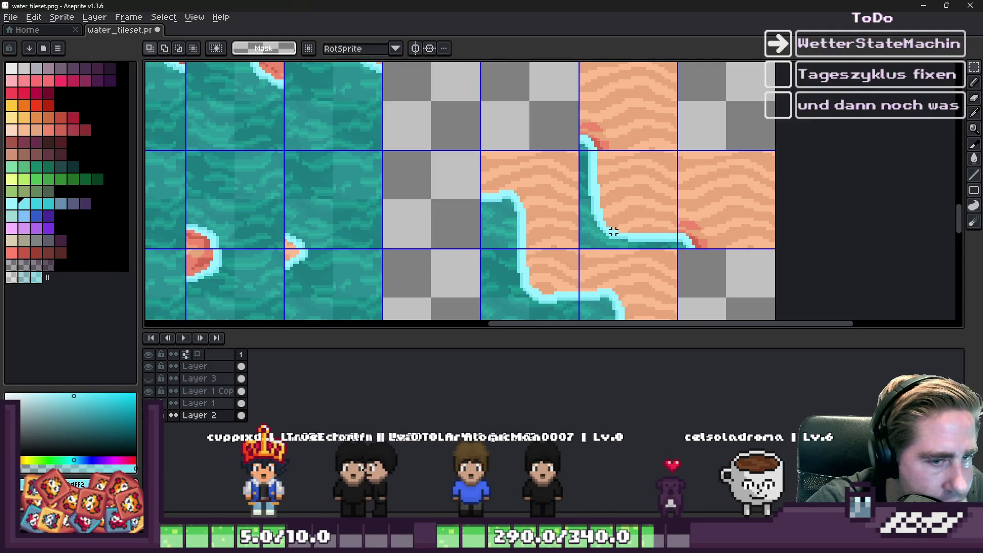
pyautogui.scroll(1, 599, 163)
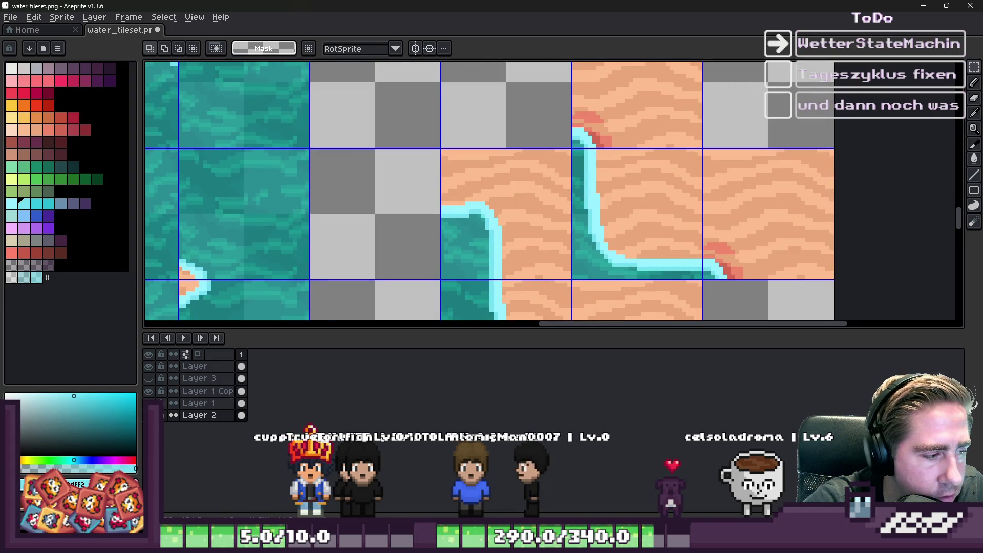
# Set up the Pencil with Shading ink on Layer 1
pyautogui.click(225, 400)
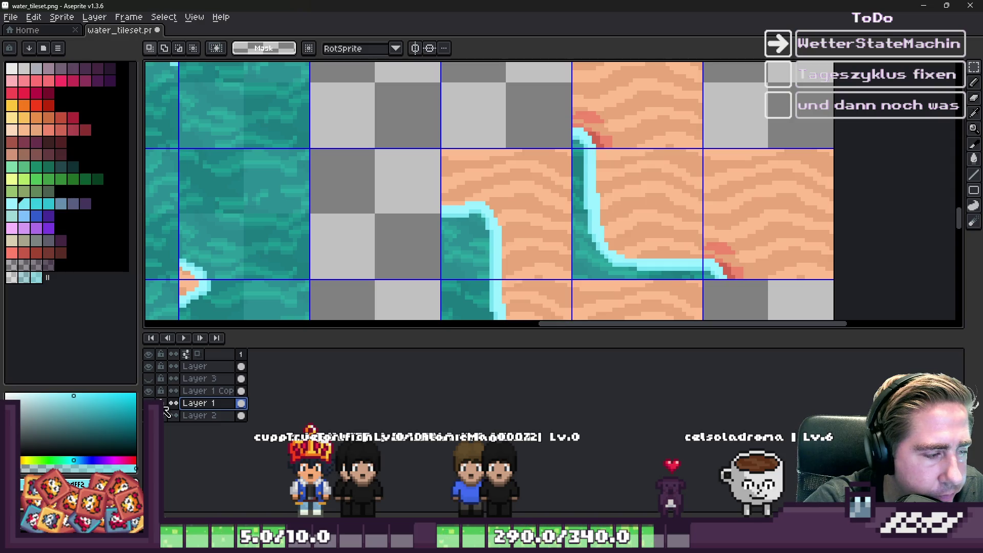
pyautogui.press('b')
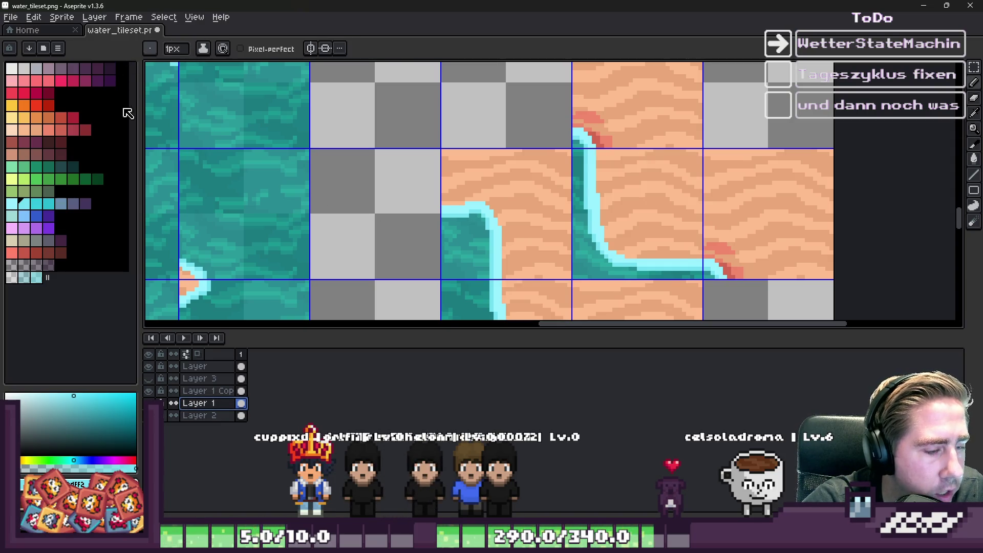
pyautogui.click(203, 49)
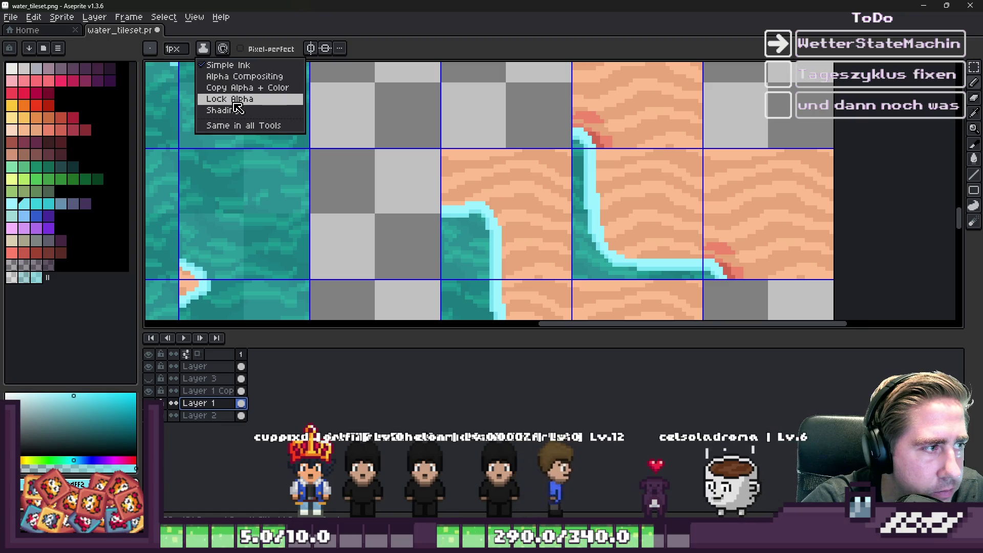
pyautogui.click(215, 112)
pyautogui.scroll(7, 629, 179)
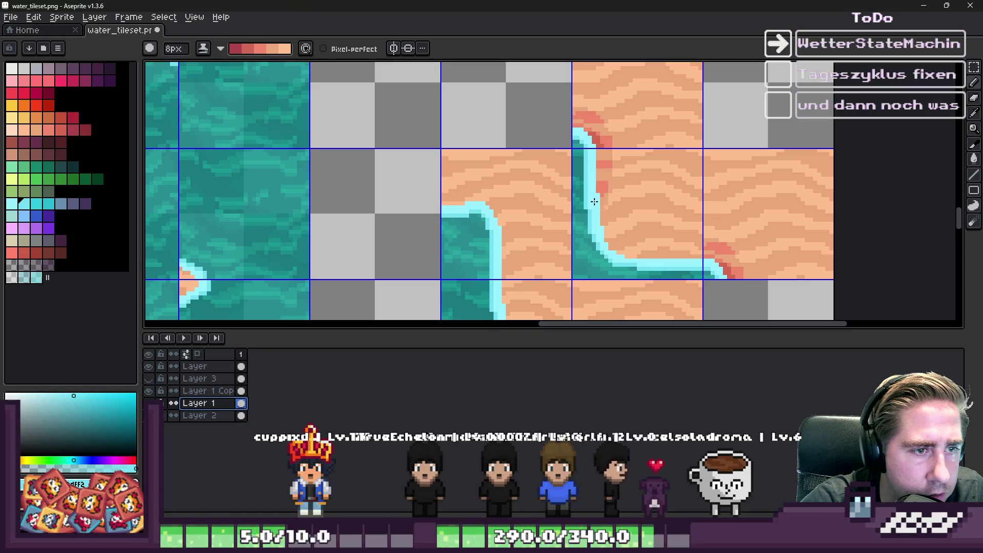
# Shade the sand reddish along the lower curve and upper edge of the shoreline
pyautogui.moveTo(607, 226)
pyautogui.mouseDown()
pyautogui.moveTo(632, 250)
pyautogui.moveTo(690, 271)
pyautogui.mouseUp()
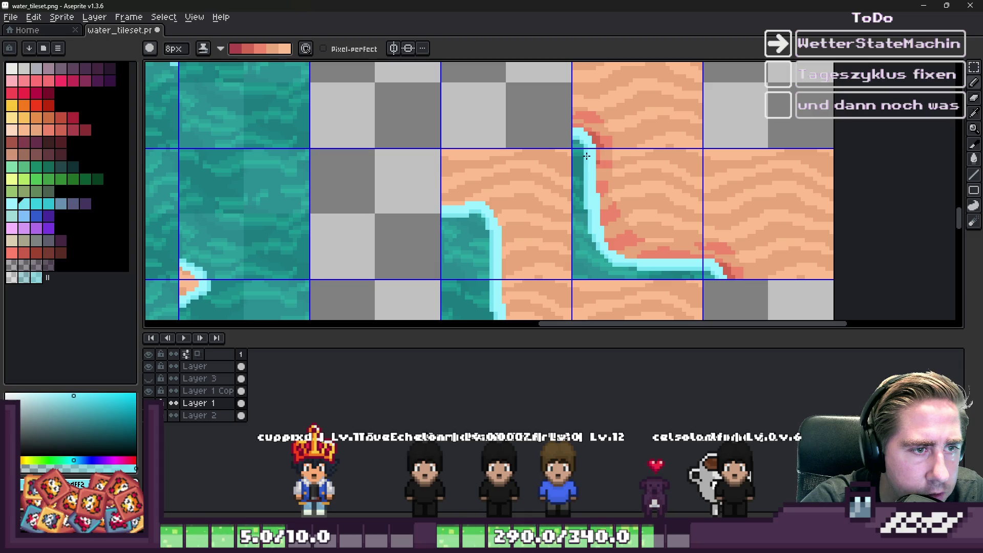
pyautogui.moveTo(589, 164); pyautogui.dragTo(595, 195)
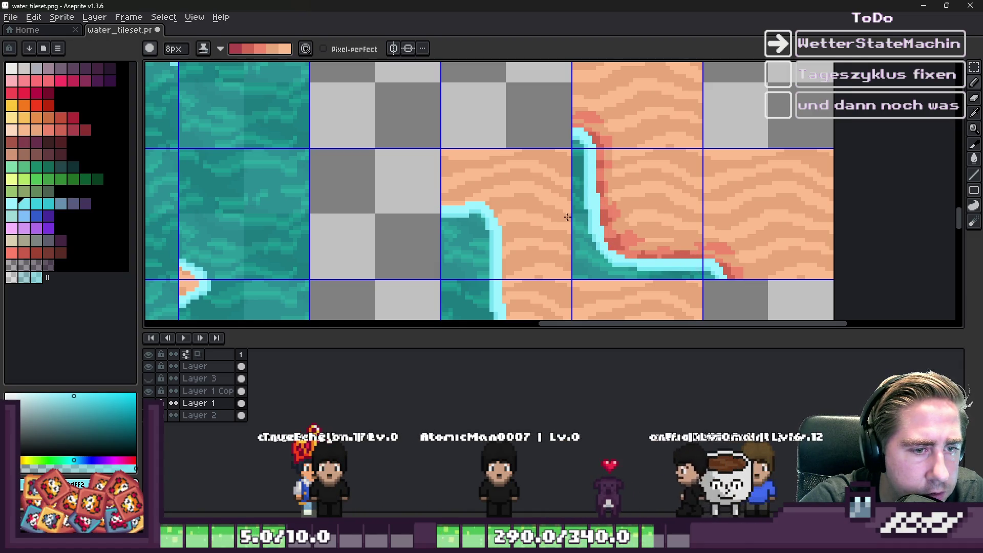
pyautogui.scroll(-5, 696, 268)
pyautogui.scroll(3, 598, 247)
pyautogui.scroll(-3, 597, 248)
pyautogui.scroll(3, 597, 248)
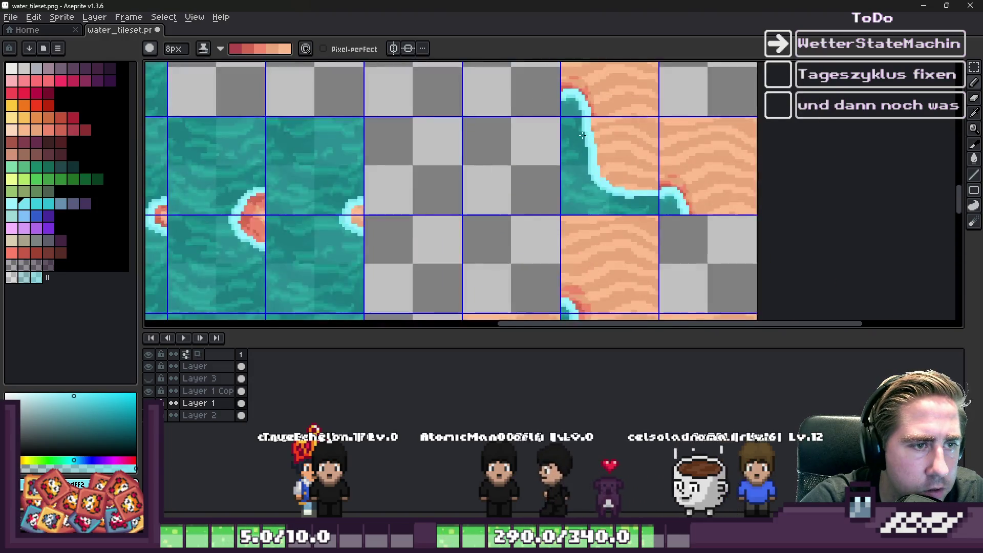
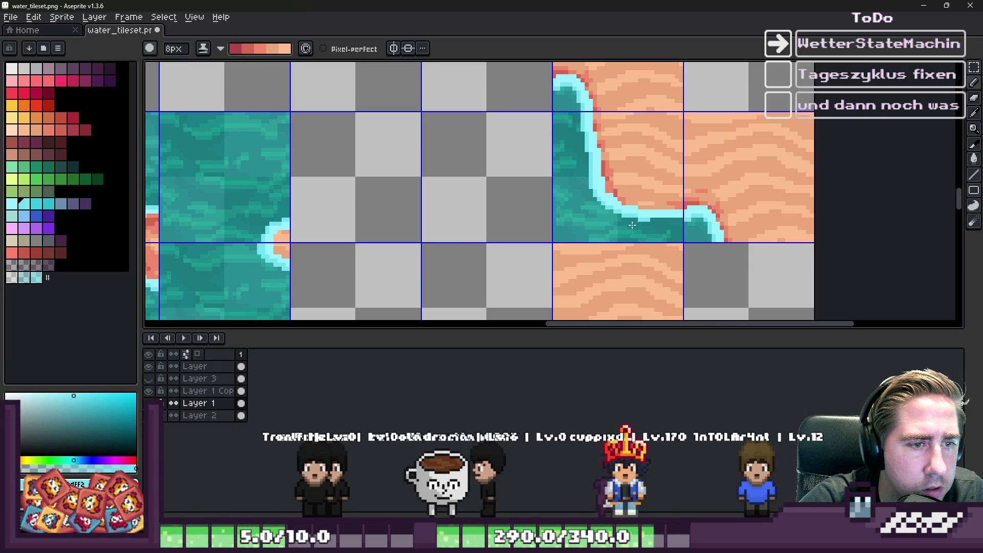
# Paint a darker red stroke along the sand edge of the curved shoreline tile
pyautogui.scroll(-3, 668, 221)
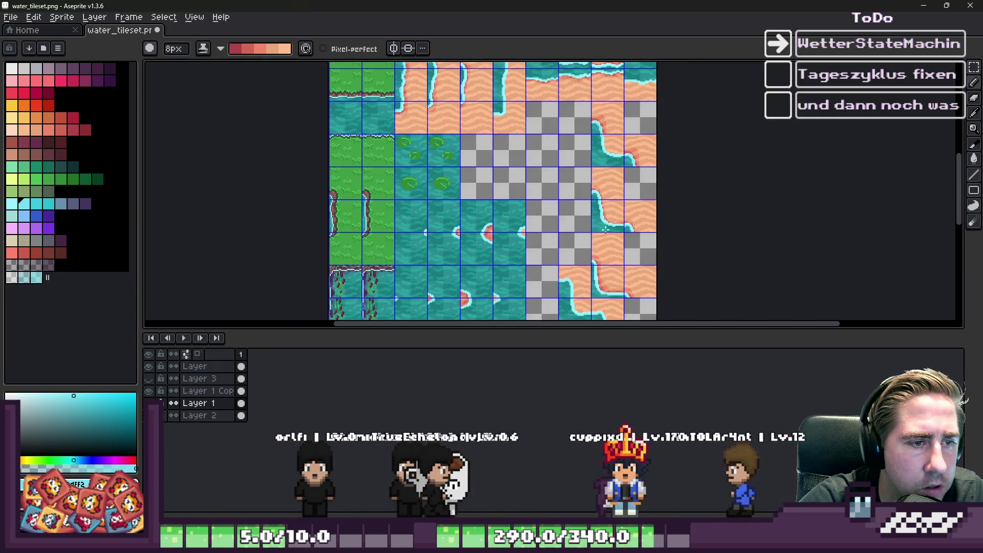
pyautogui.scroll(3, 610, 152)
pyautogui.scroll(1, 610, 153)
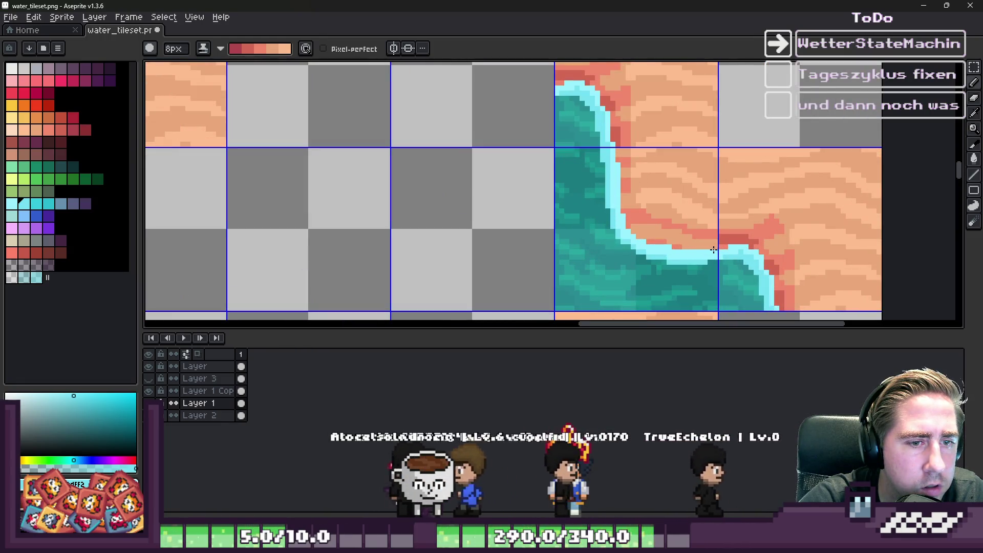
pyautogui.moveTo(708, 255); pyautogui.dragTo(679, 253)
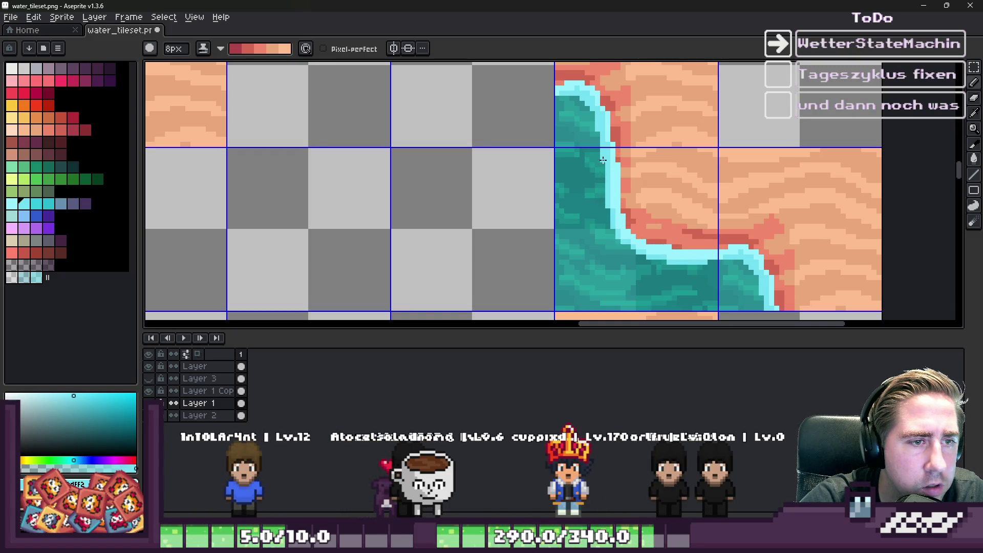
pyautogui.scroll(-4, 603, 160)
pyautogui.scroll(2, 685, 135)
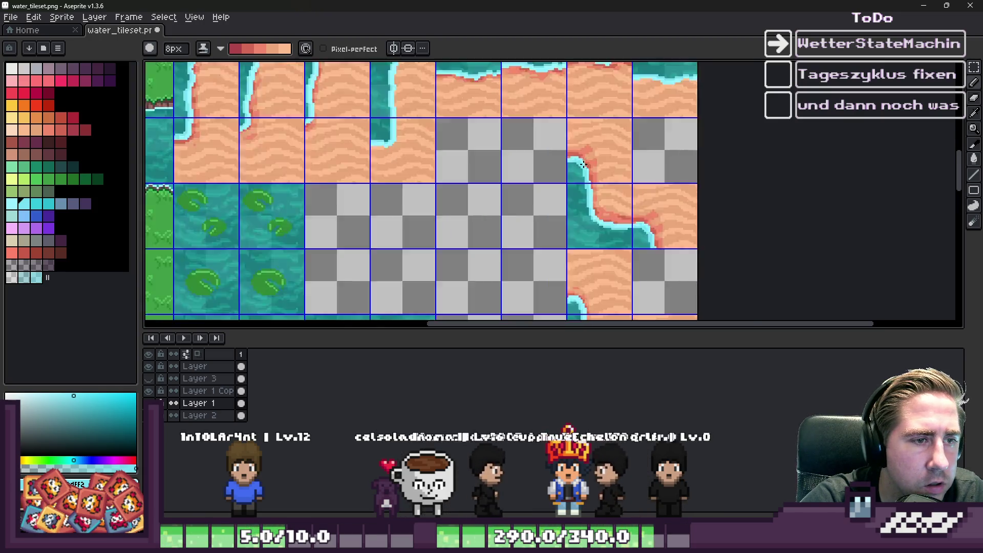
pyautogui.scroll(-4, 533, 276)
pyautogui.scroll(4, 533, 277)
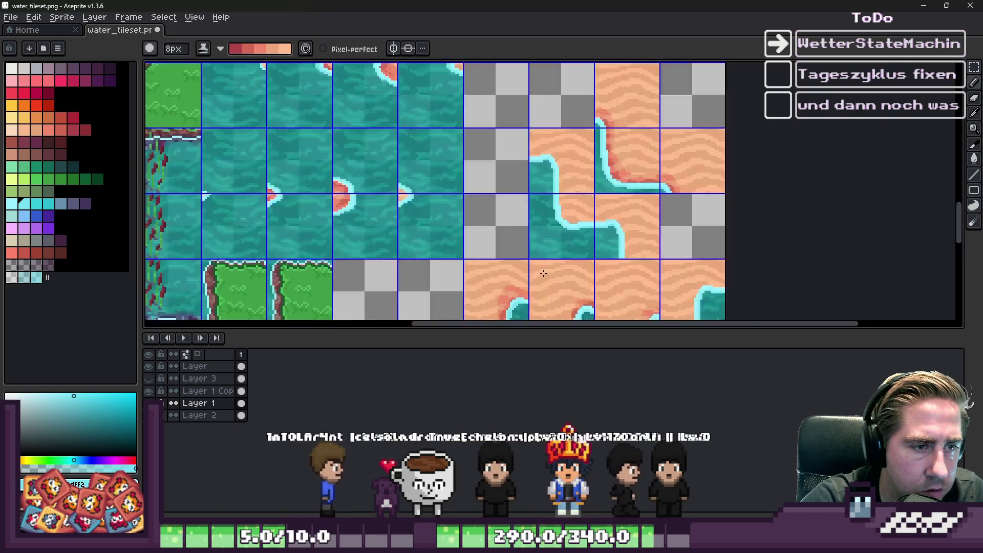
pyautogui.scroll(-1, 577, 185)
pyautogui.scroll(-2, 577, 185)
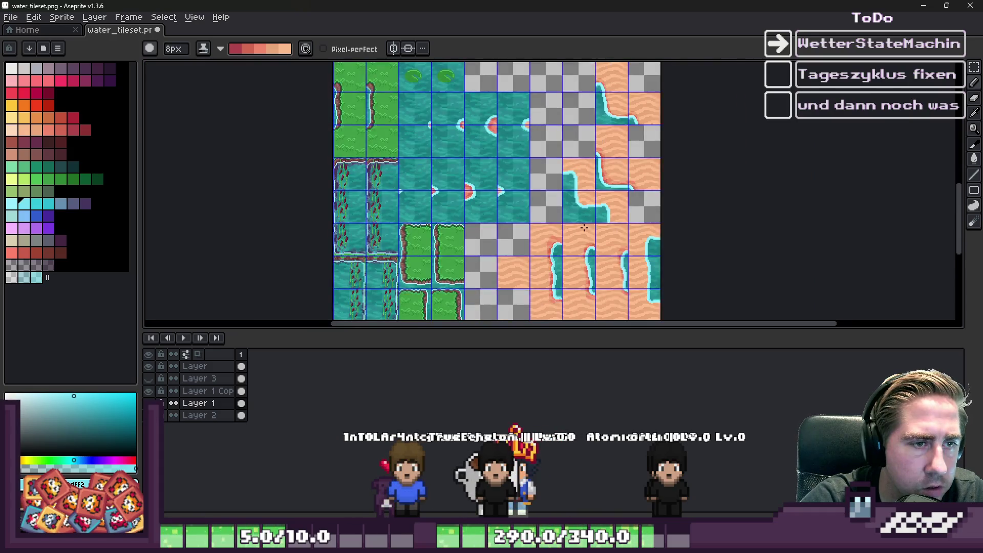
pyautogui.scroll(2, 578, 185)
pyautogui.press('m')
pyautogui.scroll(1, 583, 182)
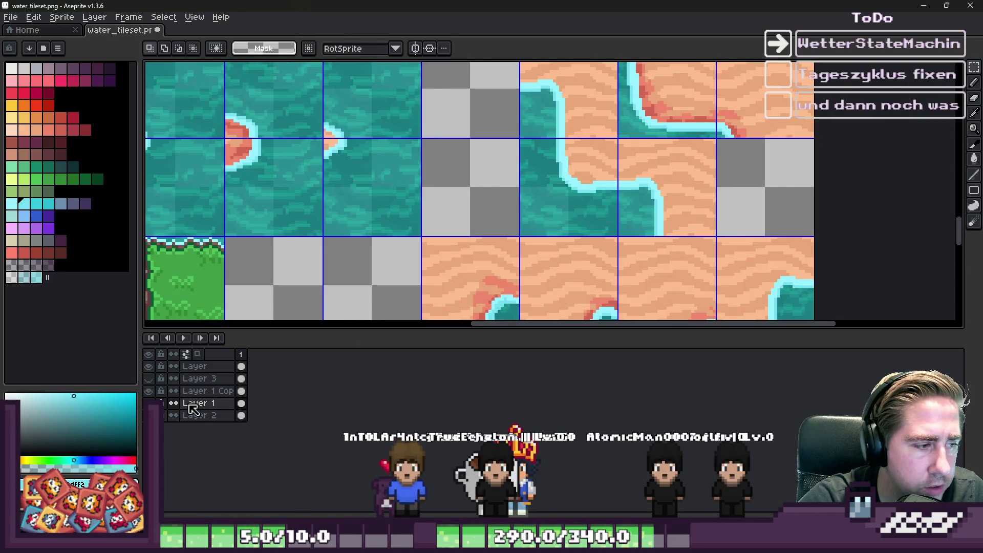
pyautogui.click(205, 417)
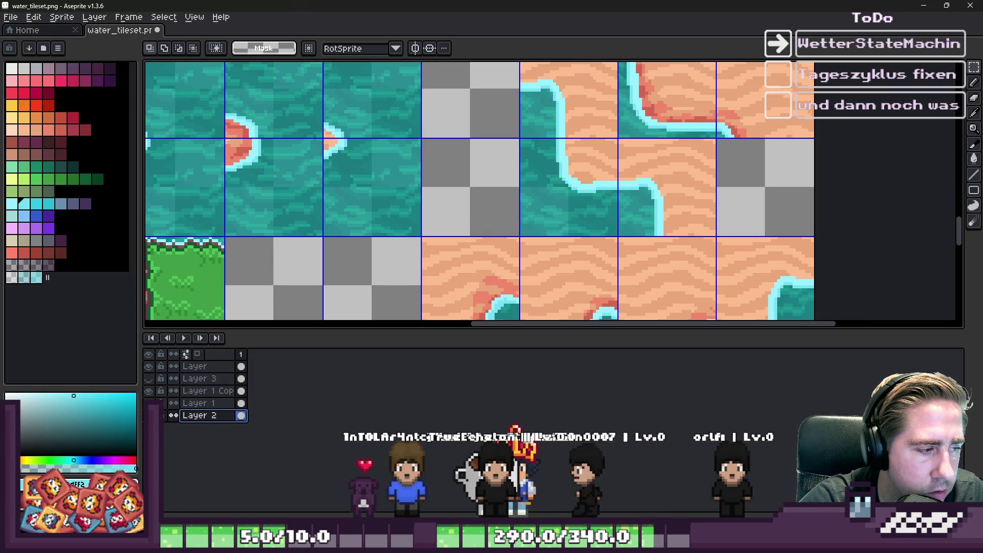
pyautogui.keyDown('ctrl'); pyautogui.click(200, 367); pyautogui.keyUp('ctrl')
pyautogui.rightClick(200, 367)
pyautogui.press('Escape')
pyautogui.keyDown('ctrl'); pyautogui.click(204, 400); pyautogui.keyUp('ctrl')
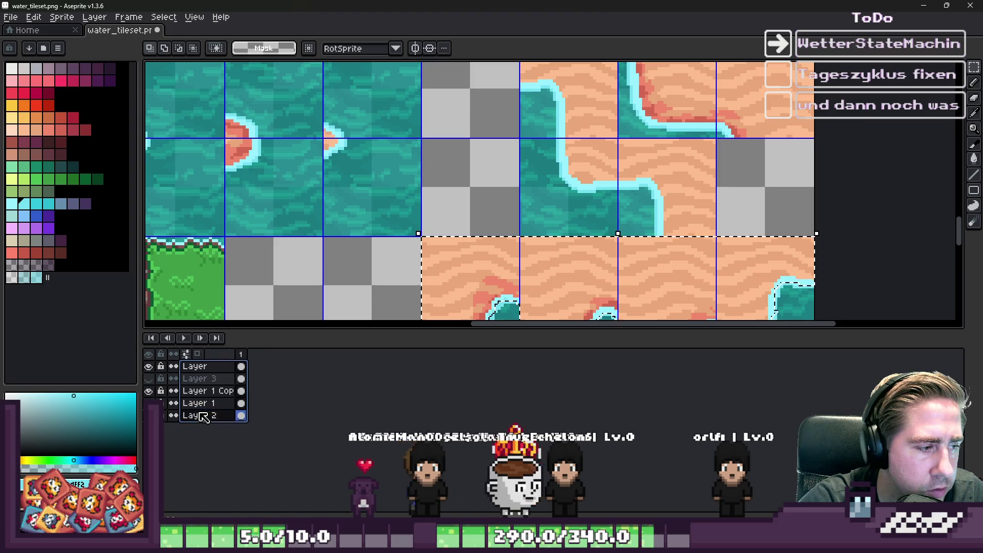
pyautogui.rightClick(203, 410)
pyautogui.click(250, 487)
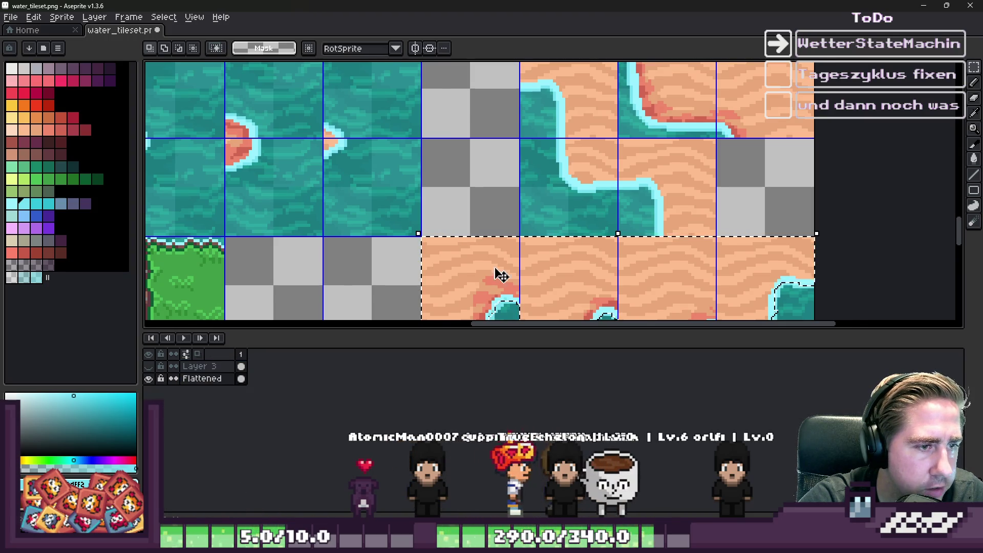
pyautogui.scroll(-5, 491, 293)
pyautogui.scroll(3, 537, 222)
pyautogui.scroll(-3, 546, 211)
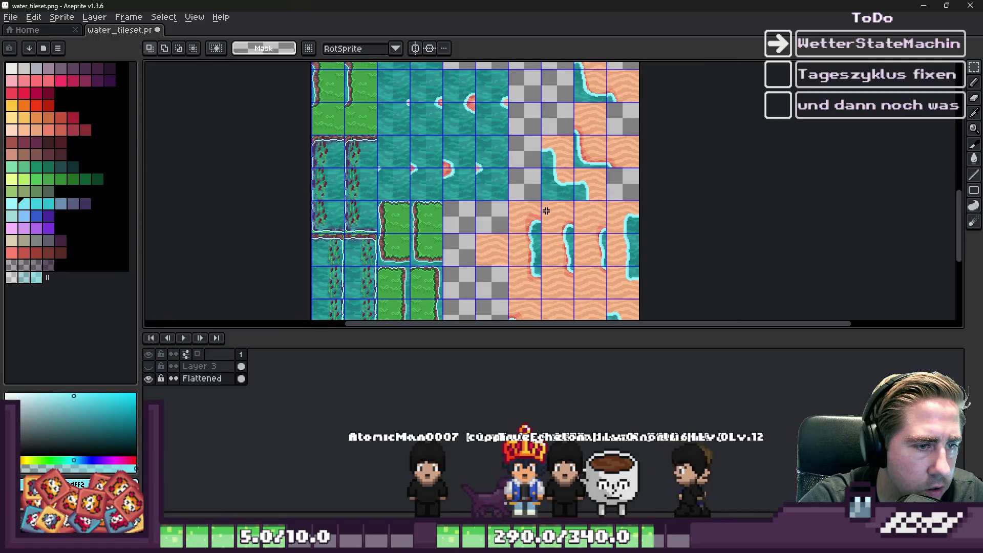
pyautogui.click(566, 183)
pyautogui.scroll(4, 566, 215)
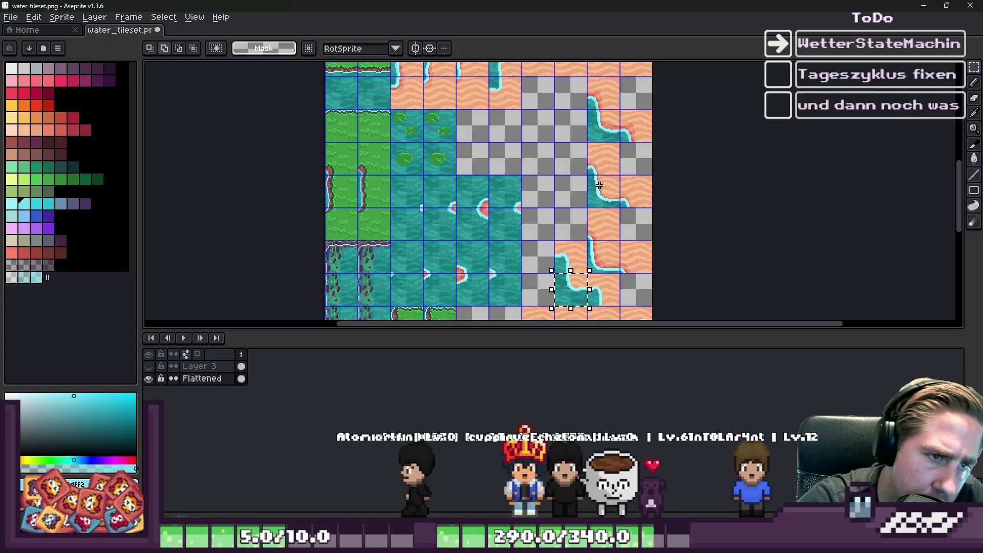
pyautogui.keyDown('shift'); pyautogui.click(604, 256); pyautogui.keyUp('shift')
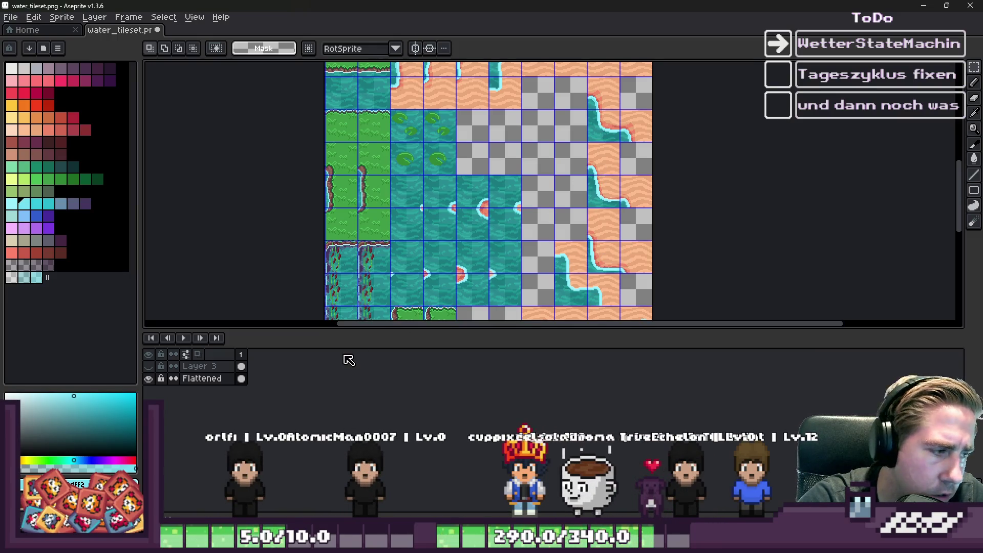
pyautogui.hotkey('ctrl', 'z')
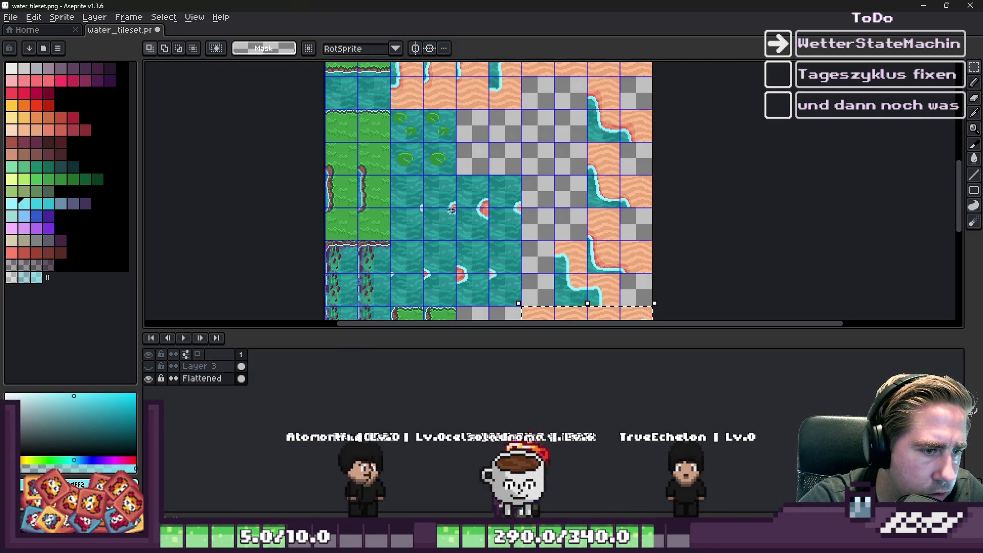
pyautogui.hotkey('ctrl', 'z')
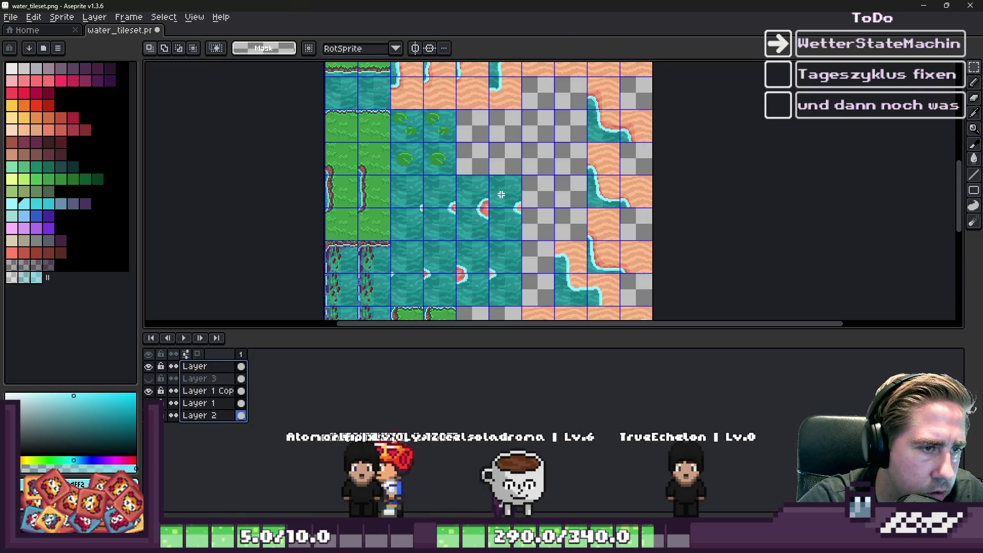
# Restore the shoreline tile selection, move the block up-left one tile and commit it
pyautogui.hotkey('ctrl', 'z')
pyautogui.moveTo(589, 198); pyautogui.dragTo(578, 159)
pyautogui.scroll(4, 550, 195)
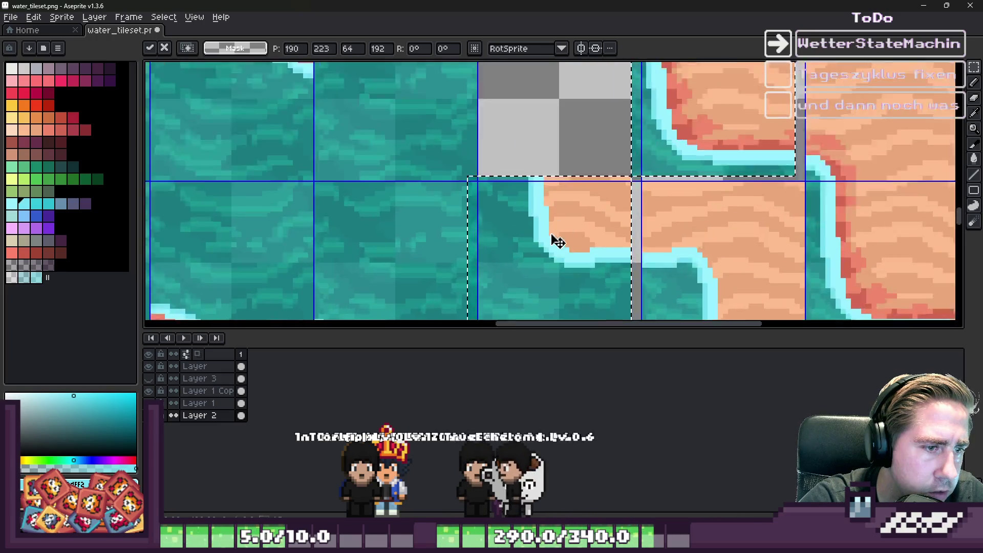
pyautogui.scroll(-2, 601, 221)
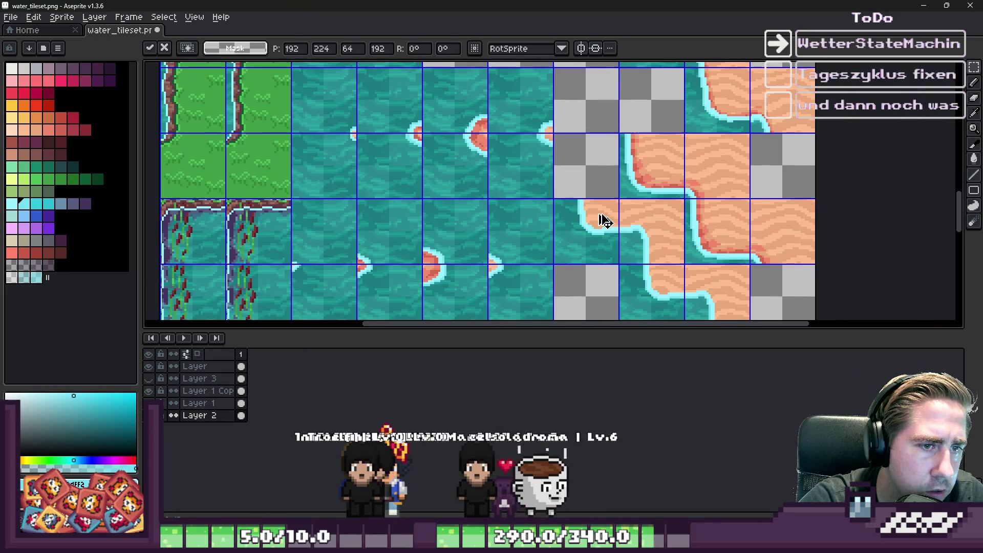
pyautogui.hotkey('ctrl', 'd')
# Move two more shoreline tile blocks up one cell each, committing each move
pyautogui.moveTo(577, 244)
pyautogui.mouseDown()
pyautogui.moveTo(635, 176)
pyautogui.moveTo(585, 178)
pyautogui.mouseUp()
pyautogui.scroll(2, 588, 204)
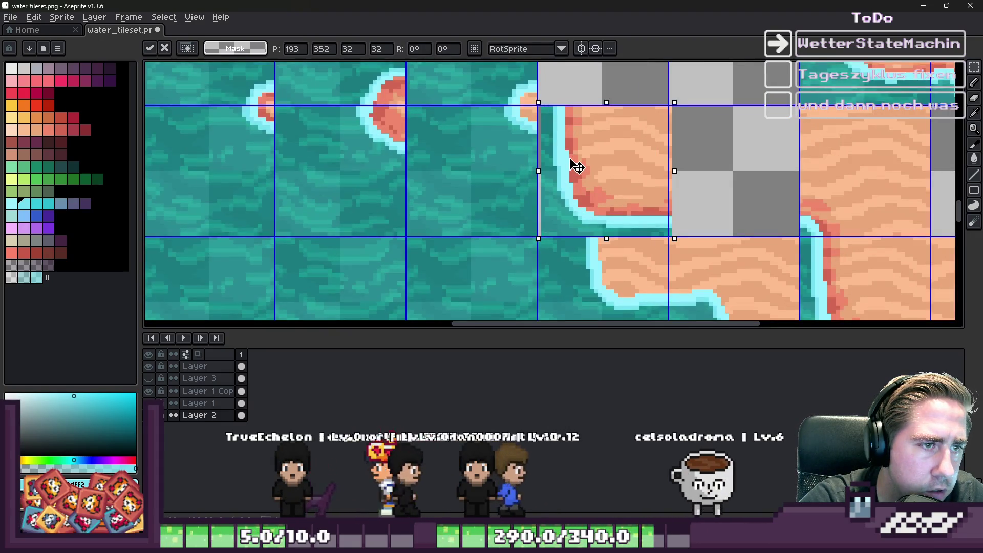
pyautogui.hotkey('ctrl', 'd')
pyautogui.scroll(-2, 577, 242)
pyautogui.moveTo(577, 242); pyautogui.dragTo(650, 171)
pyautogui.scroll(1, 651, 171)
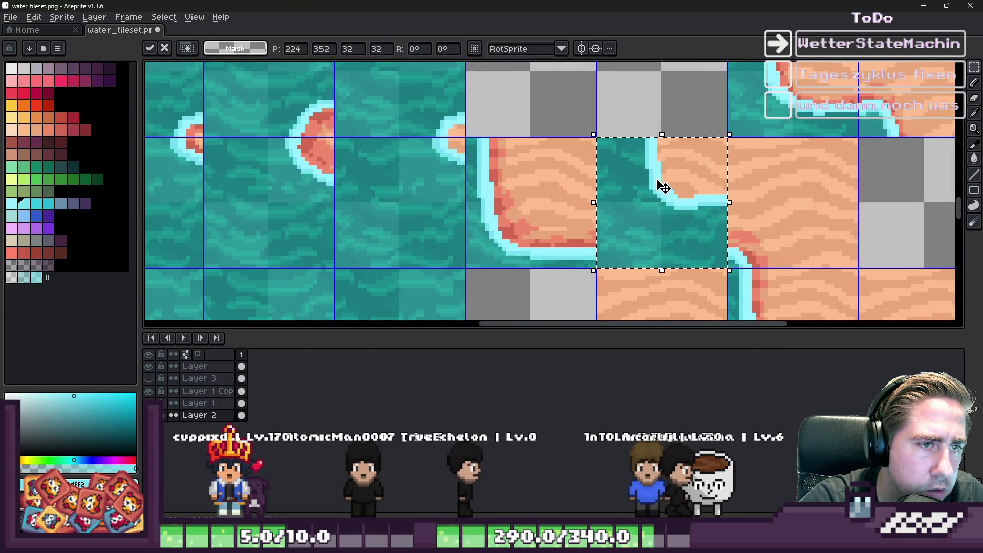
pyautogui.hotkey('ctrl', 'd')
pyautogui.scroll(-4, 562, 274)
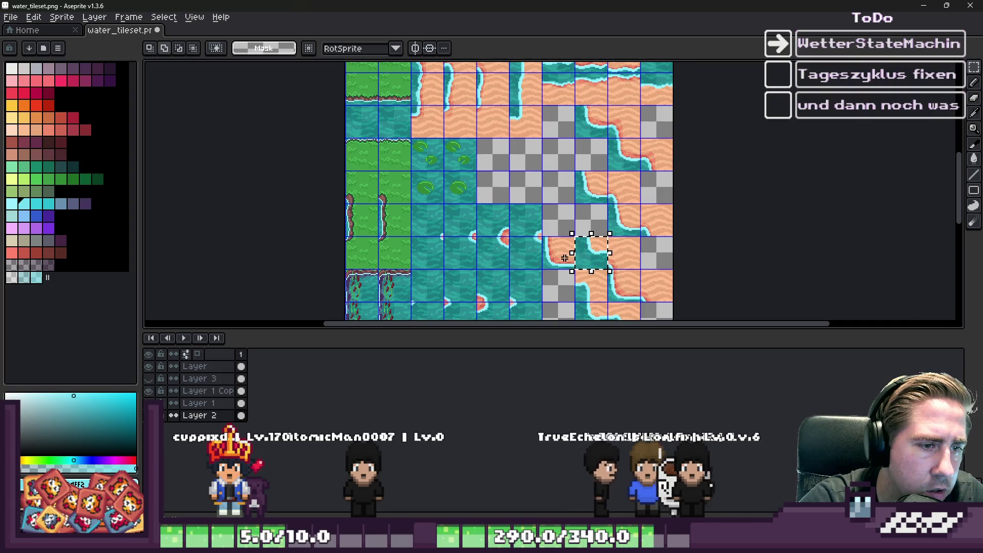
# Reposition the two-tile shoreline block up and left next to the lily-pad water tiles
pyautogui.moveTo(568, 263); pyautogui.dragTo(509, 166)
pyautogui.scroll(2, 529, 151)
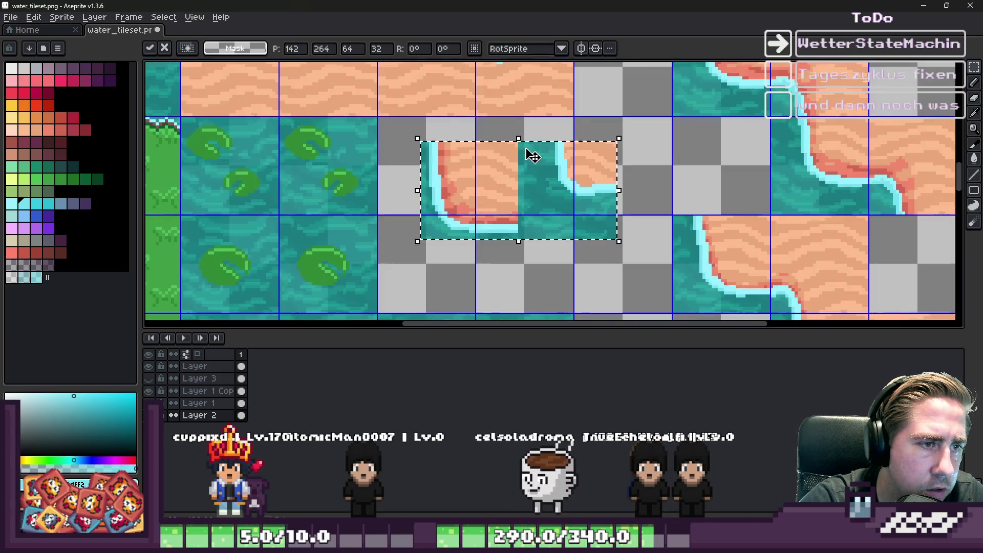
pyautogui.moveTo(567, 180); pyautogui.dragTo(564, 198)
pyautogui.scroll(-3, 564, 198)
pyautogui.scroll(3, 565, 154)
pyautogui.moveTo(566, 153)
pyautogui.mouseDown()
pyautogui.moveTo(597, 193)
pyautogui.moveTo(631, 203)
pyautogui.moveTo(487, 203)
pyautogui.mouseUp()
pyautogui.scroll(-2, 612, 203)
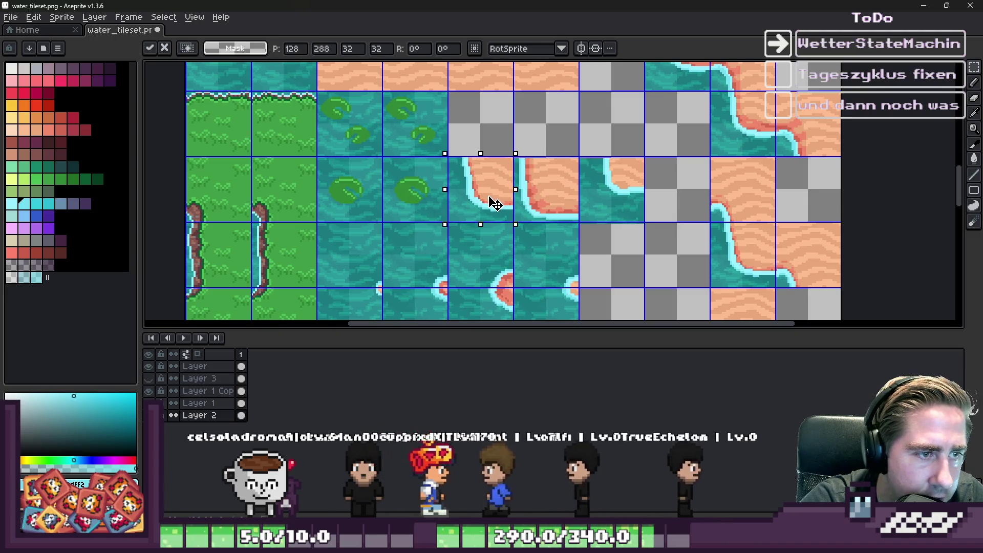
# Stretch the block to three tiles wide and commit, then try shifting it left and undo
pyautogui.moveTo(567, 190); pyautogui.dragTo(799, 206)
pyautogui.scroll(1, 582, 176)
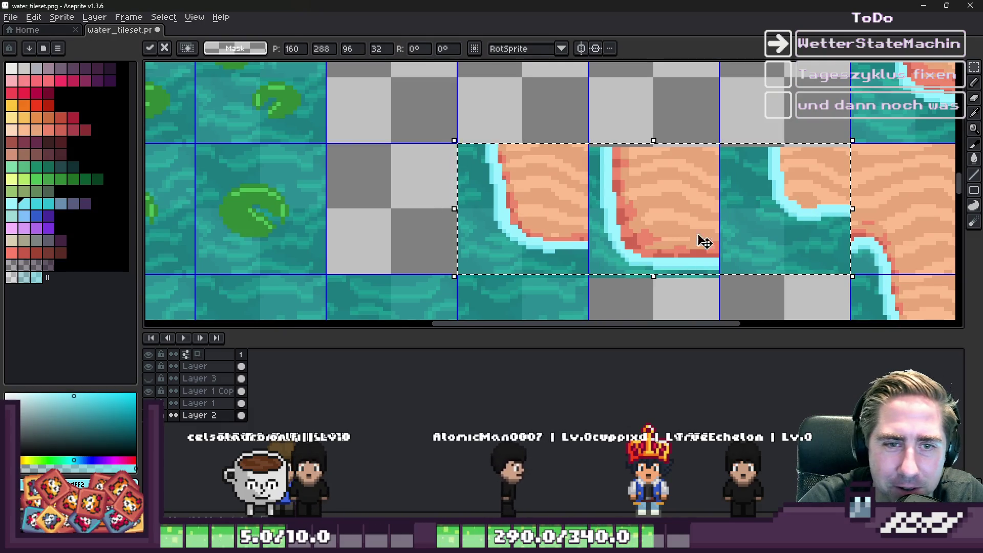
pyautogui.press('Return')
pyautogui.scroll(-1, 688, 237)
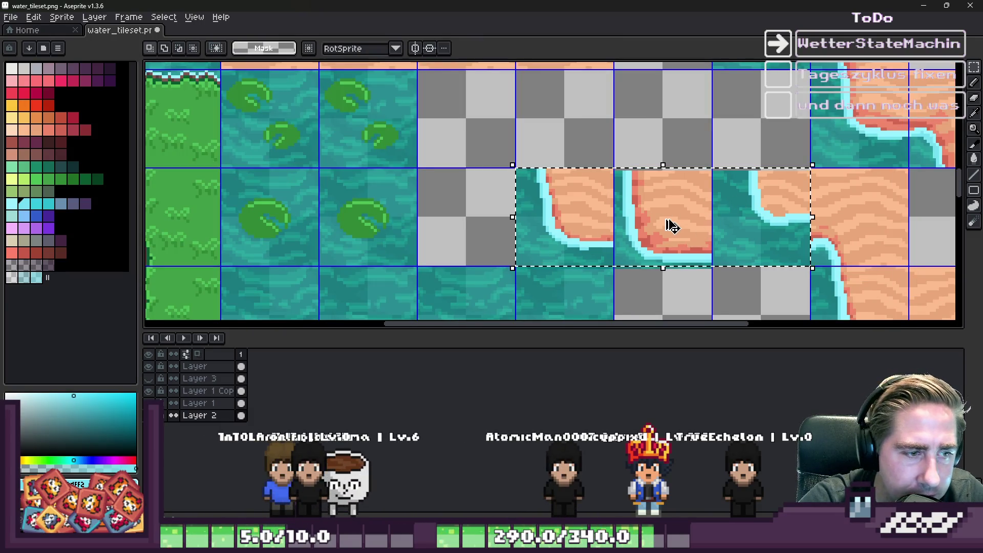
pyautogui.moveTo(673, 225); pyautogui.dragTo(575, 226)
pyautogui.scroll(2, 526, 193)
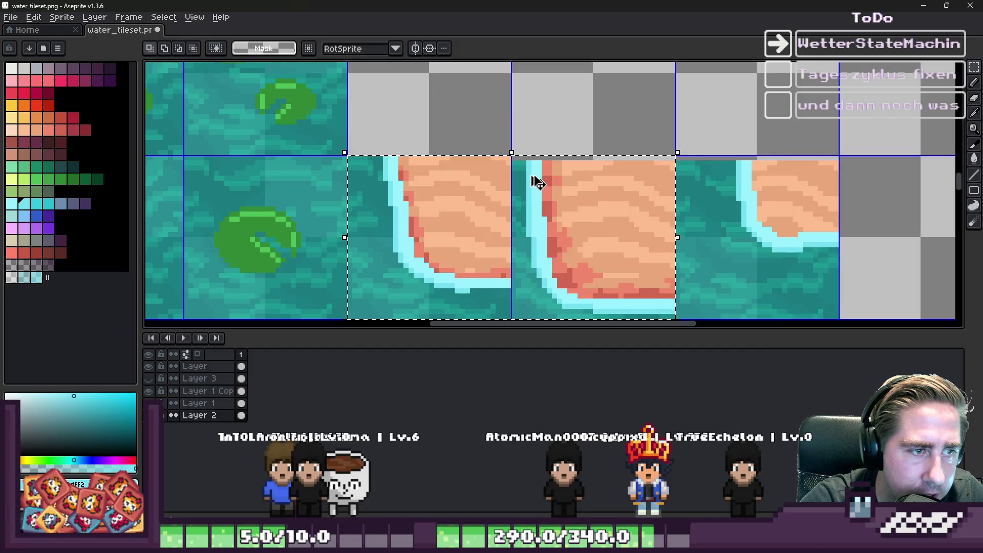
pyautogui.hotkey('ctrl', 'z')
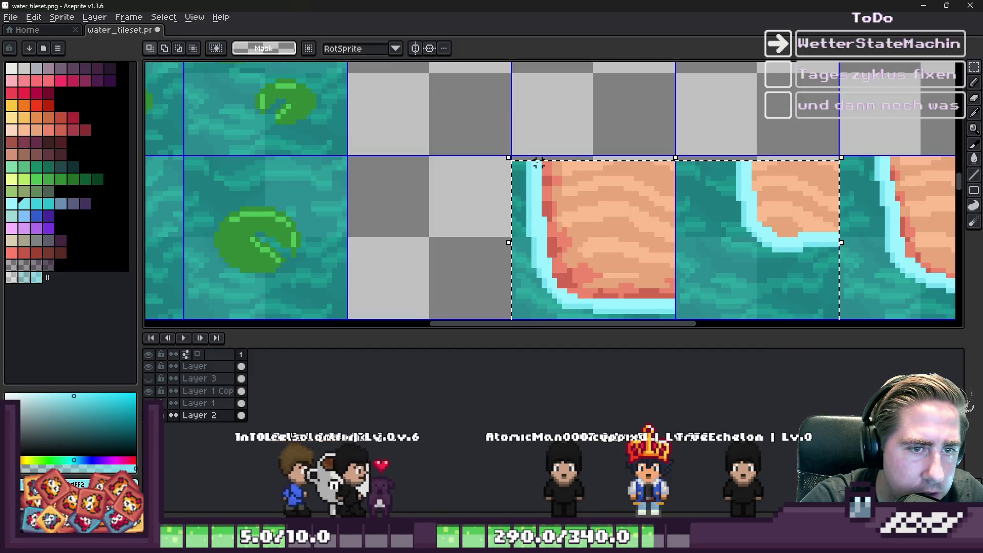
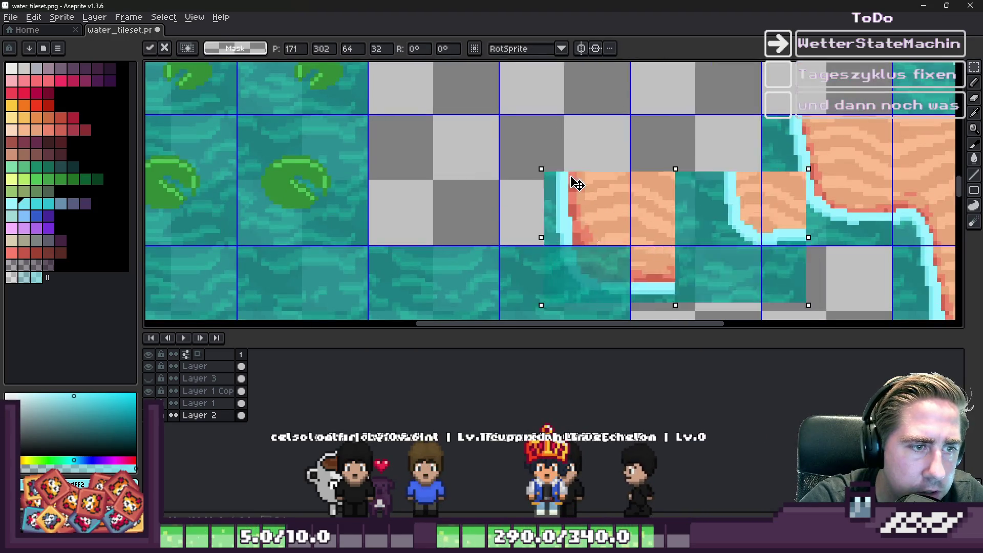
pyautogui.scroll(3, 522, 157)
# Move the corner shore tile three cells left, widen it to a three-tile block, and drop it on the grid
pyautogui.press('Return')
pyautogui.scroll(-3, 609, 175)
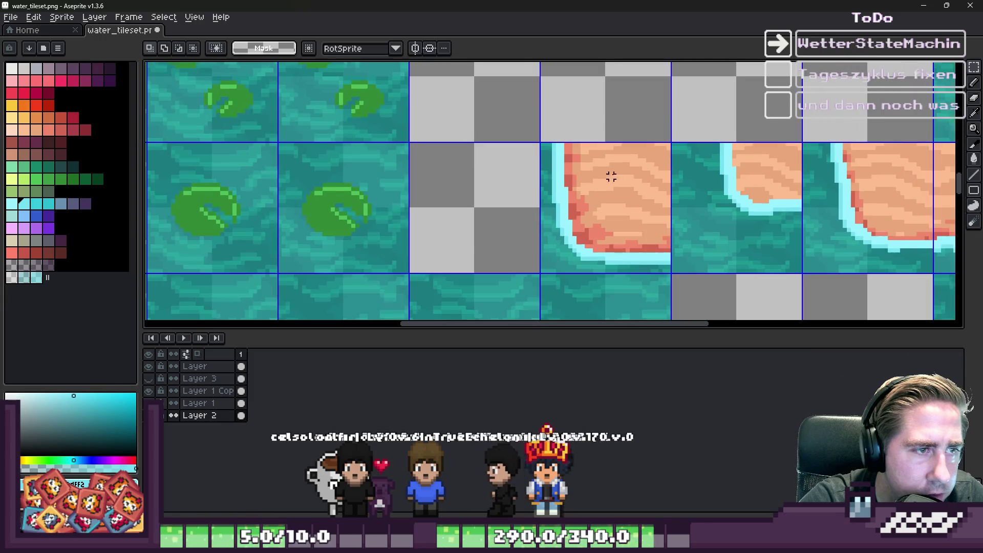
pyautogui.moveTo(844, 176)
pyautogui.mouseDown()
pyautogui.moveTo(867, 203)
pyautogui.moveTo(469, 212)
pyautogui.mouseUp()
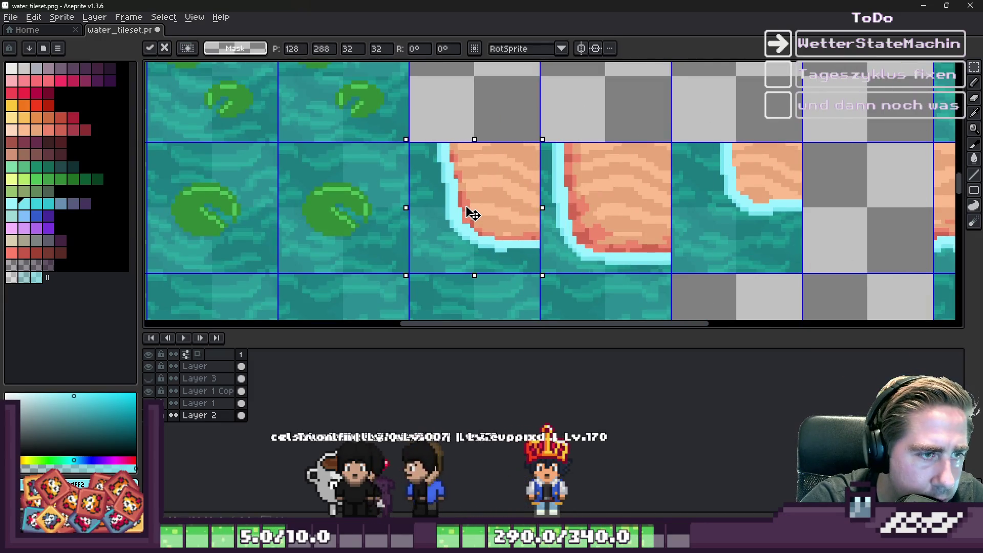
pyautogui.moveTo(542, 207); pyautogui.dragTo(801, 207)
pyautogui.scroll(-3, 517, 215)
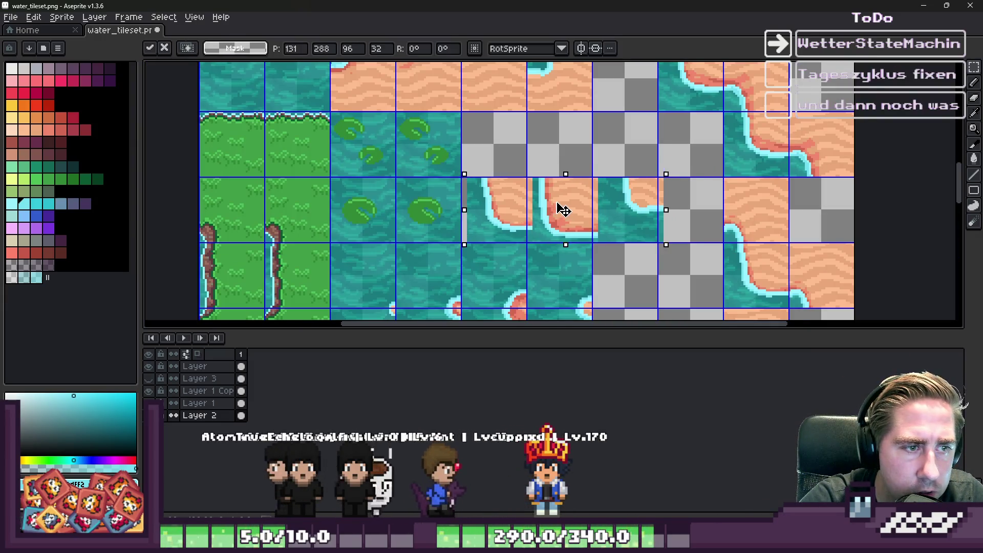
pyautogui.moveTo(609, 214); pyautogui.dragTo(621, 213)
pyautogui.click(698, 143)
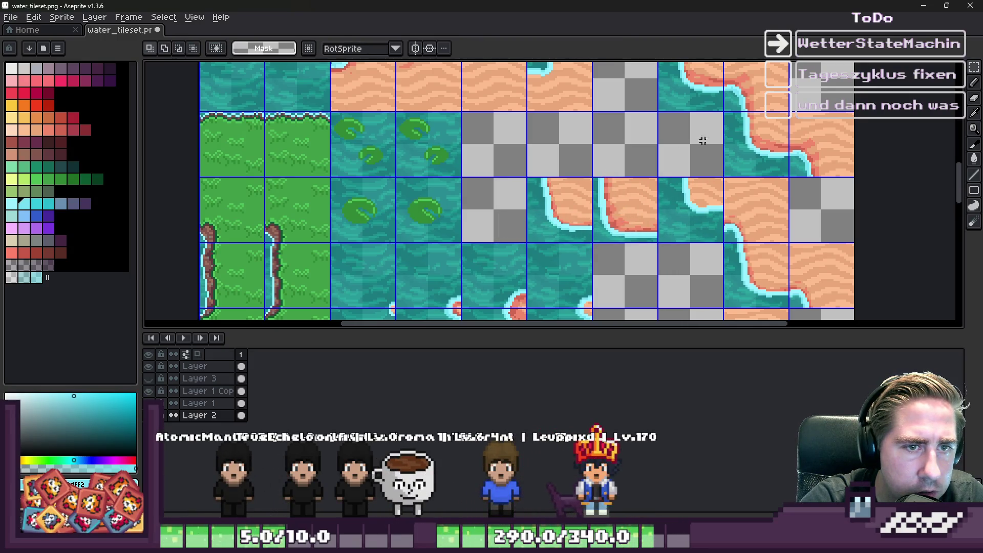
# Move a shore tile into the cell below, then delete the floating tile so that cell stays empty
pyautogui.moveTo(744, 135); pyautogui.dragTo(493, 209)
pyautogui.scroll(3, 494, 208)
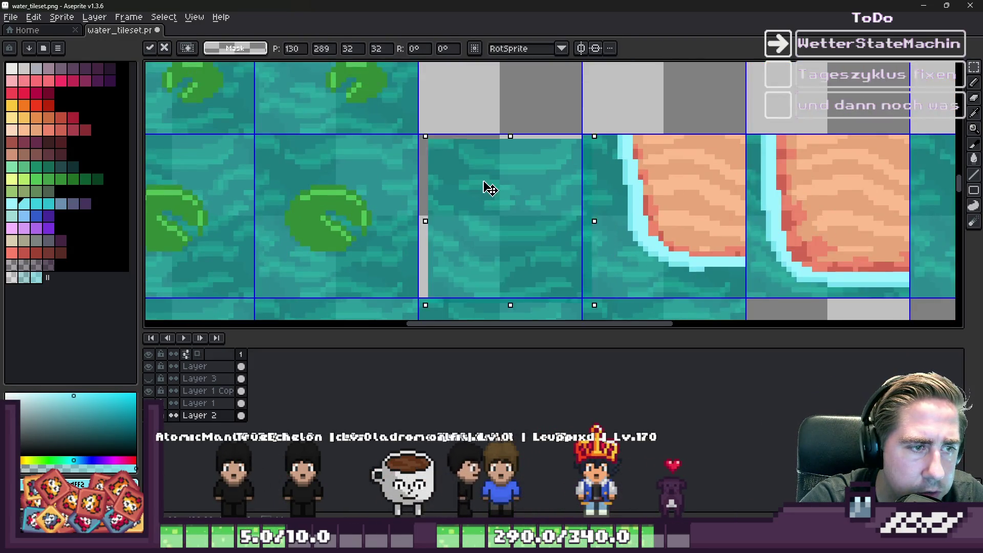
pyautogui.press('Delete')
pyautogui.scroll(-6, 531, 211)
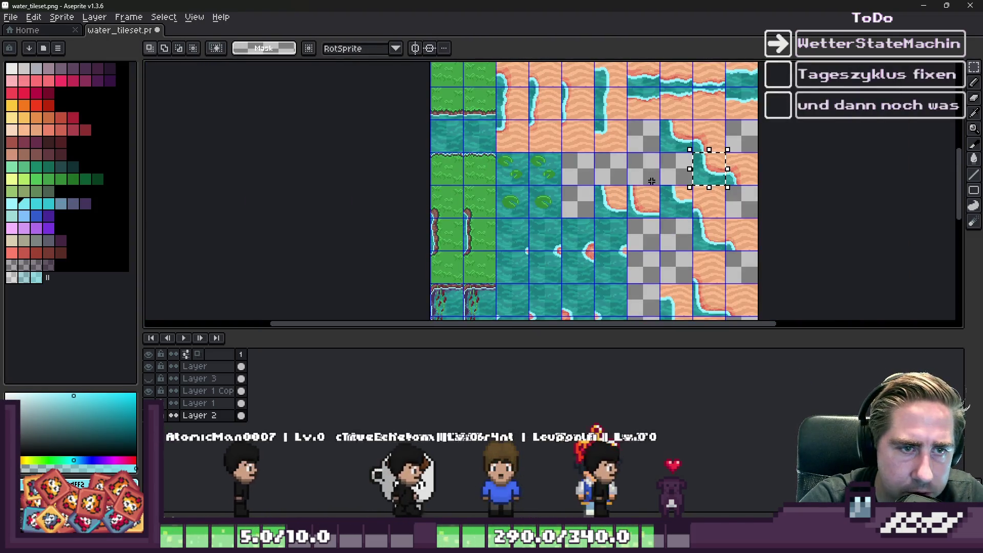
# Shift three shore tiles one cell left, then undo the shift and the recent tile edits
pyautogui.scroll(2, 682, 193)
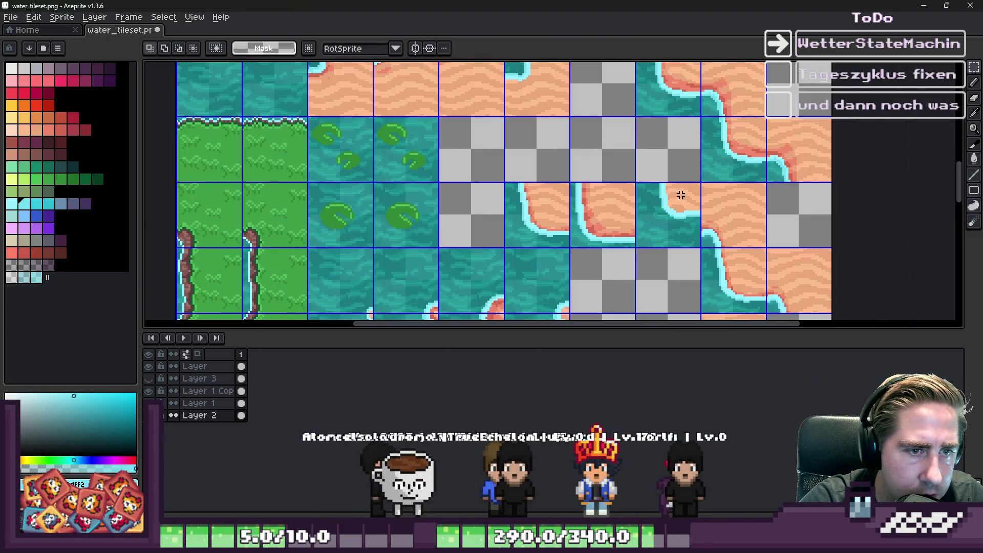
pyautogui.moveTo(662, 178); pyautogui.dragTo(597, 178)
pyautogui.scroll(-2, 640, 146)
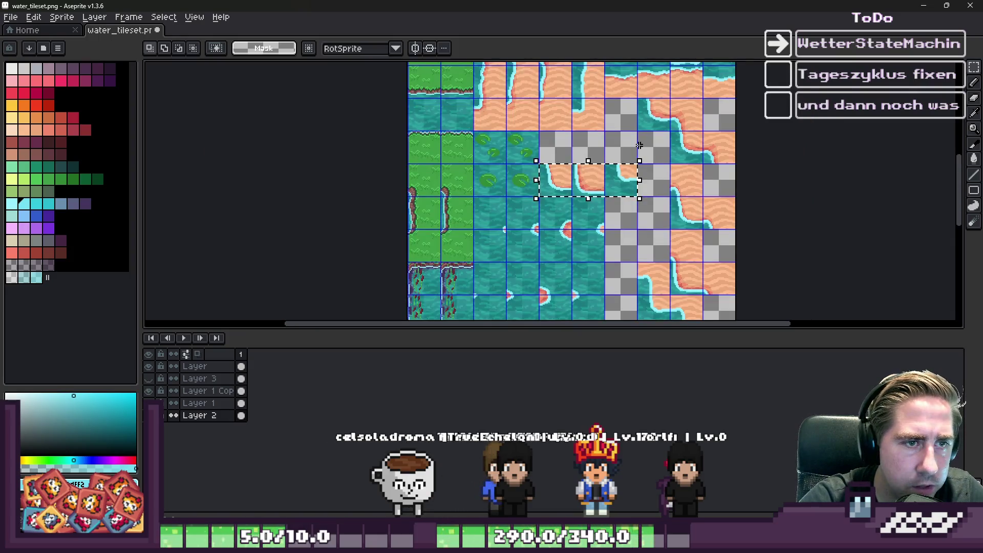
pyautogui.hotkey('ctrl', 'z')
pyautogui.hotkey('ctrl', 'z')
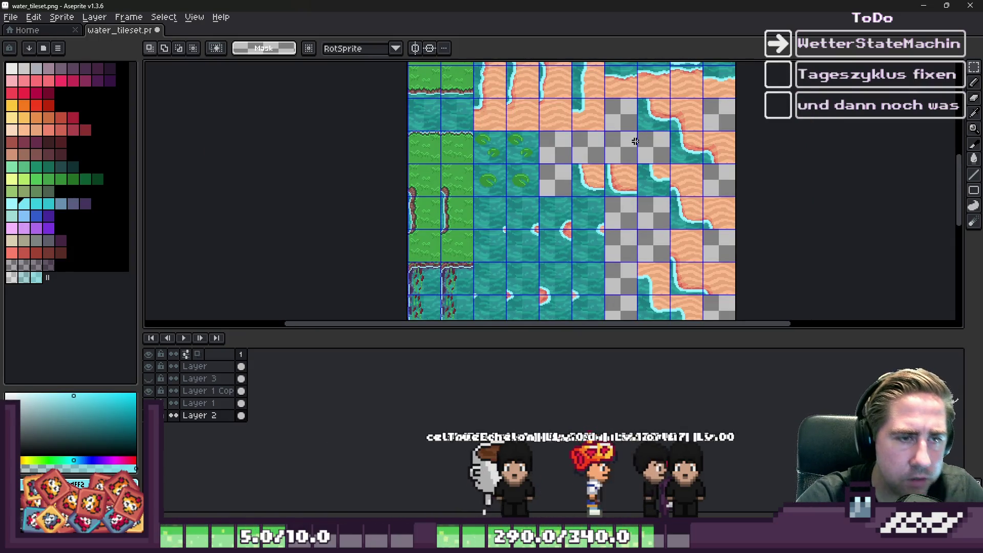
pyautogui.scroll(-2, 640, 123)
pyautogui.hotkey('ctrl', 'z')
pyautogui.hotkey('ctrl', 'z')
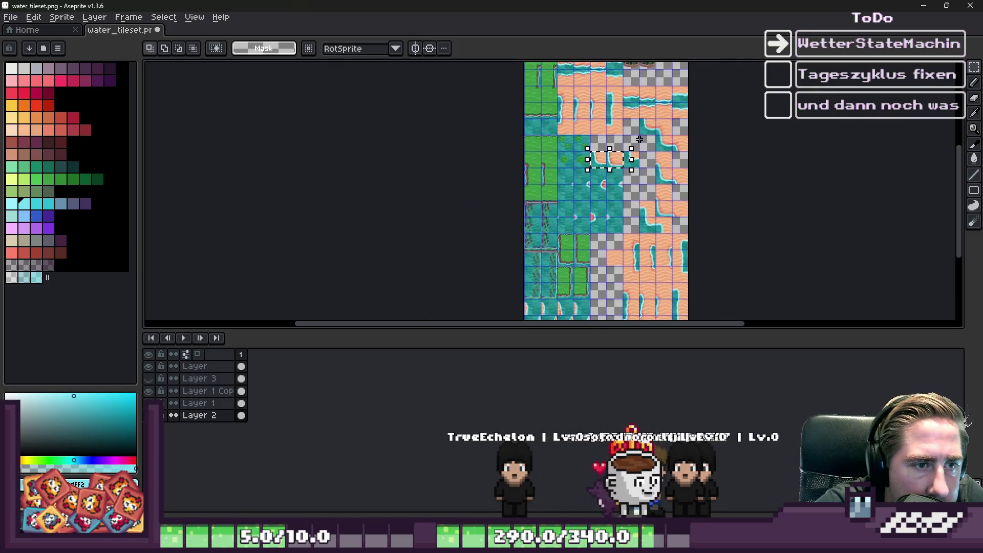
pyautogui.hotkey('ctrl', 'z')
pyautogui.hotkey('ctrl', 'z')
pyautogui.hotkey('ctrl', 'z')
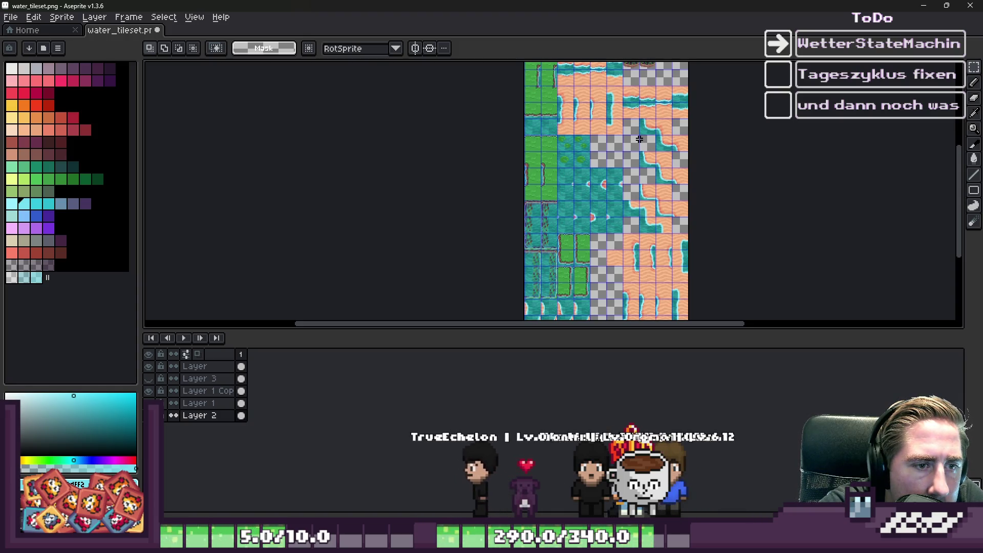
# Drop the floating tiles, then pick up the selected tile and move it one cell left
pyautogui.scroll(2, 640, 139)
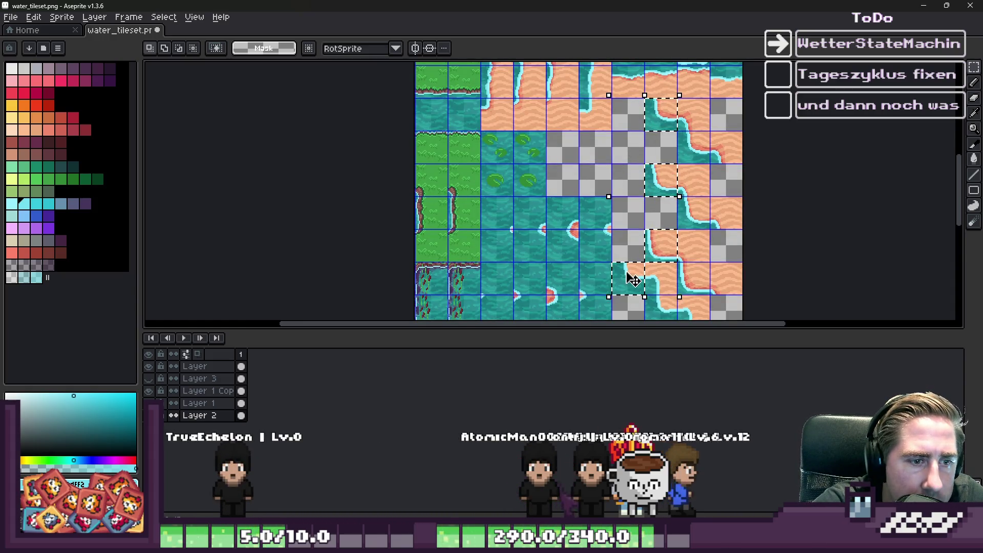
pyautogui.hotkey('ctrl', 'd')
pyautogui.scroll(1, 654, 110)
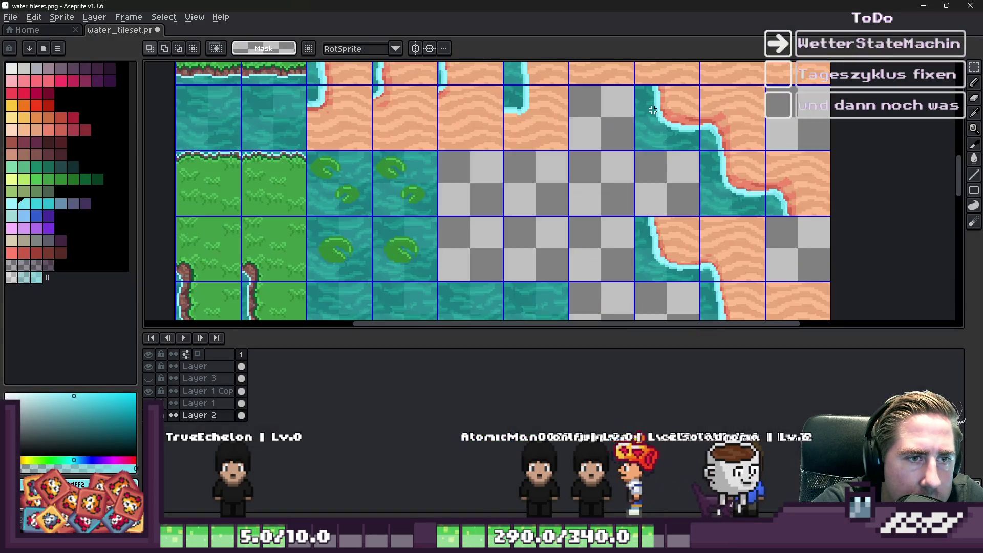
pyautogui.hotkey('ctrl', 'z')
pyautogui.scroll(1, 589, 181)
pyautogui.moveTo(592, 182)
pyautogui.mouseDown()
pyautogui.moveTo(478, 170)
pyautogui.moveTo(478, 154)
pyautogui.moveTo(468, 161)
pyautogui.mouseUp()
# Drop the moved tile, then shift another shore tile two cells left and one up and drop it
pyautogui.hotkey('ctrl', 'd')
pyautogui.scroll(-3, 635, 185)
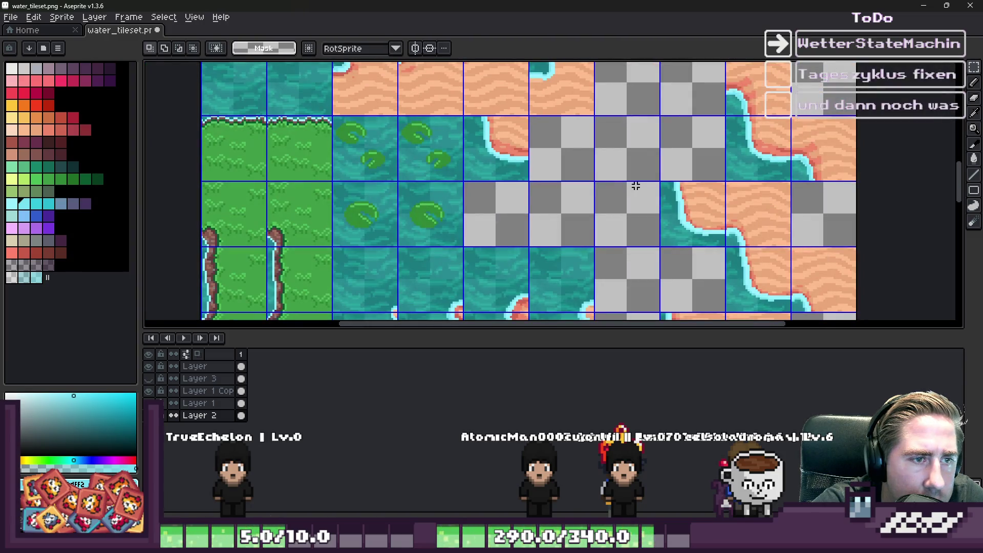
pyautogui.moveTo(709, 220); pyautogui.dragTo(563, 149)
pyautogui.scroll(1, 568, 151)
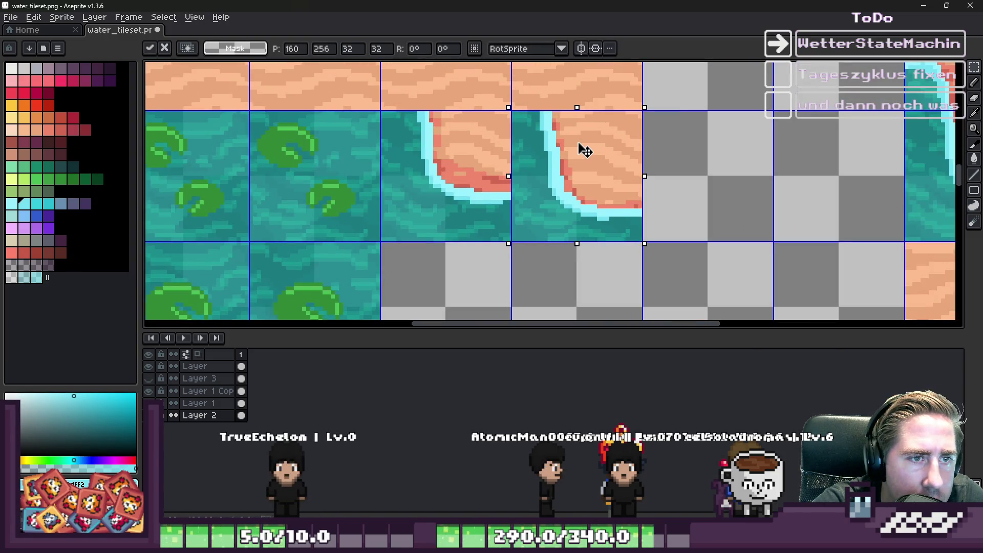
pyautogui.hotkey('ctrl', 'd')
pyautogui.scroll(-1, 634, 100)
pyautogui.scroll(-1, 638, 96)
pyautogui.scroll(1, 689, 199)
pyautogui.scroll(-1, 700, 247)
# Move another curved shore tile to a new cell and drop it in place
pyautogui.moveTo(699, 247)
pyautogui.mouseDown()
pyautogui.moveTo(687, 259)
pyautogui.moveTo(650, 203)
pyautogui.moveTo(682, 200)
pyautogui.moveTo(674, 200)
pyautogui.mouseUp()
pyautogui.scroll(3, 687, 259)
pyautogui.click(599, 106)
pyautogui.scroll(-2, 602, 109)
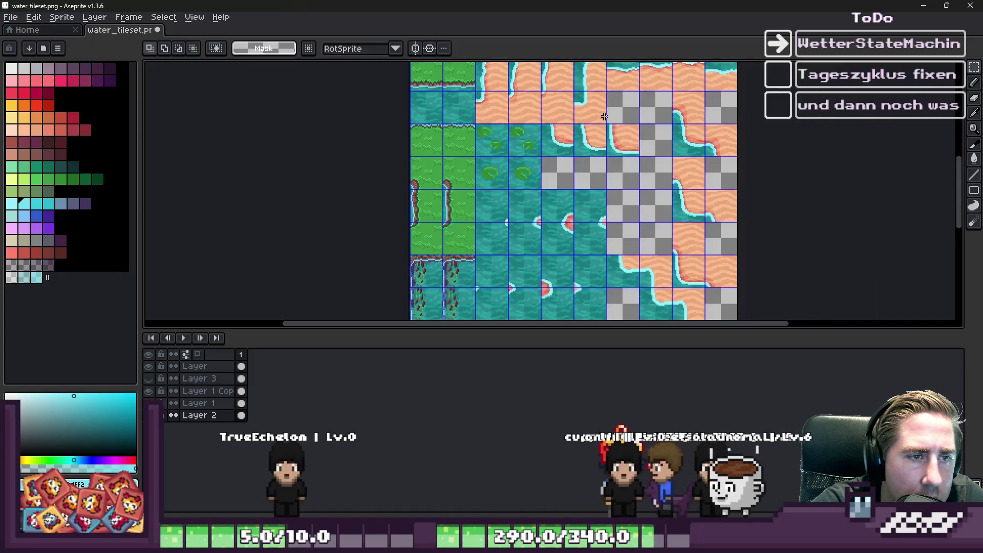
# Move the lower teal shore tile into the row above, then select the water tiles below the lily pads
pyautogui.moveTo(608, 255)
pyautogui.mouseDown()
pyautogui.moveTo(639, 287)
pyautogui.moveTo(663, 179)
pyautogui.mouseUp()
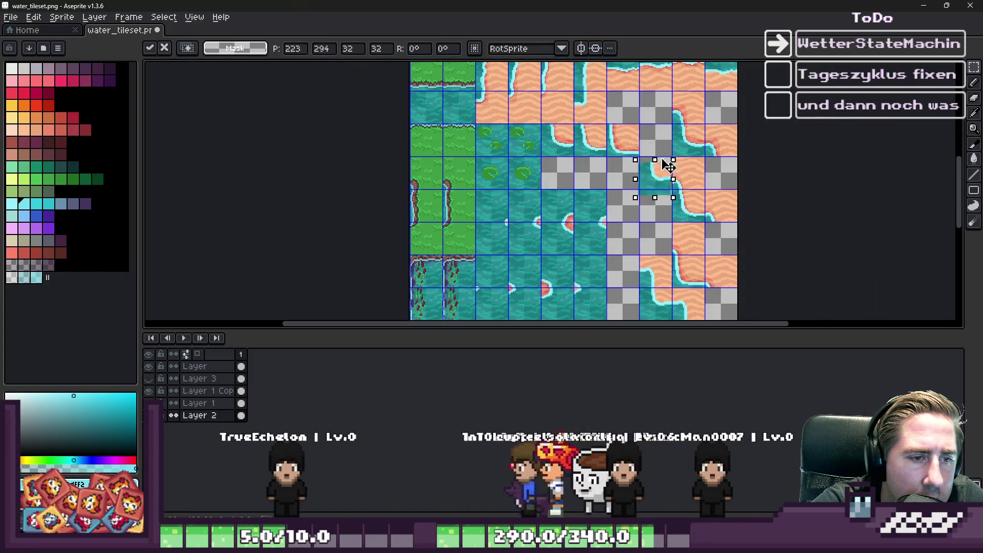
pyautogui.scroll(4, 676, 133)
pyautogui.moveTo(690, 132)
pyautogui.mouseDown()
pyautogui.moveTo(681, 173)
pyautogui.moveTo(651, 170)
pyautogui.mouseUp()
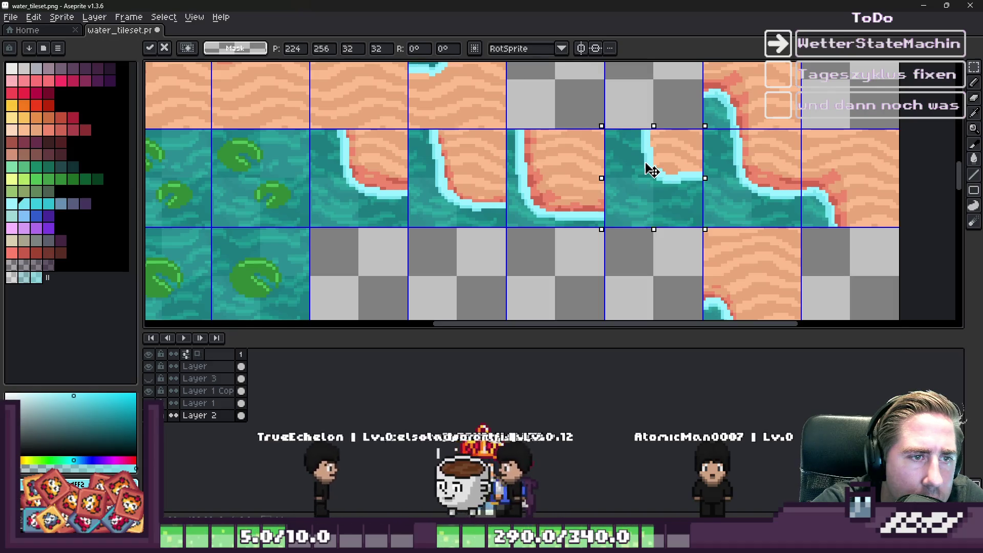
pyautogui.press('Return')
pyautogui.scroll(-4, 601, 178)
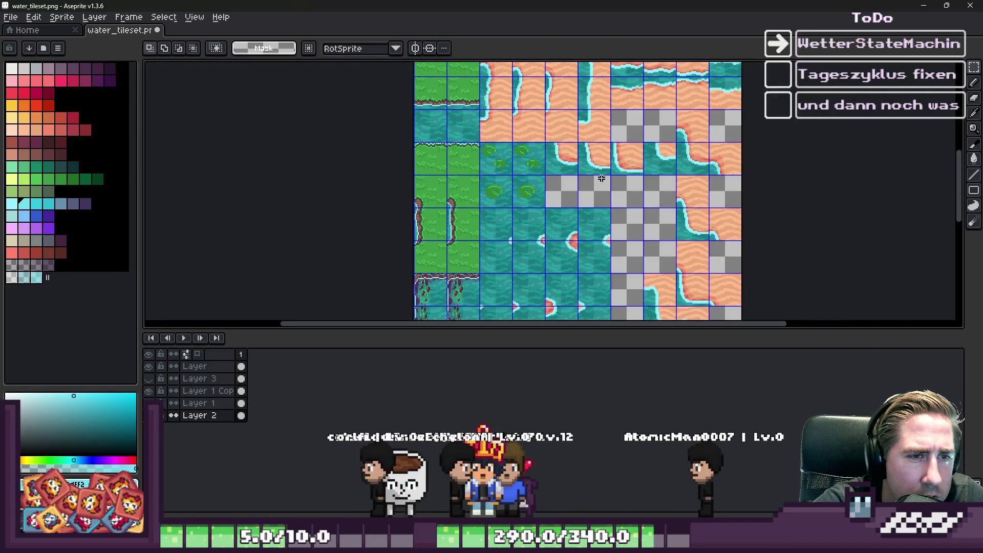
pyautogui.scroll(4, 651, 190)
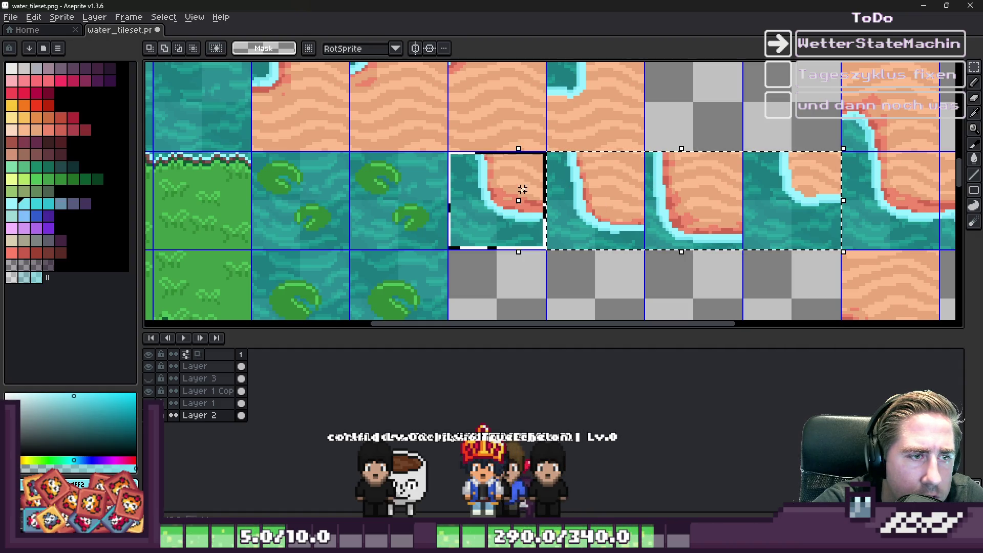
pyautogui.scroll(-4, 637, 240)
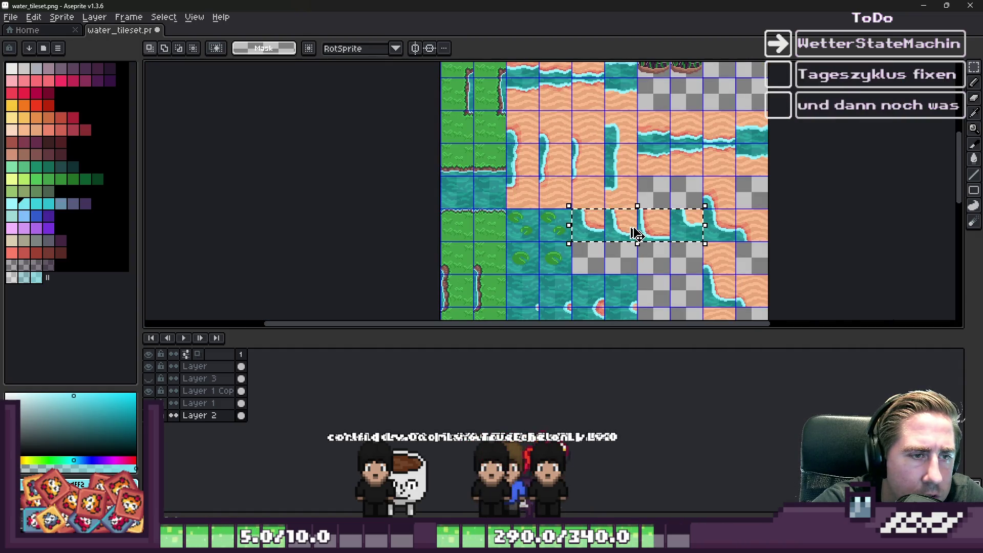
pyautogui.scroll(2, 629, 227)
pyautogui.scroll(-3, 564, 205)
pyautogui.scroll(3, 499, 216)
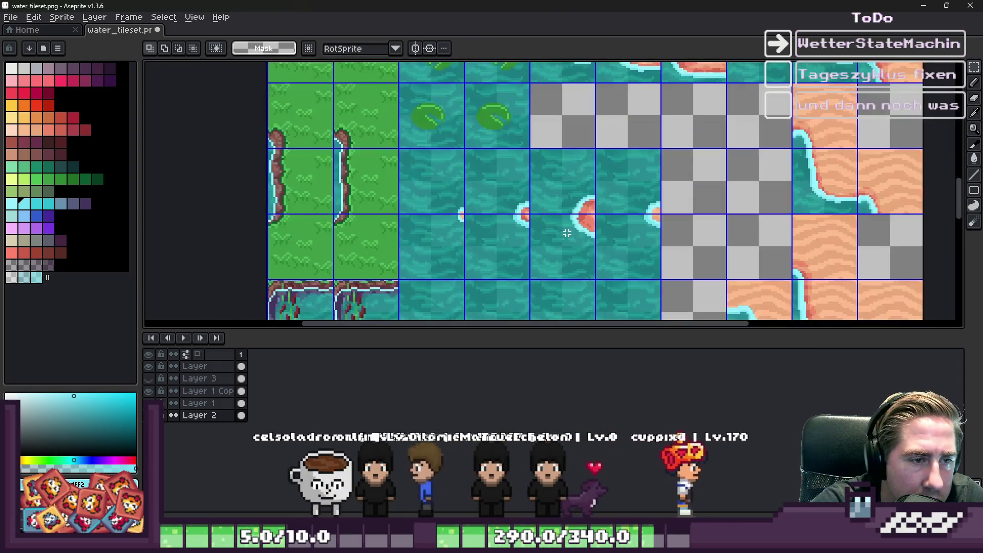
pyautogui.scroll(-2, 685, 253)
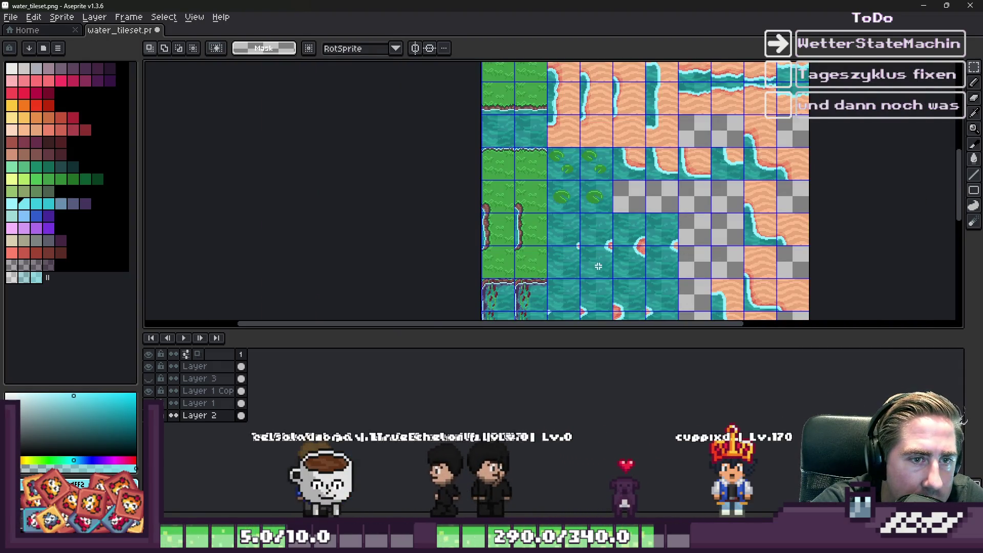
pyautogui.scroll(2, 598, 262)
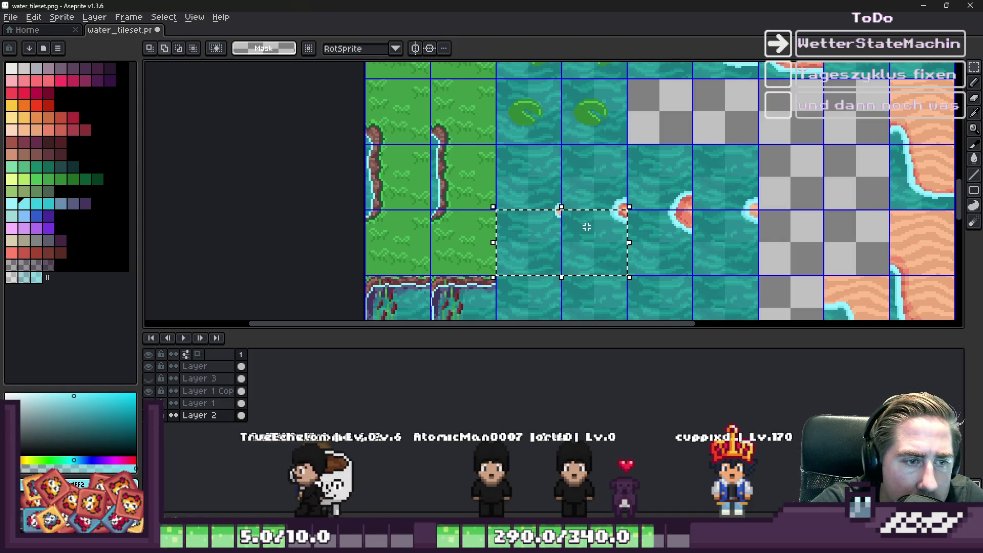
pyautogui.moveTo(678, 240); pyautogui.dragTo(733, 242)
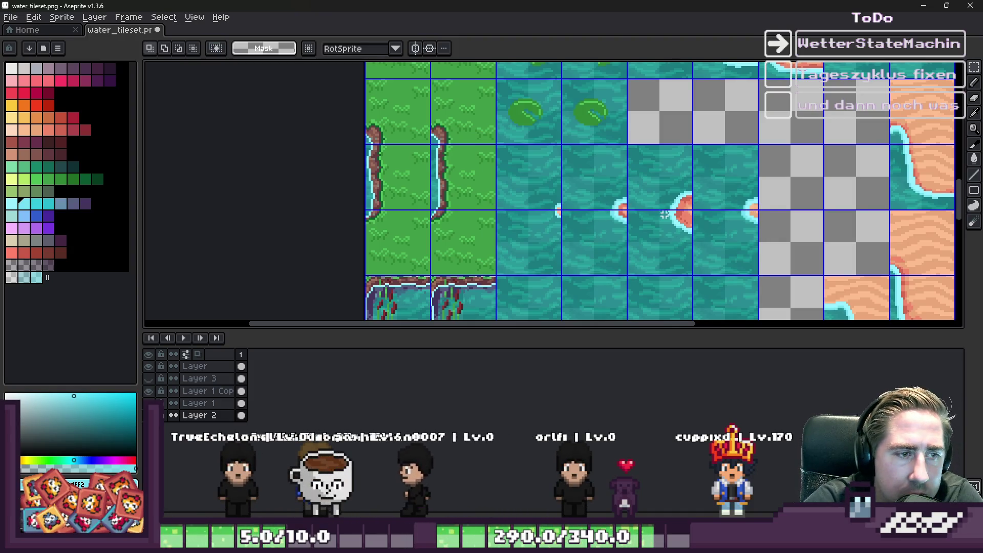
pyautogui.scroll(-2, 592, 239)
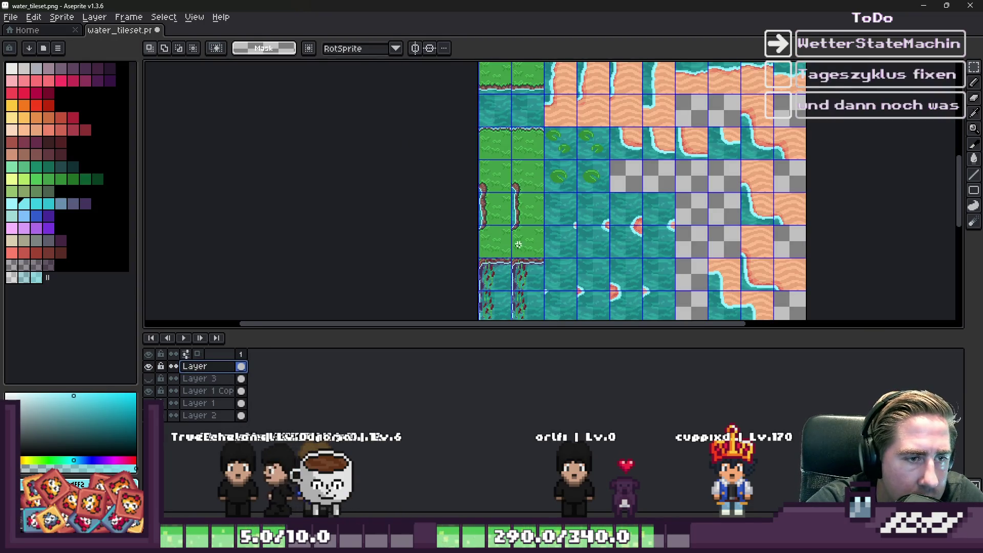
# Paste the four-tile sand-shore strip over the water row under the lily pads, align it to the grid, and commit
pyautogui.scroll(2, 533, 247)
pyautogui.moveTo(584, 237); pyautogui.dragTo(724, 239)
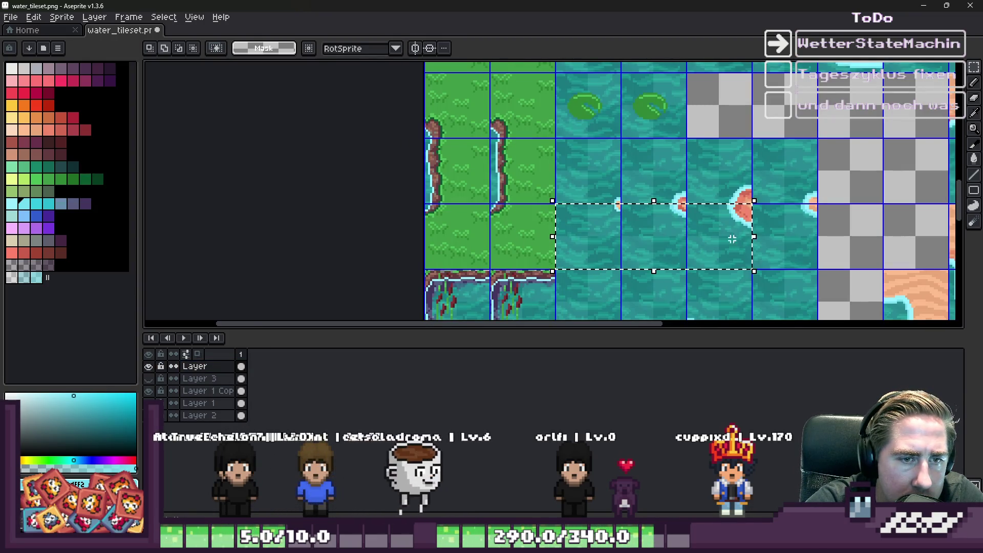
pyautogui.scroll(2, 634, 230)
pyautogui.hotkey('ctrl', 'v')
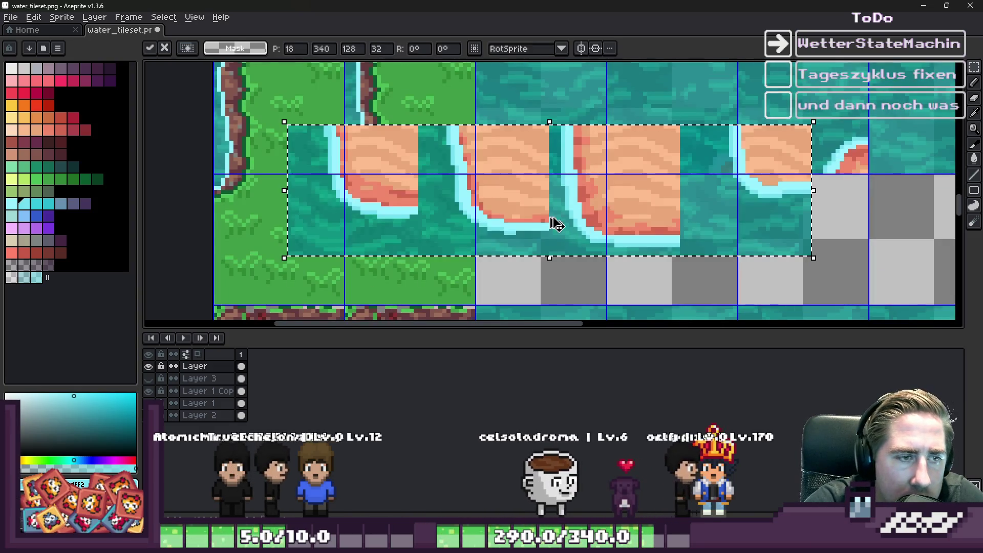
pyautogui.moveTo(563, 226); pyautogui.dragTo(560, 220)
pyautogui.scroll(1, 560, 219)
pyautogui.moveTo(432, 208)
pyautogui.mouseDown()
pyautogui.moveTo(630, 228)
pyautogui.moveTo(603, 207)
pyautogui.mouseUp()
pyautogui.press('Return')
pyautogui.scroll(-6, 599, 185)
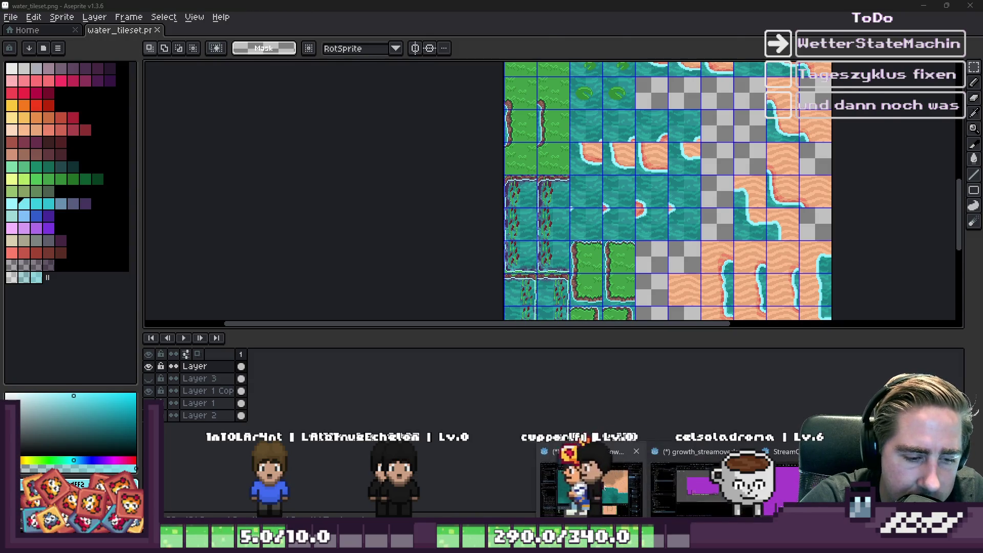
# Zoom in and out on the shoreline in Godot's World map, then minimize Godot to return to Aseprite
pyautogui.hotkey('alt', 'Tab')
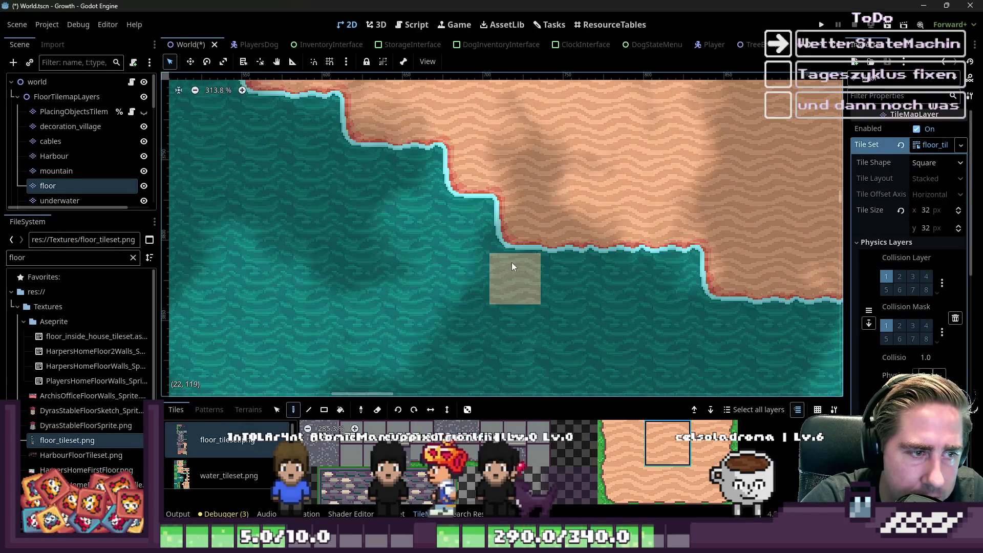
pyautogui.scroll(-4, 479, 332)
pyautogui.scroll(-2, 871, 306)
pyautogui.scroll(-2, 621, 201)
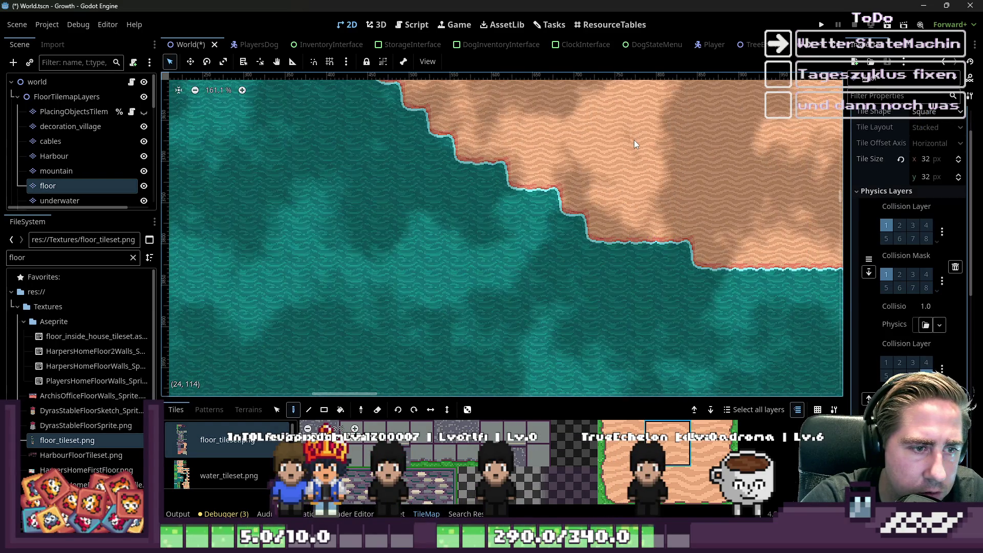
pyautogui.scroll(8, 600, 232)
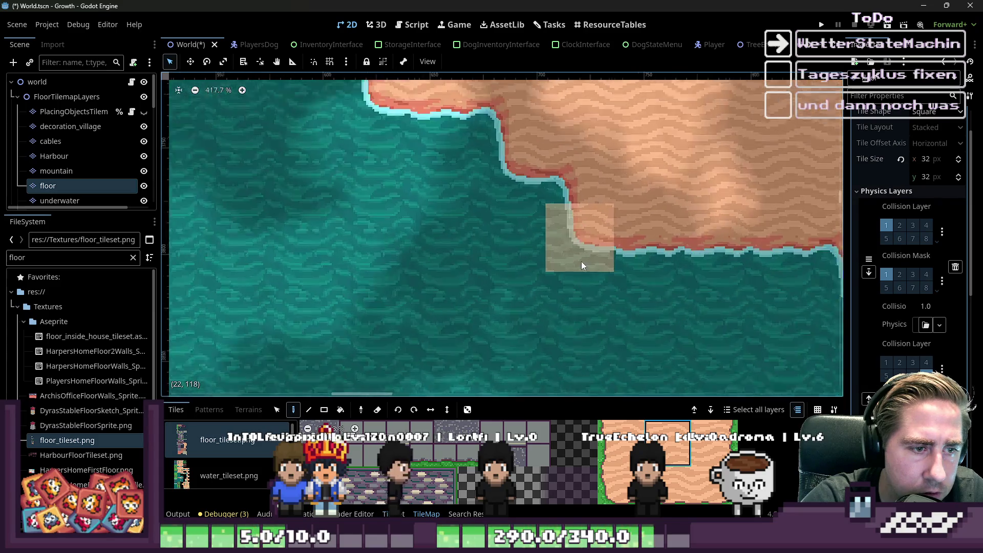
pyautogui.scroll(1, 471, 273)
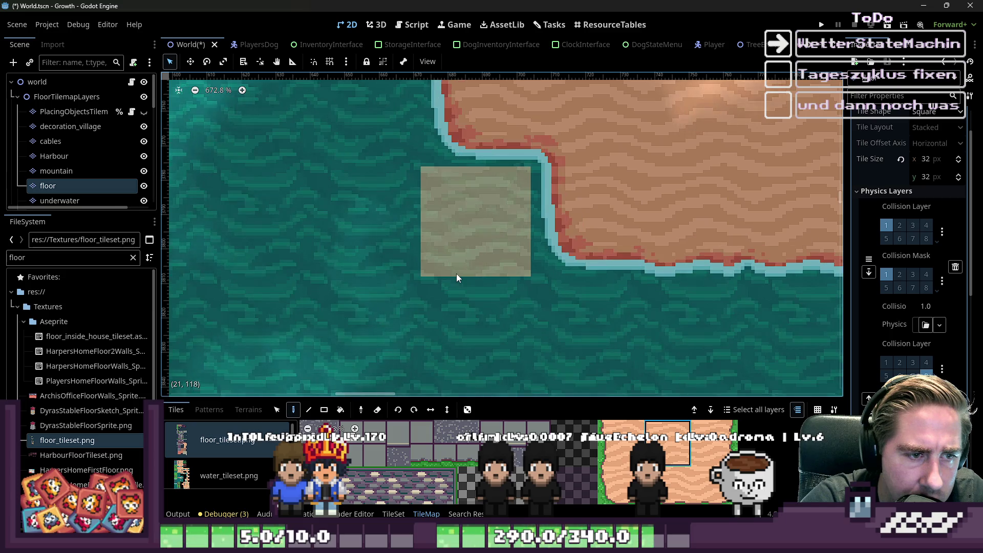
pyautogui.scroll(-8, 514, 342)
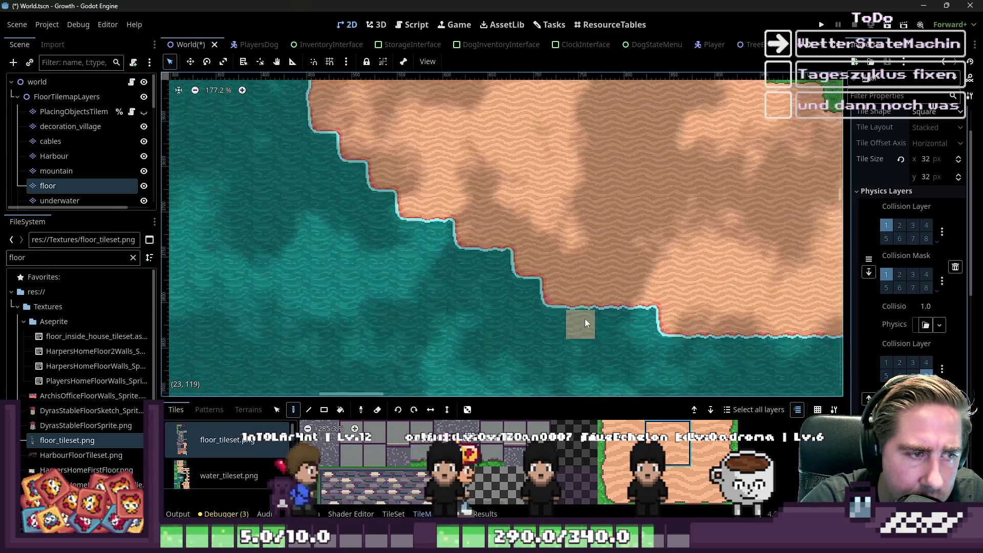
pyautogui.scroll(-11, 661, 309)
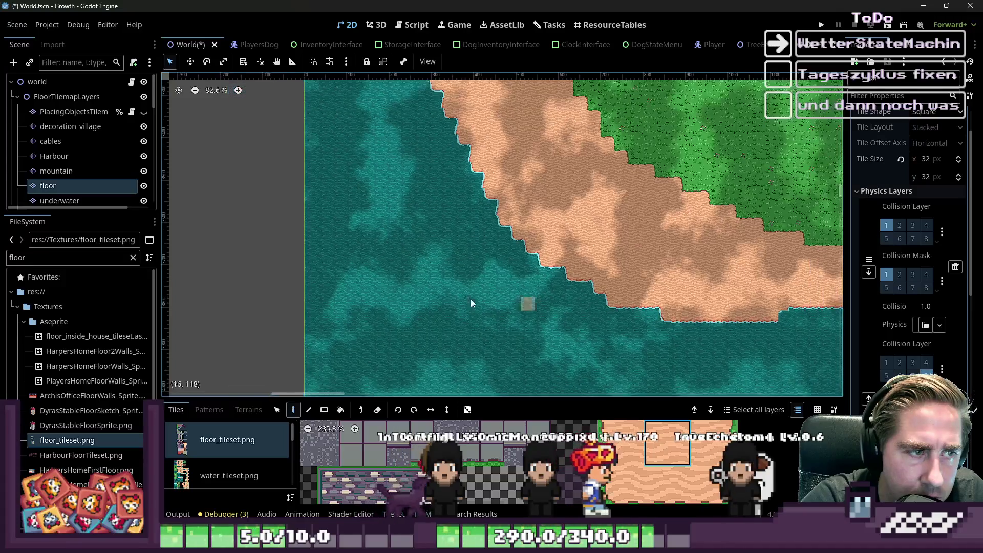
pyautogui.scroll(12, 734, 330)
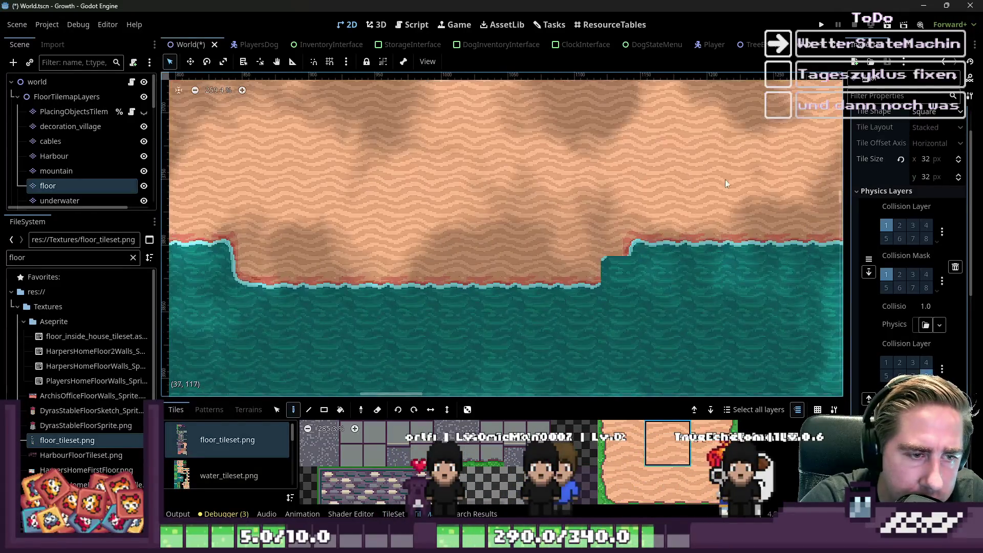
pyautogui.click(925, 5)
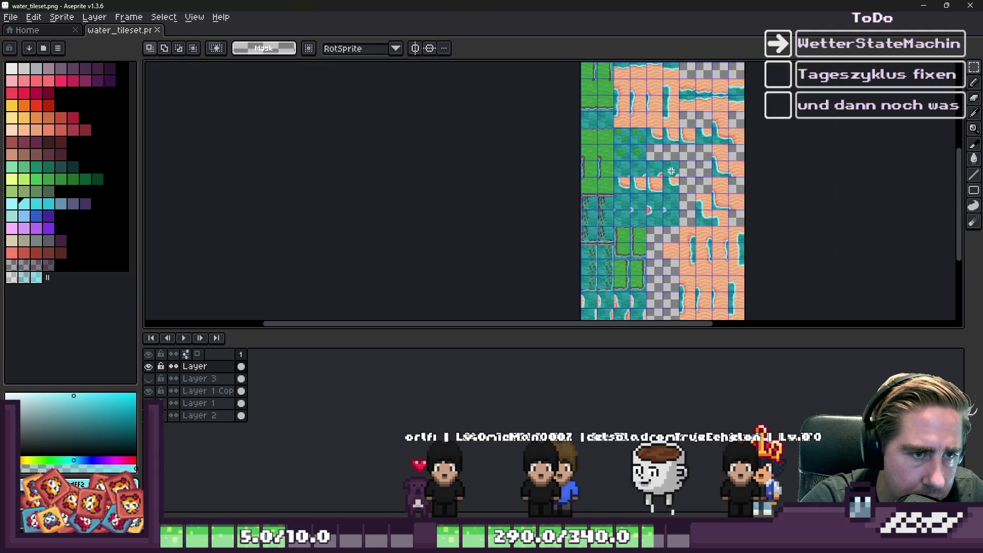
# Pick a shoreline tile on the sheet and make Layer 3, then Layer 2, the active layer
pyautogui.scroll(2, 671, 171)
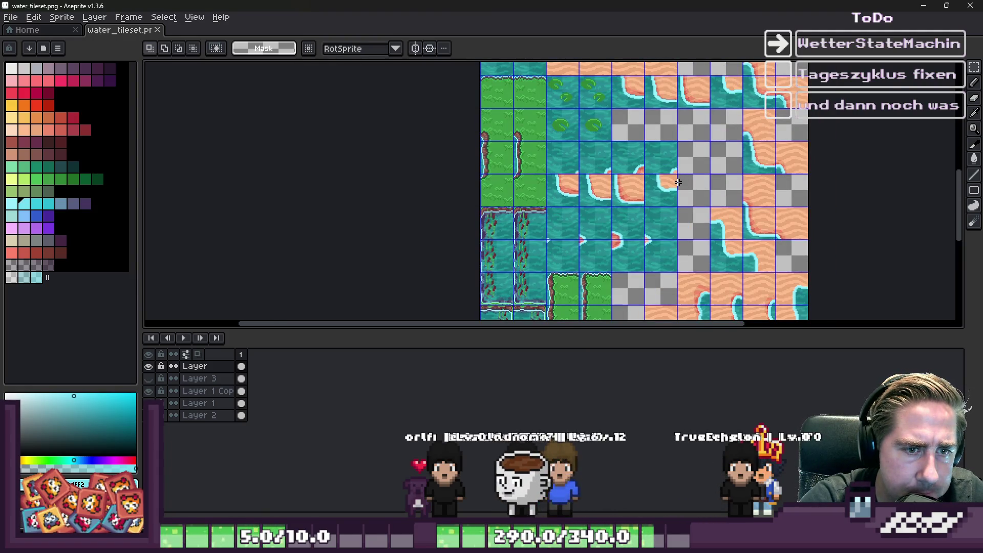
pyautogui.click(742, 249)
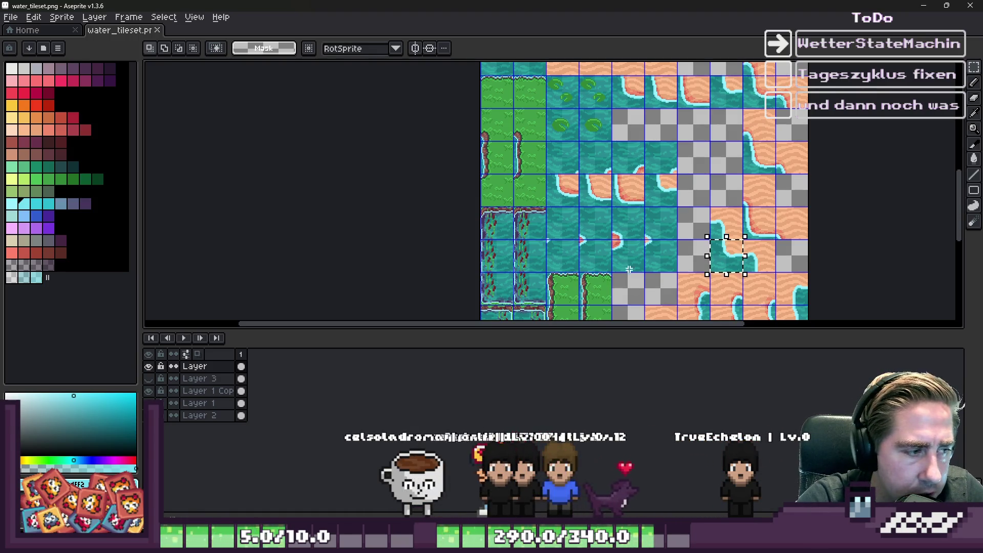
pyautogui.scroll(-2, 686, 207)
pyautogui.scroll(4, 695, 137)
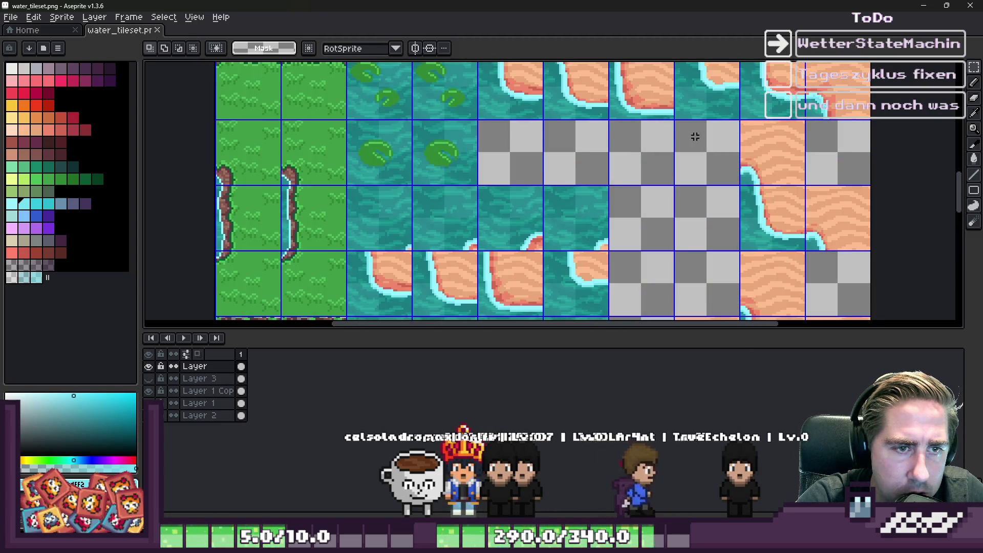
pyautogui.scroll(-6, 679, 171)
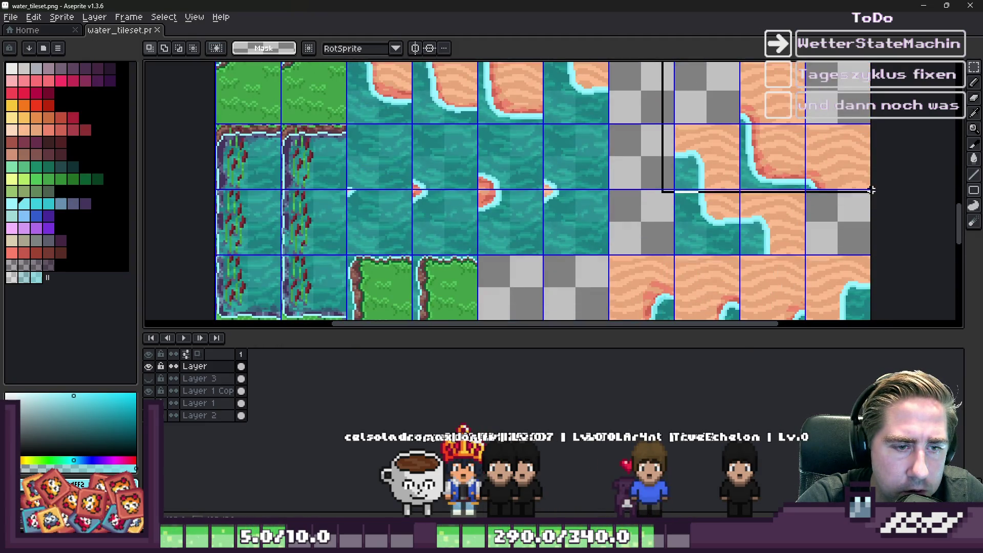
pyautogui.scroll(-3, 904, 271)
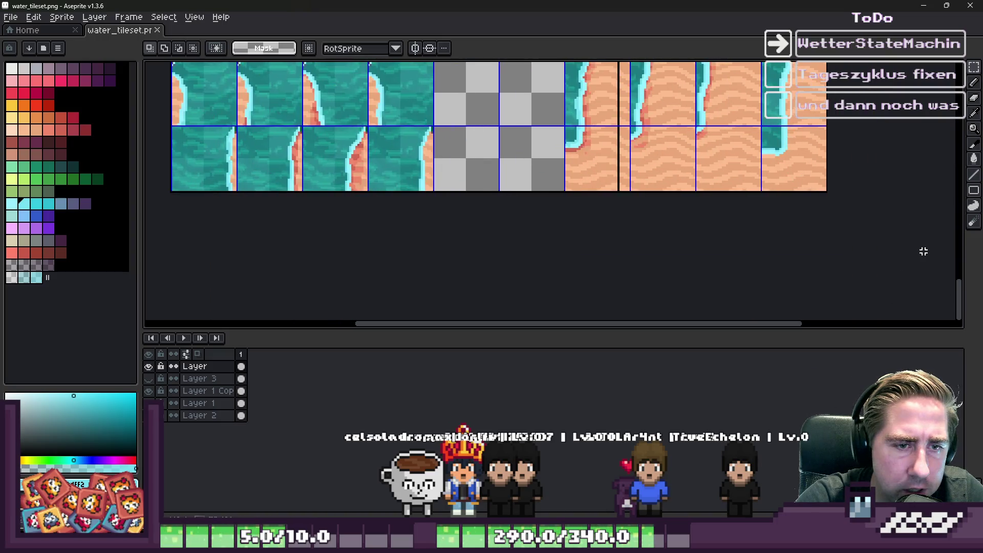
pyautogui.scroll(3, 685, 137)
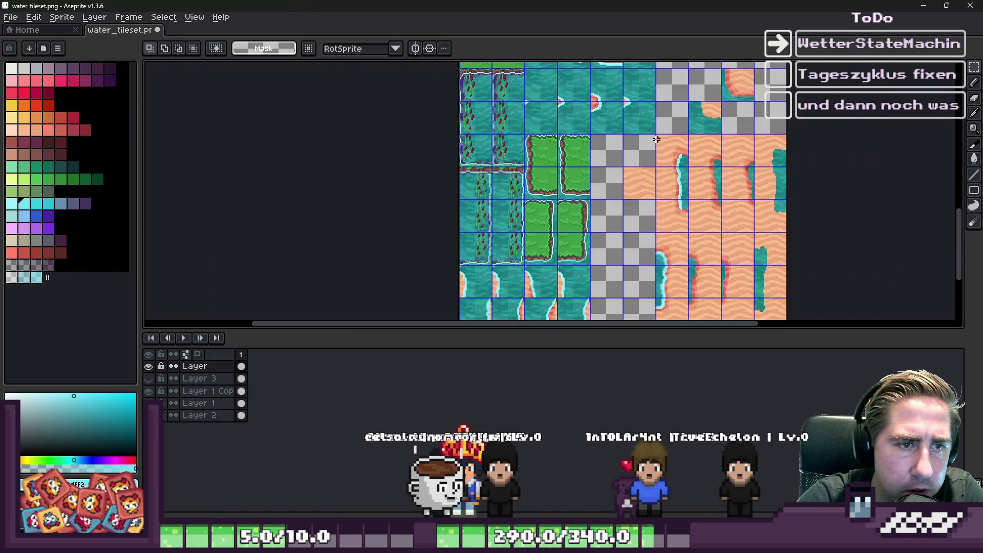
pyautogui.scroll(-1, 656, 139)
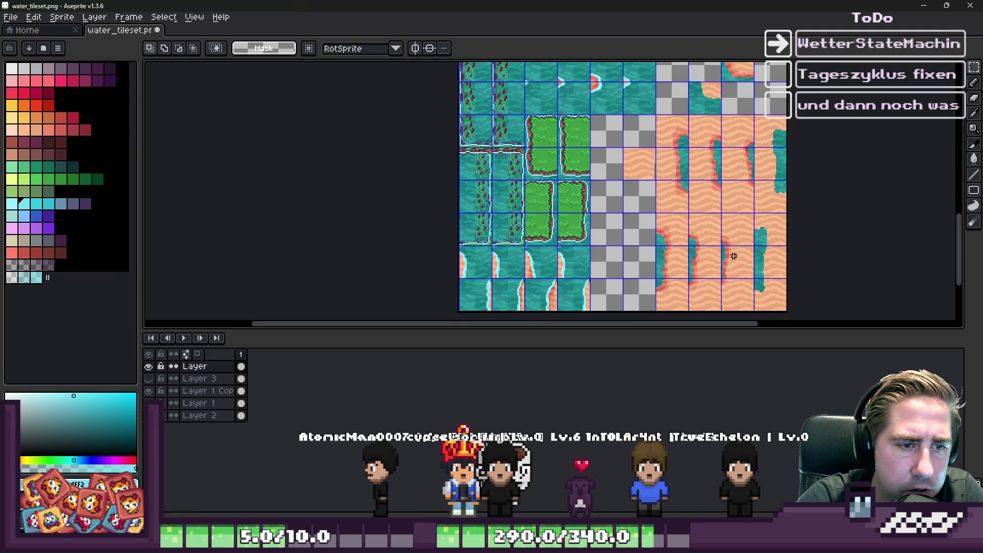
pyautogui.click(215, 380)
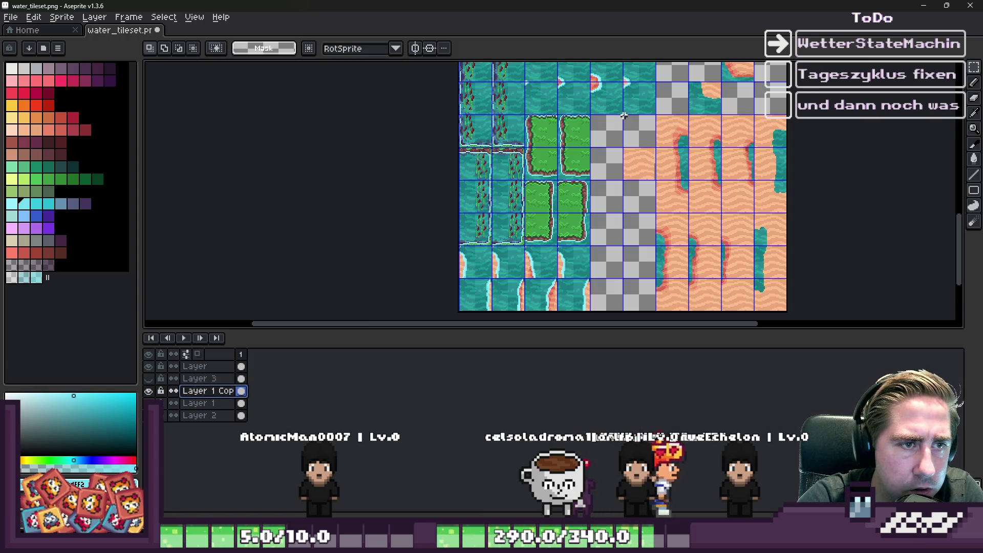
pyautogui.scroll(-3, 623, 116)
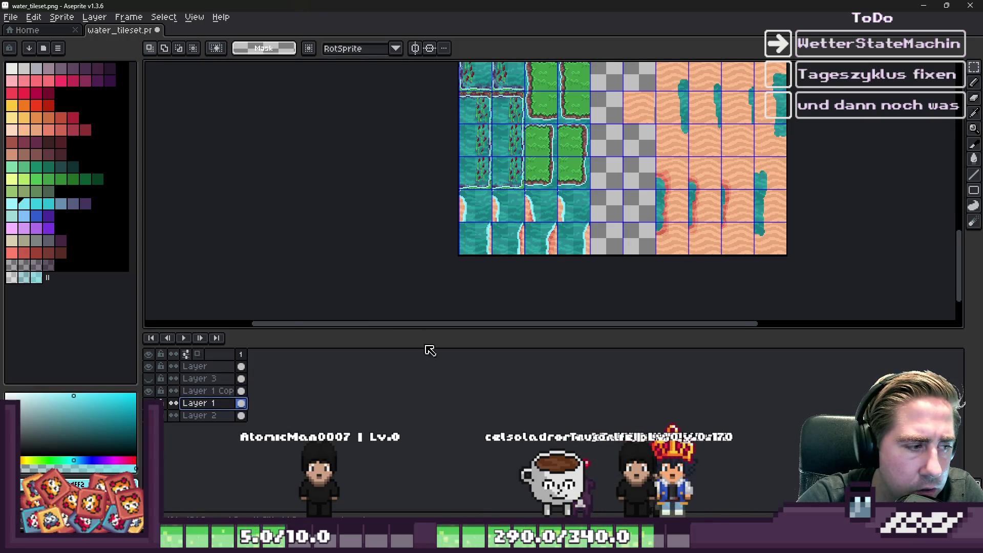
pyautogui.scroll(-2, 580, 151)
pyautogui.scroll(4, 580, 151)
pyautogui.scroll(-3, 547, 124)
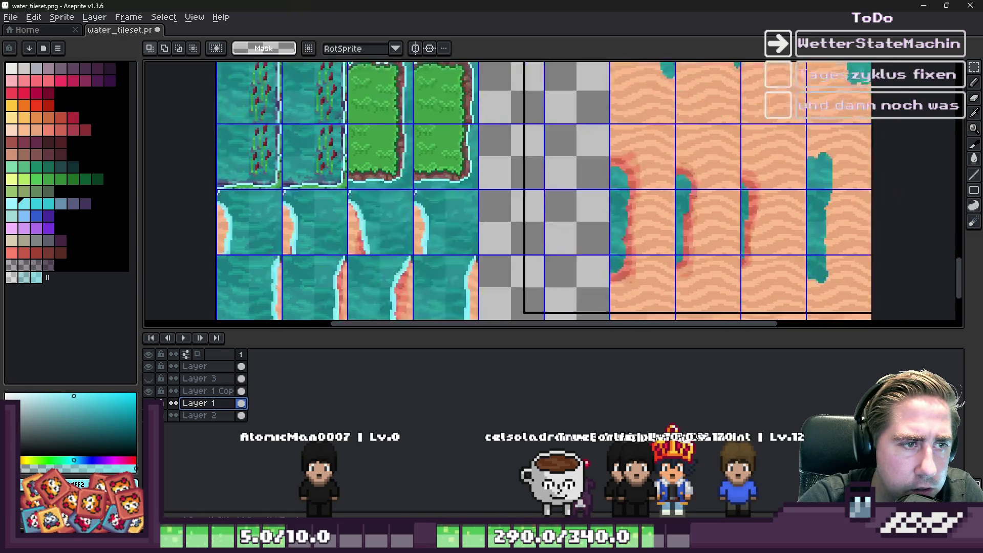
pyautogui.scroll(1, 639, 154)
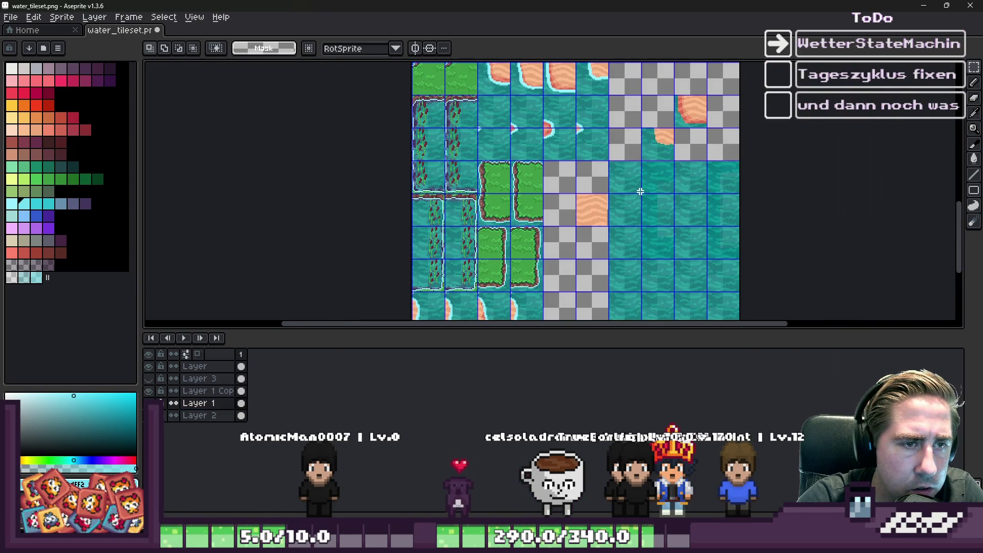
pyautogui.click(241, 414)
pyautogui.scroll(2, 574, 171)
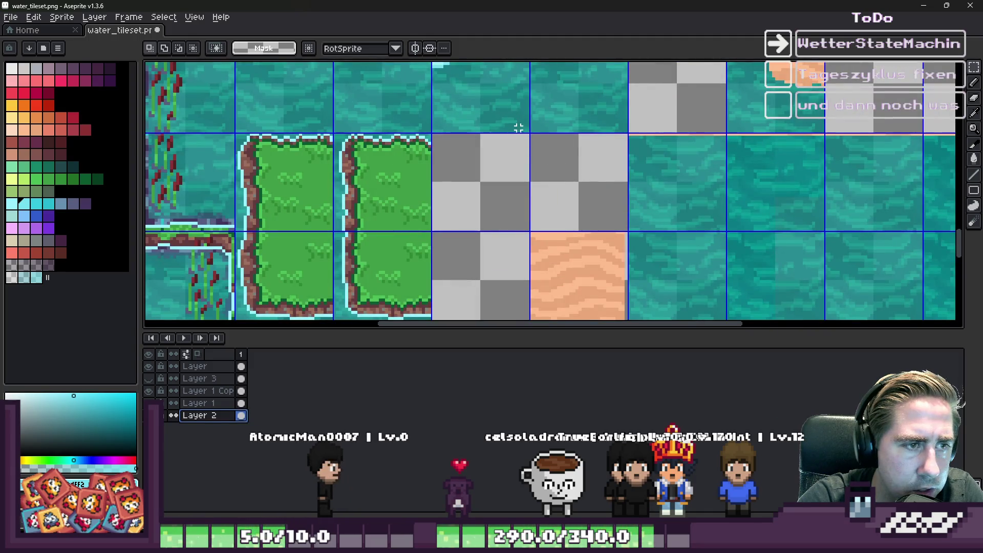
# Select a strip of water tiles on Layer 2, then switch to Layer 1 Copy
pyautogui.moveTo(512, 133)
pyautogui.mouseDown()
pyautogui.moveTo(640, 169)
pyautogui.moveTo(724, 160)
pyautogui.mouseUp()
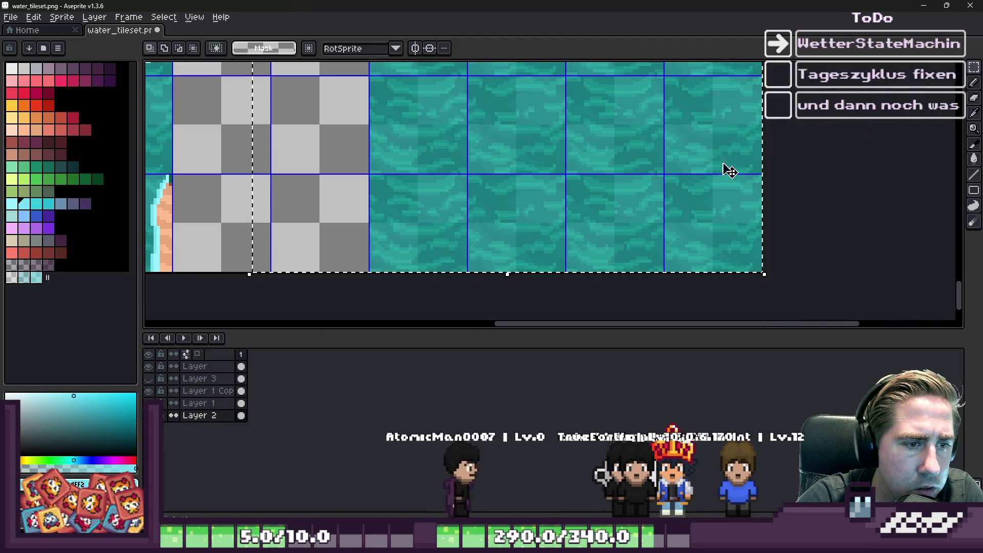
pyautogui.scroll(-3, 685, 216)
pyautogui.scroll(5, 685, 216)
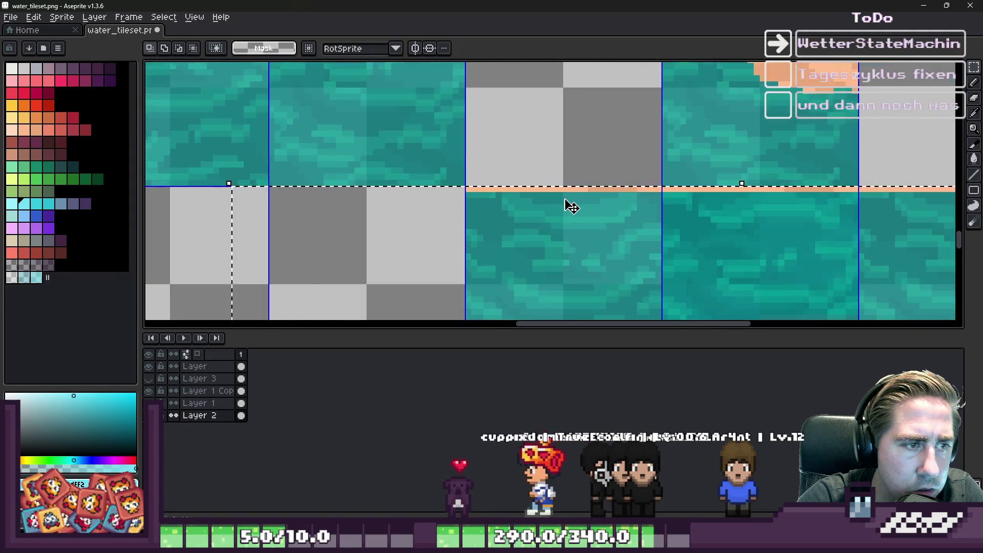
pyautogui.scroll(-2, 578, 129)
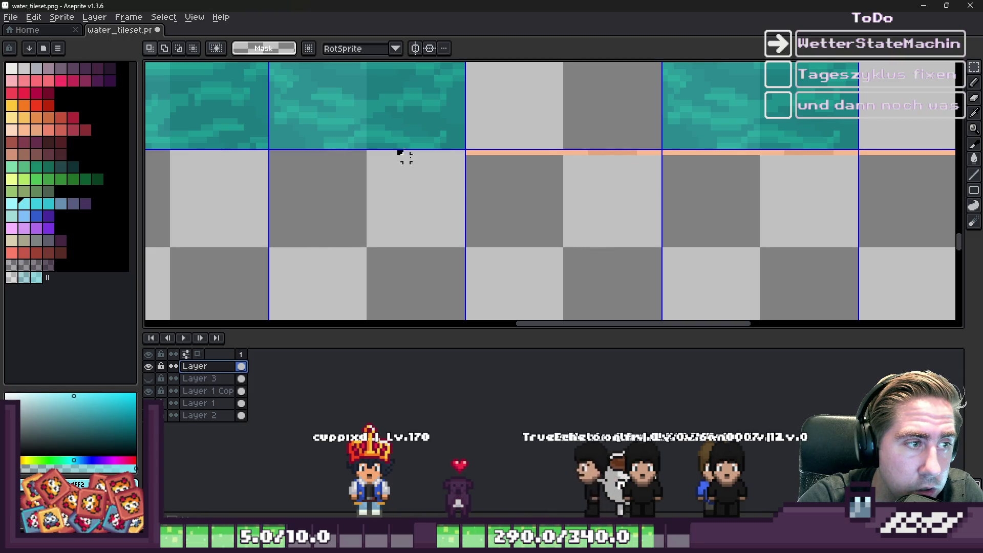
pyautogui.scroll(-3, 400, 152)
pyautogui.scroll(2, 774, 193)
pyautogui.click(207, 390)
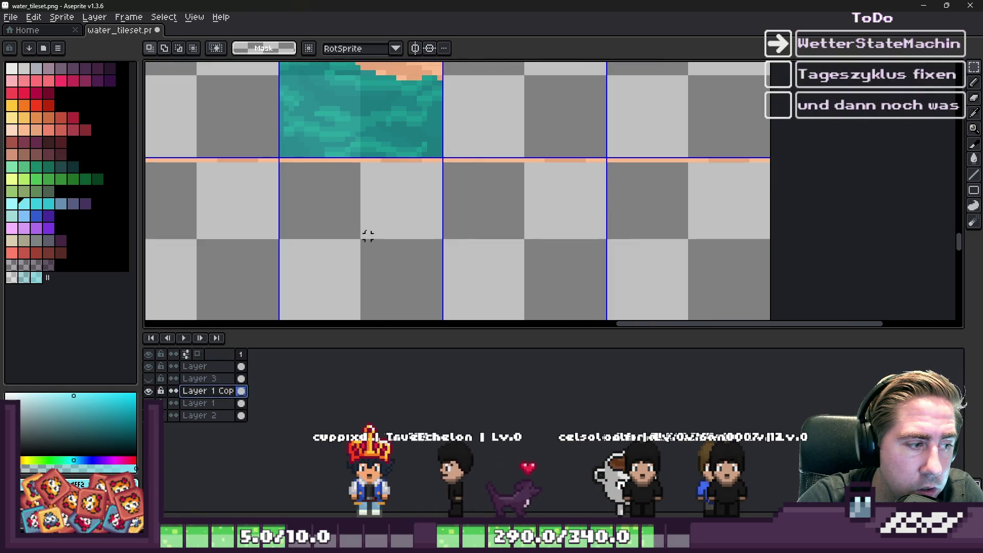
pyautogui.scroll(-2, 272, 160)
pyautogui.scroll(2, 201, 175)
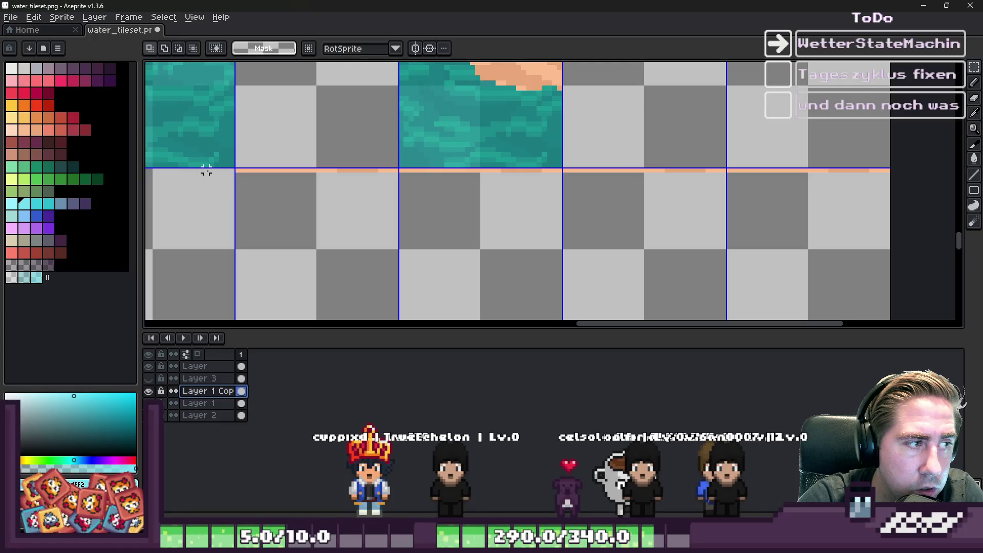
pyautogui.scroll(-3, 810, 145)
pyautogui.scroll(1, 722, 149)
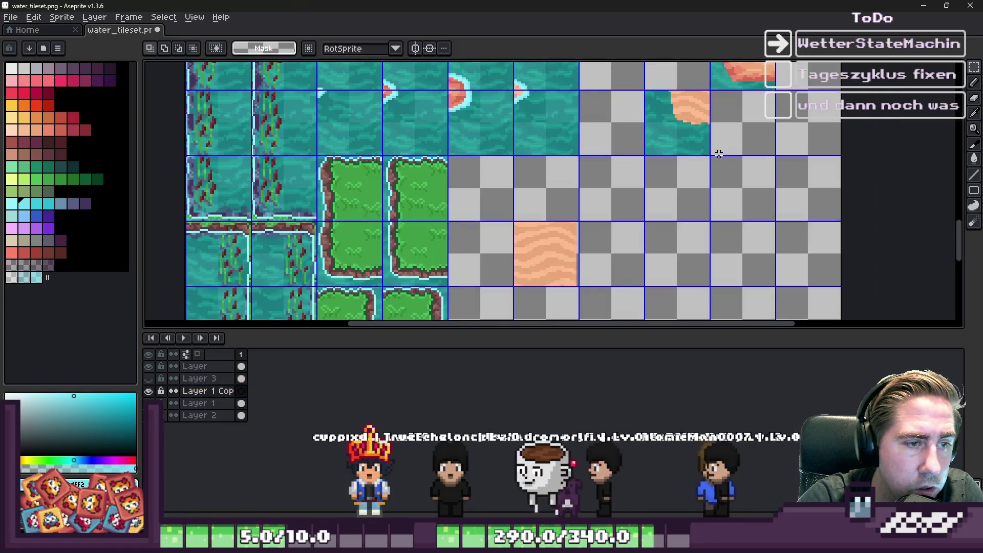
pyautogui.scroll(-2, 722, 149)
pyautogui.scroll(3, 643, 139)
# Select the cell holding the sand corner piece and toggle between Layer 1 and Layer 1 Copy
pyautogui.moveTo(641, 136); pyautogui.dragTo(762, 278)
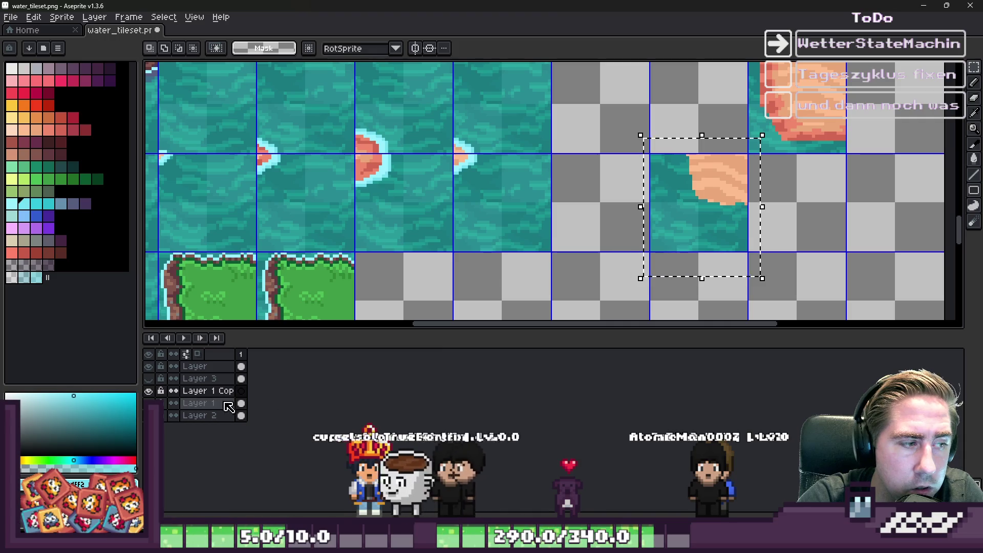
pyautogui.click(225, 404)
pyautogui.scroll(-2, 690, 193)
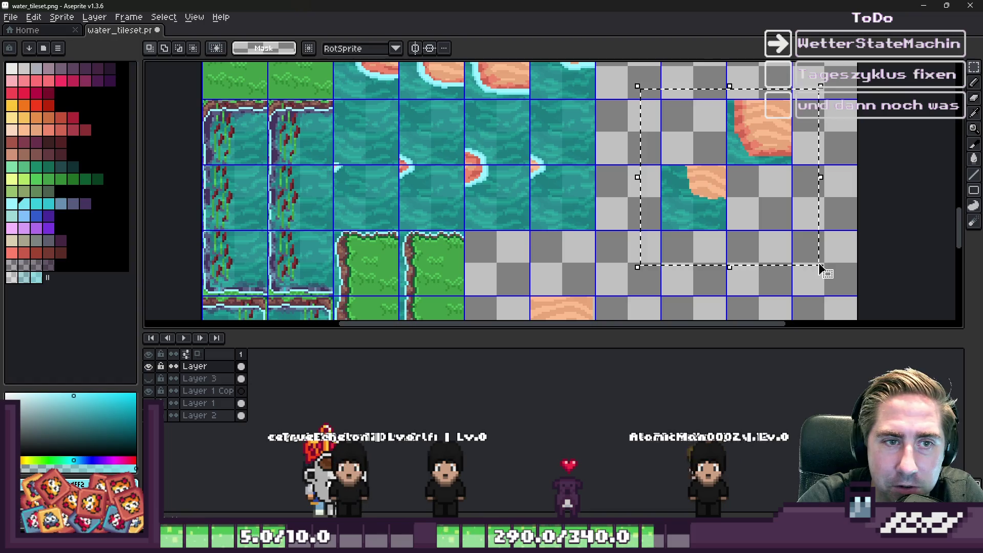
pyautogui.scroll(-2, 737, 274)
pyautogui.click(207, 390)
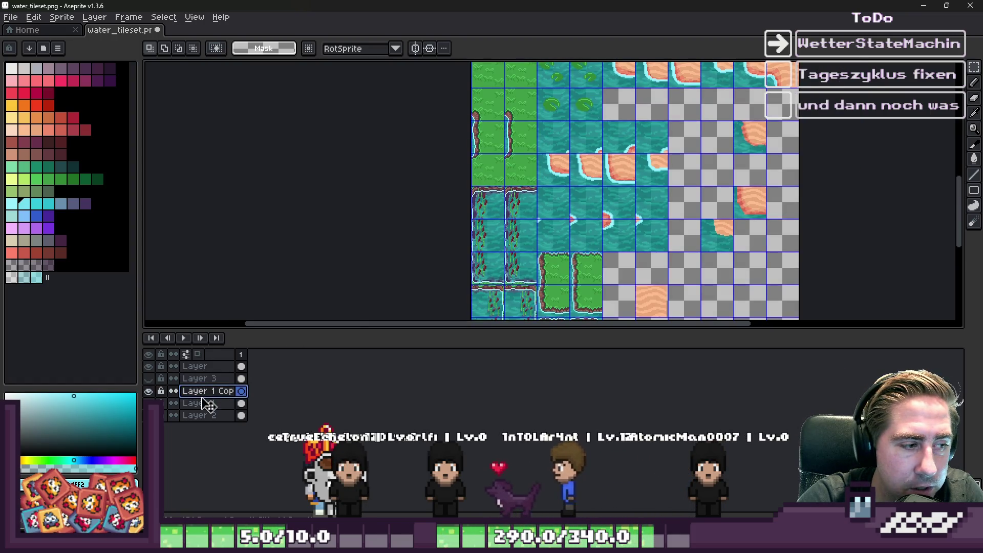
pyautogui.click(207, 404)
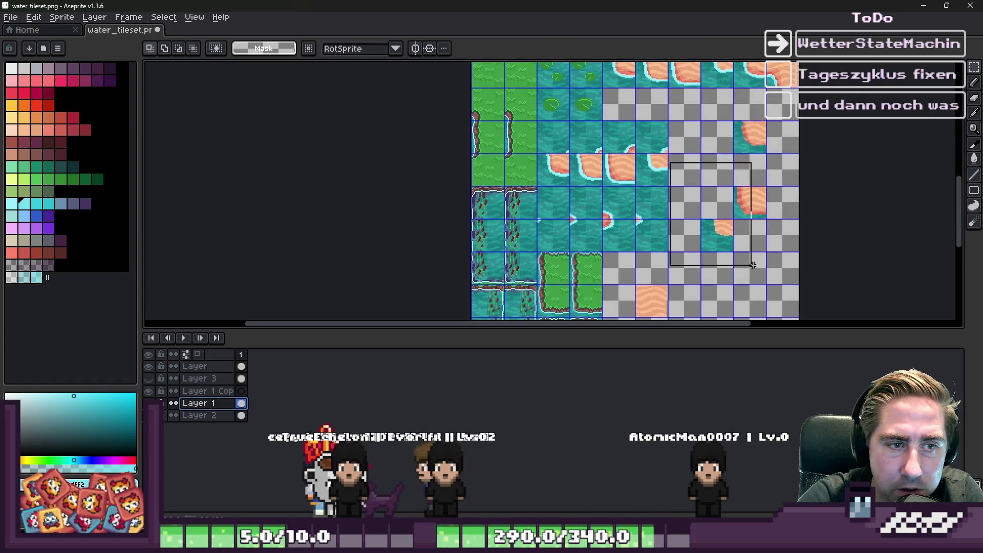
# Paste the sand piece over a water tile, delete the stray sand, then select an area on Layer 2
pyautogui.hotkey('ctrl', 'z')
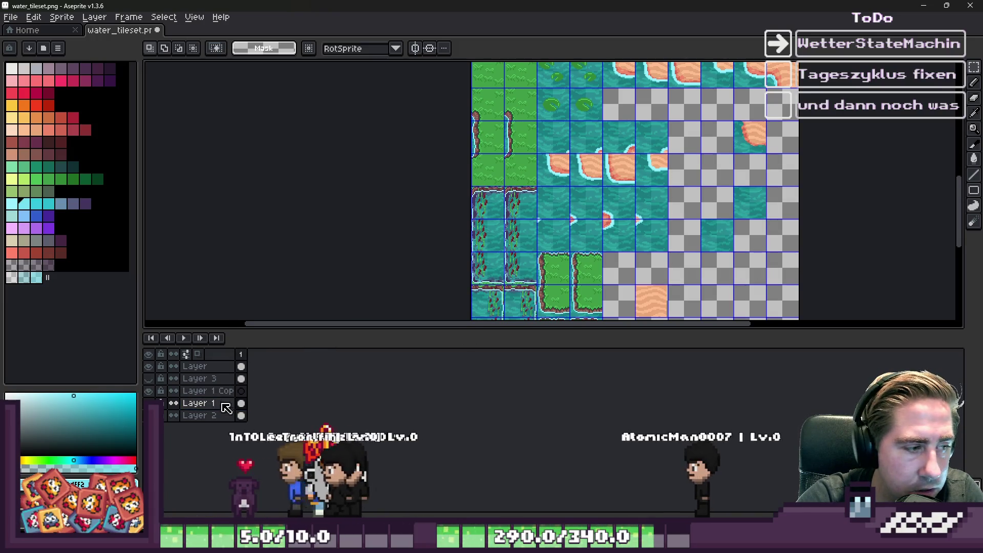
pyautogui.hotkey('ctrl', 'z')
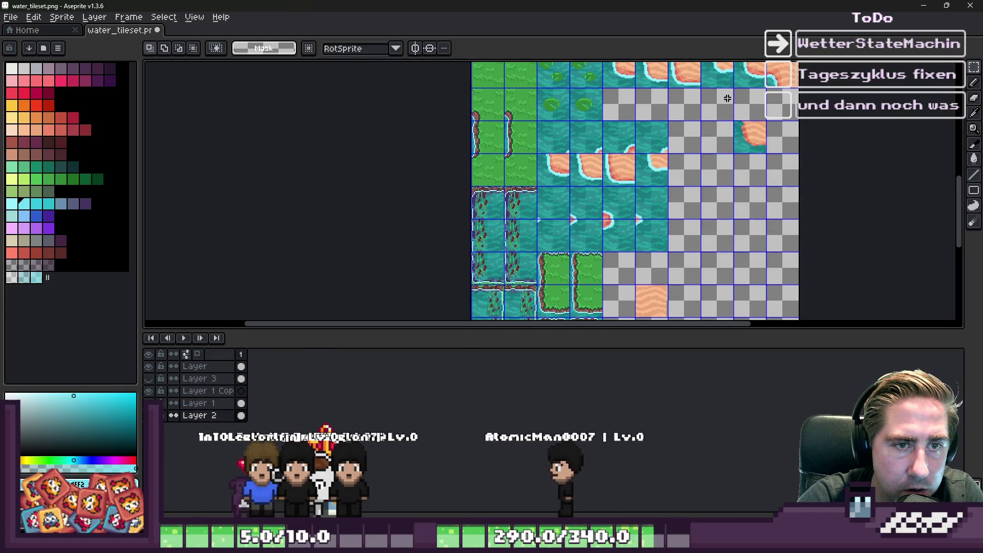
pyautogui.scroll(3, 760, 113)
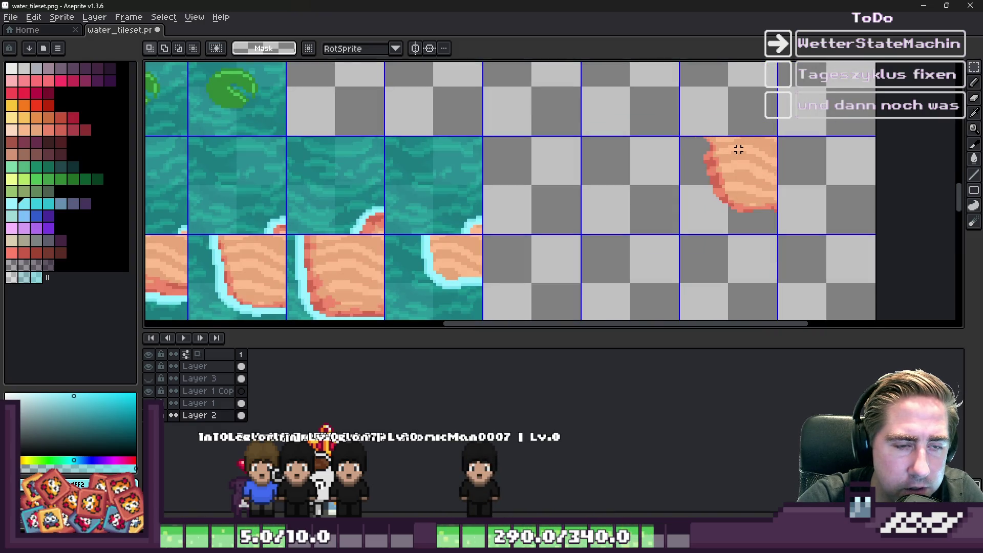
pyautogui.hotkey('ctrl', 'v')
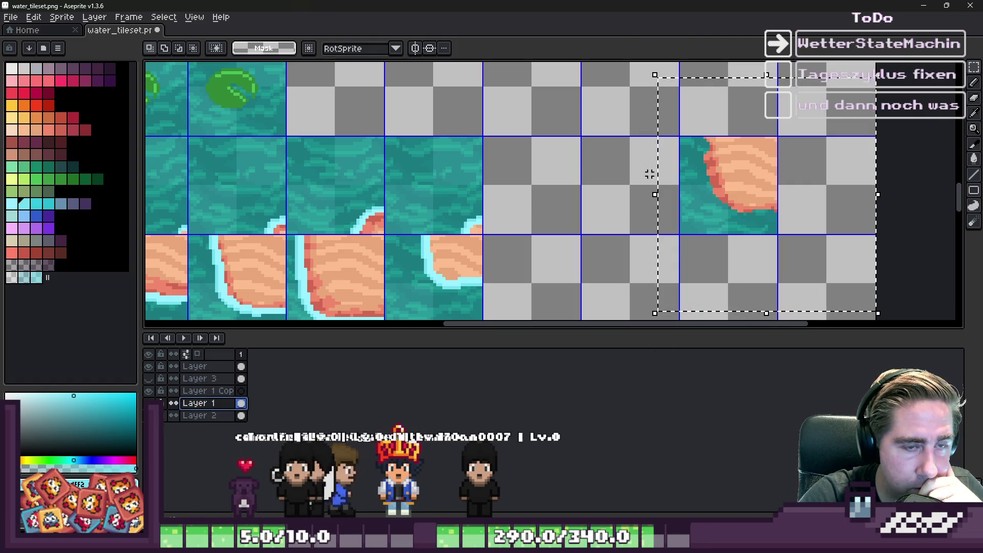
pyautogui.click(624, 125)
pyautogui.hotkey('ctrl', 'z')
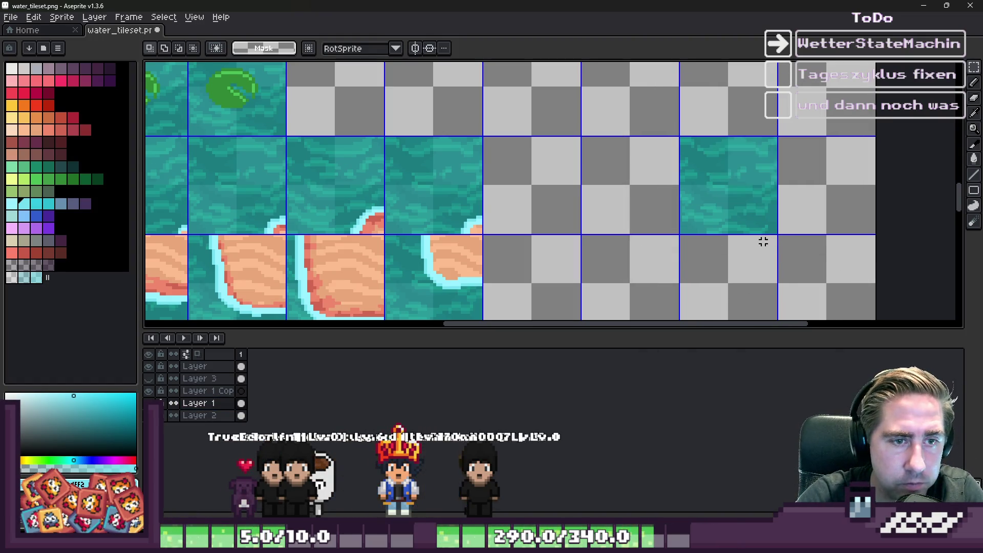
pyautogui.click(199, 415)
pyautogui.moveTo(658, 109); pyautogui.dragTo(816, 279)
# Clear the previous tile selection on the sheet
pyautogui.scroll(-4, 818, 281)
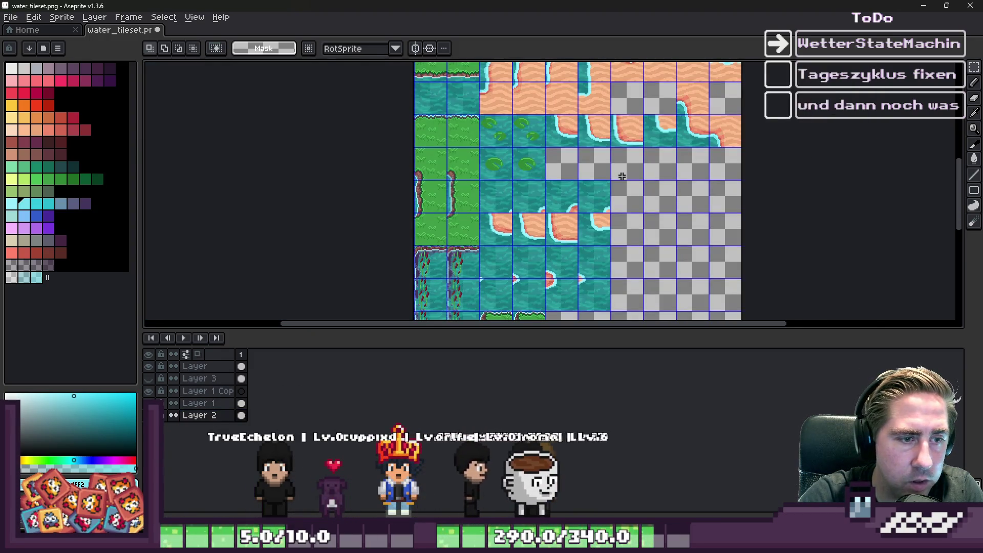
pyautogui.scroll(-2, 541, 181)
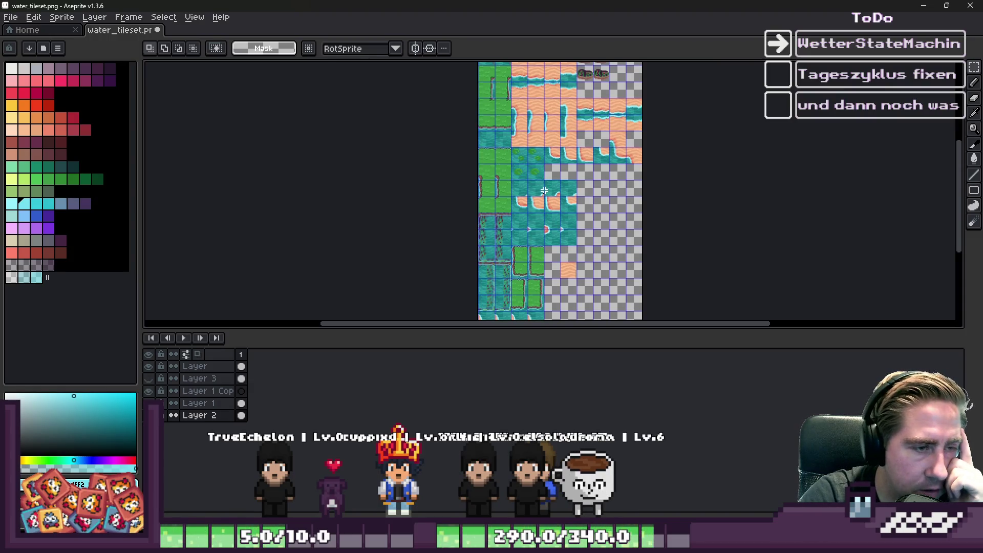
pyautogui.scroll(4, 542, 169)
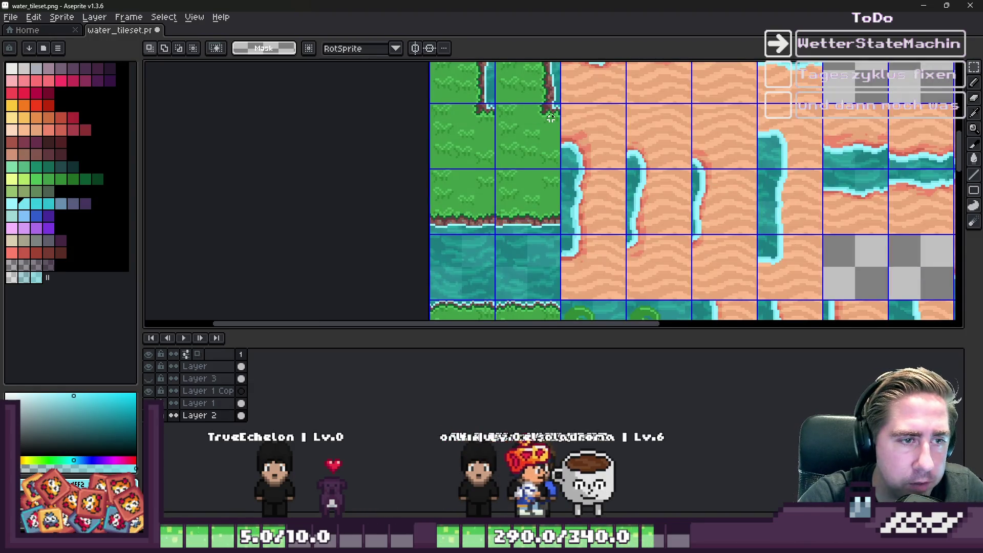
pyautogui.scroll(-2, 550, 118)
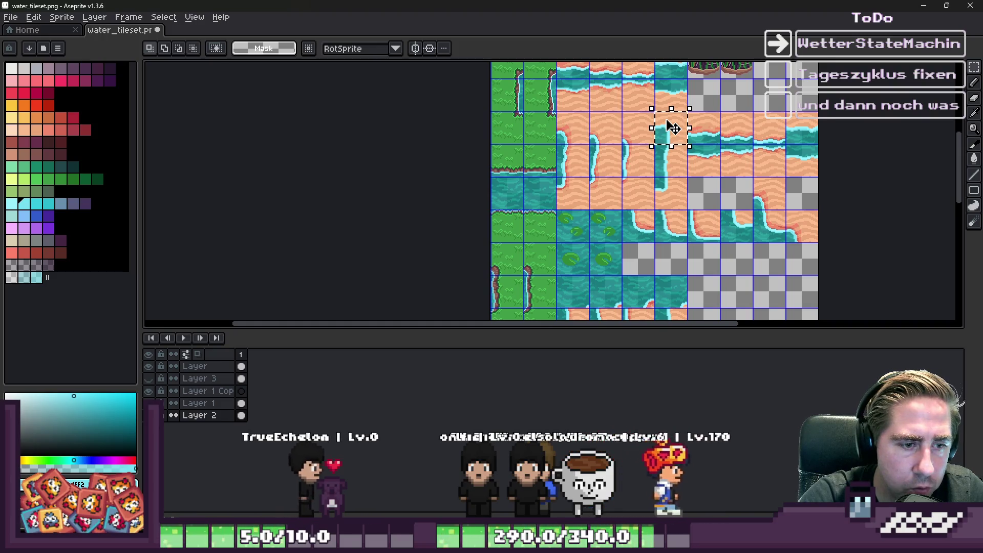
pyautogui.scroll(-2, 670, 128)
pyautogui.scroll(2, 666, 128)
pyautogui.click(654, 127)
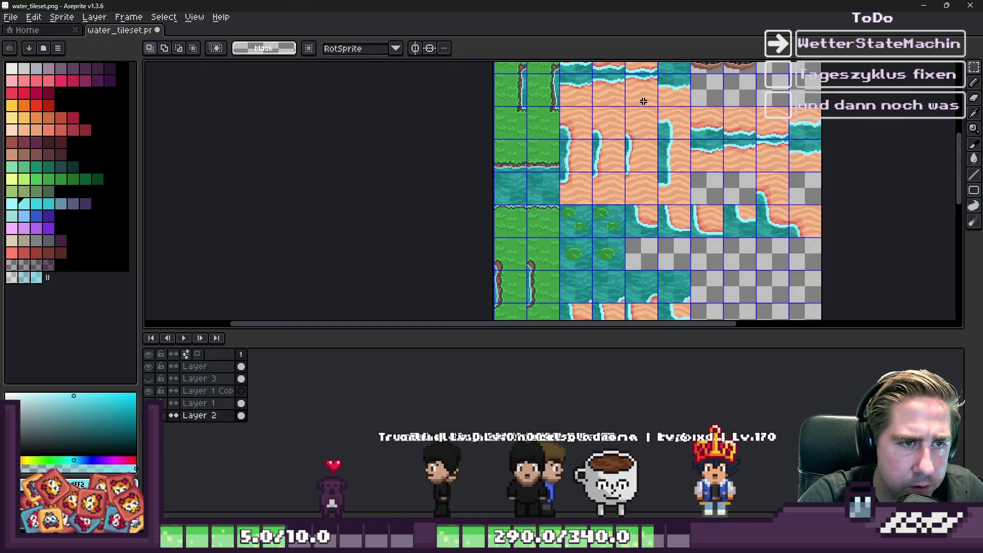
pyautogui.scroll(2, 643, 101)
pyautogui.scroll(-2, 640, 208)
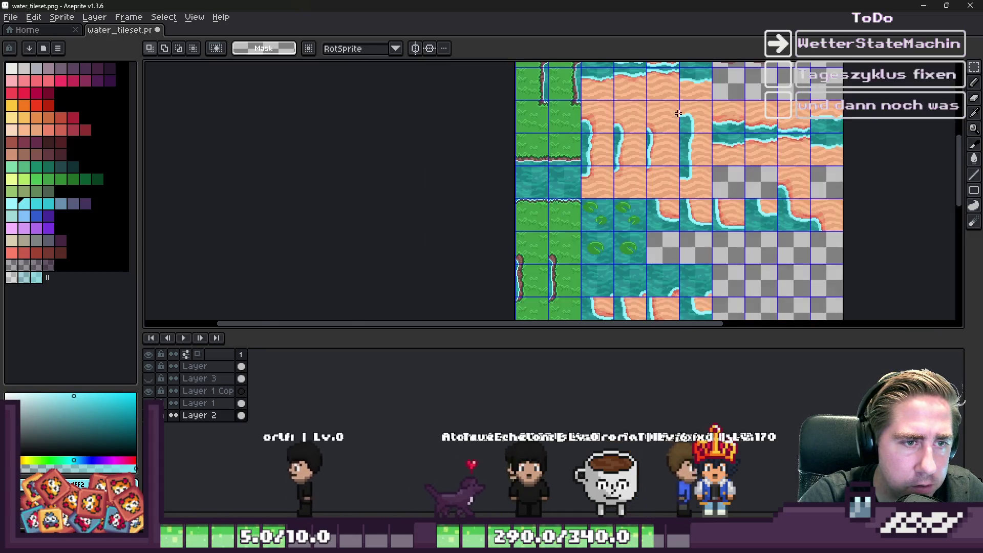
pyautogui.scroll(2, 638, 182)
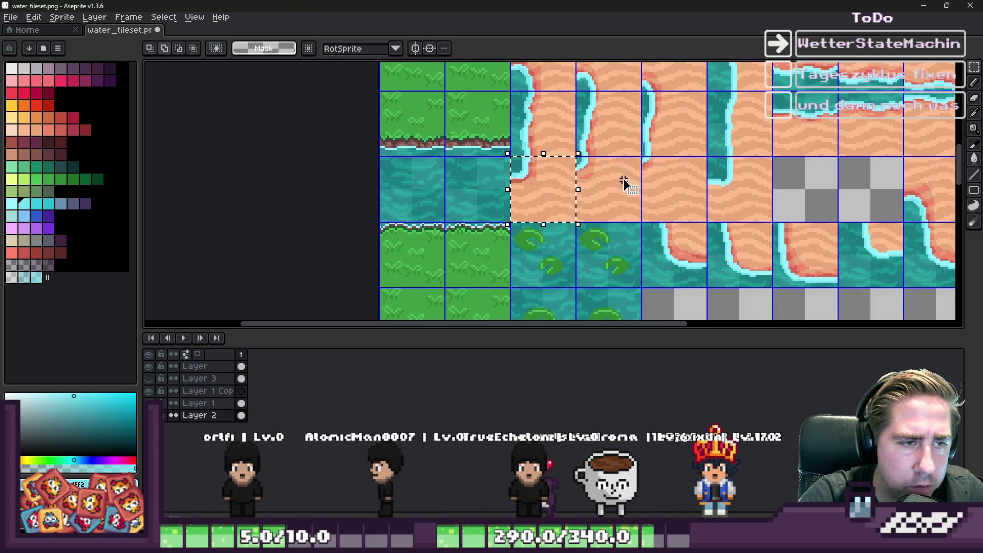
pyautogui.scroll(-2, 555, 118)
pyautogui.scroll(2, 684, 213)
pyautogui.scroll(1, 684, 210)
pyautogui.scroll(-3, 684, 209)
# Lift the four-tile sand-edge strip and drag it down into an empty grid row
pyautogui.hotkey('ctrl', 'v')
pyautogui.moveTo(569, 158)
pyautogui.mouseDown()
pyautogui.moveTo(604, 202)
pyautogui.moveTo(626, 269)
pyautogui.mouseUp()
pyautogui.scroll(-2, 625, 269)
pyautogui.scroll(2, 626, 269)
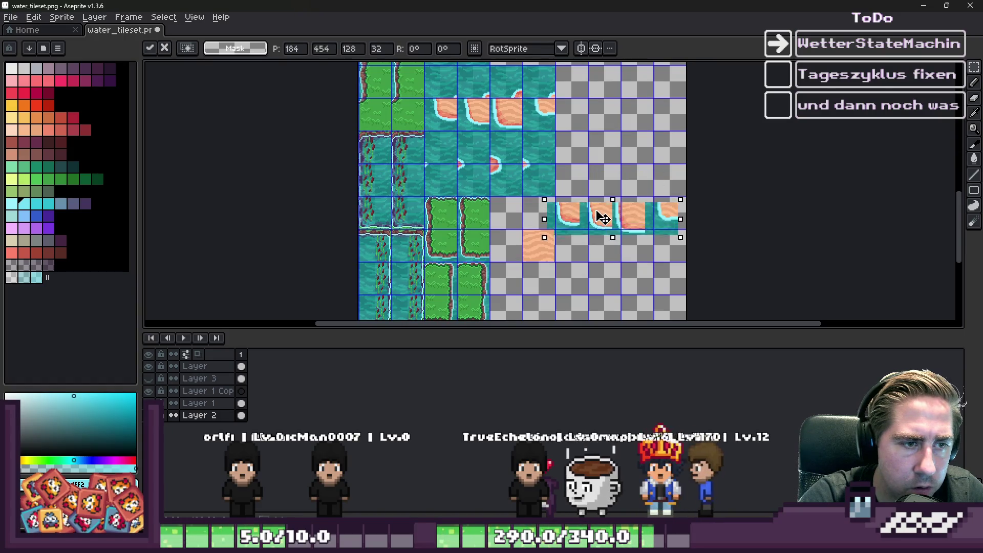
pyautogui.scroll(-2, 602, 216)
pyautogui.scroll(3, 581, 197)
pyautogui.moveTo(634, 111); pyautogui.dragTo(532, 322)
pyautogui.scroll(-2, 601, 188)
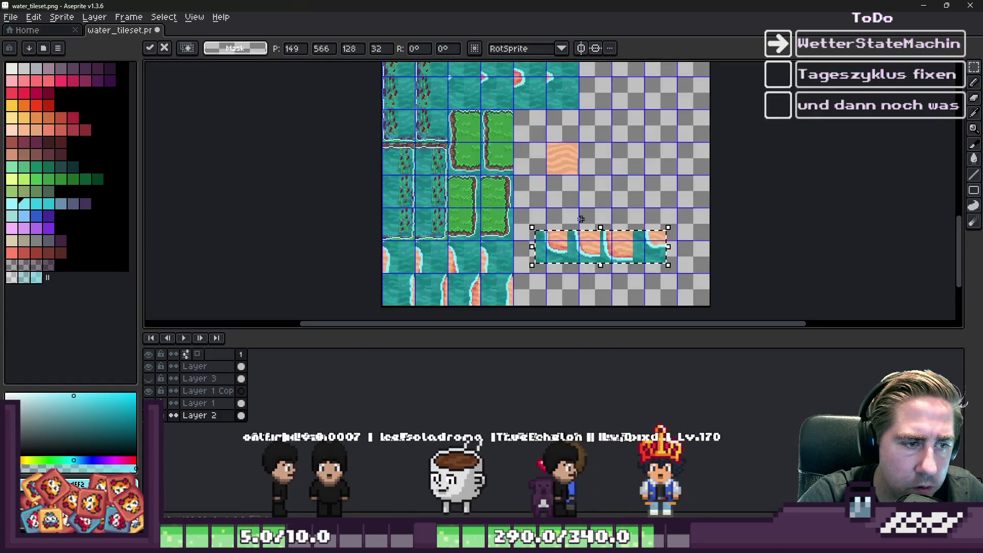
pyautogui.scroll(3, 604, 197)
pyautogui.moveTo(609, 209)
pyautogui.mouseDown()
pyautogui.moveTo(588, 281)
pyautogui.moveTo(575, 271)
pyautogui.moveTo(644, 274)
pyautogui.moveTo(686, 198)
pyautogui.mouseUp()
pyautogui.scroll(-2, 643, 247)
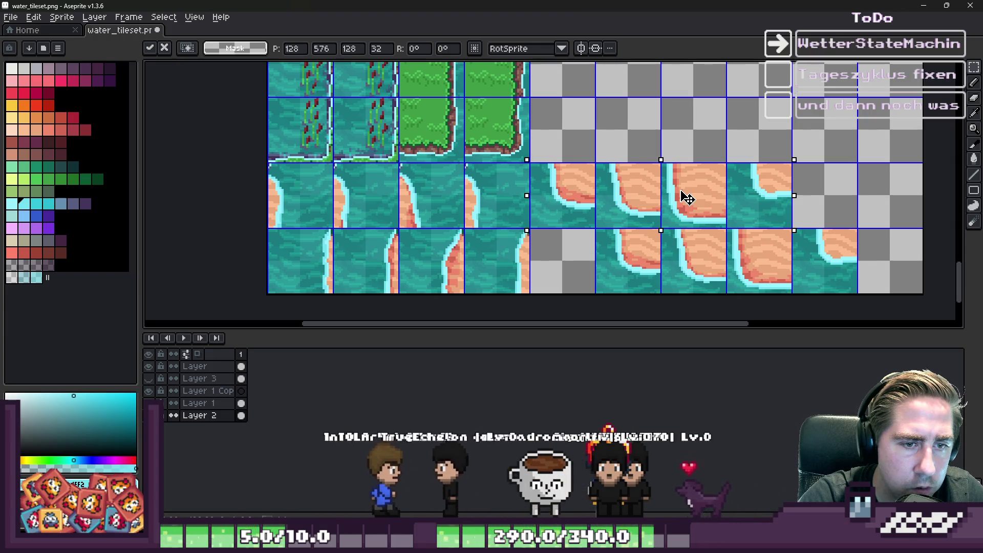
# Discard the floating tile strip, undo a trial move, and reselect the corner shoreline tile
pyautogui.press('Delete')
pyautogui.moveTo(799, 252); pyautogui.dragTo(901, 268)
pyautogui.hotkey('ctrl', 'd')
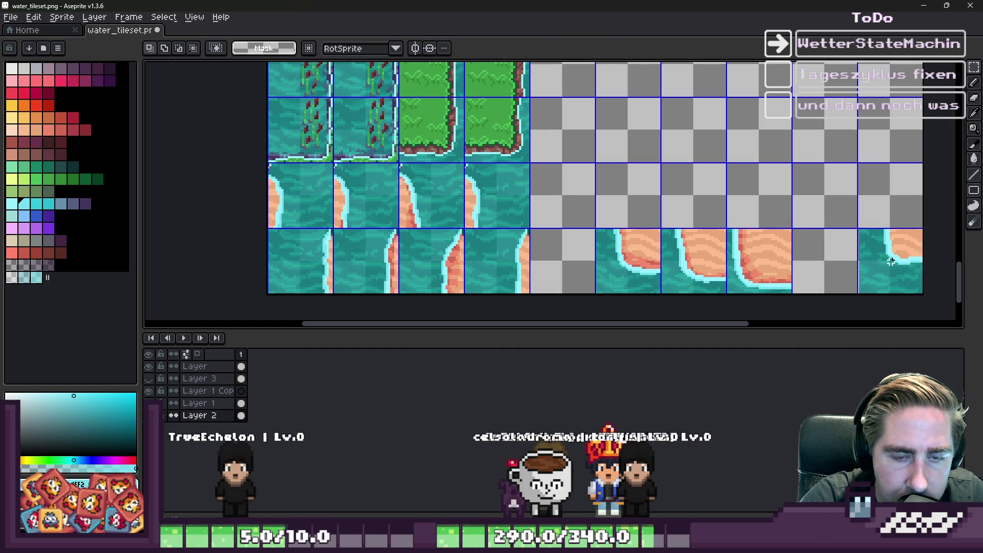
pyautogui.hotkey('ctrl', 'z')
pyautogui.scroll(3, 875, 254)
pyautogui.scroll(-3, 670, 244)
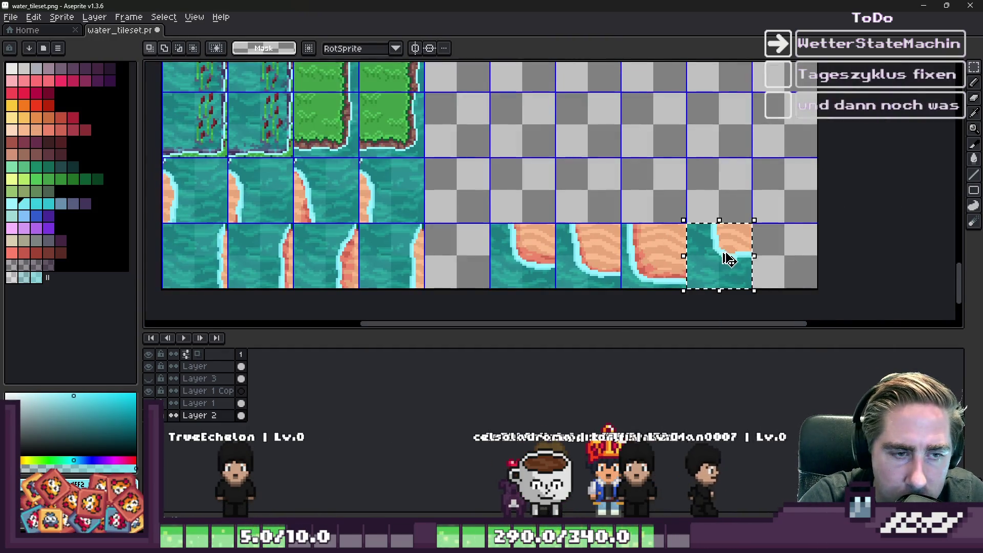
pyautogui.click(729, 260)
pyautogui.hotkey('ctrl', 'd')
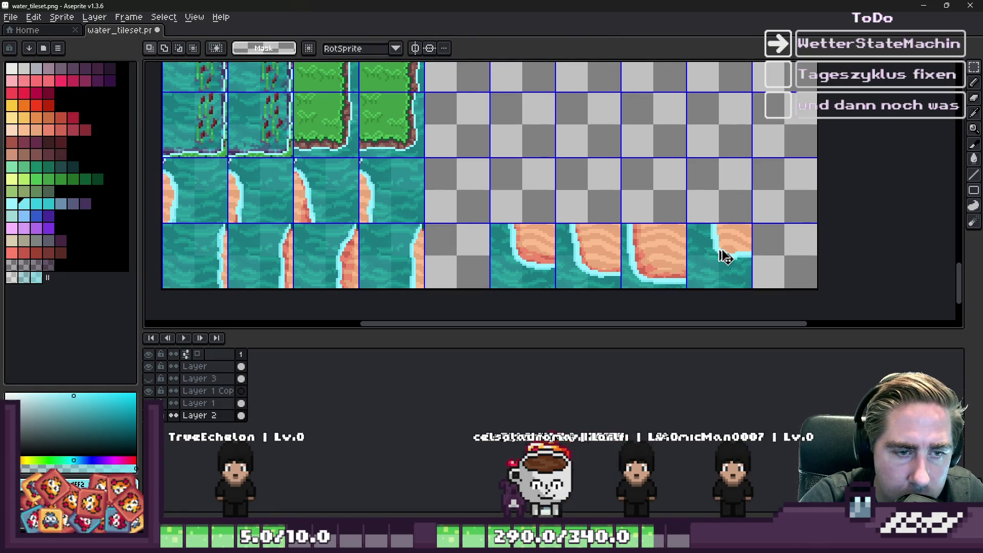
# Move the corner shoreline tile right and up into its cell in the row above
pyautogui.scroll(4, 725, 260)
pyautogui.moveTo(683, 254); pyautogui.dragTo(852, 254)
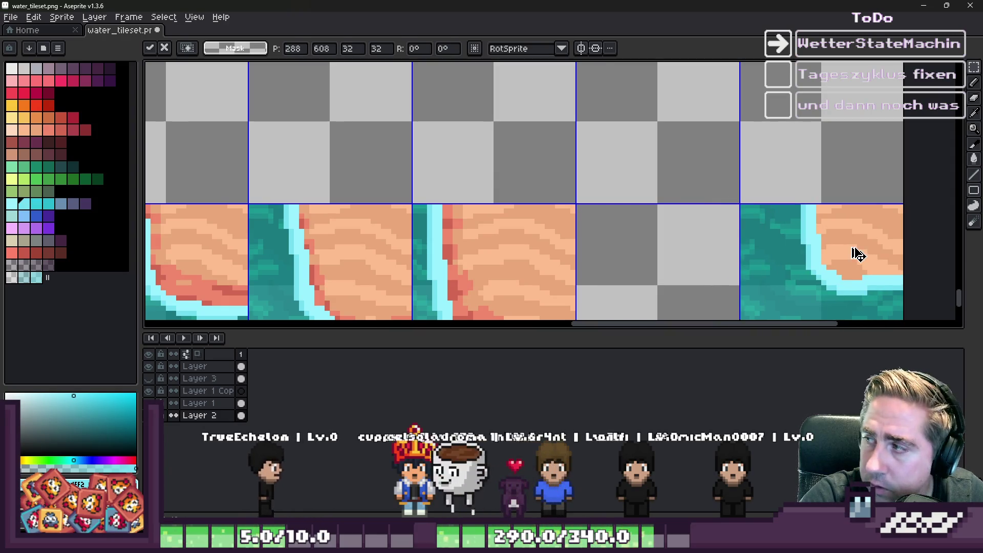
pyautogui.scroll(-1, 829, 255)
pyautogui.moveTo(816, 272)
pyautogui.mouseDown()
pyautogui.moveTo(702, 213)
pyautogui.moveTo(697, 176)
pyautogui.moveTo(665, 231)
pyautogui.mouseUp()
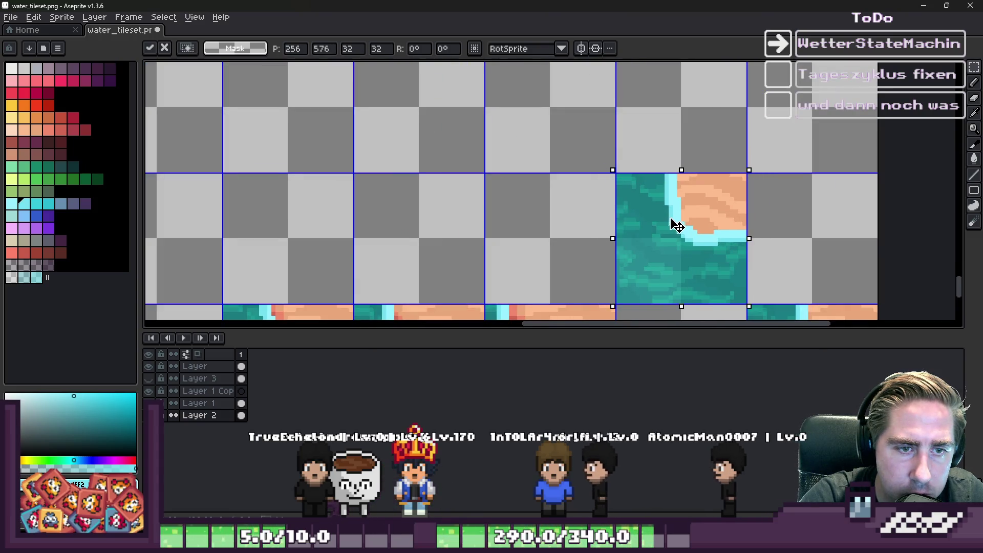
pyautogui.press('Return')
pyautogui.scroll(-3, 693, 221)
pyautogui.scroll(3, 684, 266)
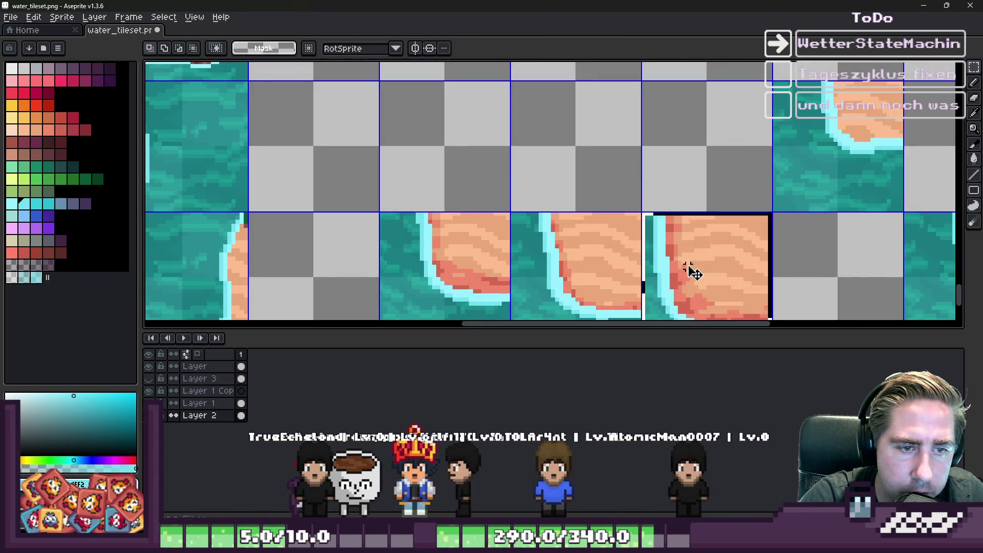
pyautogui.scroll(-3, 747, 230)
pyautogui.moveTo(745, 232)
pyautogui.mouseDown()
pyautogui.moveTo(652, 174)
pyautogui.moveTo(718, 169)
pyautogui.mouseUp()
pyautogui.scroll(3, 684, 171)
pyautogui.press('Return')
# Move the sand-edge tile up into the top row of the grid
pyautogui.scroll(-3, 797, 136)
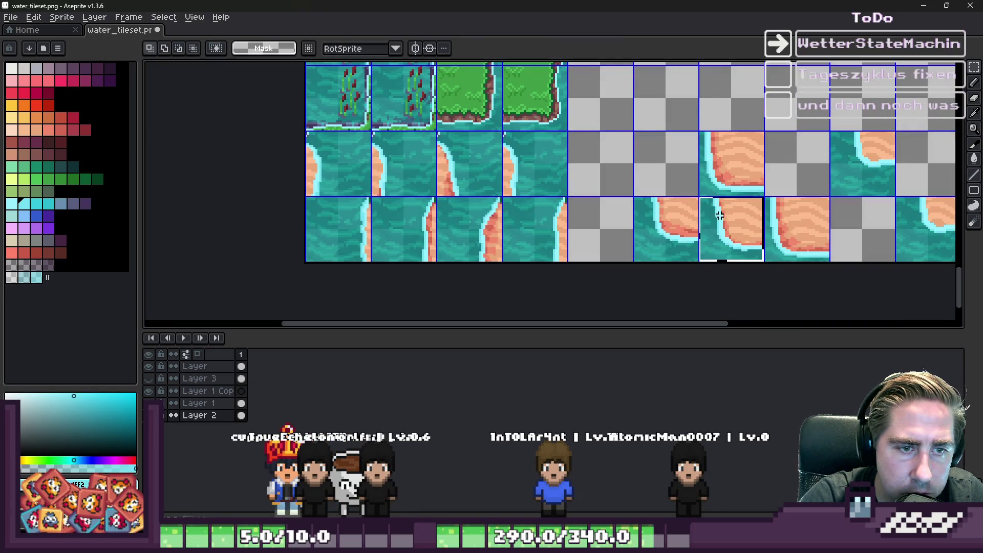
pyautogui.moveTo(729, 229)
pyautogui.mouseDown()
pyautogui.moveTo(685, 213)
pyautogui.moveTo(651, 162)
pyautogui.moveTo(665, 153)
pyautogui.moveTo(681, 102)
pyautogui.moveTo(603, 208)
pyautogui.moveTo(636, 175)
pyautogui.moveTo(742, 141)
pyautogui.moveTo(660, 238)
pyautogui.moveTo(736, 161)
pyautogui.moveTo(711, 153)
pyautogui.moveTo(777, 166)
pyautogui.moveTo(785, 150)
pyautogui.mouseUp()
pyautogui.scroll(-2, 737, 137)
pyautogui.scroll(2, 737, 144)
pyautogui.scroll(-2, 660, 238)
pyautogui.scroll(2, 727, 140)
pyautogui.press('Return')
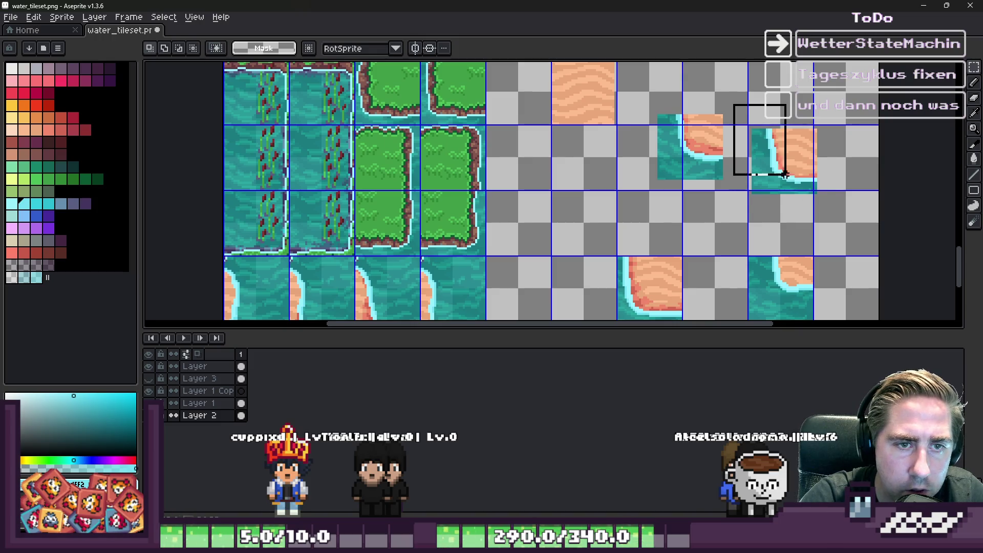
# Relocate the sand-edge tile down-left into the empty grid cell
pyautogui.moveTo(809, 184)
pyautogui.mouseDown()
pyautogui.moveTo(612, 198)
pyautogui.moveTo(617, 243)
pyautogui.mouseUp()
pyautogui.scroll(2, 612, 197)
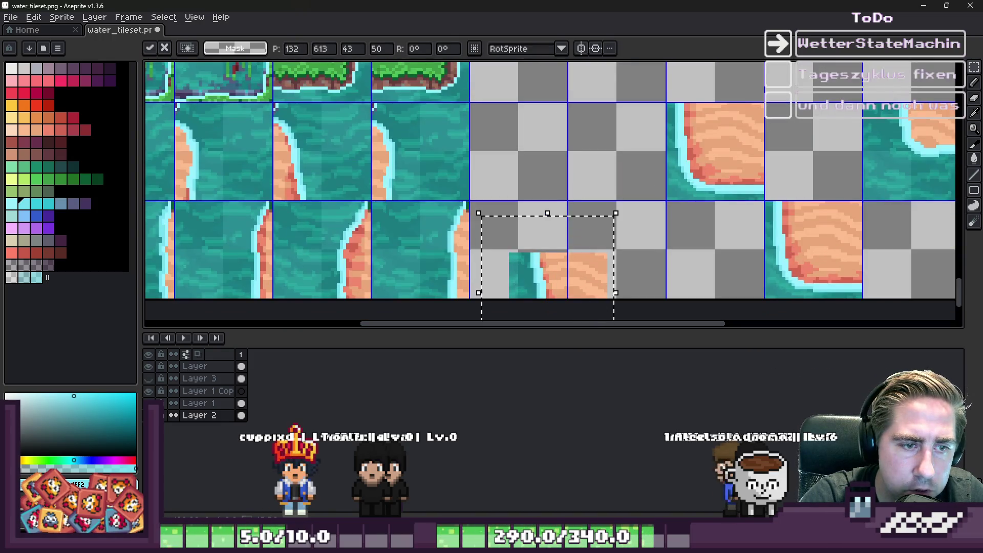
pyautogui.moveTo(581, 281)
pyautogui.mouseDown()
pyautogui.moveTo(631, 235)
pyautogui.moveTo(635, 255)
pyautogui.moveTo(517, 161)
pyautogui.moveTo(536, 156)
pyautogui.mouseUp()
pyautogui.press('Return')
pyautogui.press('Return')
pyautogui.scroll(-2, 615, 204)
pyautogui.scroll(2, 553, 171)
# Undo the earlier sand tile copy and copy the sand tile into the upper-left cell
pyautogui.hotkey('ctrl', 'z')
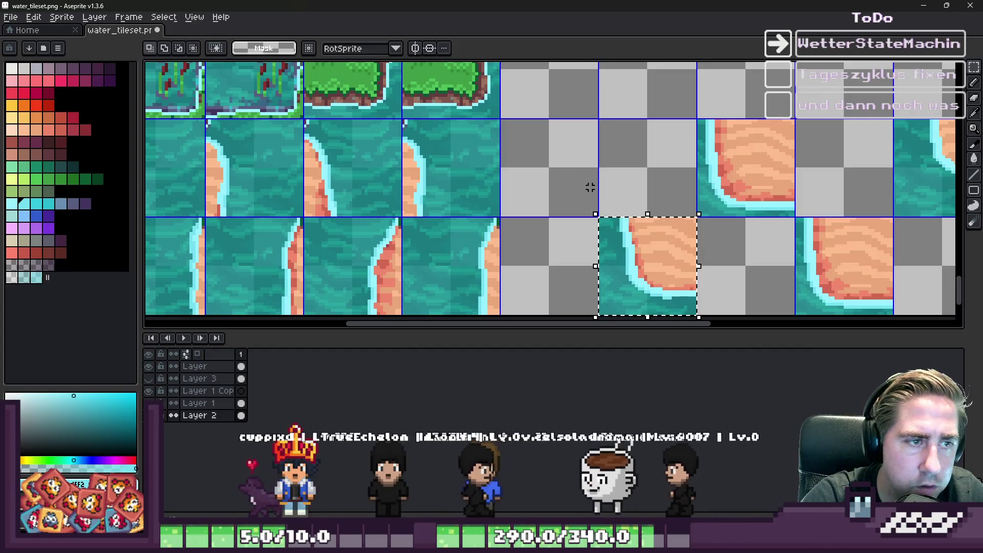
pyautogui.moveTo(654, 255); pyautogui.dragTo(556, 166)
pyautogui.scroll(1, 558, 163)
pyautogui.press('Return')
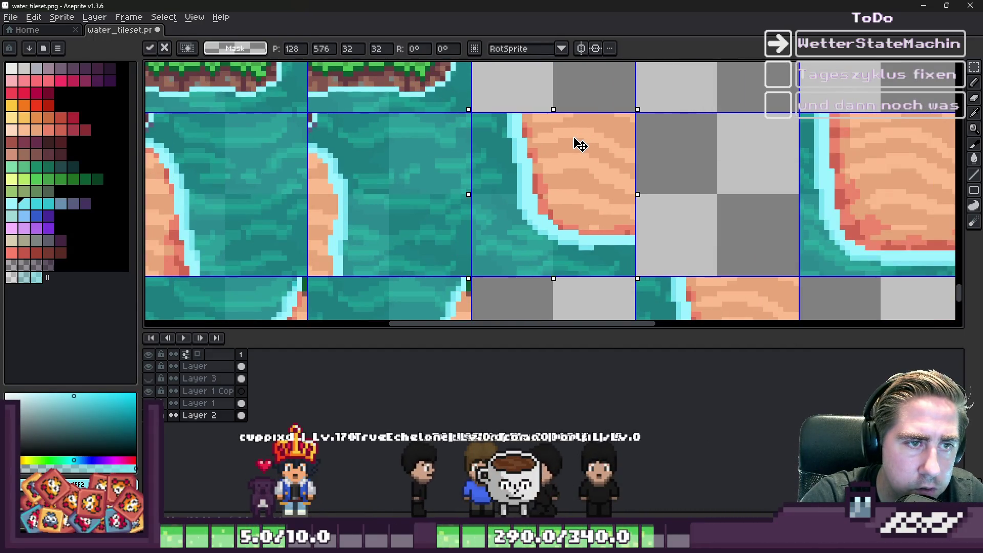
pyautogui.scroll(-4, 575, 169)
pyautogui.scroll(1, 668, 123)
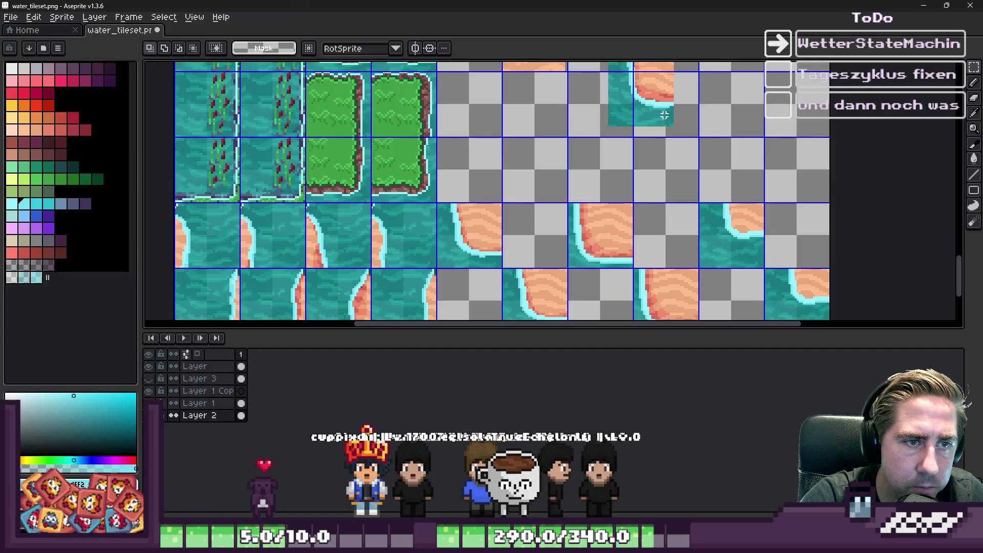
pyautogui.scroll(-2, 654, 100)
pyautogui.scroll(2, 581, 94)
# Move the water-corner tile piece left and down, nudging it into grid alignment
pyautogui.hotkey('ctrl', 'd')
pyautogui.moveTo(706, 192); pyautogui.dragTo(588, 221)
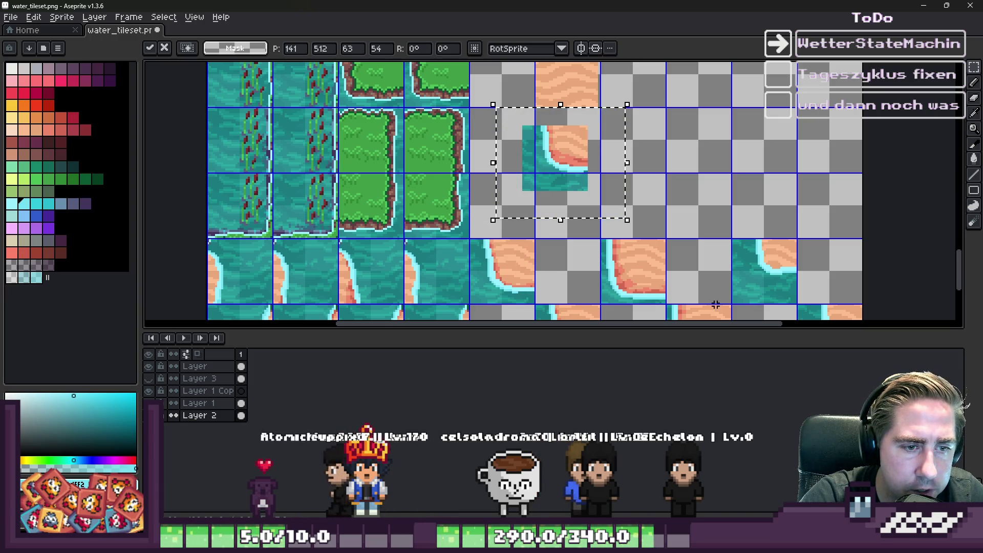
pyautogui.scroll(1, 564, 160)
pyautogui.press('Left')
pyautogui.press('Left')
pyautogui.press('Left')
pyautogui.press('Up')
pyautogui.press('Up')
pyautogui.press('Up')
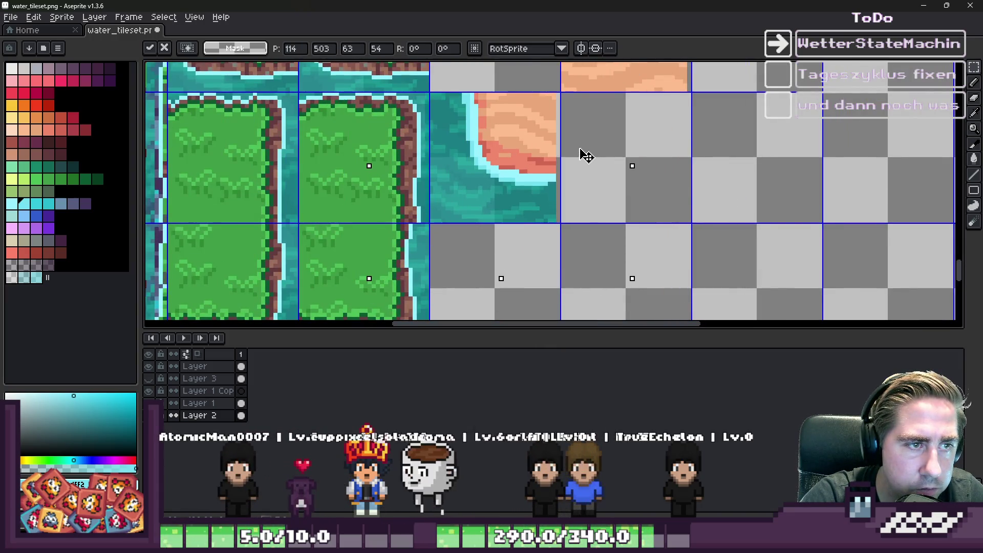
pyautogui.press('Return')
# Paste a copy of the water-corner tile into the next row down
pyautogui.hotkey('ctrl', 'v')
pyautogui.moveTo(627, 171); pyautogui.dragTo(634, 272)
pyautogui.press('Return')
pyautogui.scroll(-1, 620, 155)
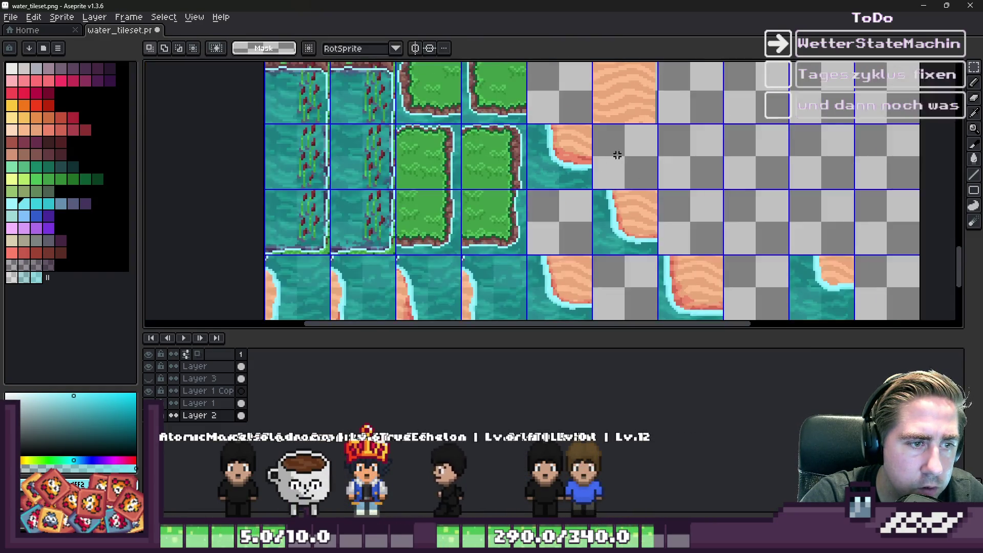
pyautogui.scroll(2, 619, 155)
# Switch to the Pencil with plain ink, without shading
pyautogui.press('b')
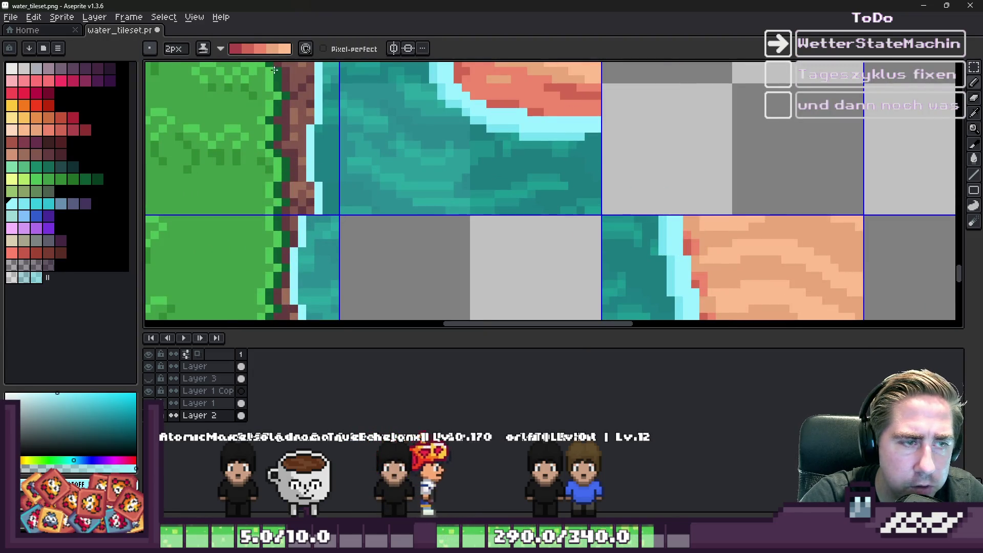
pyautogui.click(212, 45)
pyautogui.click(228, 69)
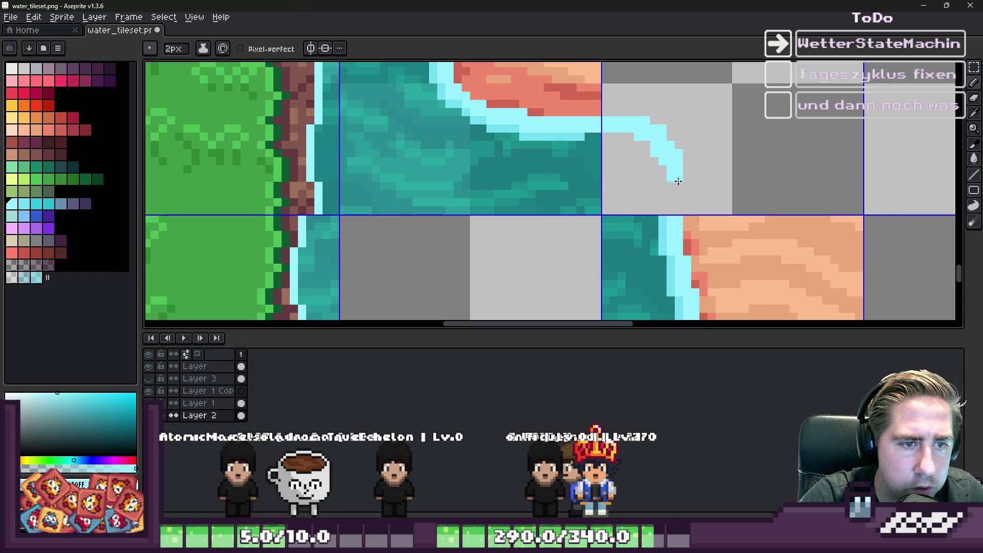
pyautogui.scroll(-2, 681, 218)
pyautogui.scroll(2, 518, 100)
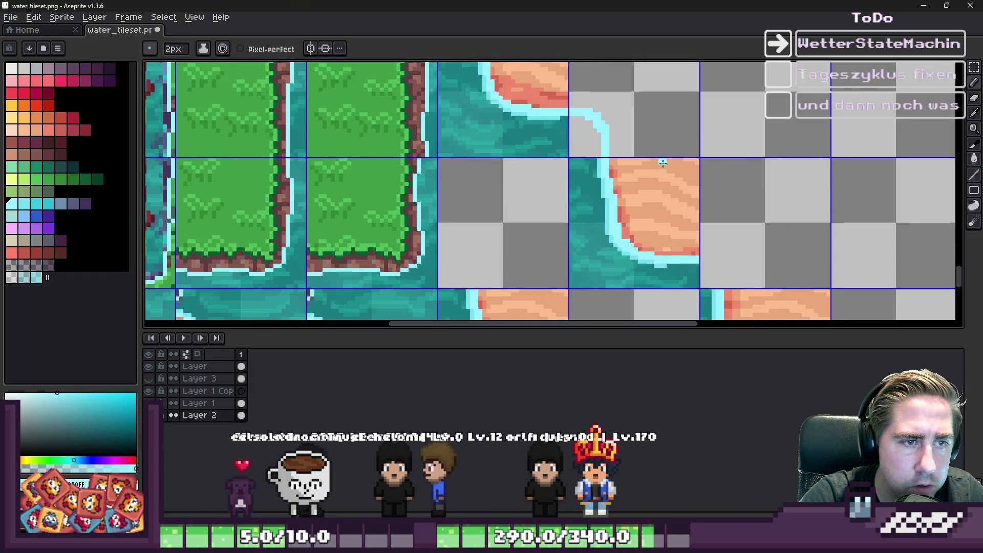
# Paint single cyan pixels at the shore edge using a 1px brush
pyautogui.click(519, 100)
pyautogui.scroll(1, 519, 100)
pyautogui.press('-')
pyautogui.scroll(-3, 607, 125)
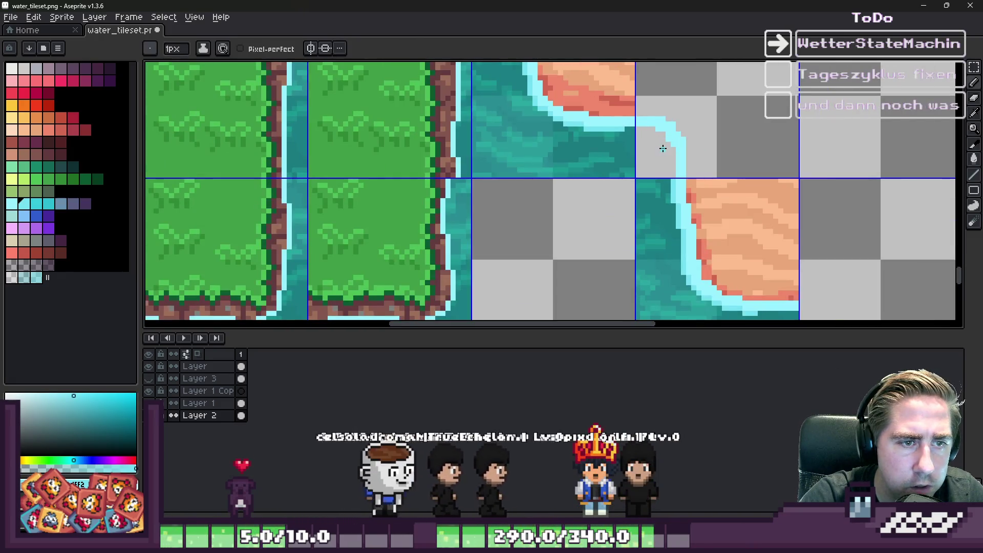
pyautogui.scroll(2, 673, 178)
pyautogui.click(672, 178)
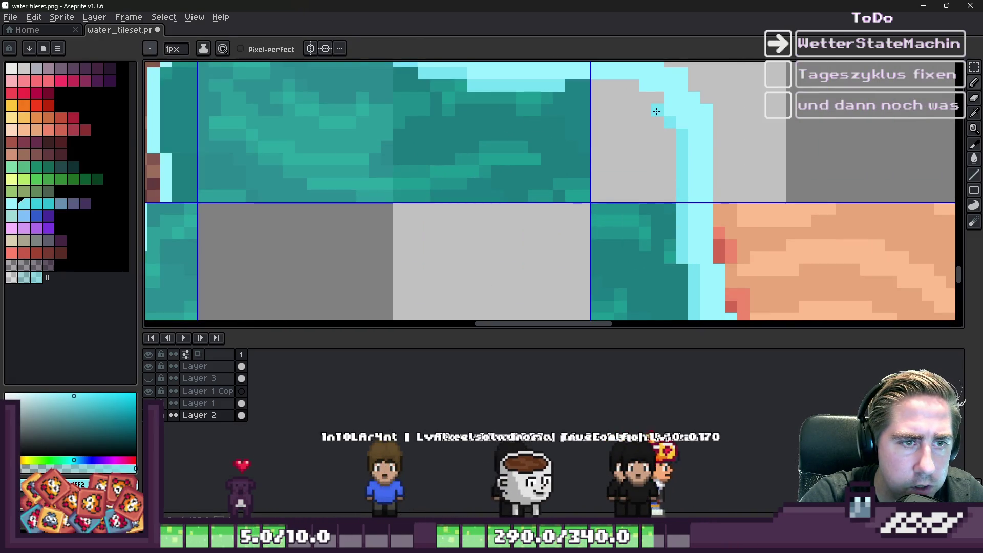
pyautogui.scroll(-3, 674, 155)
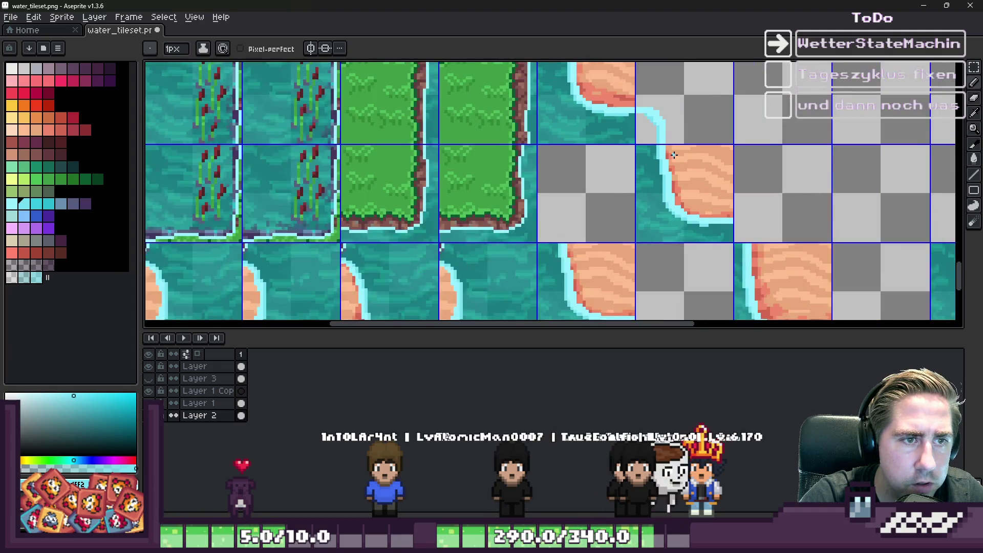
pyautogui.scroll(-4, 673, 155)
pyautogui.scroll(7, 670, 202)
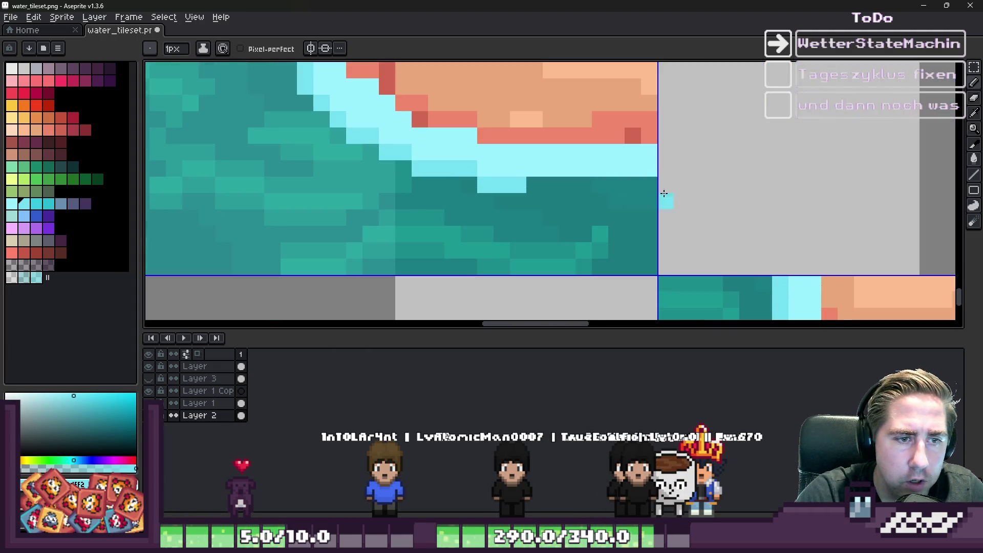
pyautogui.scroll(-1, 615, 159)
pyautogui.scroll(1, 625, 165)
# Try a 2px cyan stroke in the empty tile, then undo it
pyautogui.press('+')
pyautogui.moveTo(628, 158)
pyautogui.mouseDown()
pyautogui.moveTo(737, 201)
pyautogui.moveTo(765, 238)
pyautogui.moveTo(752, 240)
pyautogui.moveTo(748, 203)
pyautogui.moveTo(713, 161)
pyautogui.moveTo(625, 164)
pyautogui.mouseUp()
pyautogui.hotkey('ctrl', 'z')
pyautogui.scroll(-2, 652, 164)
pyautogui.scroll(2, 666, 245)
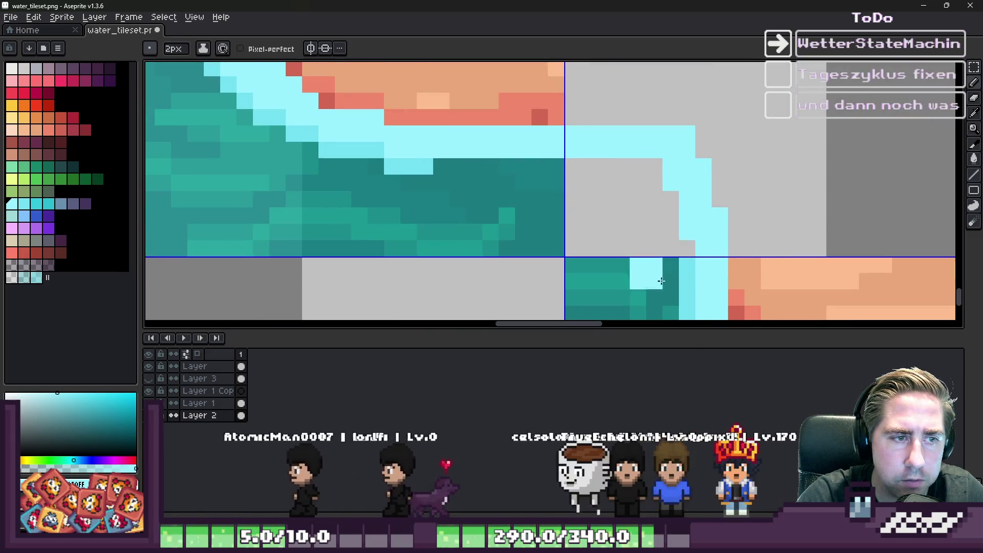
# Sample the shoreline cyan from the canvas and extend the edge upward in the empty tile
pyautogui.press('alt')
pyautogui.keyDown('alt'); pyautogui.click(697, 265); pyautogui.keyUp('alt')
pyautogui.moveTo(684, 248); pyautogui.dragTo(673, 204)
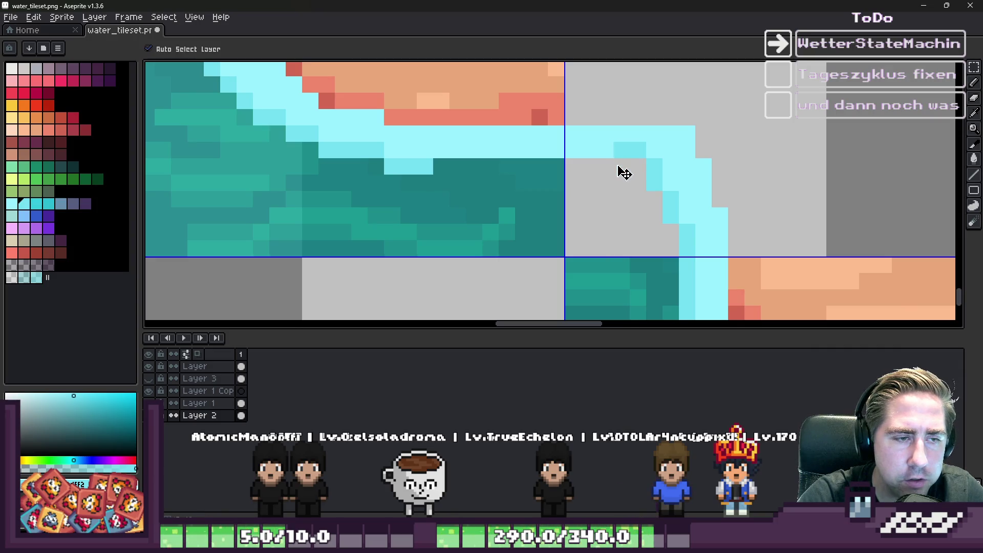
pyautogui.scroll(-1, 601, 160)
pyautogui.scroll(1, 640, 176)
# Switch to the Eraser and sample the light cyan of the shore edge
pyautogui.press('e')
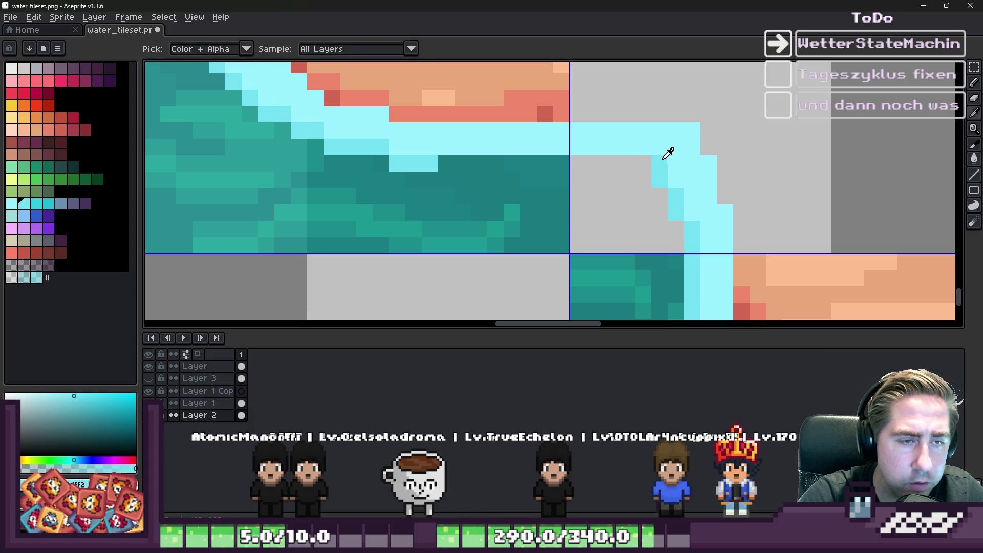
pyautogui.keyDown('alt'); pyautogui.click(662, 136); pyautogui.keyUp('alt')
pyautogui.scroll(-2, 670, 154)
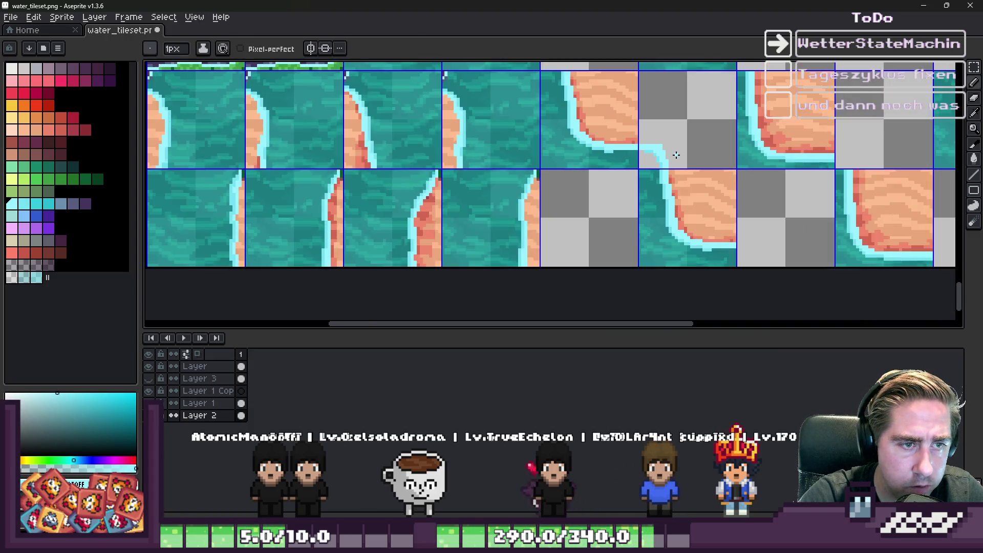
pyautogui.scroll(1, 657, 150)
pyautogui.scroll(2, 658, 150)
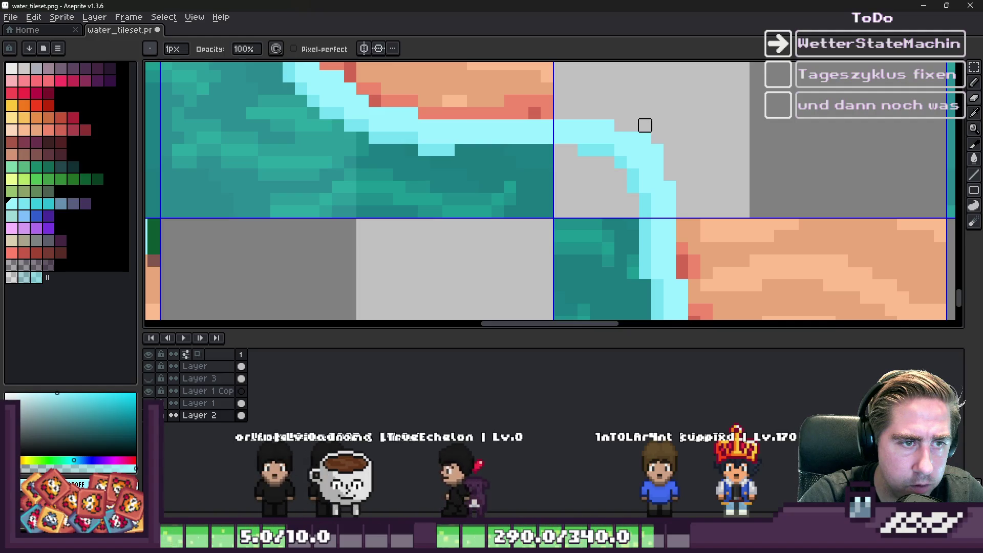
pyautogui.scroll(-1, 599, 116)
pyautogui.scroll(2, 641, 123)
pyautogui.scroll(-12, 660, 166)
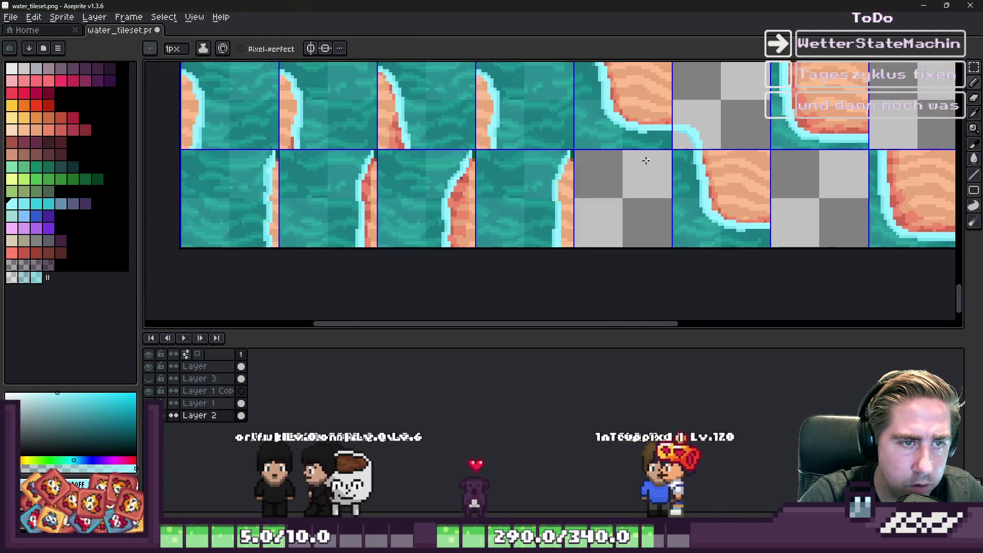
pyautogui.scroll(4, 663, 164)
pyautogui.scroll(-1, 662, 164)
pyautogui.scroll(5, 715, 147)
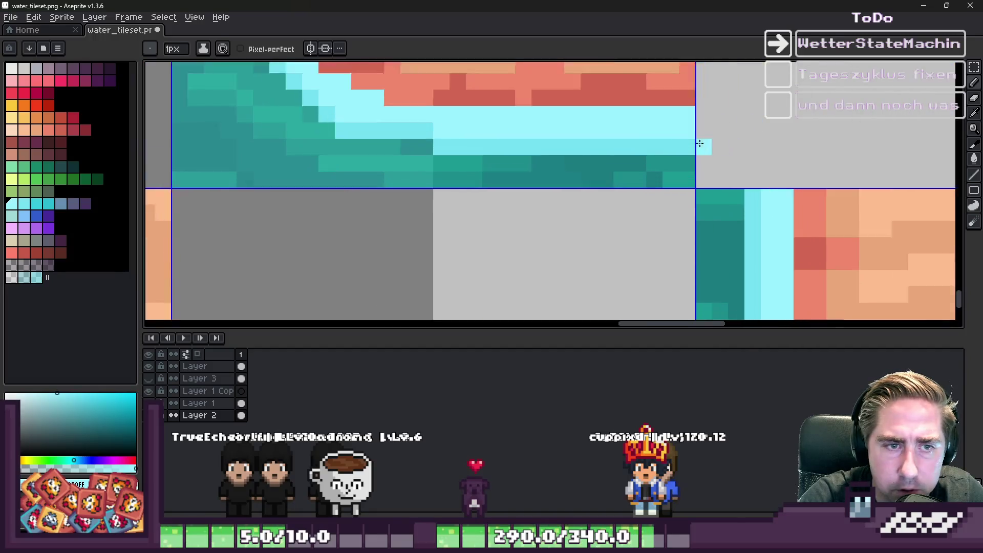
# Undo the staircase cyan stroke and resample the light cyan from the shoreline
pyautogui.hotkey('ctrl', 'z')
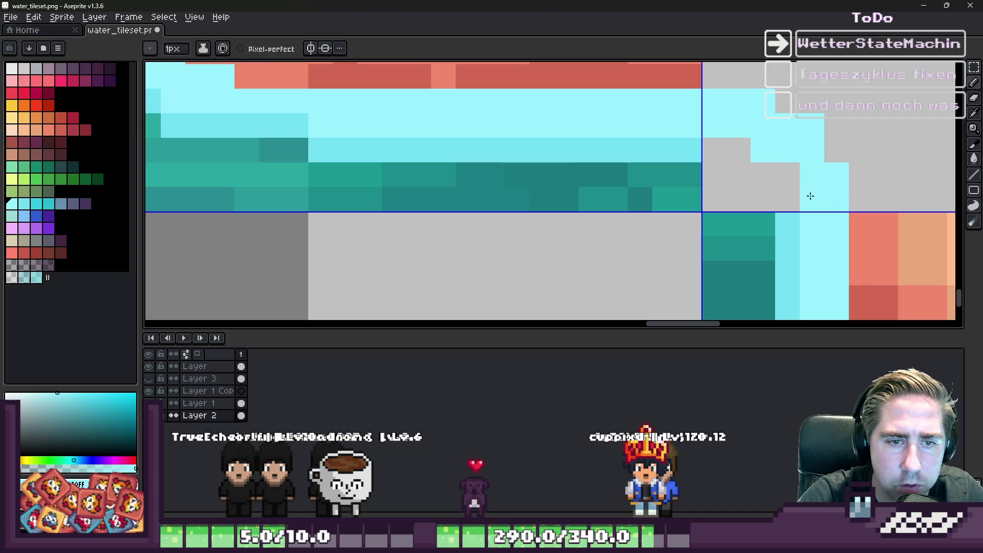
pyautogui.scroll(-4, 819, 201)
pyautogui.scroll(4, 702, 154)
pyautogui.keyDown('alt'); pyautogui.click(620, 152); pyautogui.keyUp('alt')
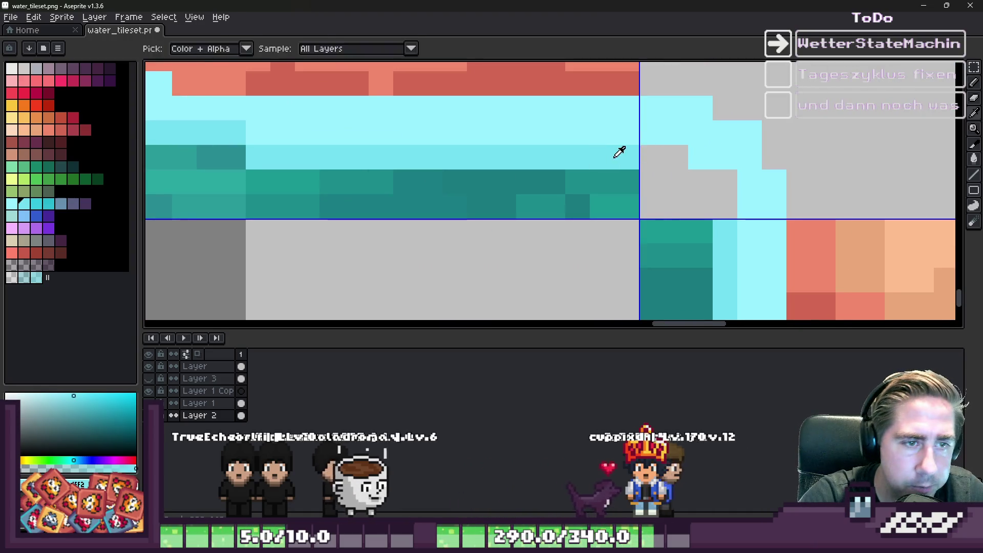
pyautogui.scroll(-5, 716, 210)
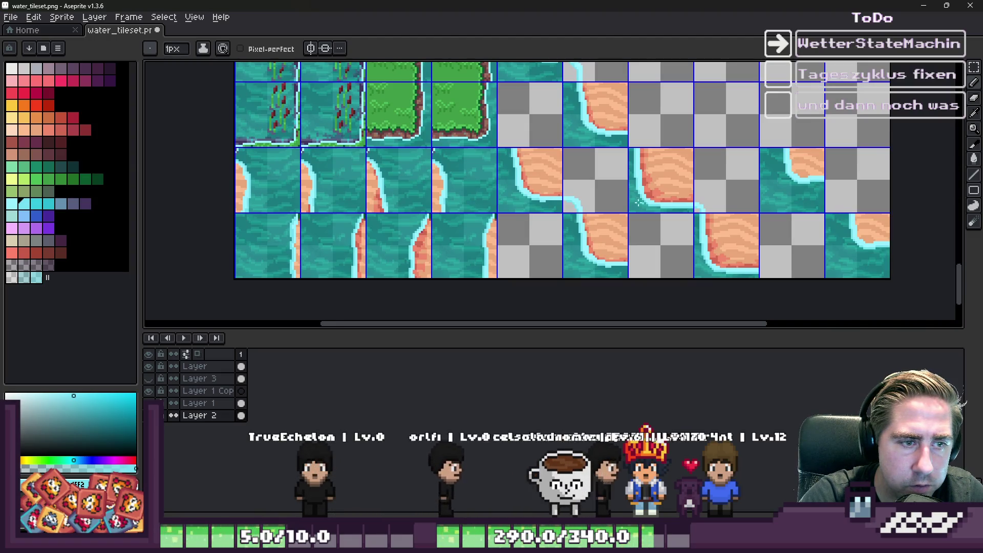
pyautogui.scroll(4, 564, 208)
pyautogui.scroll(-7, 539, 203)
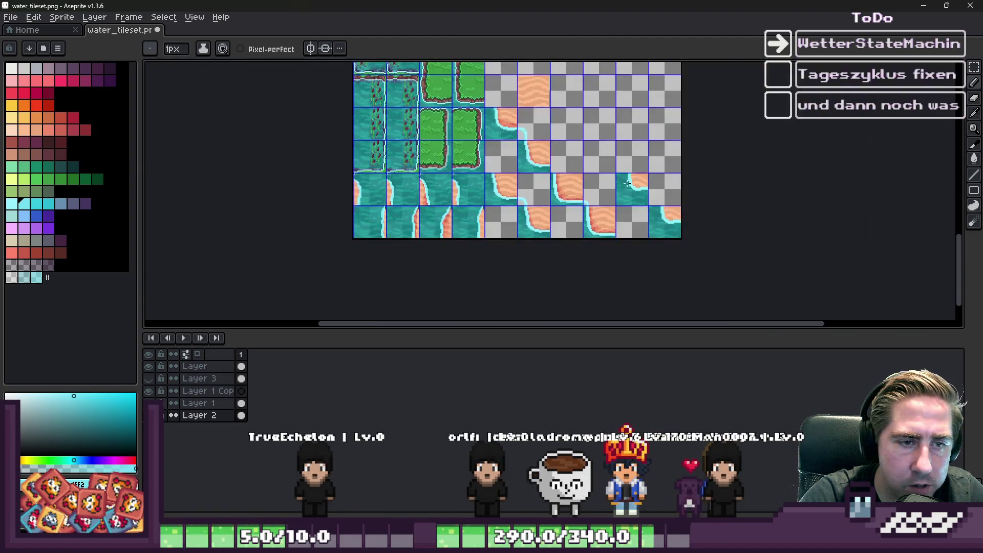
# Draw a vertical cyan edge down the empty tile
pyautogui.scroll(7, 563, 210)
pyautogui.scroll(-1, 728, 236)
pyautogui.scroll(3, 727, 235)
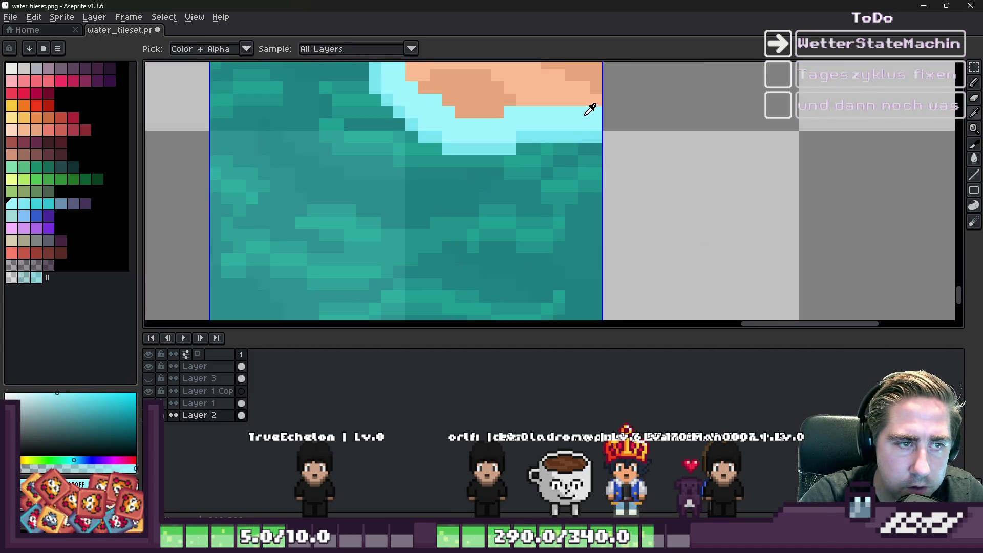
pyautogui.scroll(-1, 588, 112)
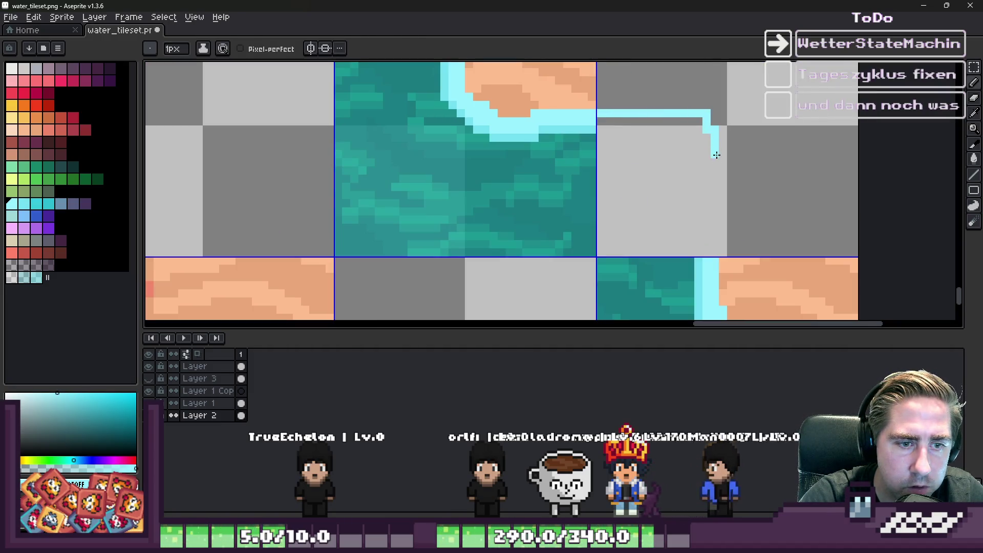
pyautogui.press('v')
pyautogui.moveTo(715, 252); pyautogui.dragTo(708, 137)
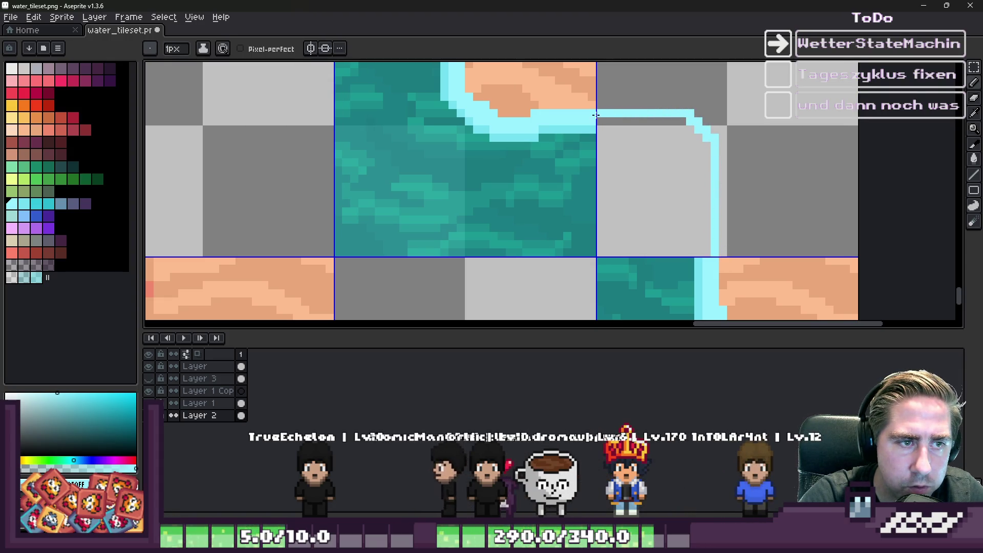
pyautogui.press('b')
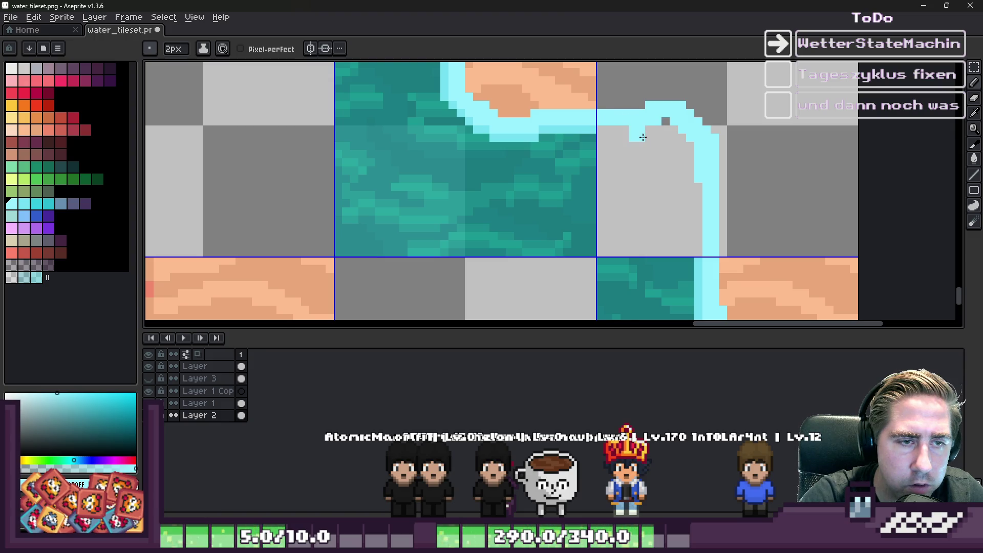
# Redraw the cyan pixels at the curve's corner with a 2px pencil
pyautogui.scroll(1, 668, 138)
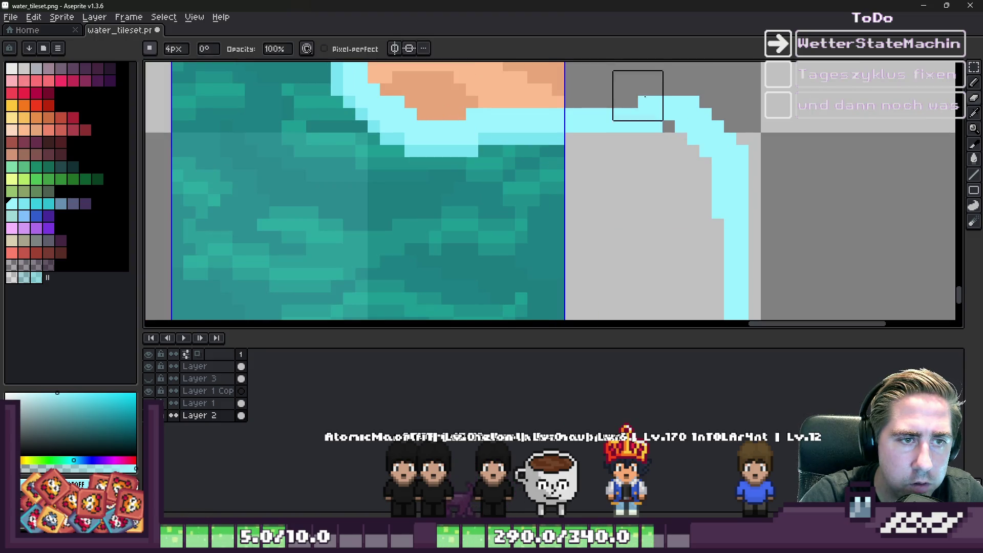
pyautogui.press('b')
pyautogui.moveTo(681, 114); pyautogui.dragTo(743, 203)
pyautogui.scroll(-1, 706, 191)
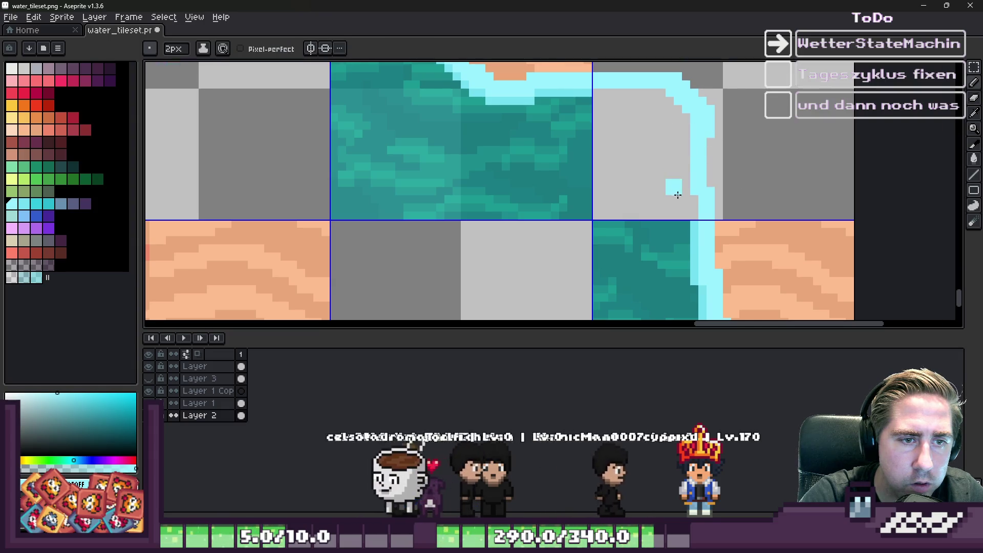
pyautogui.scroll(-1, 688, 204)
pyautogui.scroll(2, 688, 203)
pyautogui.scroll(-2, 666, 185)
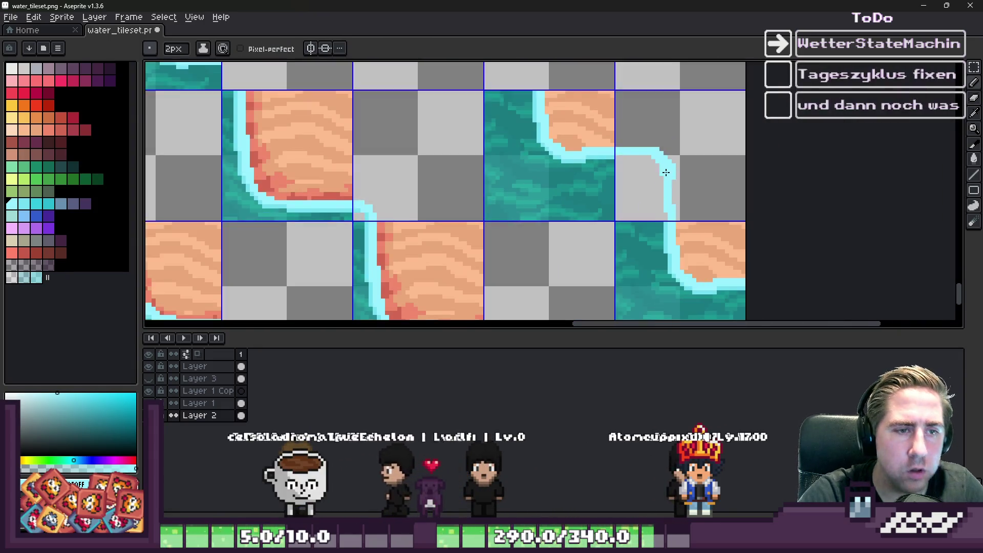
pyautogui.scroll(1, 657, 173)
pyautogui.click(657, 173)
# Erase stray cyan pixels along the curve
pyautogui.press('e')
pyautogui.scroll(1, 648, 182)
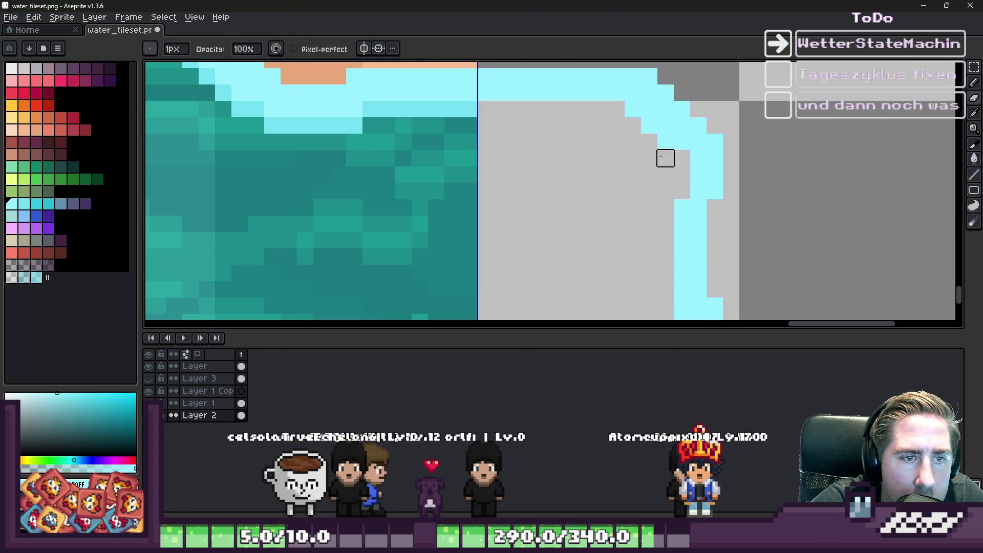
pyautogui.scroll(-1, 609, 108)
pyautogui.scroll(1, 599, 176)
pyautogui.press('+')
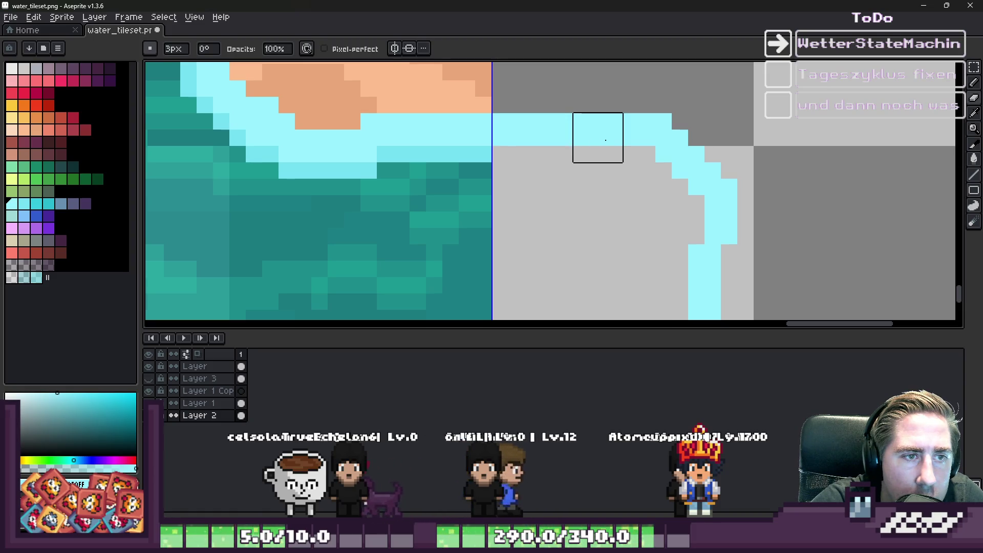
pyautogui.press('e')
pyautogui.moveTo(614, 136); pyautogui.dragTo(583, 121)
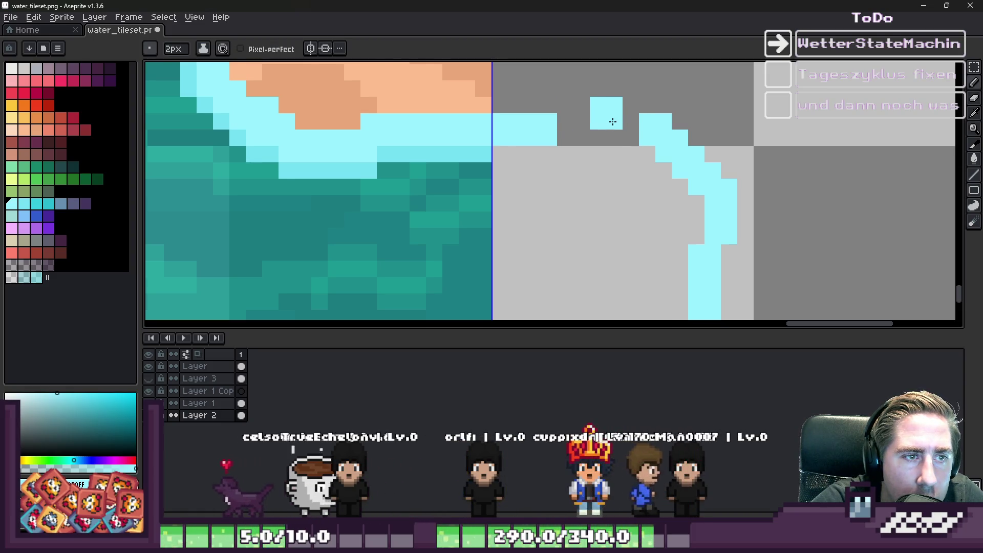
pyautogui.scroll(-2, 573, 125)
pyautogui.scroll(1, 614, 77)
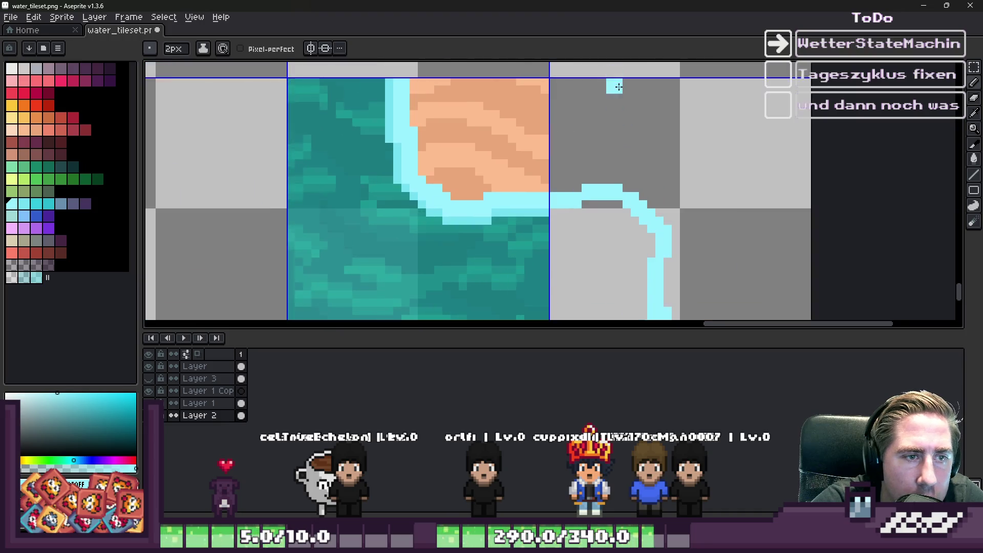
# Add a 2x2 cyan block to the edge and reduce the brush to 1 pixel
pyautogui.scroll(1, 632, 109)
pyautogui.click(656, 137)
pyautogui.press('-')
pyautogui.scroll(1, 488, 153)
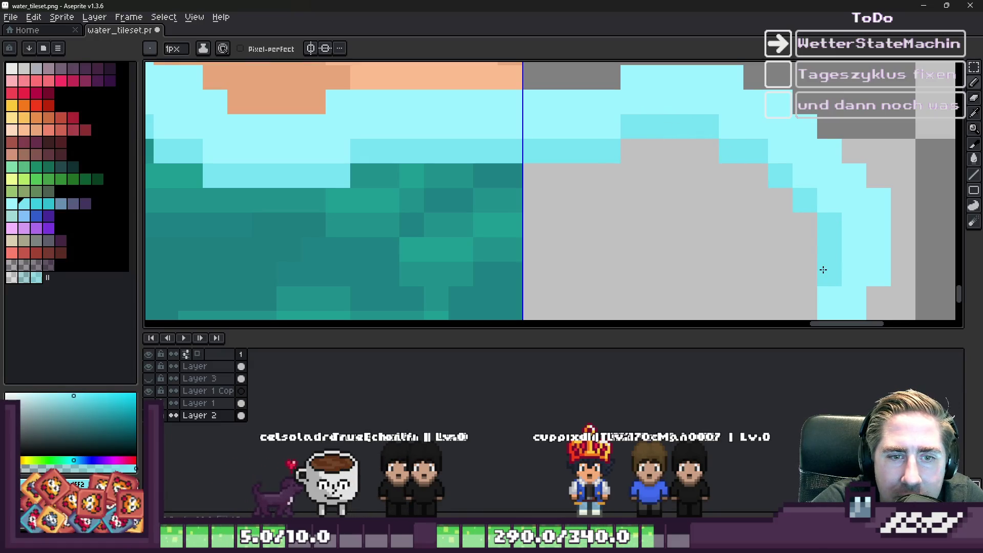
pyautogui.scroll(-3, 823, 269)
pyautogui.scroll(3, 783, 213)
pyautogui.scroll(-3, 791, 173)
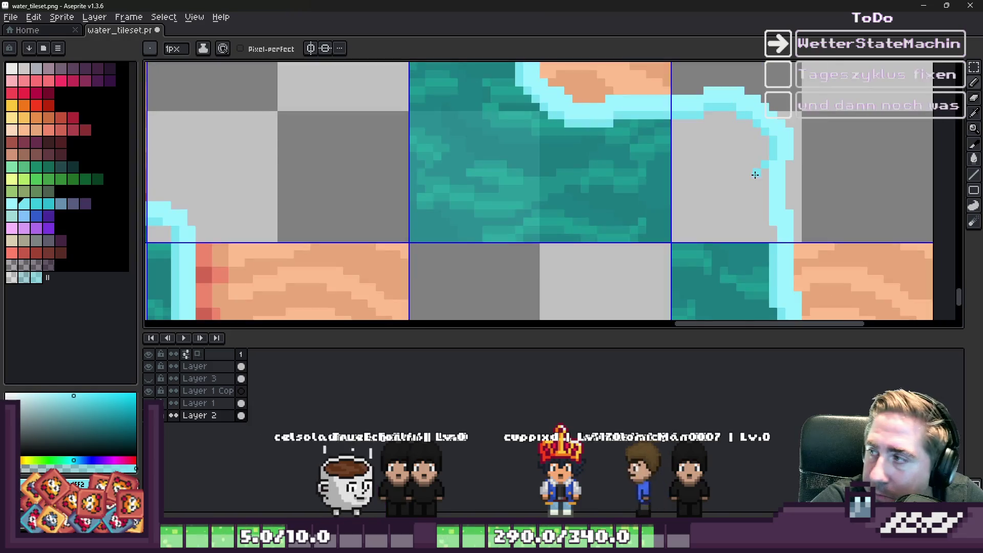
pyautogui.scroll(2, 755, 175)
pyautogui.scroll(-2, 765, 259)
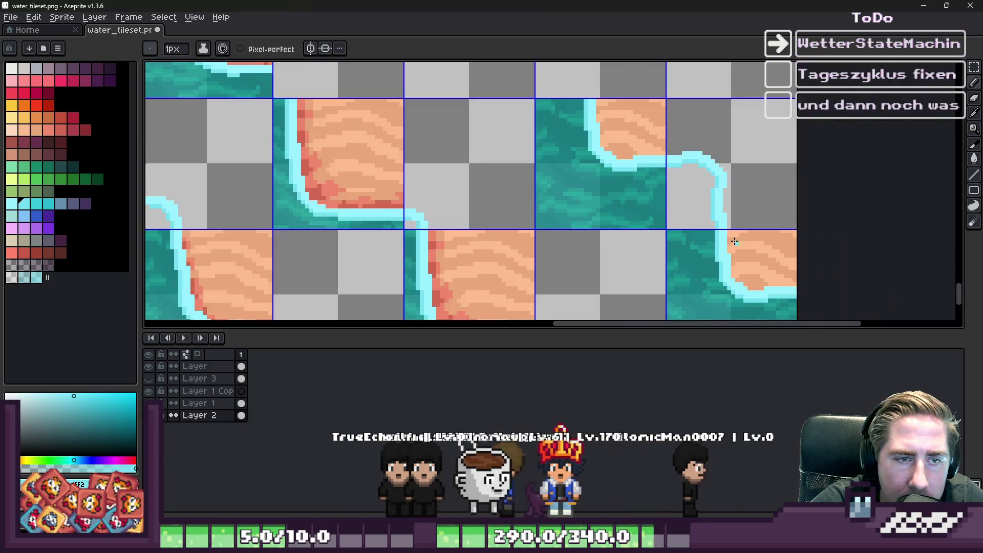
pyautogui.scroll(4, 711, 199)
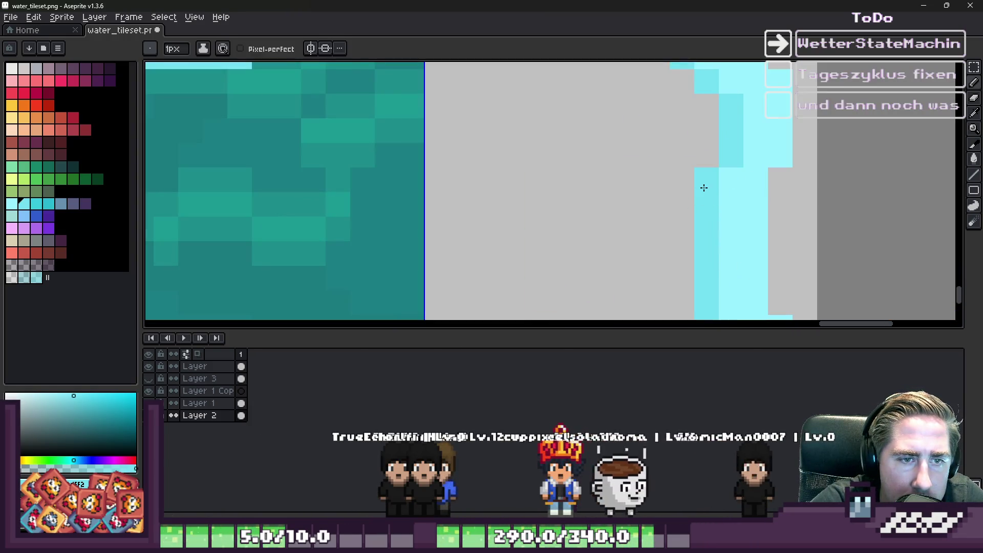
# Select a small section of the cyan border and move it into place
pyautogui.moveTo(707, 179); pyautogui.dragTo(768, 241)
pyautogui.scroll(-4, 753, 235)
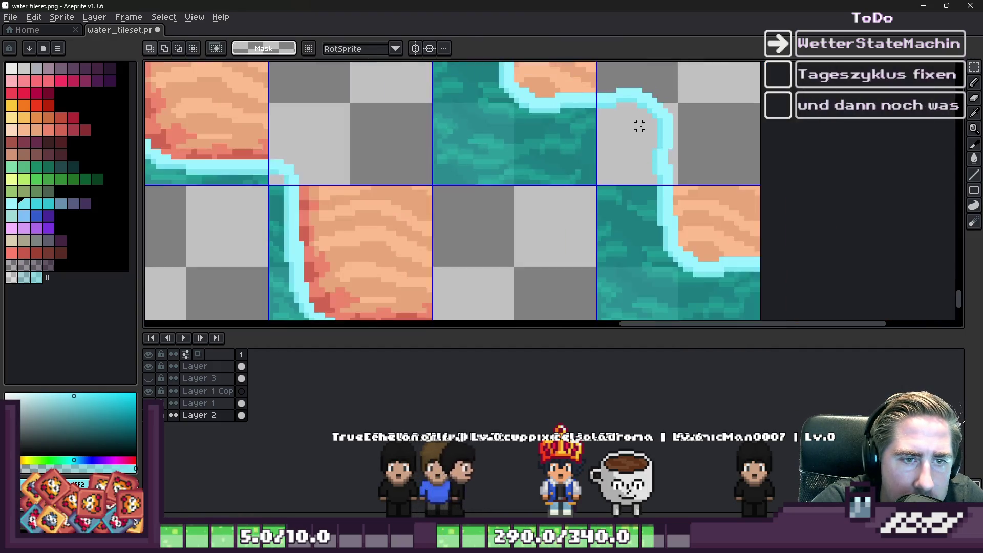
pyautogui.moveTo(657, 139)
pyautogui.mouseDown()
pyautogui.moveTo(672, 154)
pyautogui.moveTo(681, 146)
pyautogui.mouseUp()
pyautogui.scroll(3, 664, 148)
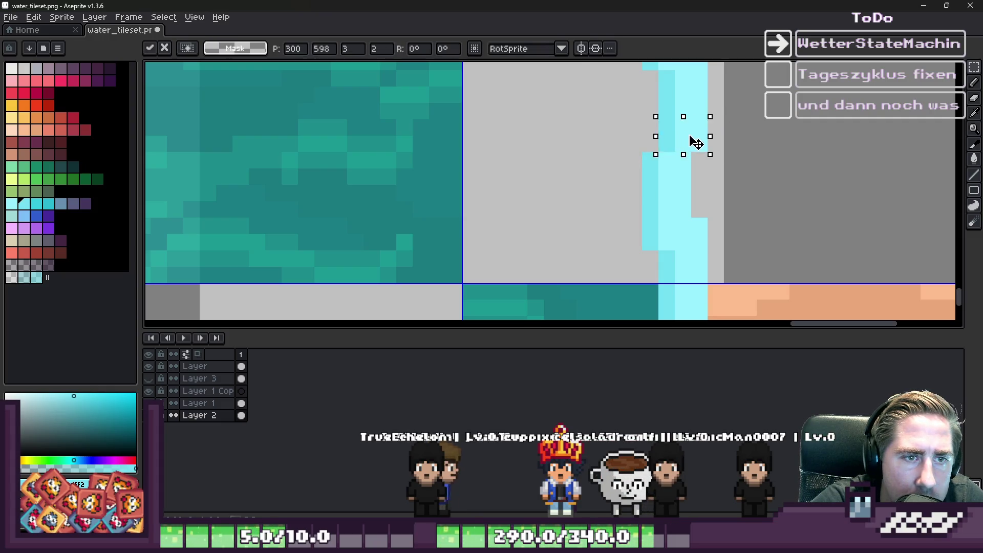
pyautogui.click(683, 159)
pyautogui.press('b')
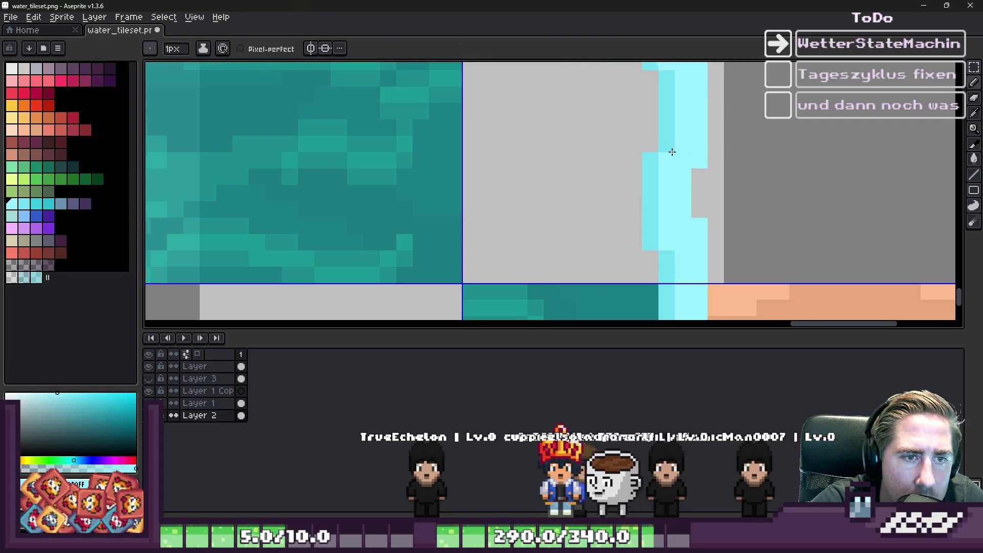
pyautogui.scroll(-3, 678, 152)
pyautogui.scroll(-1, 725, 161)
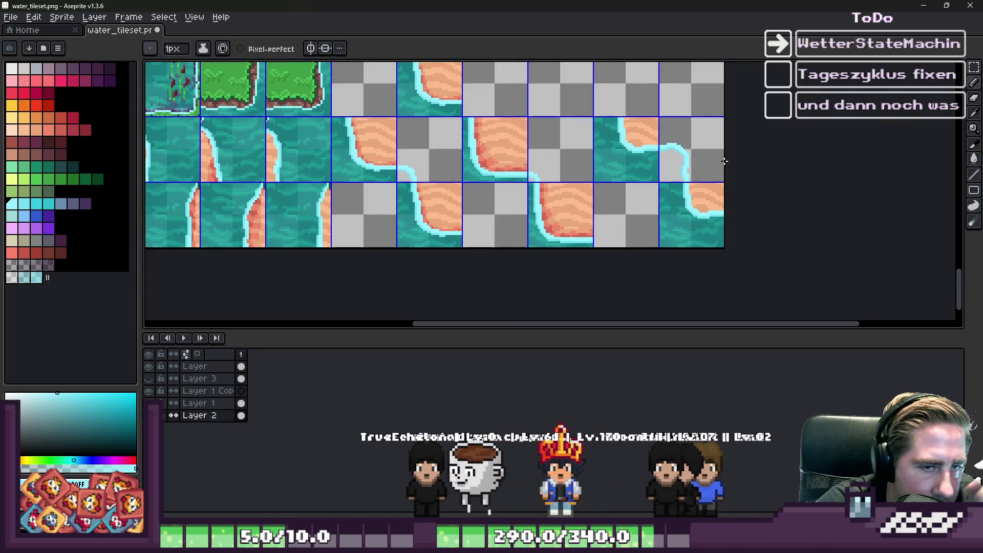
pyautogui.scroll(-1, 705, 171)
pyautogui.scroll(2, 630, 179)
pyautogui.scroll(-2, 625, 207)
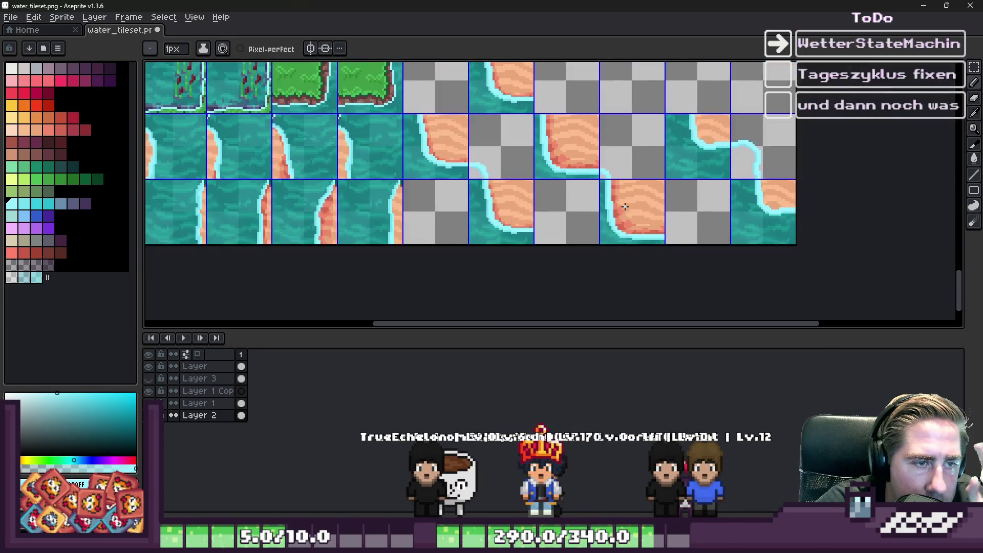
pyautogui.press('m')
pyautogui.scroll(2, 537, 190)
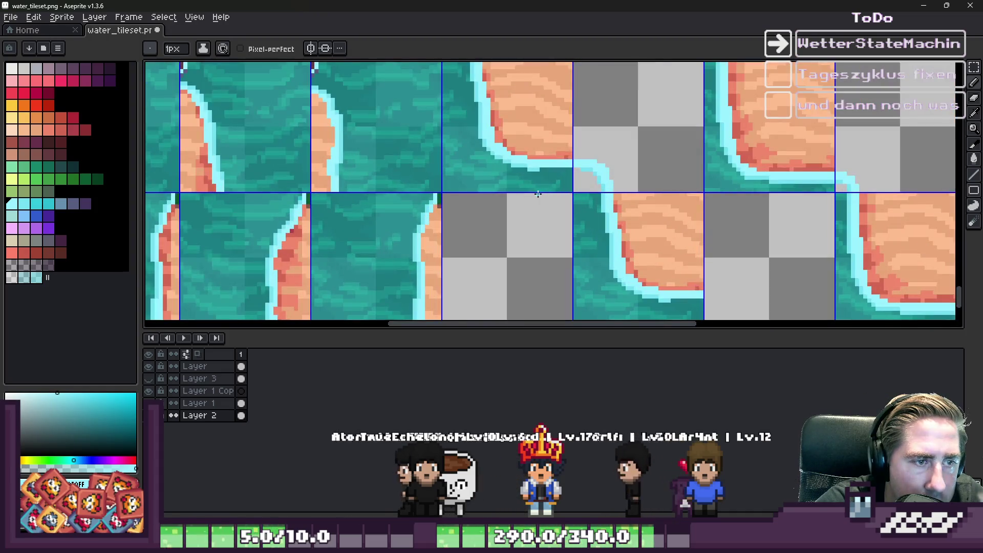
pyautogui.scroll(-1, 578, 212)
pyautogui.scroll(-2, 592, 219)
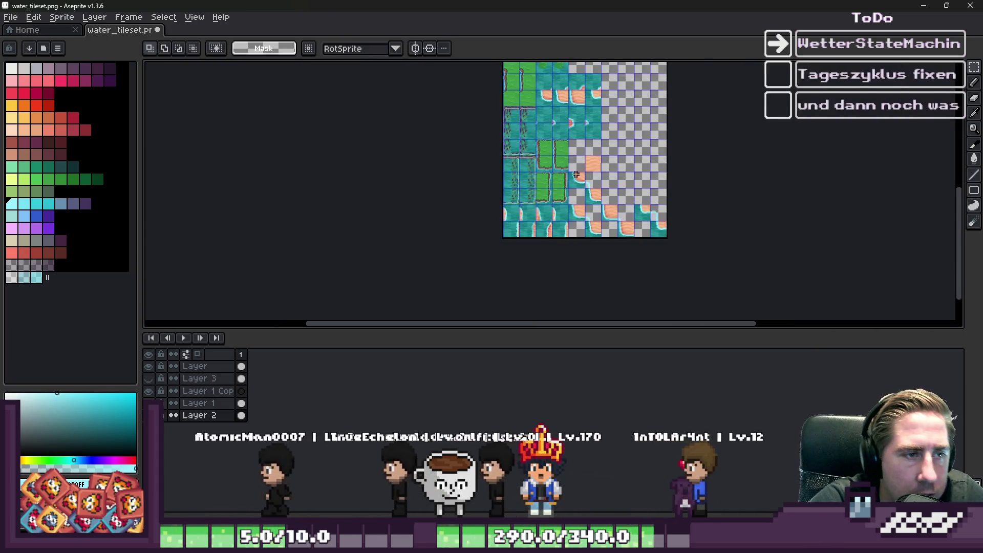
pyautogui.scroll(2, 619, 174)
pyautogui.hotkey('ctrl', 'v')
pyautogui.scroll(1, 629, 180)
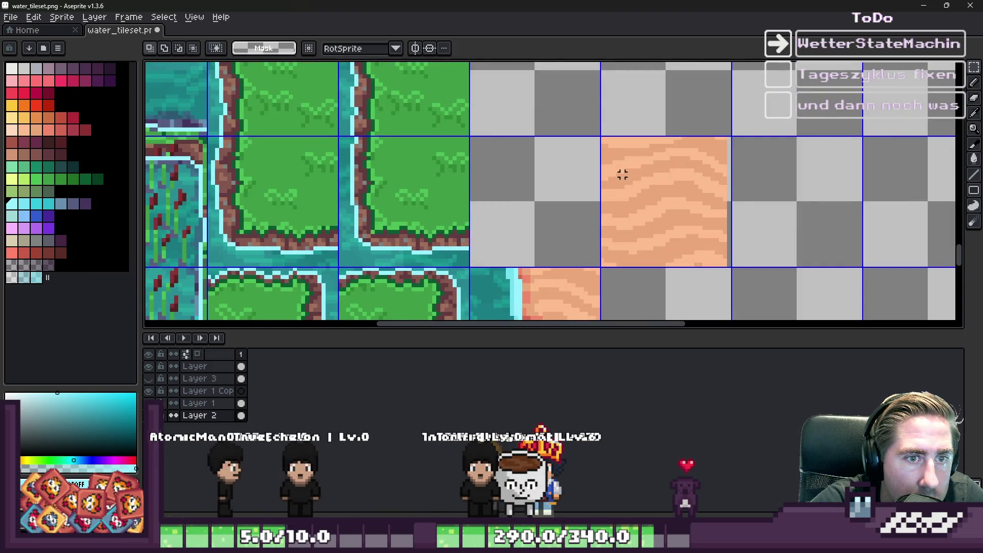
pyautogui.click(219, 366)
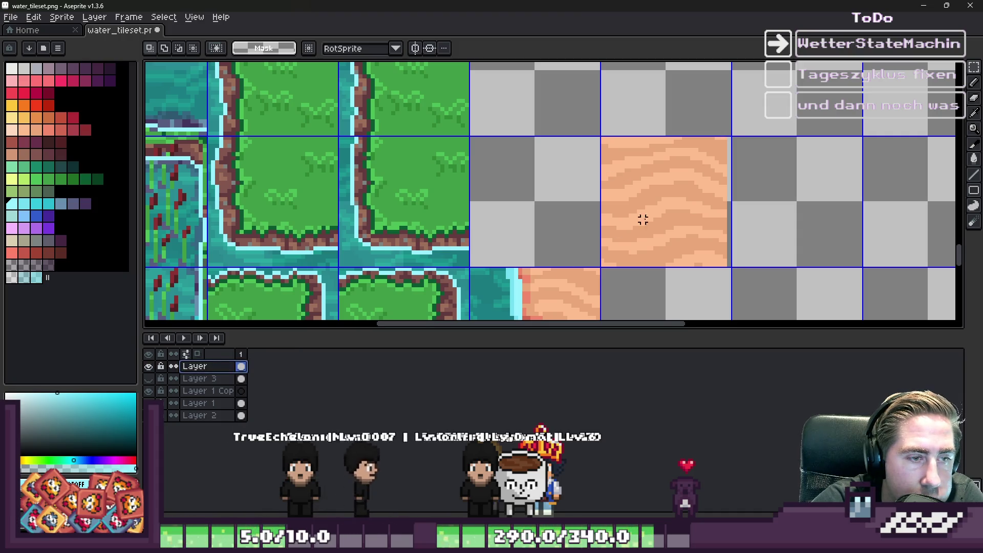
pyautogui.scroll(-4, 650, 220)
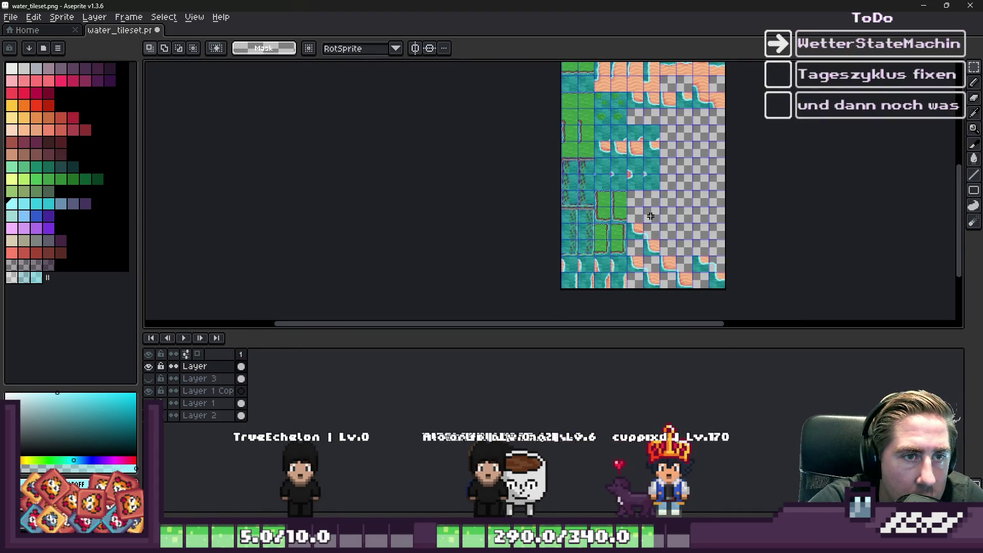
pyautogui.click(614, 483)
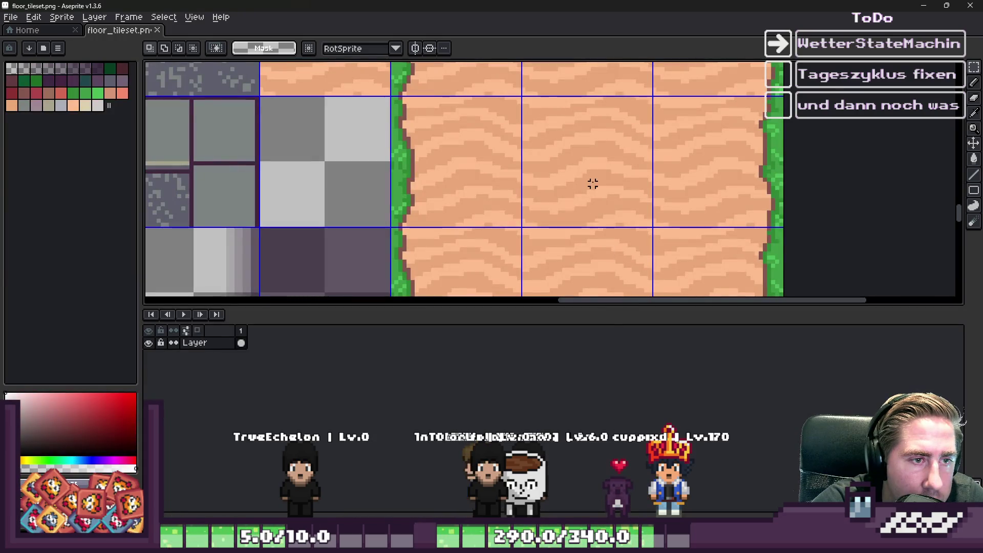
pyautogui.click(924, 5)
pyautogui.scroll(3, 661, 247)
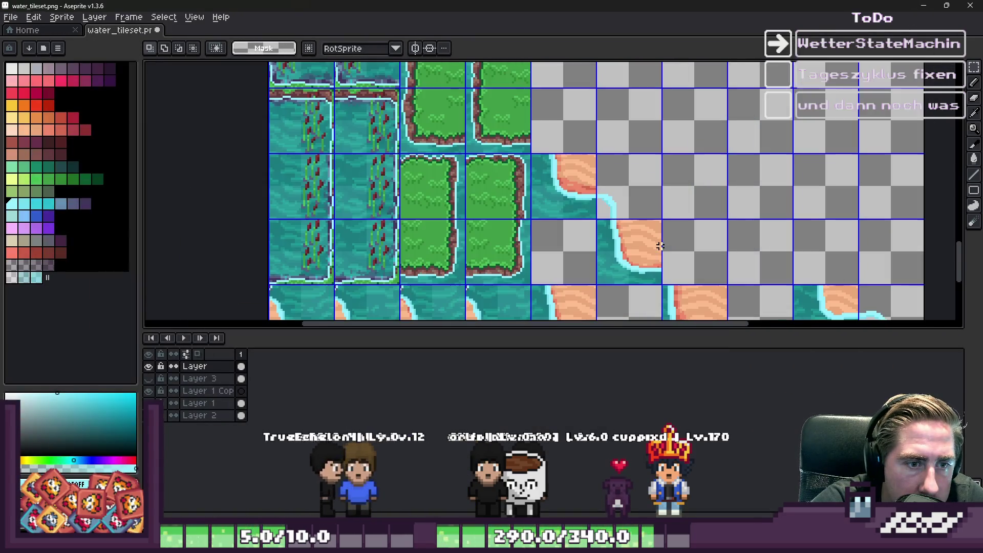
pyautogui.scroll(2, 730, 166)
pyautogui.scroll(-3, 533, 263)
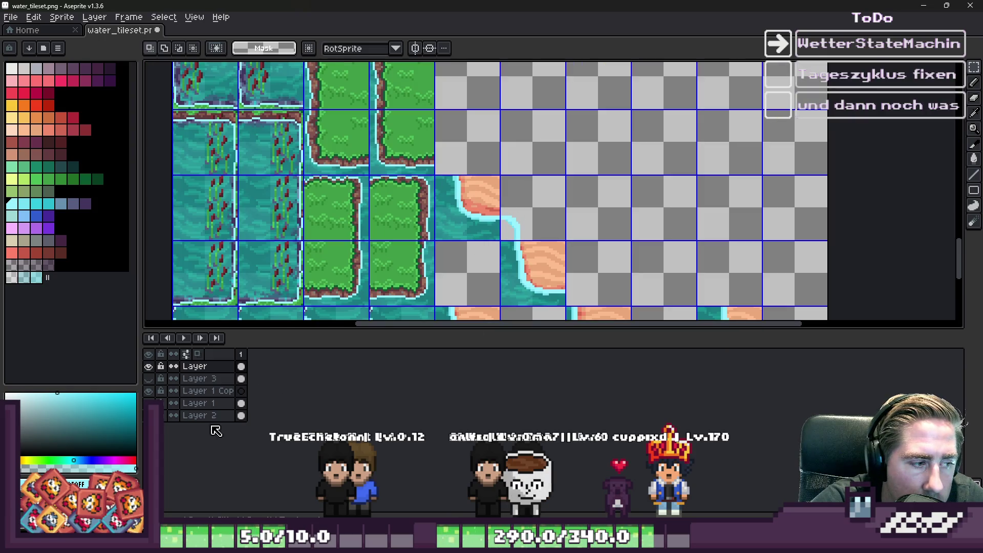
# Move a sand tile into a grid cell, toggling undo and redo to compare its placement
pyautogui.scroll(-2, 603, 169)
pyautogui.scroll(3, 588, 200)
pyautogui.moveTo(587, 200)
pyautogui.mouseDown()
pyautogui.moveTo(680, 173)
pyautogui.moveTo(660, 142)
pyautogui.moveTo(648, 154)
pyautogui.mouseUp()
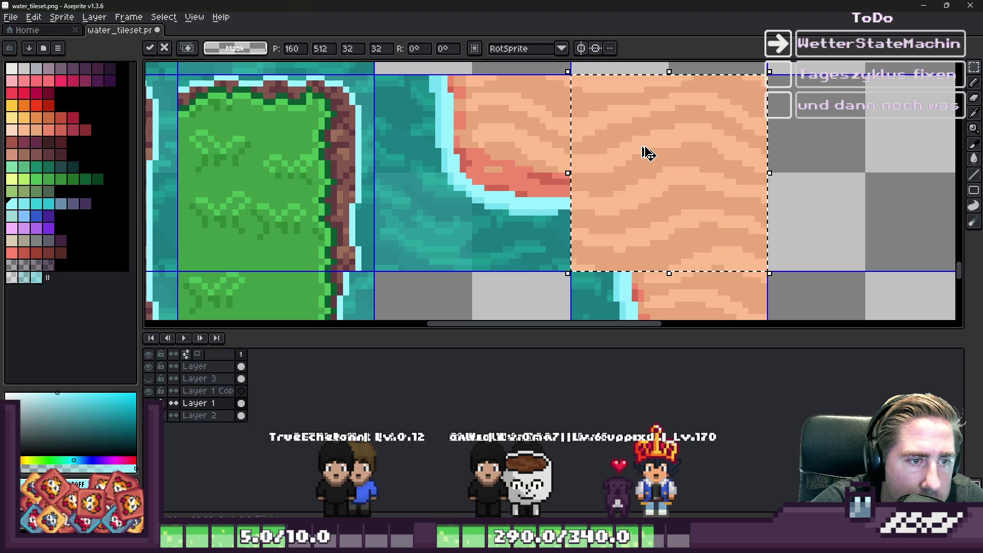
pyautogui.hotkey('ctrl', 'd')
pyautogui.scroll(-1, 474, 205)
pyautogui.hotkey('ctrl', 'z')
pyautogui.hotkey('ctrl', 'y')
pyautogui.hotkey('ctrl', 'z')
pyautogui.hotkey('ctrl', 'y')
pyautogui.hotkey('ctrl', 'z')
pyautogui.hotkey('ctrl', 'y')
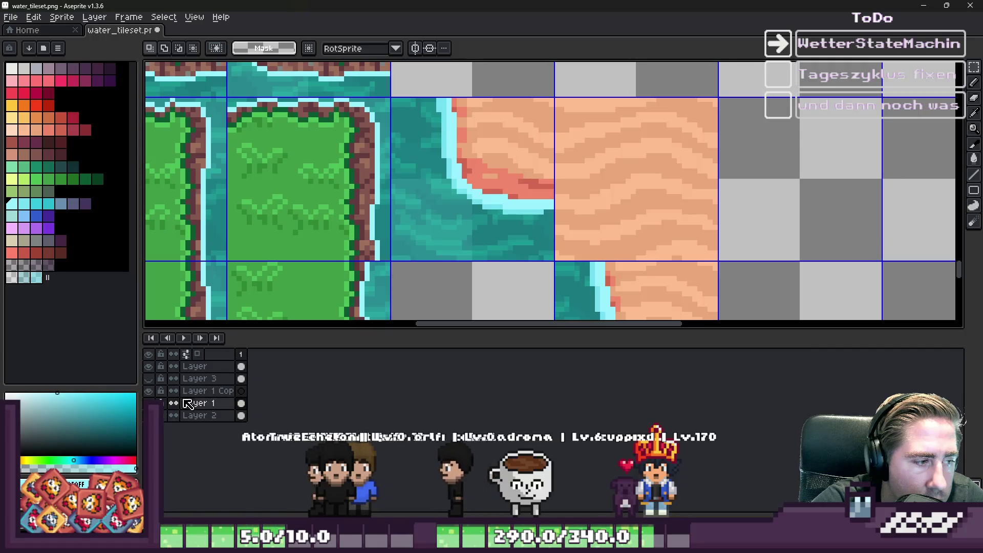
pyautogui.hotkey('ctrl', 'z')
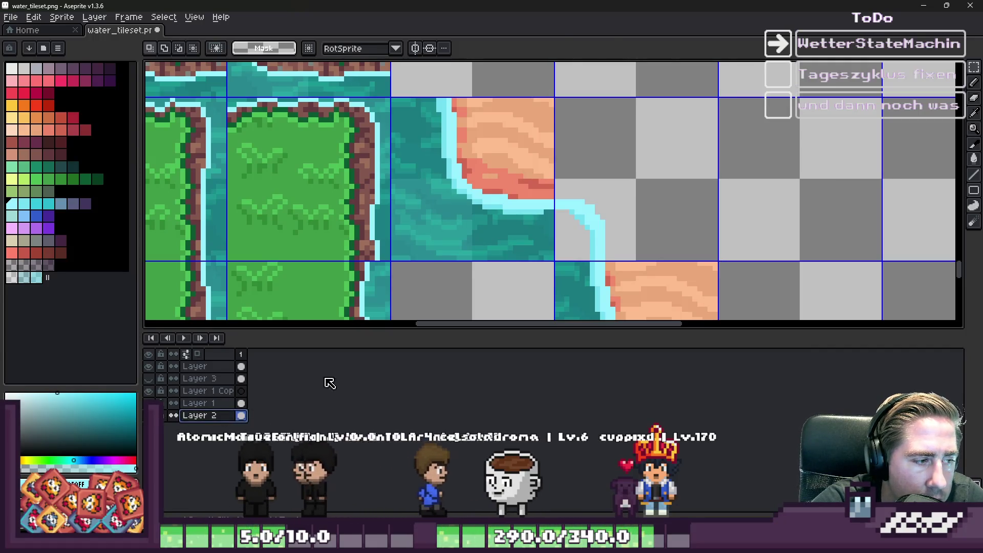
pyautogui.hotkey('ctrl', 'y')
pyautogui.hotkey('ctrl', 'y')
pyautogui.hotkey('ctrl', 'z')
pyautogui.hotkey('ctrl', 'z')
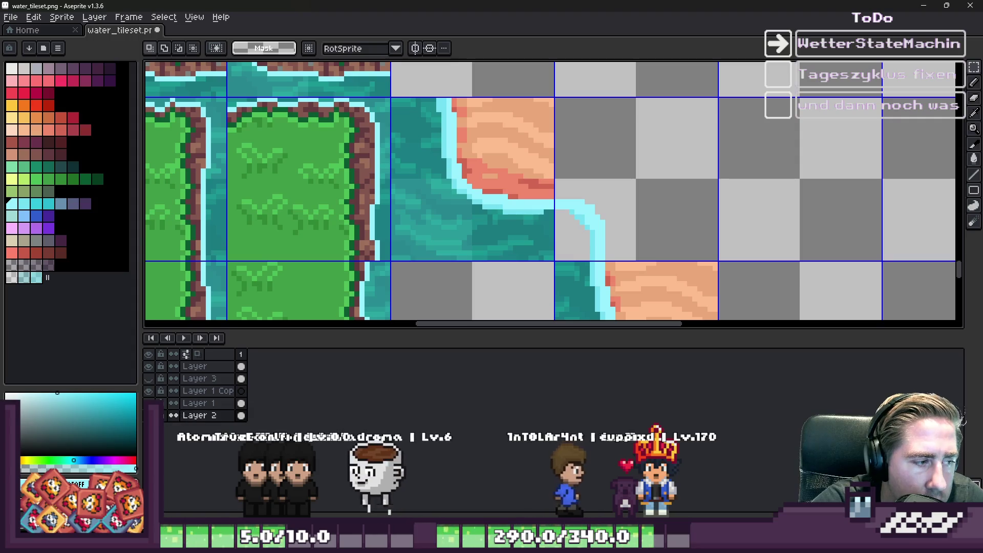
pyautogui.hotkey('ctrl', 'z')
pyautogui.hotkey('ctrl', 'y')
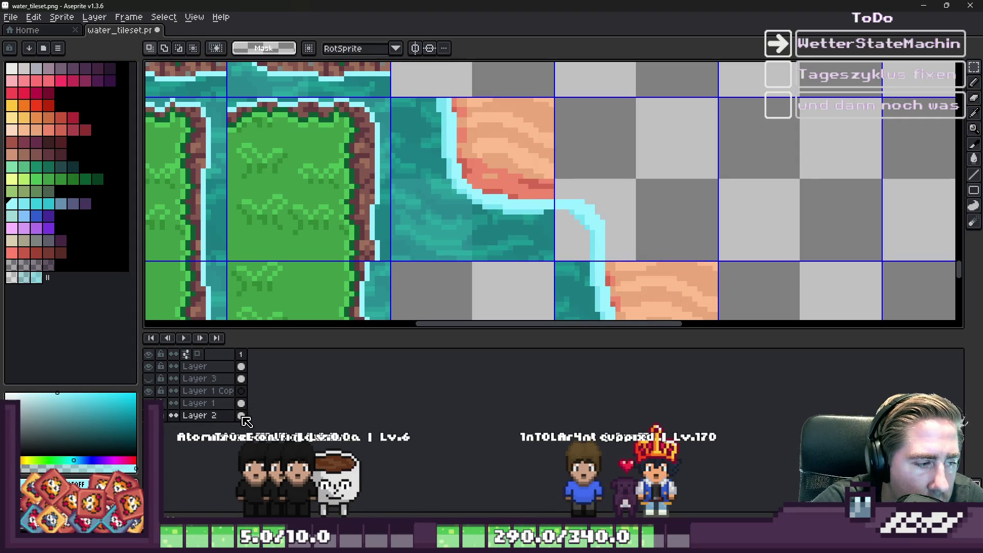
# On Layer 1, paste two sand tiles into empty grid cells
pyautogui.click(217, 404)
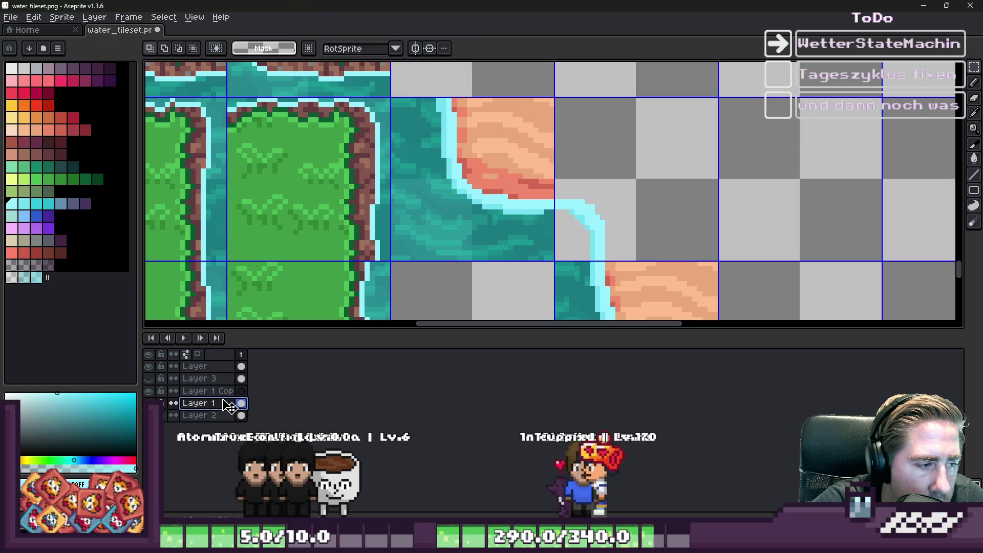
pyautogui.hotkey('ctrl', 'v')
pyautogui.moveTo(526, 198); pyautogui.dragTo(618, 179)
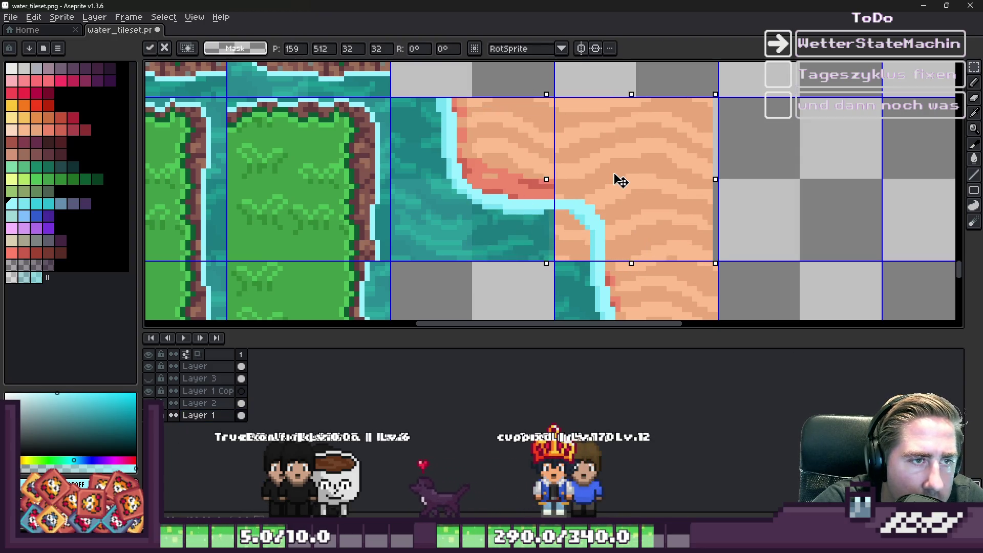
pyautogui.hotkey('ctrl', 'd')
pyautogui.scroll(-1, 526, 140)
pyautogui.scroll(-2, 526, 140)
pyautogui.scroll(3, 527, 237)
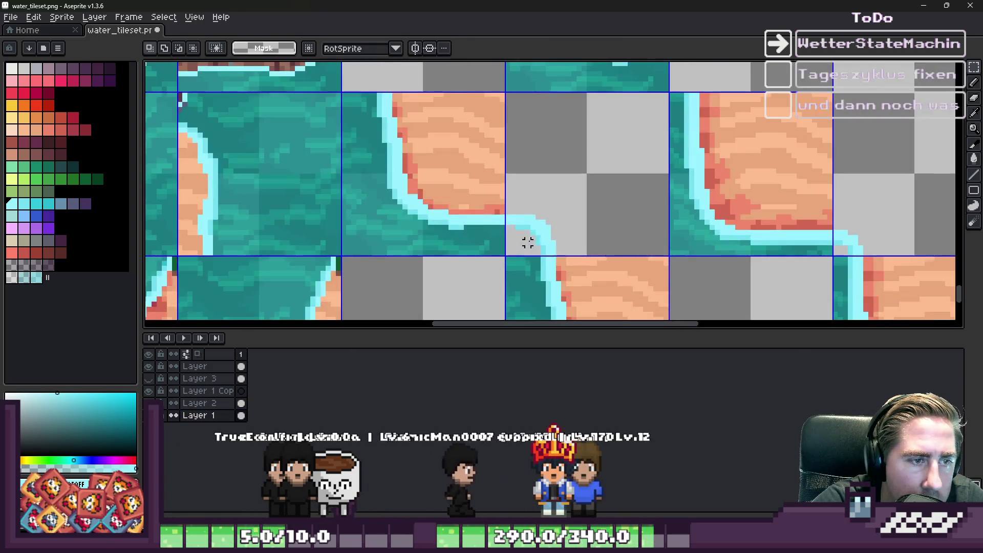
pyautogui.hotkey('ctrl', 'v')
pyautogui.moveTo(547, 164); pyautogui.dragTo(594, 153)
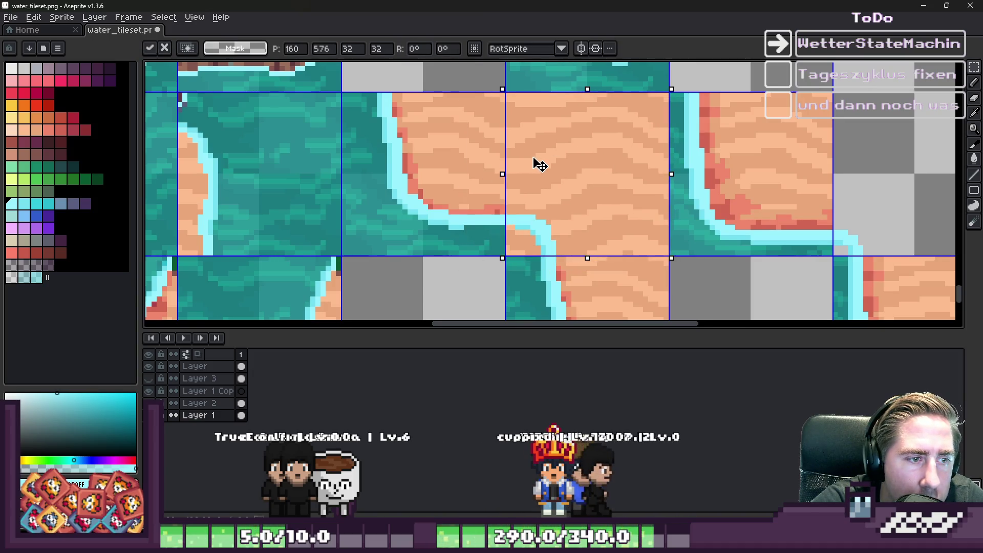
pyautogui.hotkey('ctrl', 'd')
pyautogui.scroll(-5, 533, 164)
pyautogui.scroll(5, 614, 185)
# Paste a water tile and a water-corner tile into the empty cells beside the shoreline
pyautogui.hotkey('ctrl', 'v')
pyautogui.moveTo(732, 162)
pyautogui.mouseDown()
pyautogui.moveTo(577, 147)
pyautogui.moveTo(742, 174)
pyautogui.mouseUp()
pyautogui.hotkey('ctrl', 'd')
pyautogui.scroll(-3, 785, 158)
pyautogui.scroll(3, 707, 171)
pyautogui.hotkey('ctrl', 'v')
pyautogui.hotkey('ctrl', 'd')
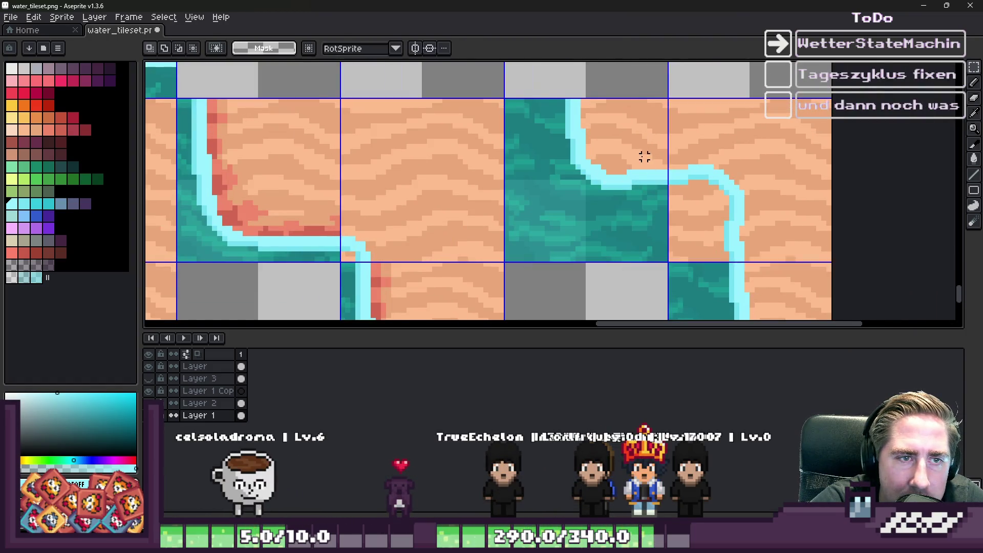
pyautogui.scroll(-4, 644, 165)
pyautogui.scroll(1, 659, 202)
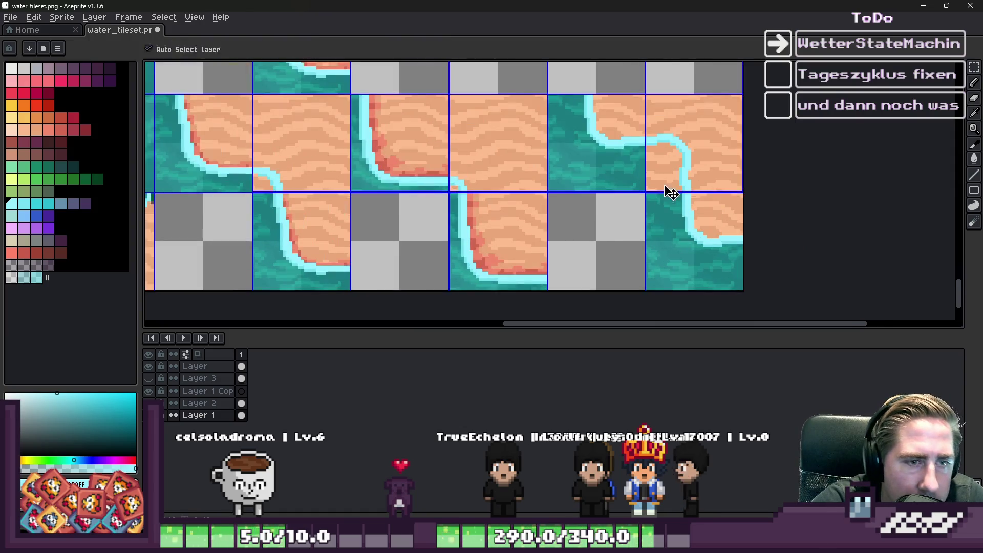
# Zoom in and out around the tileset to inspect the rearranged shoreline and sand tiles
pyautogui.scroll(1, 664, 172)
pyautogui.scroll(1, 670, 161)
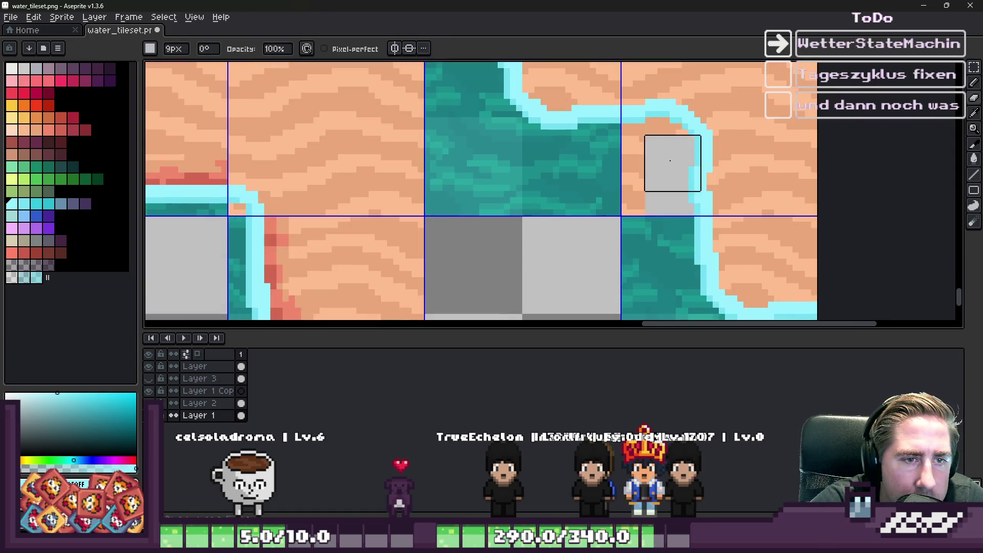
pyautogui.scroll(-1, 660, 190)
pyautogui.scroll(-2, 468, 219)
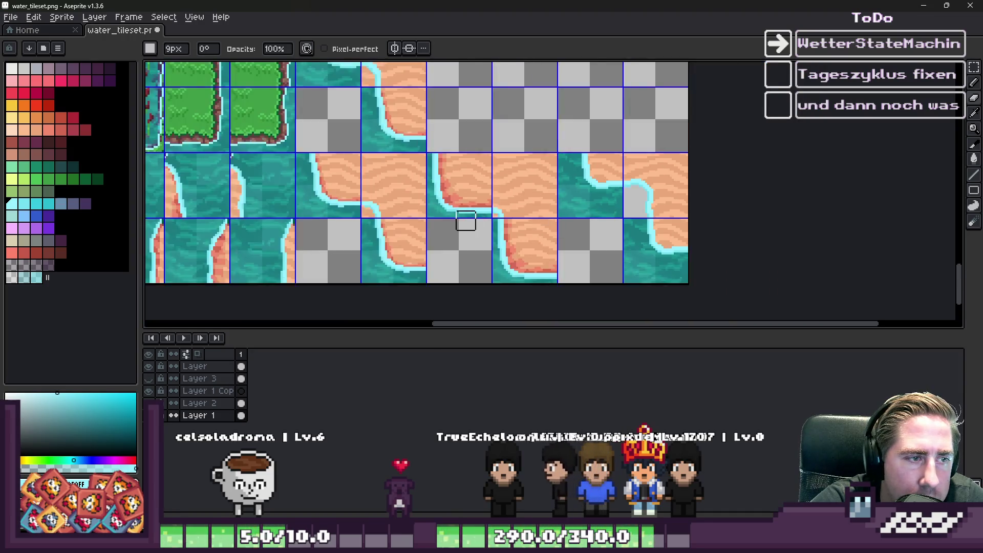
pyautogui.scroll(3, 523, 227)
pyautogui.scroll(-2, 550, 219)
pyautogui.scroll(2, 411, 215)
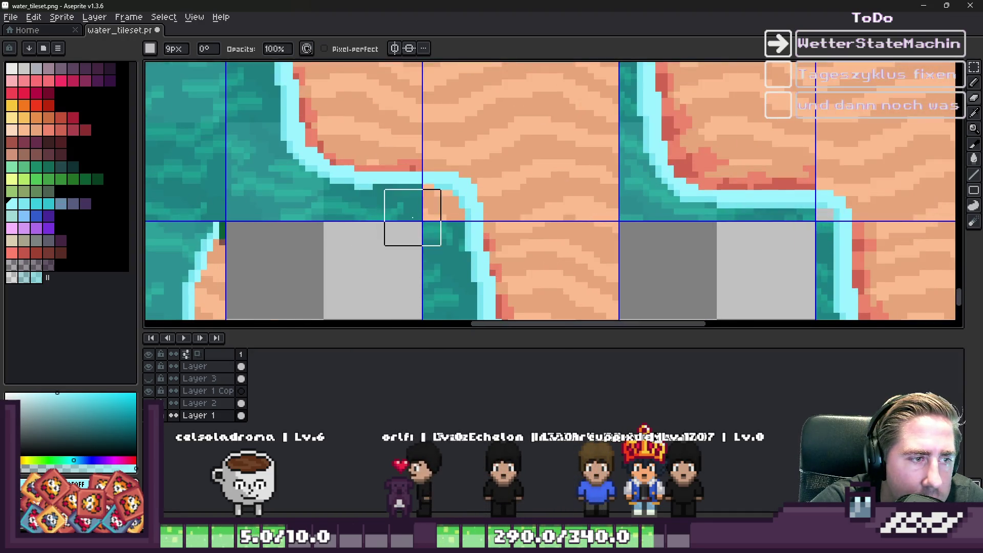
pyautogui.scroll(-2, 491, 251)
pyautogui.scroll(2, 512, 215)
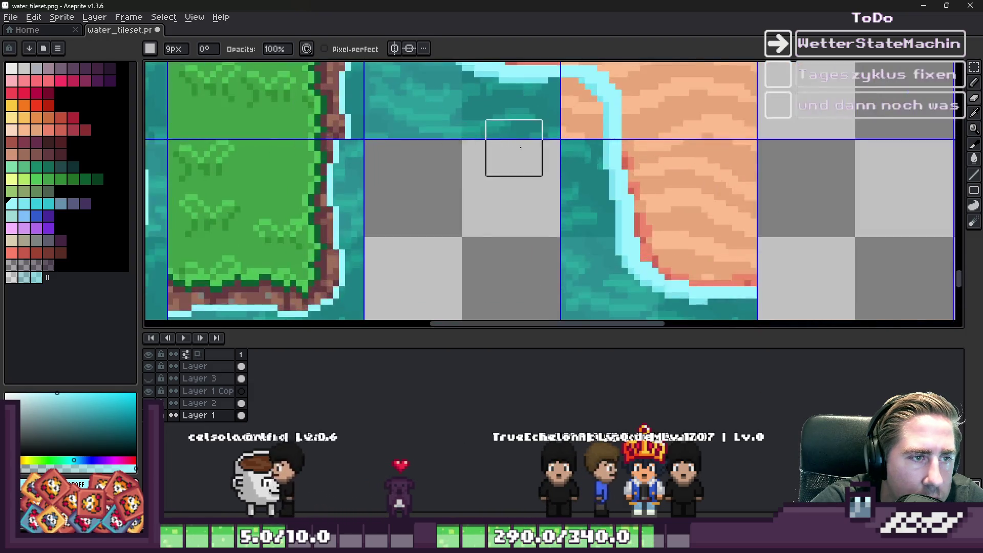
pyautogui.scroll(1, 555, 159)
pyautogui.scroll(-6, 537, 164)
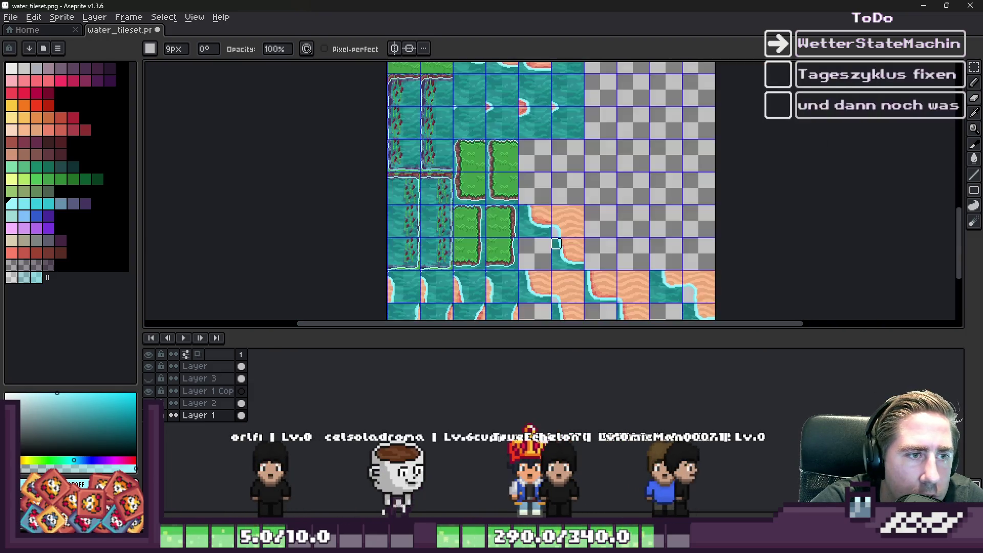
pyautogui.scroll(2, 578, 156)
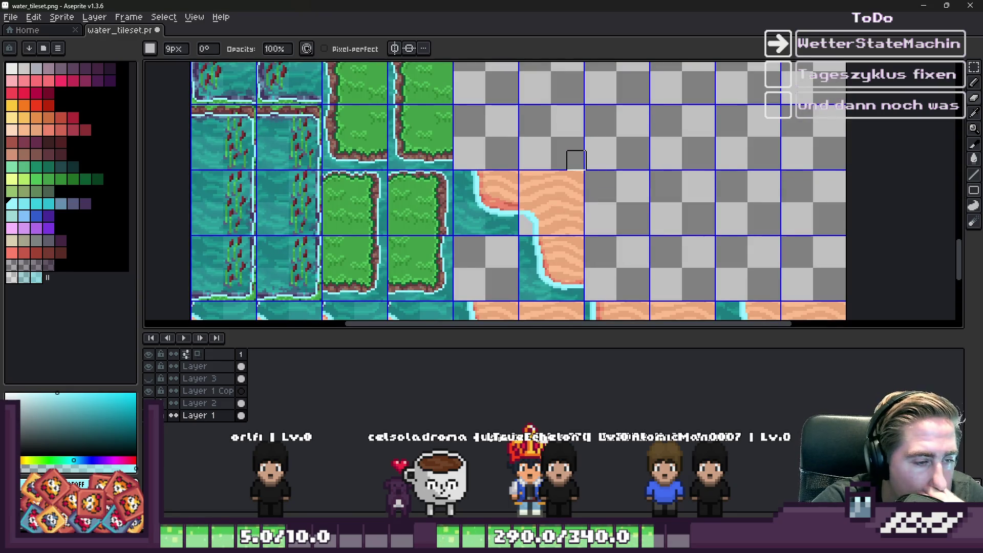
pyautogui.scroll(4, 557, 249)
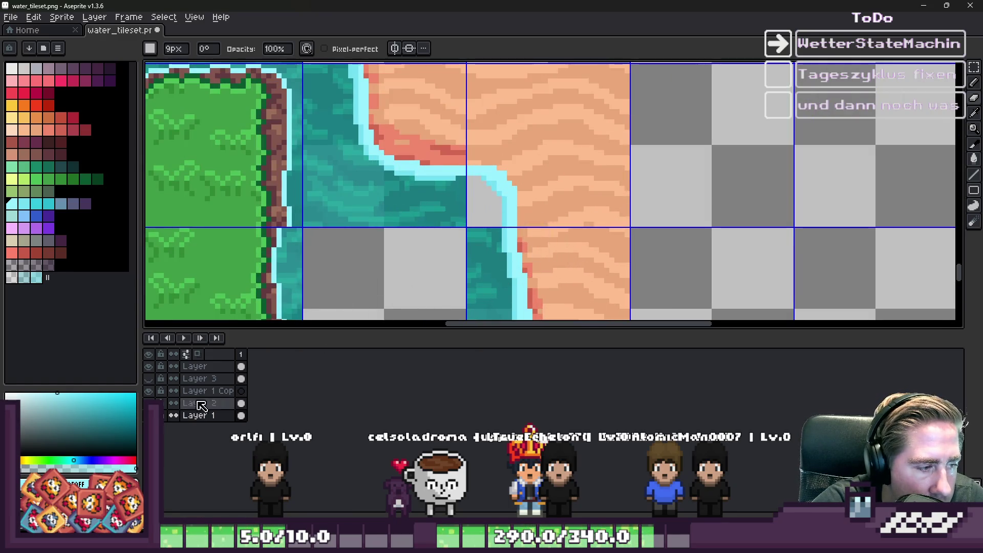
pyautogui.scroll(-2, 510, 160)
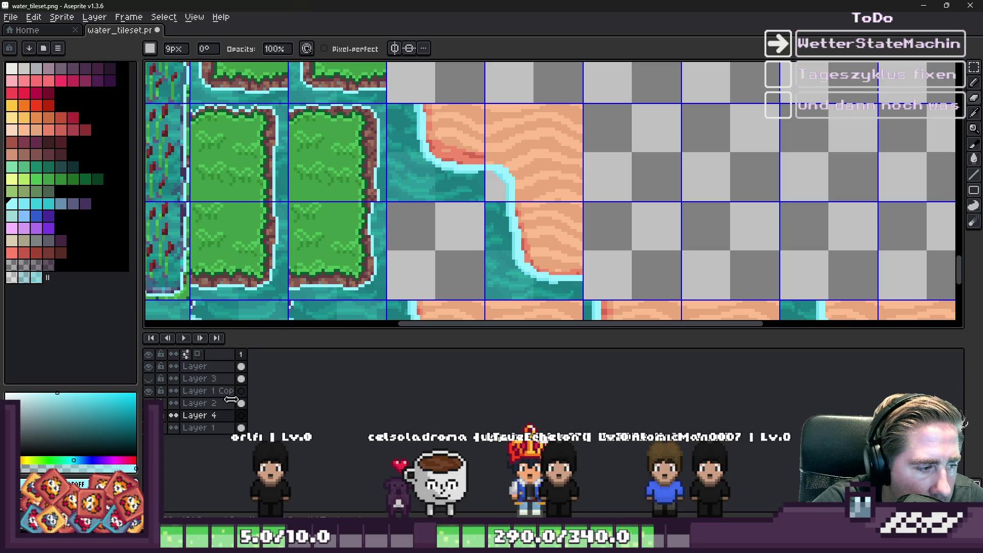
# Move Layer 4 below Layer 1 and marquee-select a single water tile
pyautogui.moveTo(229, 417); pyautogui.dragTo(228, 430)
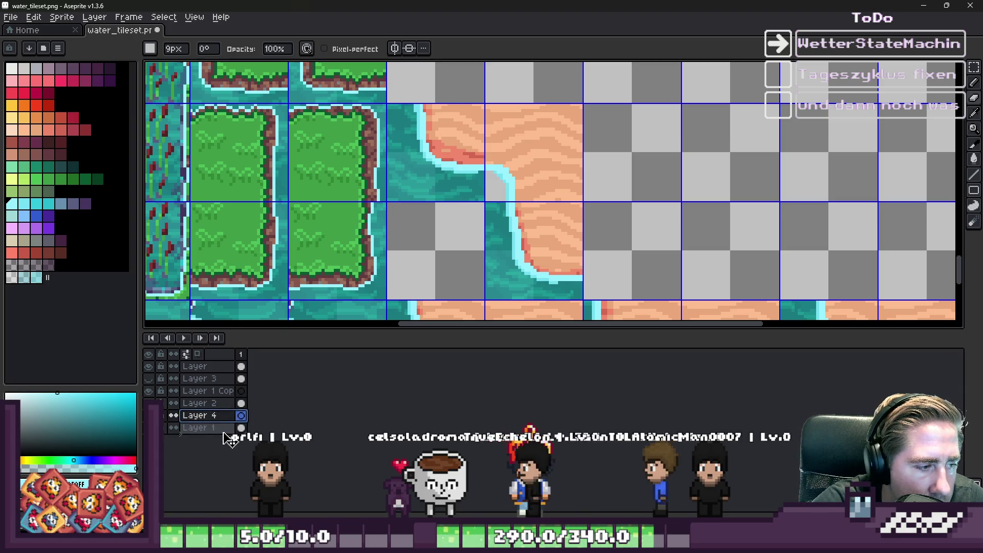
pyautogui.scroll(-6, 566, 228)
pyautogui.press('m')
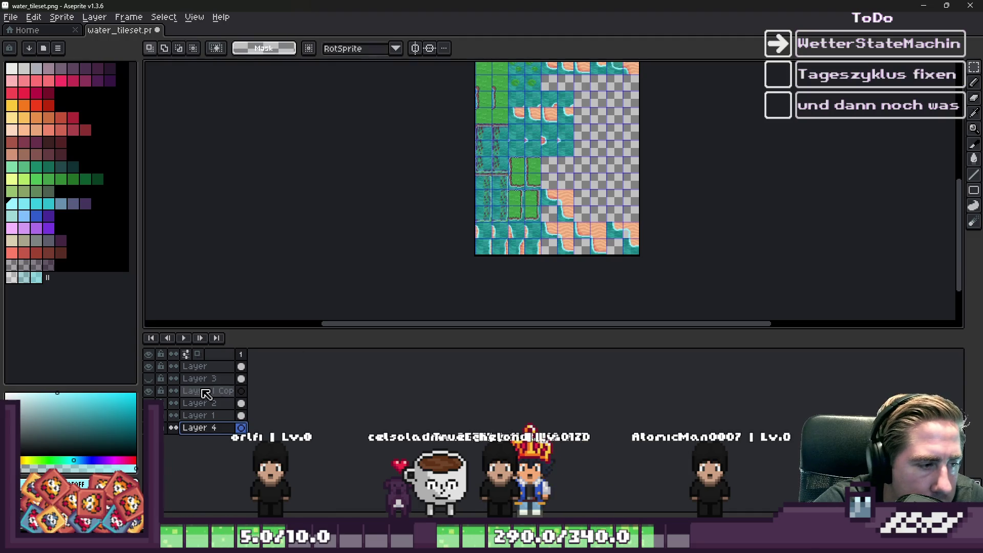
pyautogui.click(202, 366)
pyautogui.scroll(6, 581, 198)
pyautogui.scroll(-6, 581, 199)
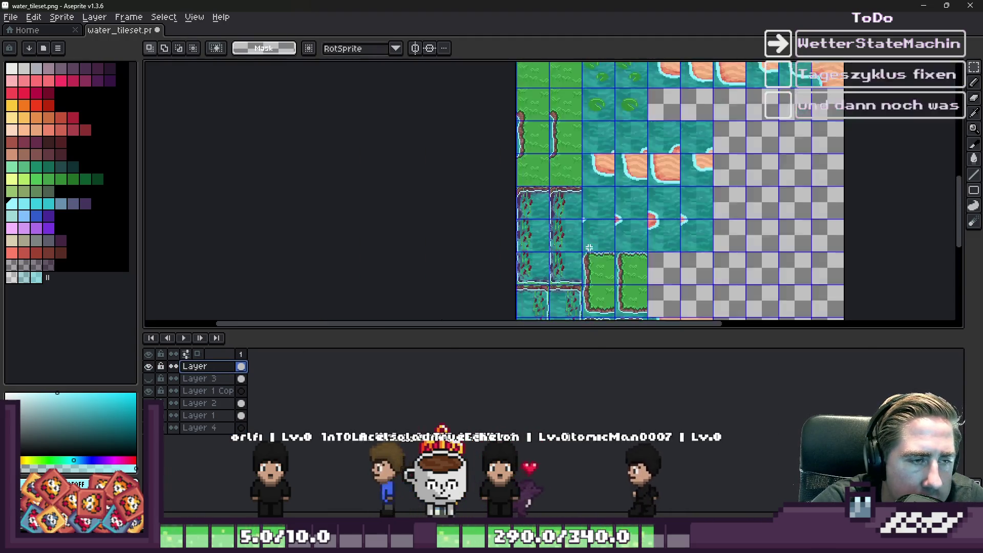
pyautogui.scroll(7, 533, 180)
pyautogui.moveTo(532, 180); pyautogui.dragTo(537, 185)
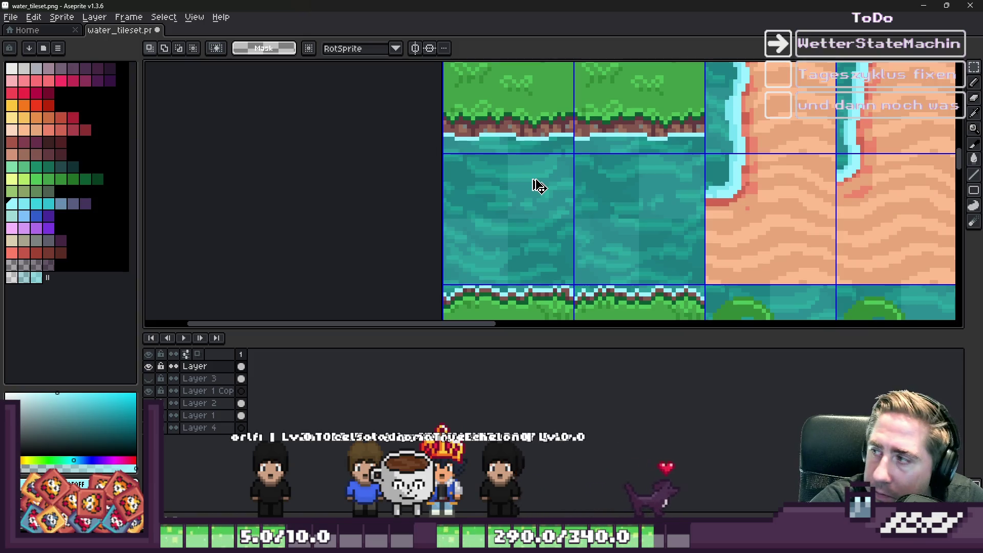
pyautogui.scroll(-2, 537, 174)
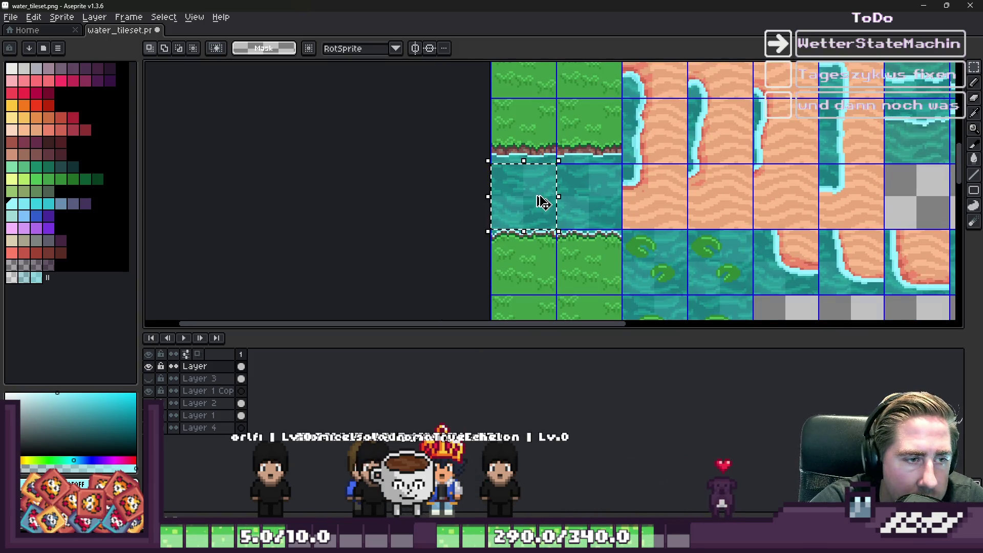
pyautogui.scroll(-5, 536, 196)
pyautogui.scroll(5, 601, 250)
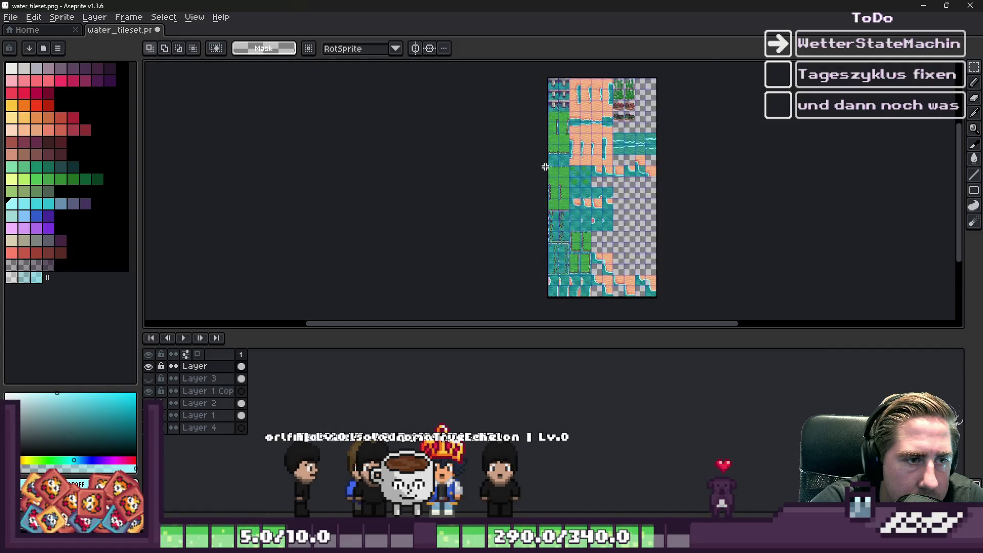
pyautogui.scroll(-4, 601, 256)
pyautogui.scroll(4, 602, 266)
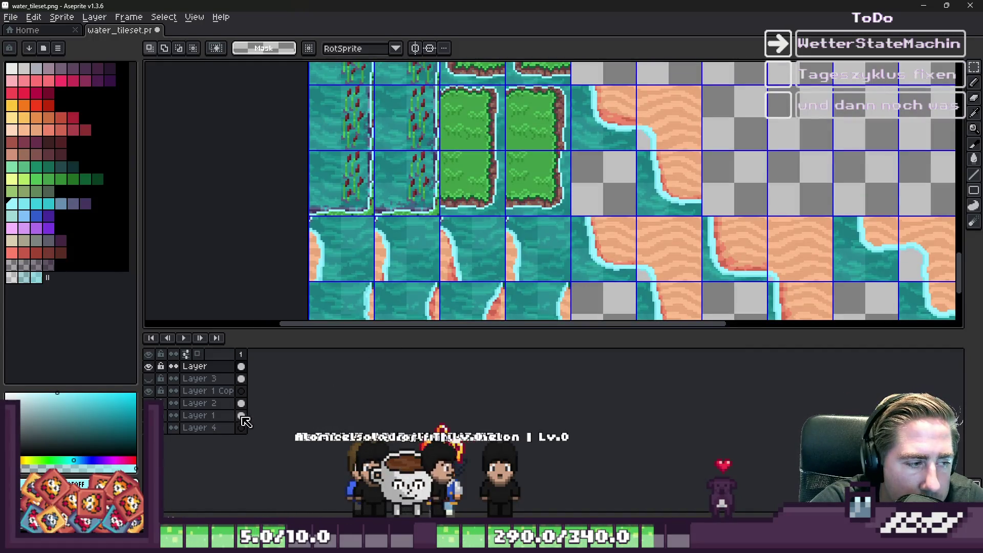
# On Layer 4, paste the water tile and drag it into its grid cell
pyautogui.click(225, 416)
pyautogui.click(214, 428)
pyautogui.scroll(-3, 554, 246)
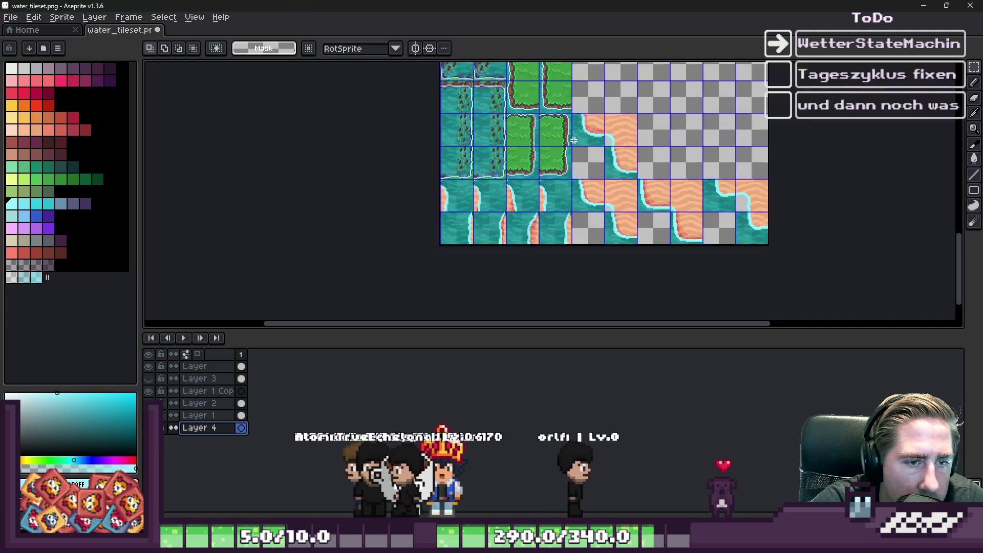
pyautogui.scroll(5, 554, 247)
pyautogui.hotkey('ctrl', 'v')
pyautogui.scroll(-1, 724, 137)
pyautogui.moveTo(554, 247)
pyautogui.mouseDown()
pyautogui.moveTo(723, 136)
pyautogui.moveTo(686, 160)
pyautogui.moveTo(670, 188)
pyautogui.mouseUp()
pyautogui.scroll(2, 687, 160)
pyautogui.press('Return')
pyautogui.scroll(-4, 643, 105)
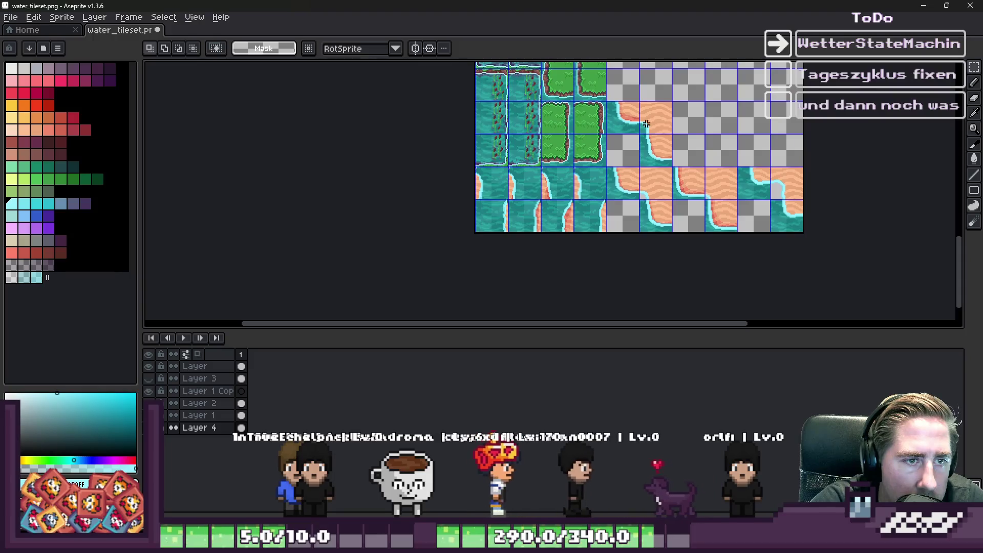
pyautogui.scroll(4, 643, 215)
pyautogui.scroll(1, 644, 215)
# Paste a copied shoreline tile and commit it in place
pyautogui.hotkey('ctrl', 'v')
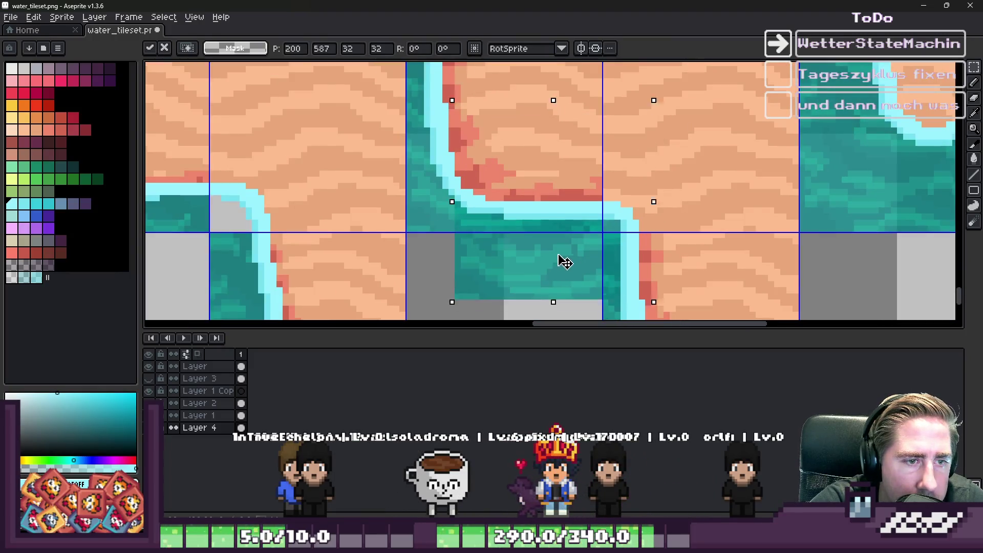
pyautogui.scroll(3, 586, 213)
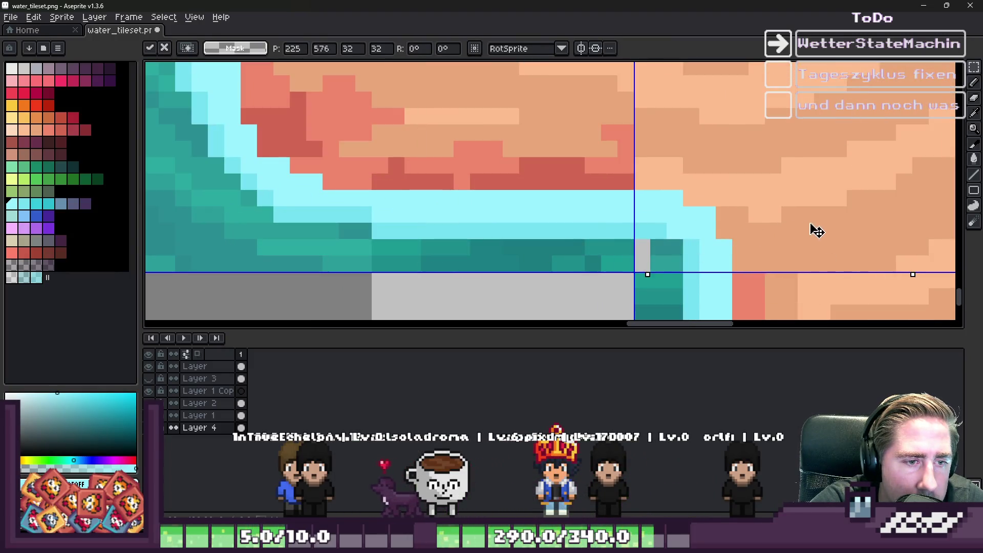
pyautogui.press('Return')
pyautogui.scroll(-5, 441, 106)
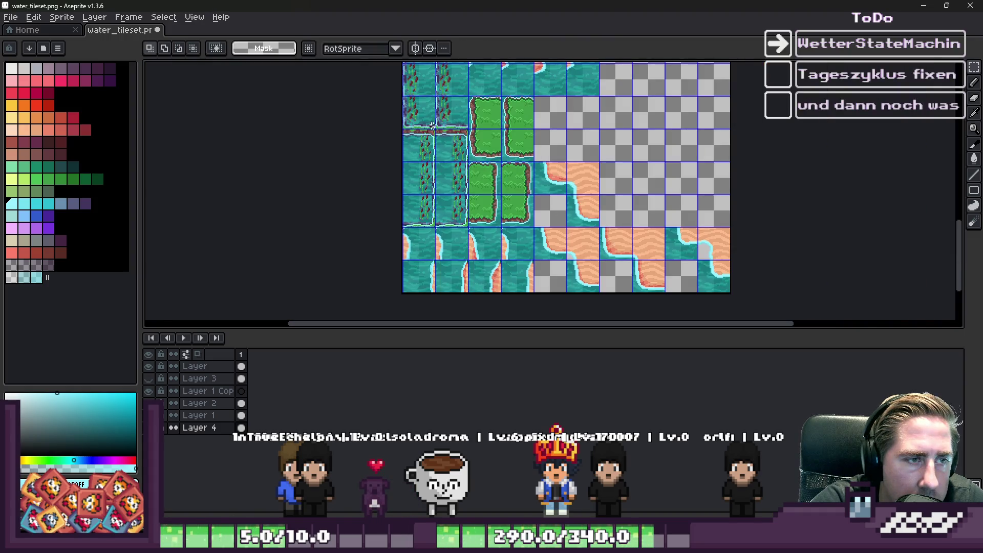
pyautogui.scroll(5, 441, 106)
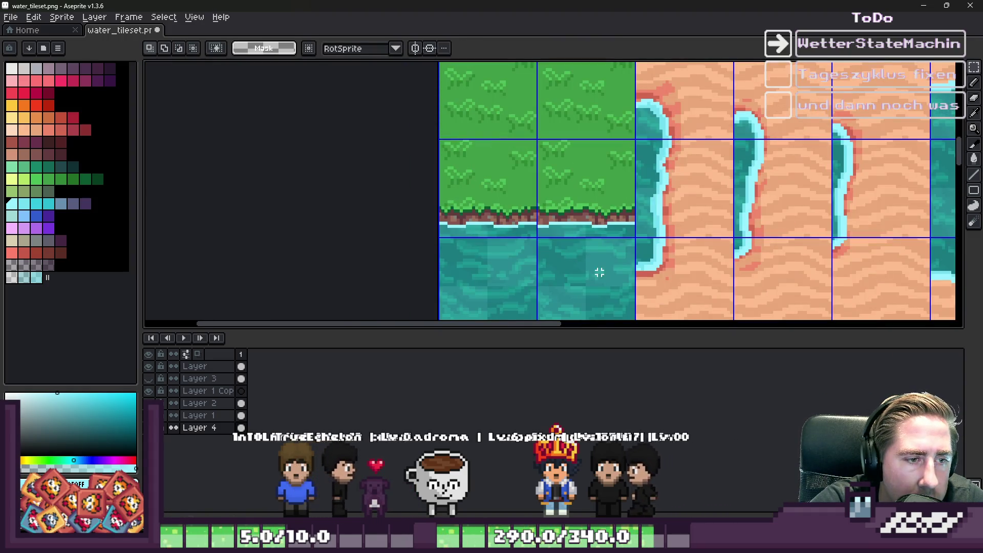
pyautogui.scroll(-5, 574, 171)
# Back on Layer 4, paste a sand tile and slide it right into its grid cell
pyautogui.click(205, 366)
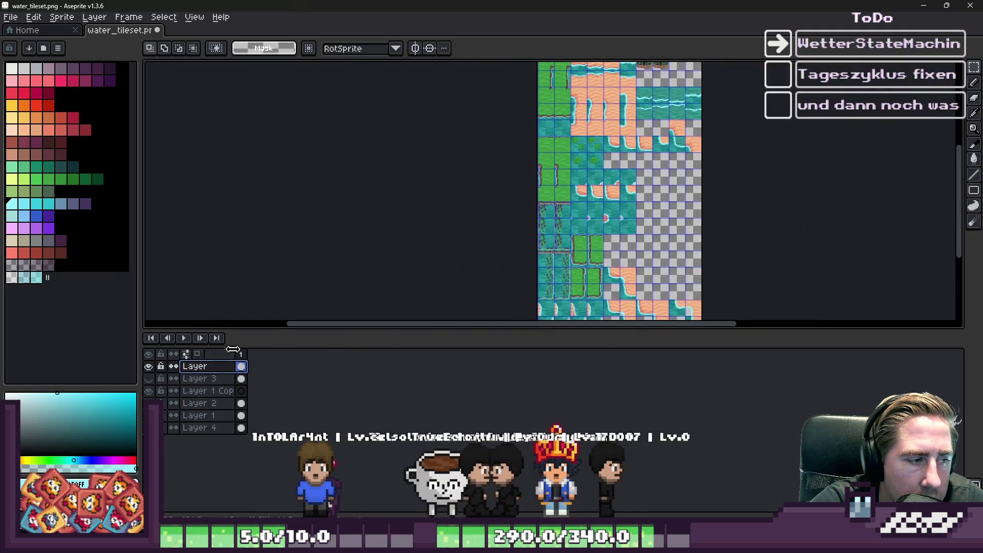
pyautogui.scroll(4, 572, 145)
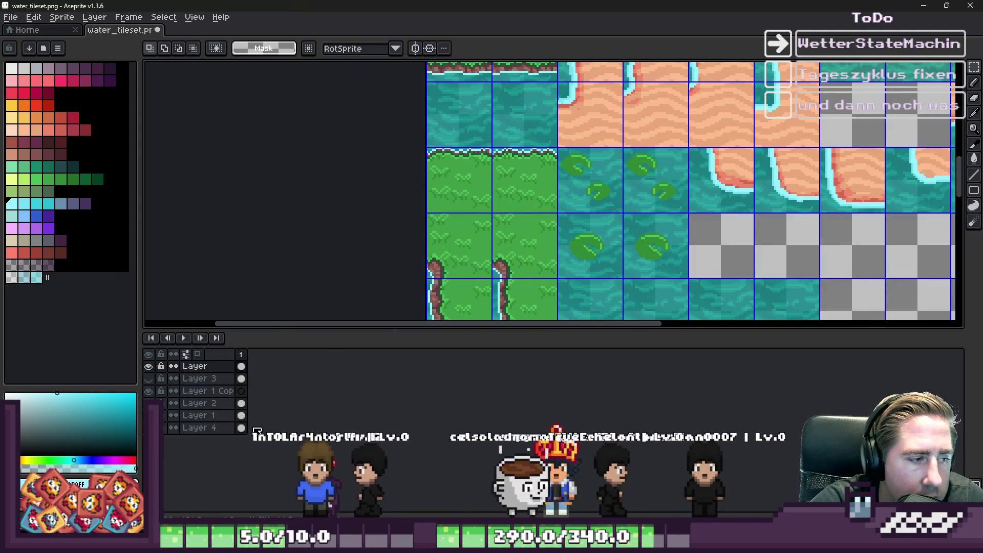
pyautogui.click(219, 439)
pyautogui.click(212, 427)
pyautogui.scroll(-5, 615, 205)
pyautogui.scroll(3, 635, 261)
pyautogui.scroll(2, 635, 261)
pyautogui.scroll(2, 641, 216)
pyautogui.hotkey('ctrl', 'v')
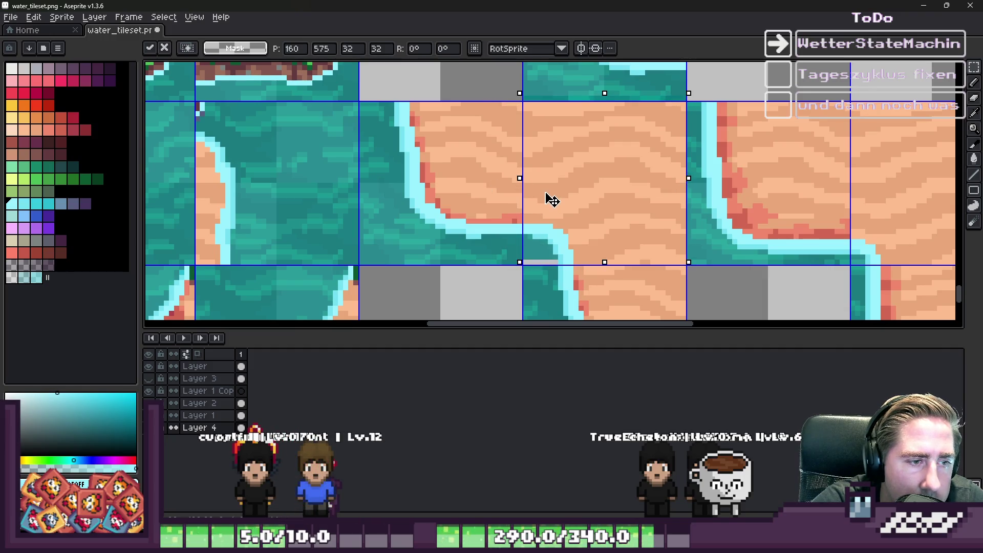
pyautogui.scroll(-3, 513, 202)
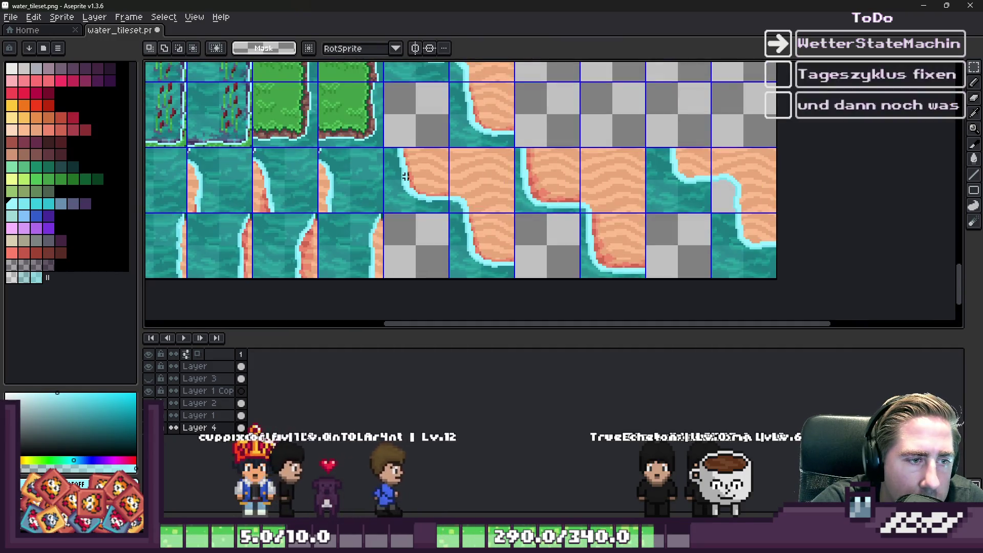
pyautogui.moveTo(513, 202); pyautogui.dragTo(746, 193)
pyautogui.scroll(3, 745, 193)
pyautogui.moveTo(560, 269)
pyautogui.mouseDown()
pyautogui.moveTo(680, 215)
pyautogui.moveTo(720, 220)
pyautogui.moveTo(746, 259)
pyautogui.moveTo(727, 259)
pyautogui.mouseUp()
pyautogui.scroll(2, 680, 215)
pyautogui.press('Return')
pyautogui.scroll(-3, 728, 259)
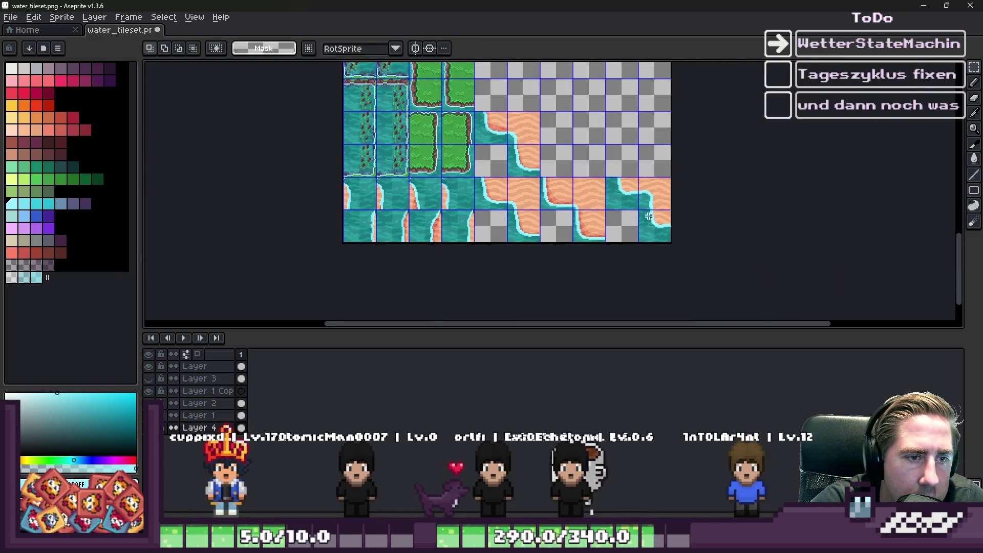
pyautogui.scroll(1, 601, 214)
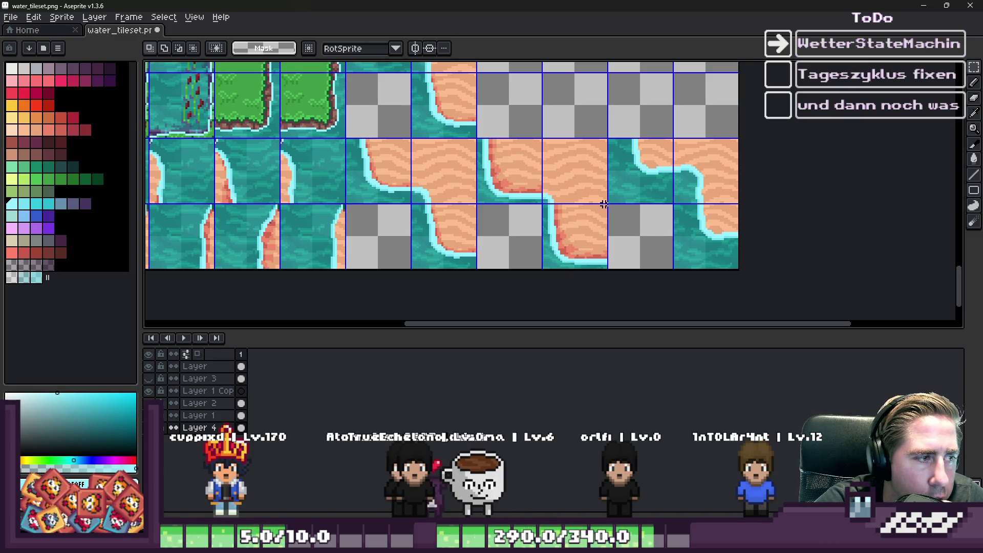
pyautogui.scroll(-2, 705, 217)
pyautogui.scroll(2, 572, 199)
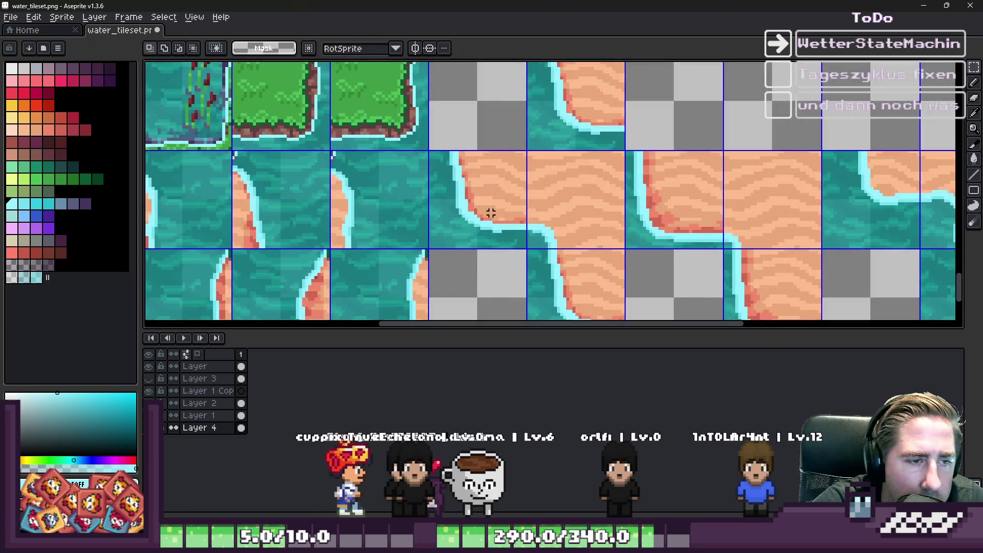
pyautogui.scroll(1, 556, 246)
pyautogui.scroll(-1, 500, 170)
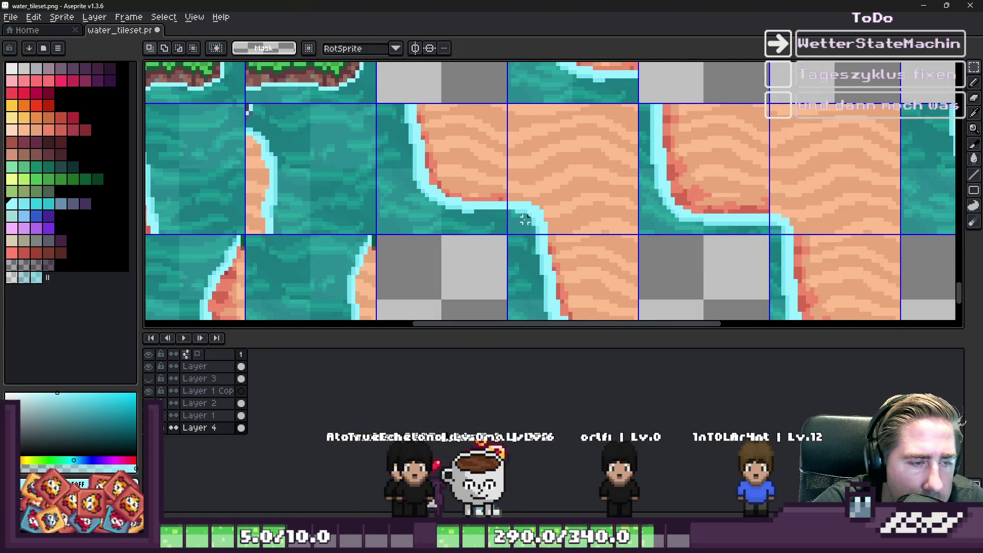
pyautogui.scroll(2, 522, 232)
pyautogui.scroll(1, 540, 241)
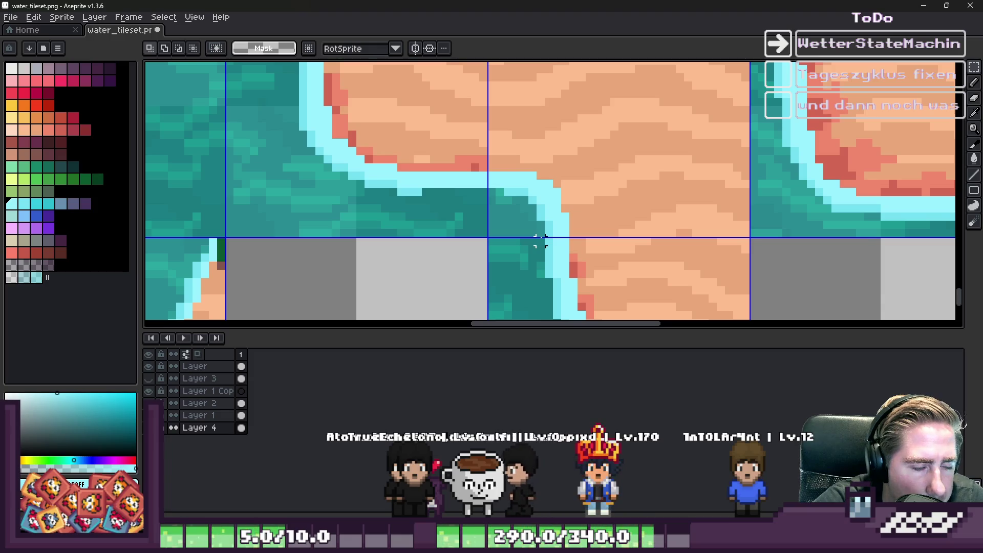
pyautogui.scroll(-1, 351, 141)
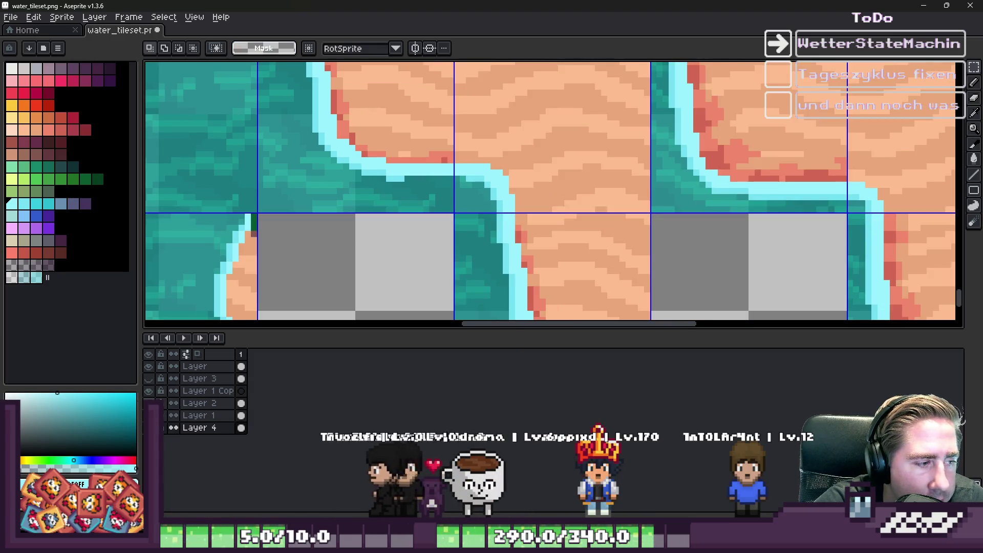
# On Layer 1, switch to the pencil with Shading ink and shade a shoreline edge pixel
pyautogui.click(153, 415)
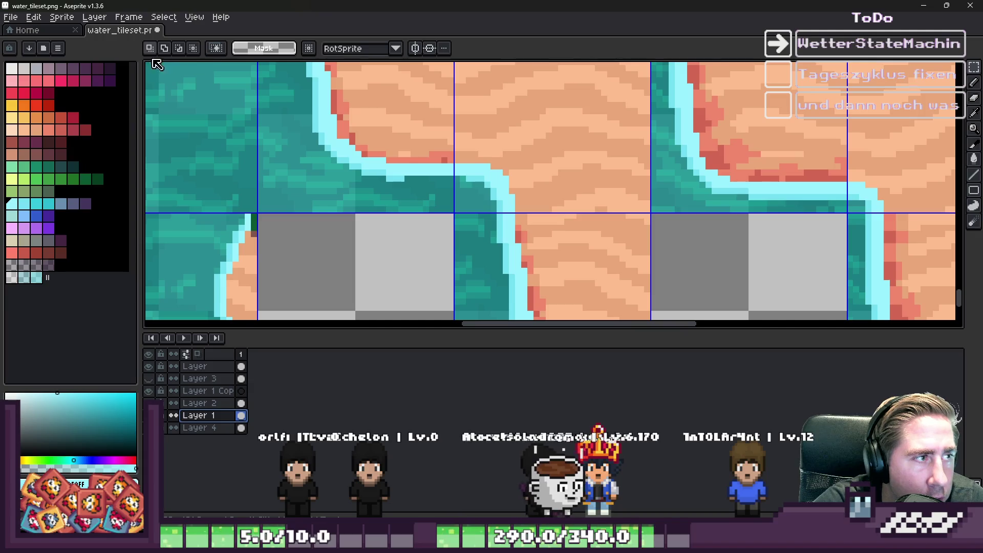
pyautogui.press('b')
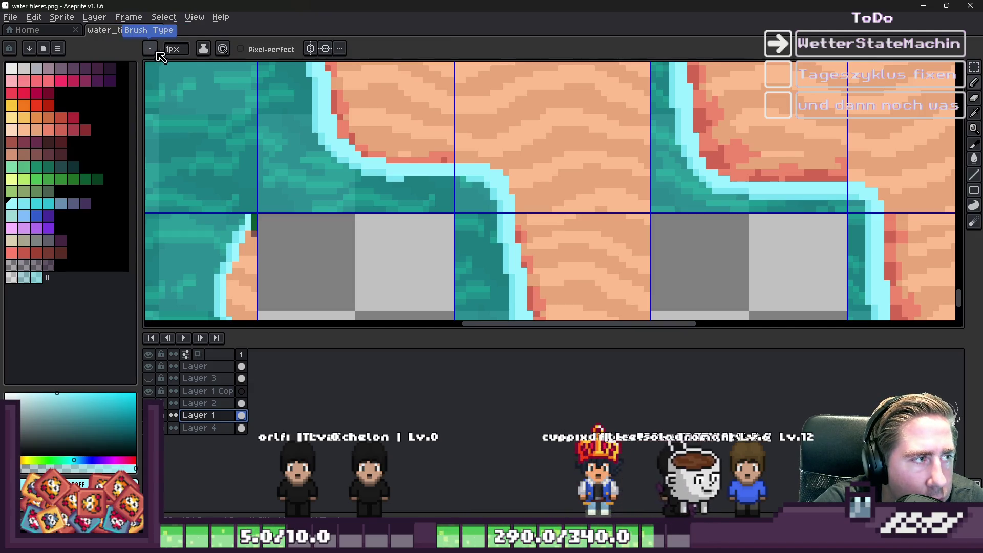
pyautogui.click(202, 48)
pyautogui.click(470, 171)
pyautogui.click(202, 48)
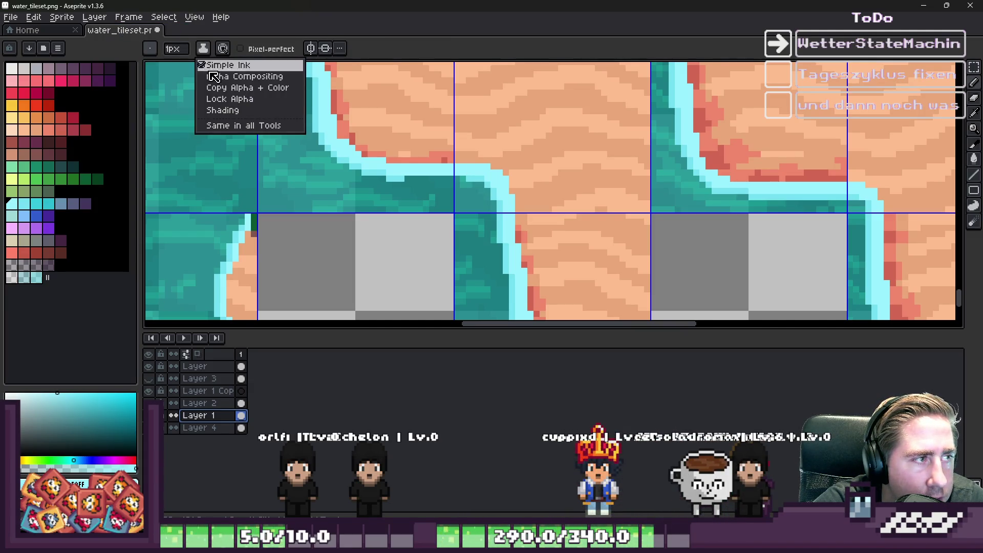
pyautogui.click(223, 110)
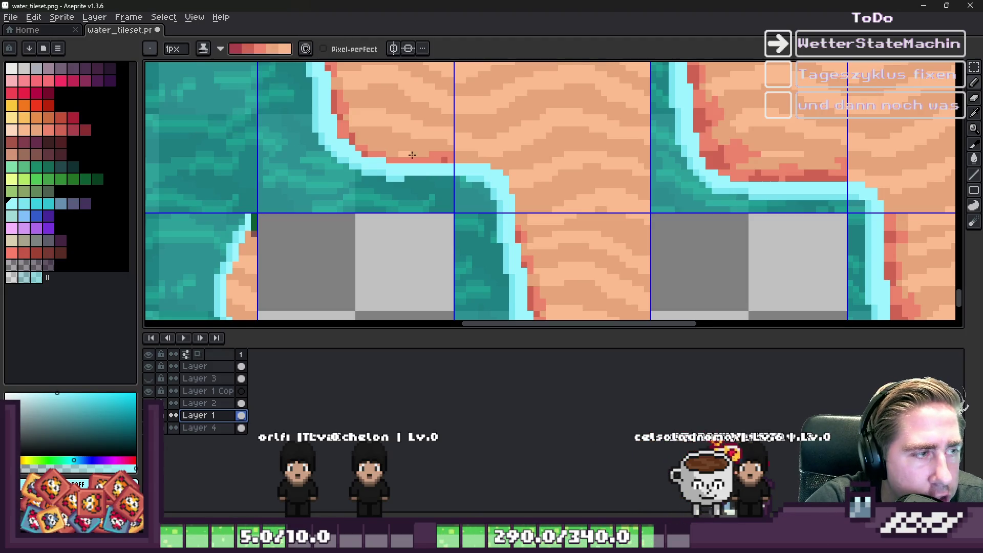
pyautogui.scroll(1, 507, 219)
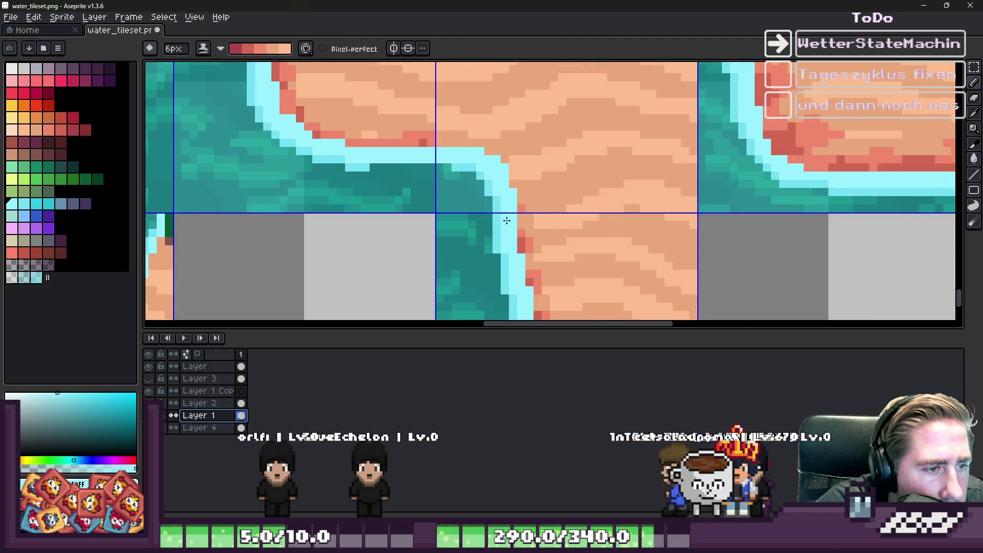
pyautogui.scroll(-3, 566, 255)
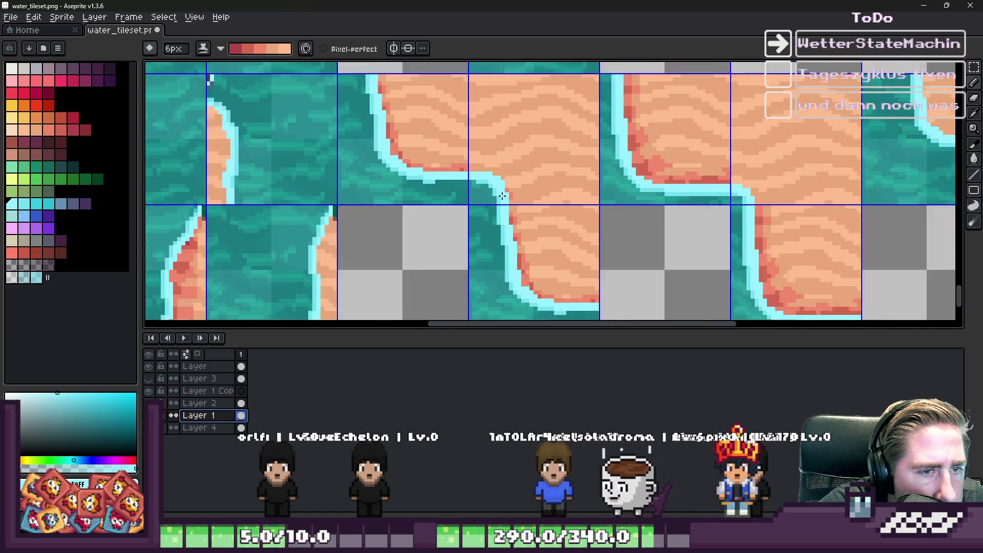
pyautogui.scroll(2, 508, 226)
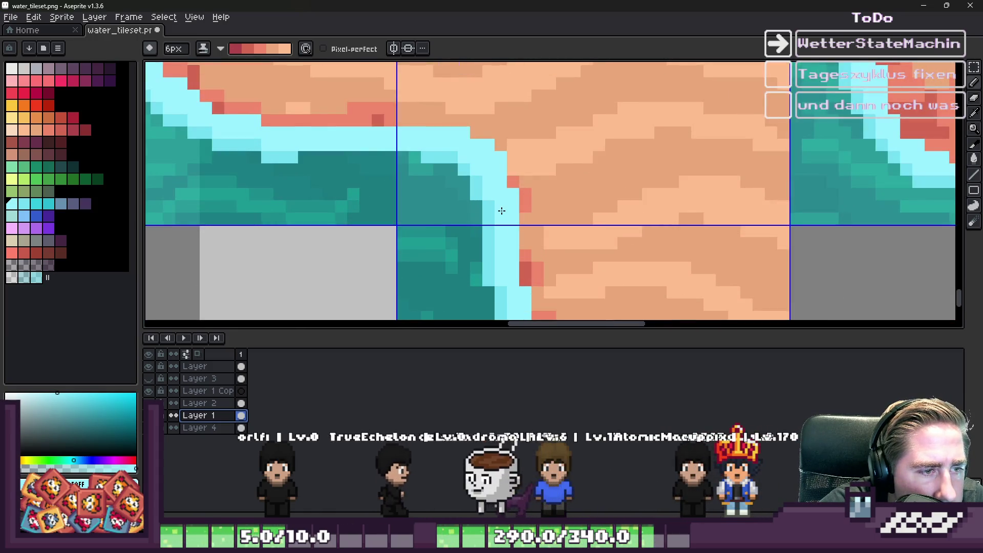
pyautogui.click(476, 132)
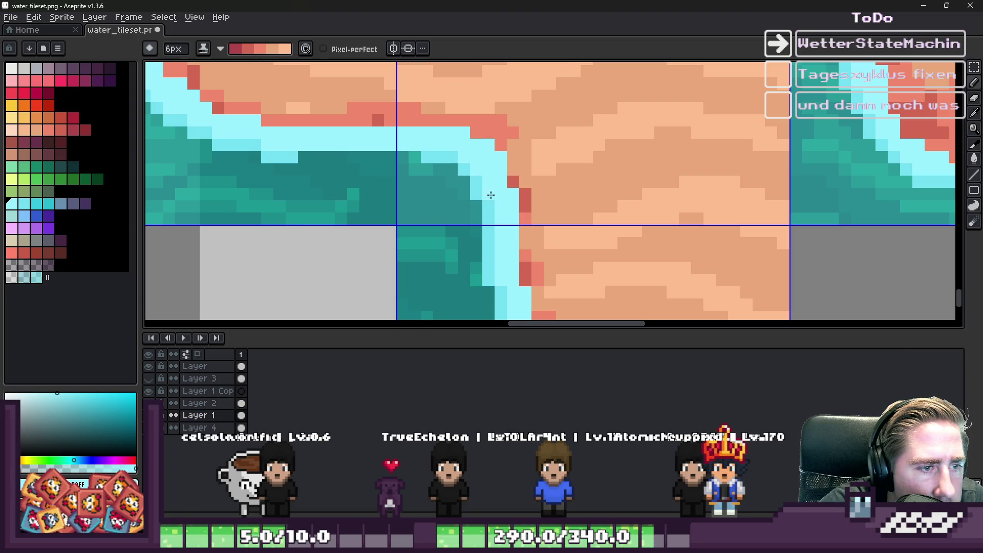
# Shrink the pencil brush to 1px, then enlarge it to 2px
pyautogui.scroll(-3, 395, 192)
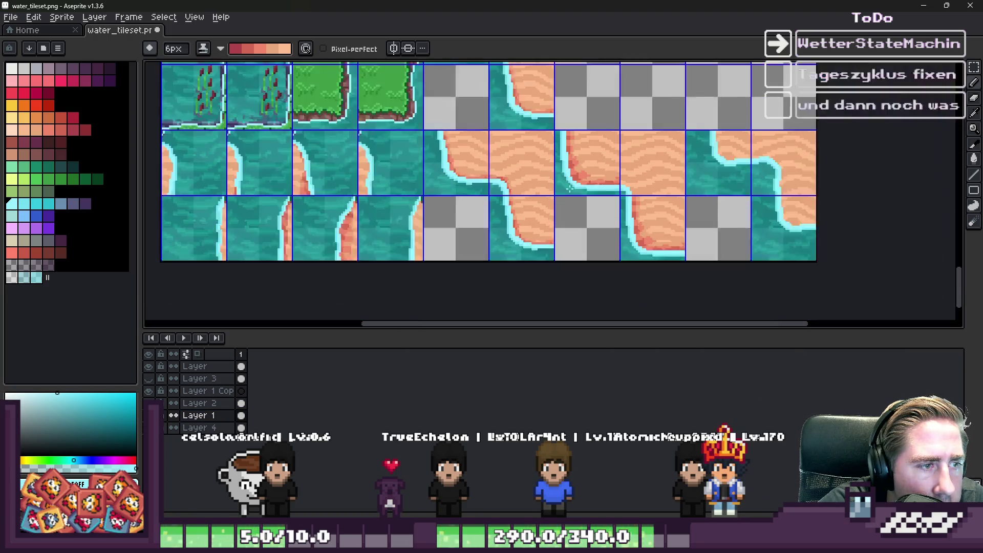
pyautogui.scroll(3, 480, 158)
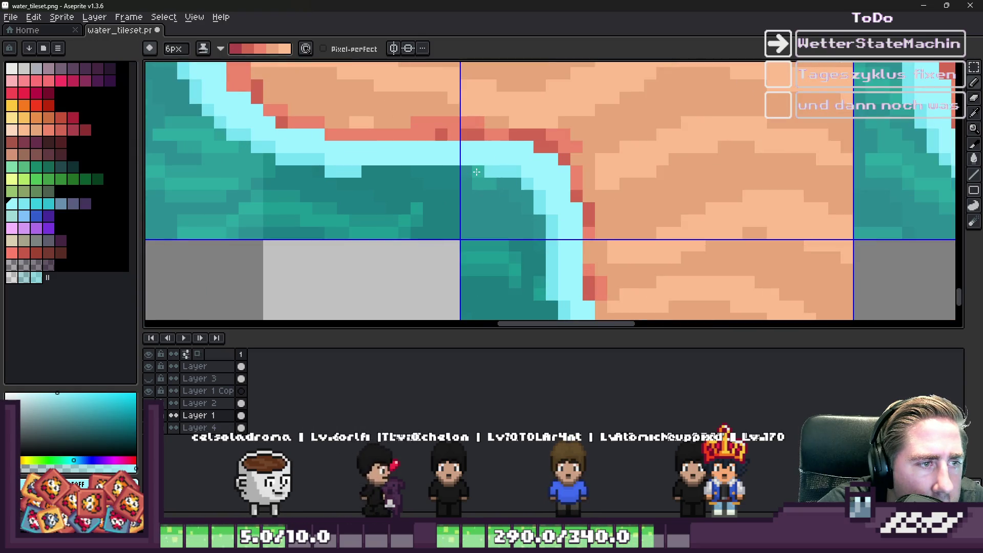
pyautogui.scroll(-3, 480, 158)
pyautogui.scroll(2, 471, 171)
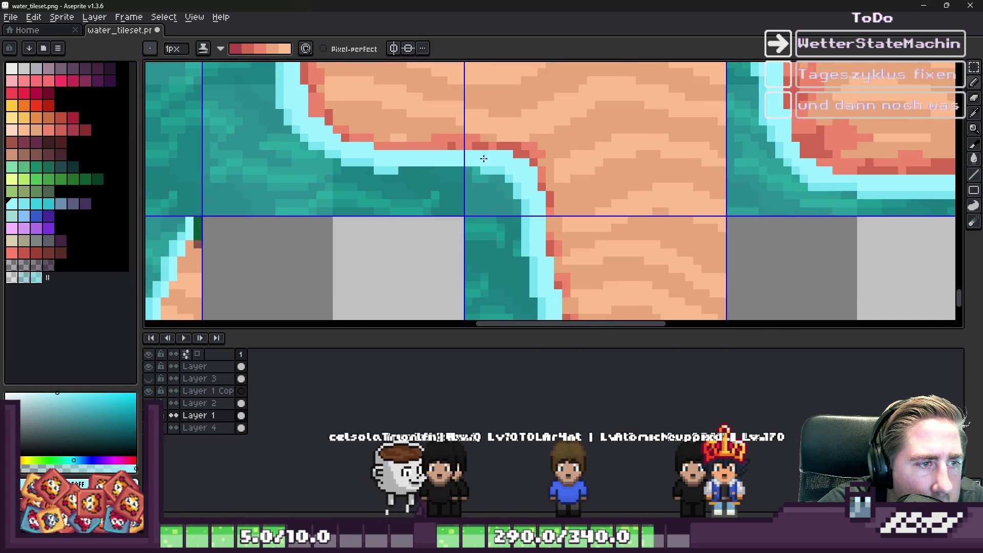
pyautogui.press('-')
pyautogui.press('-')
pyautogui.press('-')
pyautogui.scroll(3, 487, 160)
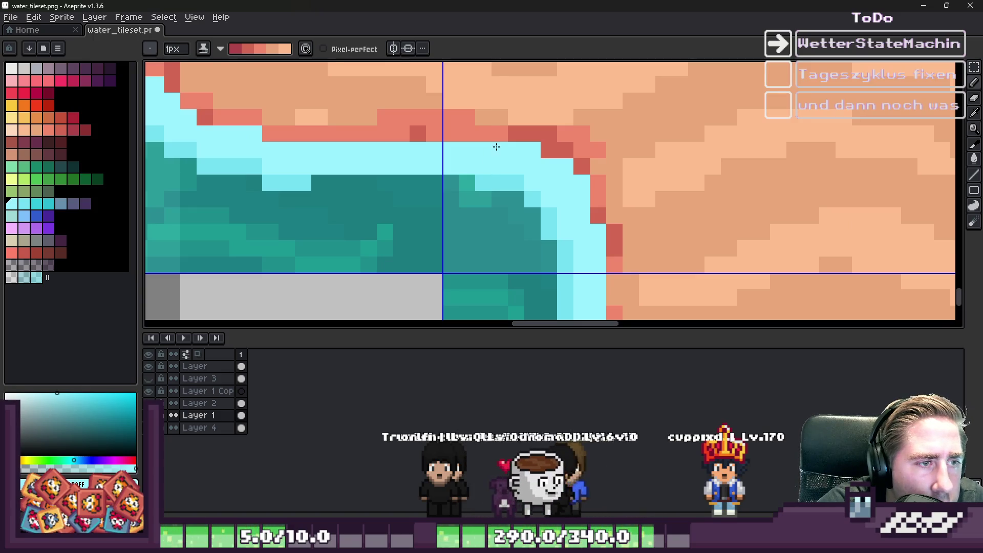
pyautogui.scroll(-4, 477, 124)
pyautogui.scroll(-3, 738, 175)
pyautogui.press('+')
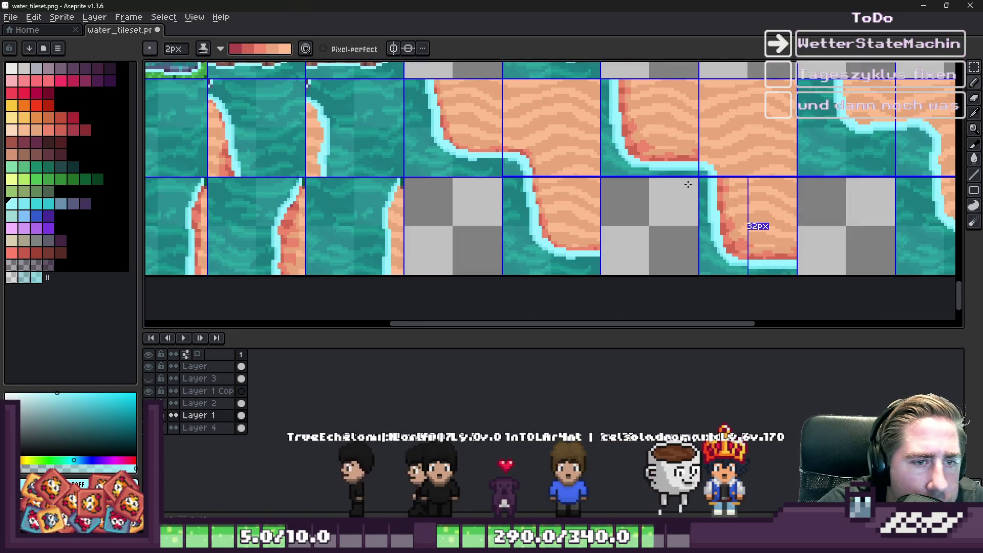
pyautogui.scroll(2, 725, 170)
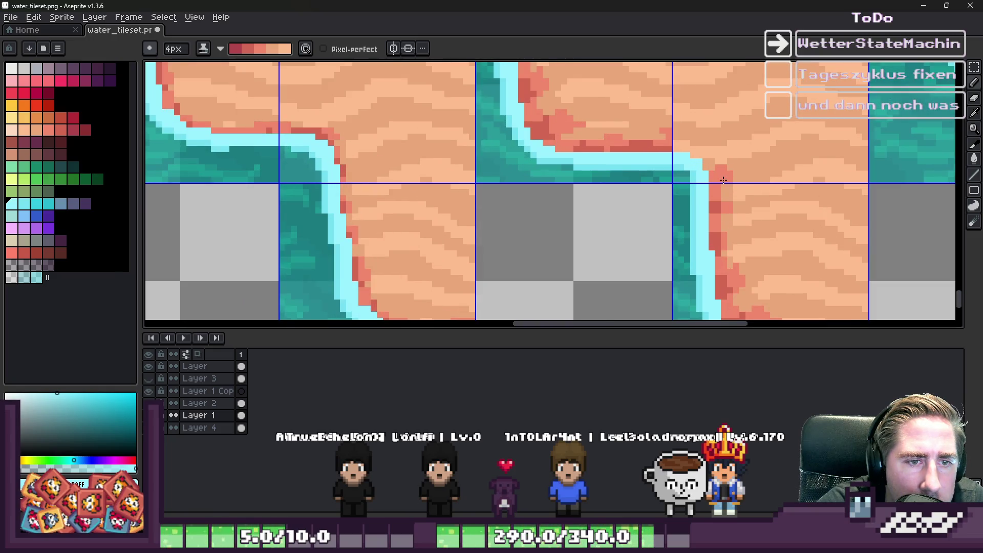
pyautogui.scroll(2, 690, 161)
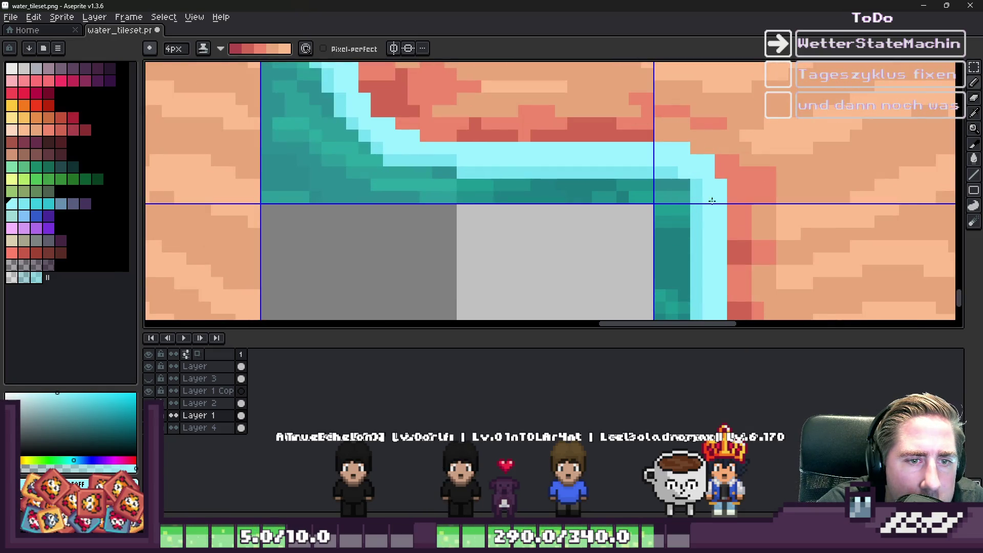
# Round the water corner with sand pixels and add dark red shading along the sand edge
pyautogui.moveTo(720, 165); pyautogui.dragTo(701, 151)
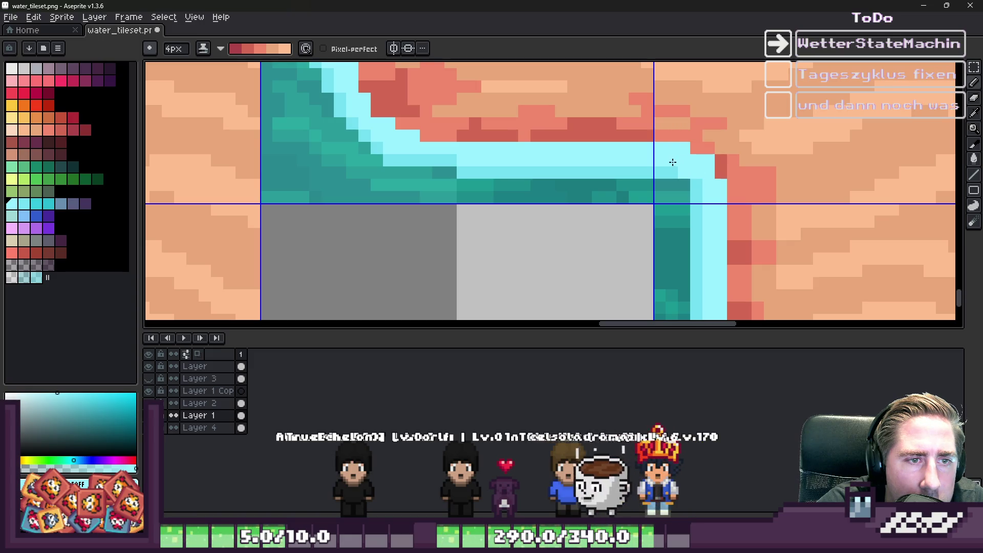
pyautogui.click(716, 190)
pyautogui.scroll(-5, 610, 174)
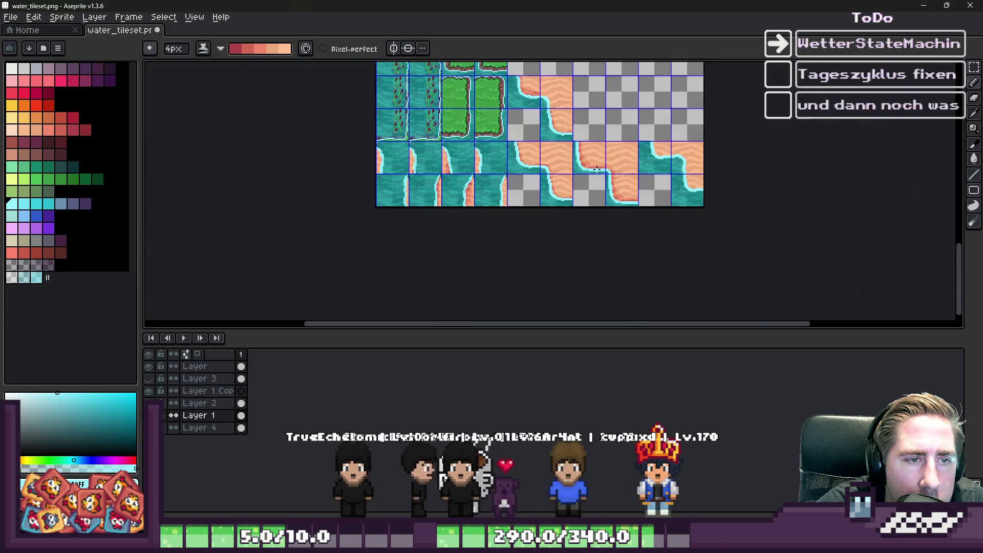
pyautogui.scroll(3, 726, 176)
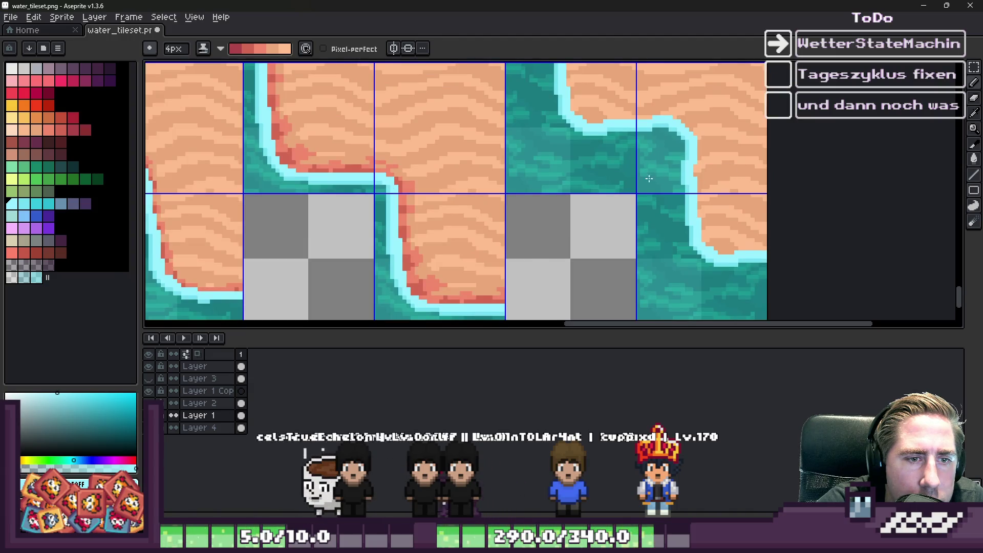
pyautogui.scroll(-3, 648, 175)
pyautogui.scroll(4, 570, 216)
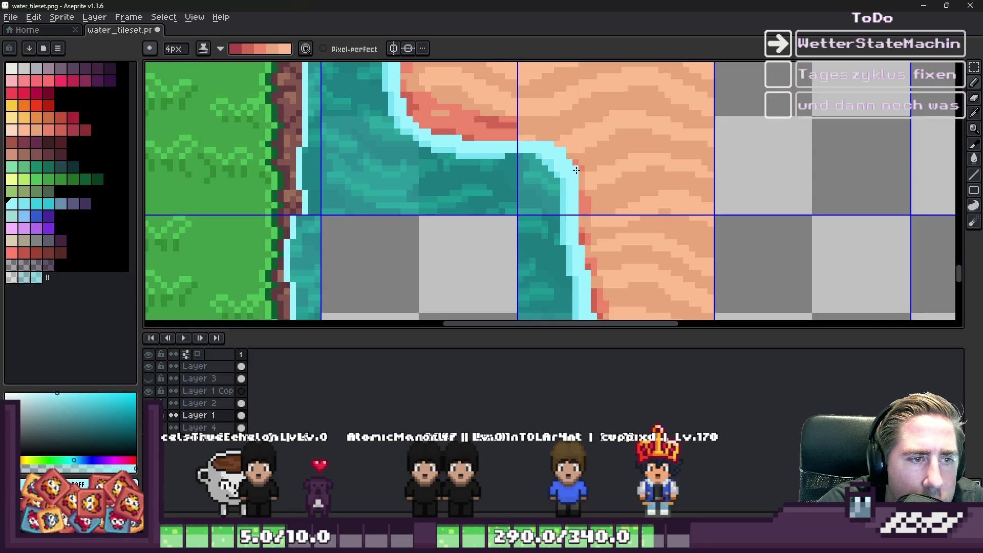
pyautogui.moveTo(560, 148)
pyautogui.mouseDown()
pyautogui.moveTo(521, 142)
pyautogui.moveTo(535, 135)
pyautogui.moveTo(561, 147)
pyautogui.moveTo(576, 191)
pyautogui.mouseUp()
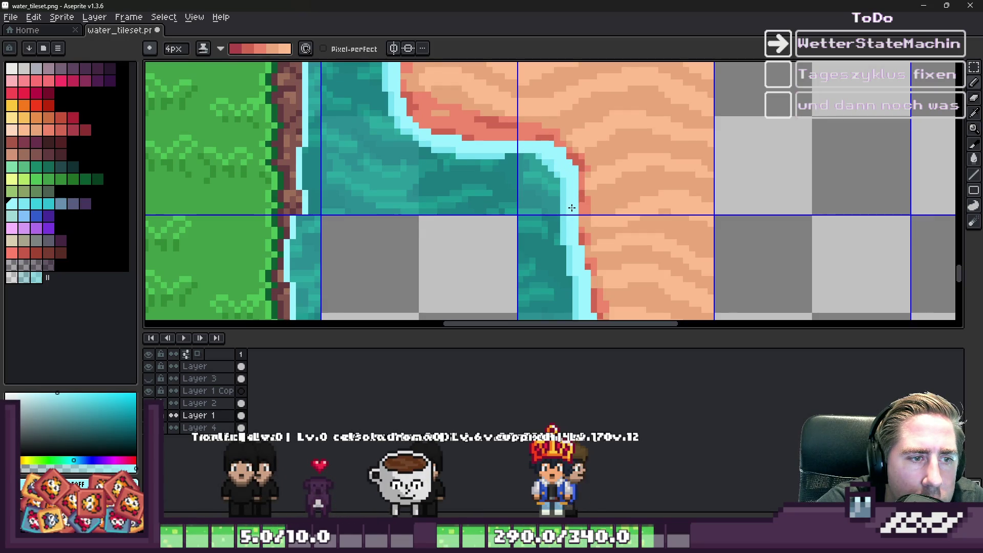
pyautogui.scroll(-6, 574, 208)
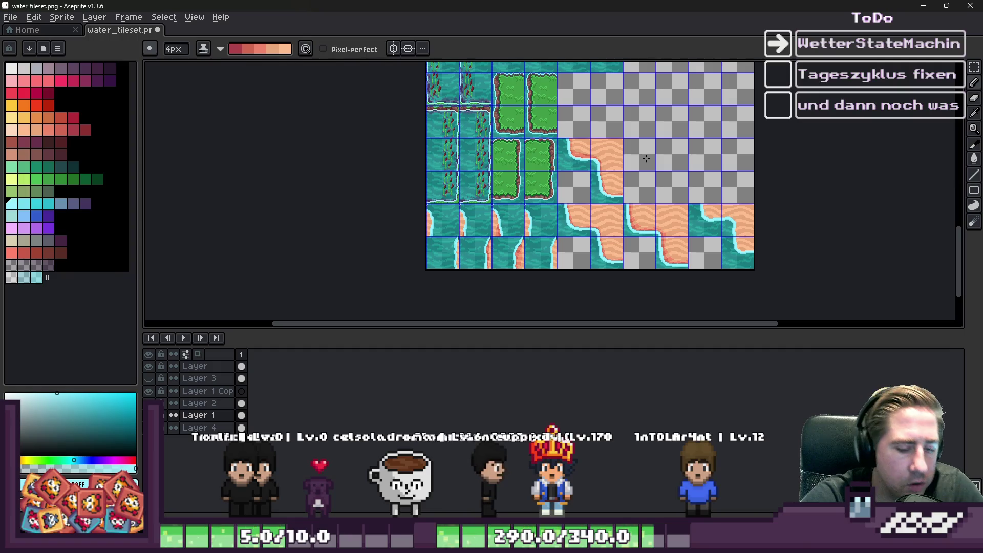
# Flatten Layer 2, Layer 1 and Layer 4 into a single layer
pyautogui.press('m')
pyautogui.click(204, 428)
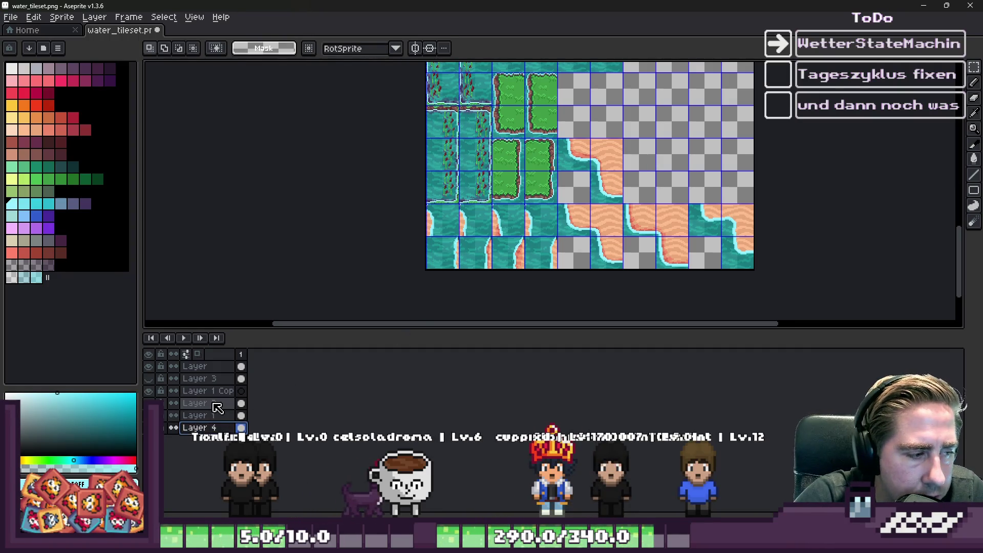
pyautogui.rightClick(214, 420)
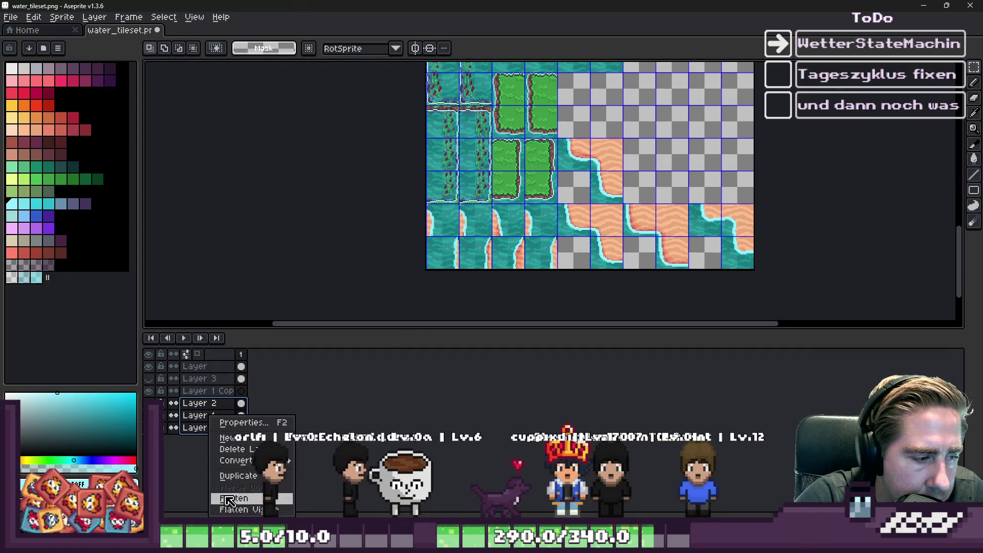
pyautogui.click(225, 463)
# Marquee-select two sand/water shoreline tiles on the sheet
pyautogui.scroll(2, 601, 223)
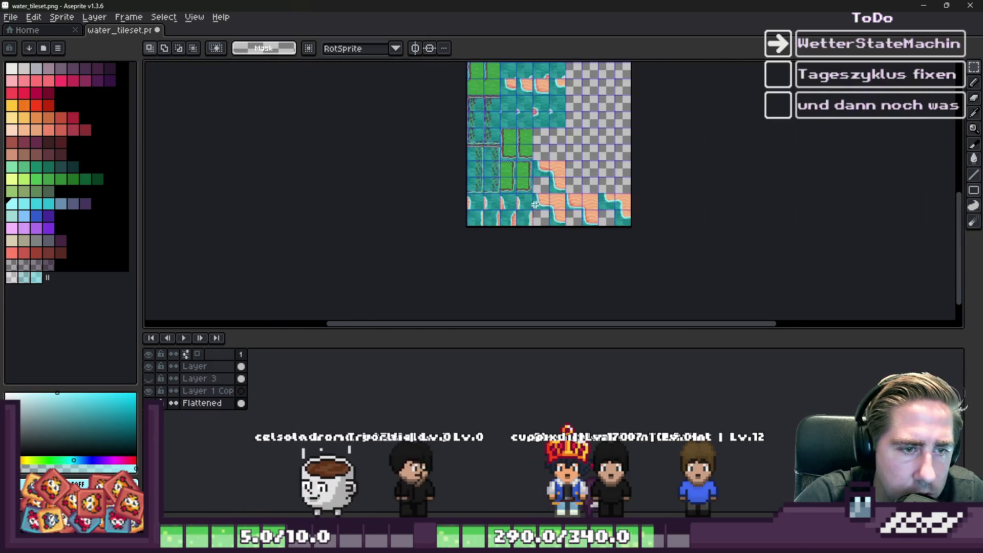
pyautogui.scroll(-3, 578, 215)
pyautogui.scroll(3, 571, 215)
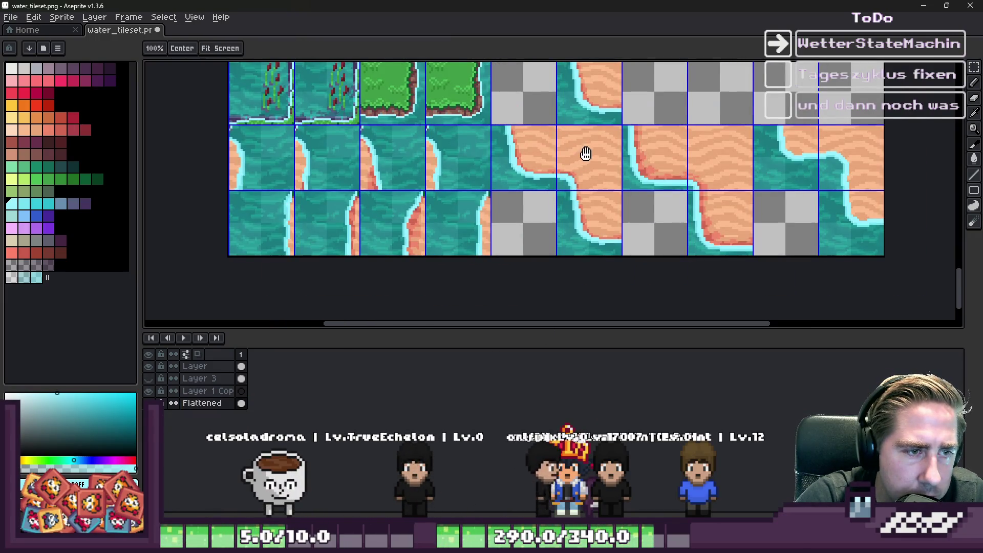
pyautogui.moveTo(586, 152); pyautogui.dragTo(494, 228)
pyautogui.moveTo(789, 205); pyautogui.dragTo(716, 242)
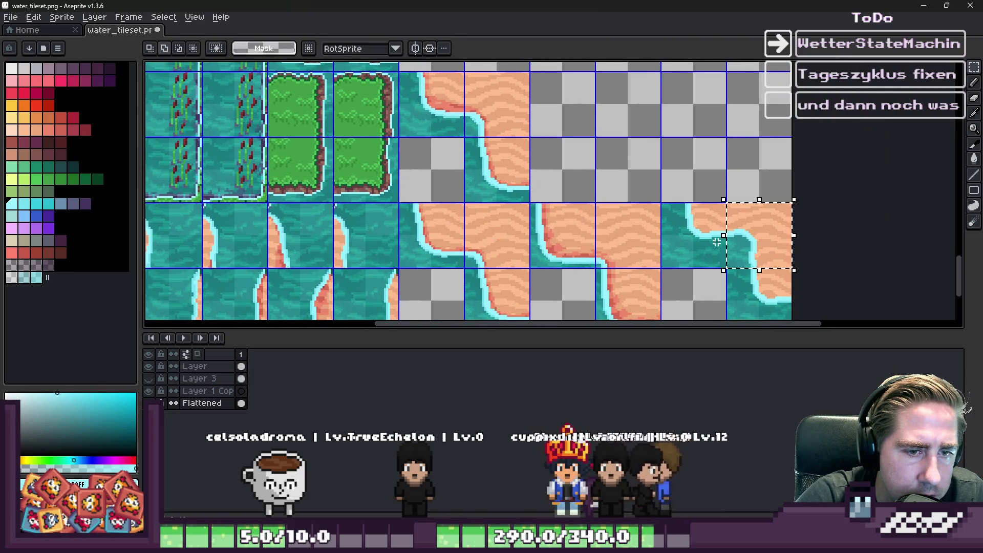
pyautogui.keyDown('shift'); pyautogui.click(616, 237); pyautogui.keyUp('shift')
# Try moving the selected tiles upward, then cancel, deselect and undo the flatten
pyautogui.moveTo(499, 218); pyautogui.dragTo(499, 296)
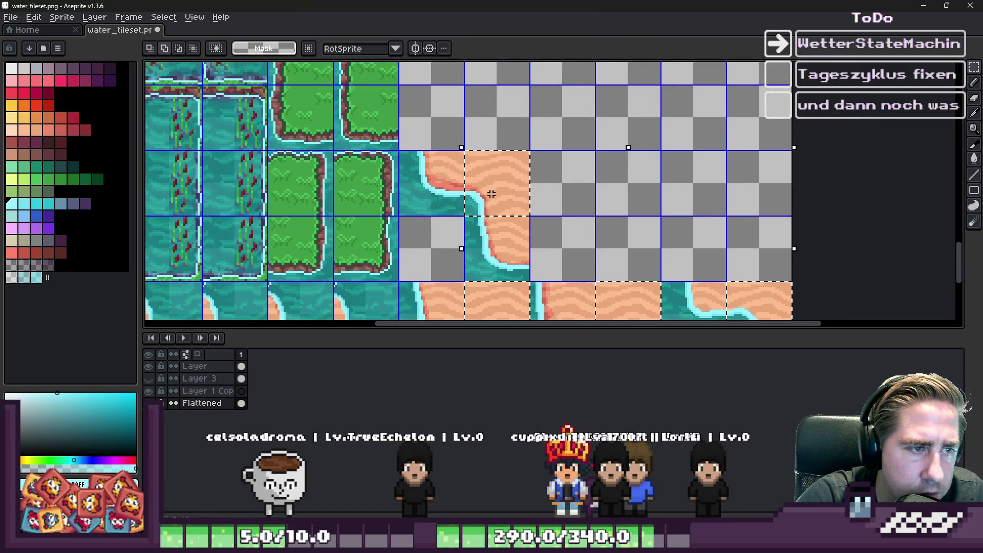
pyautogui.scroll(-5, 549, 200)
pyautogui.scroll(4, 539, 214)
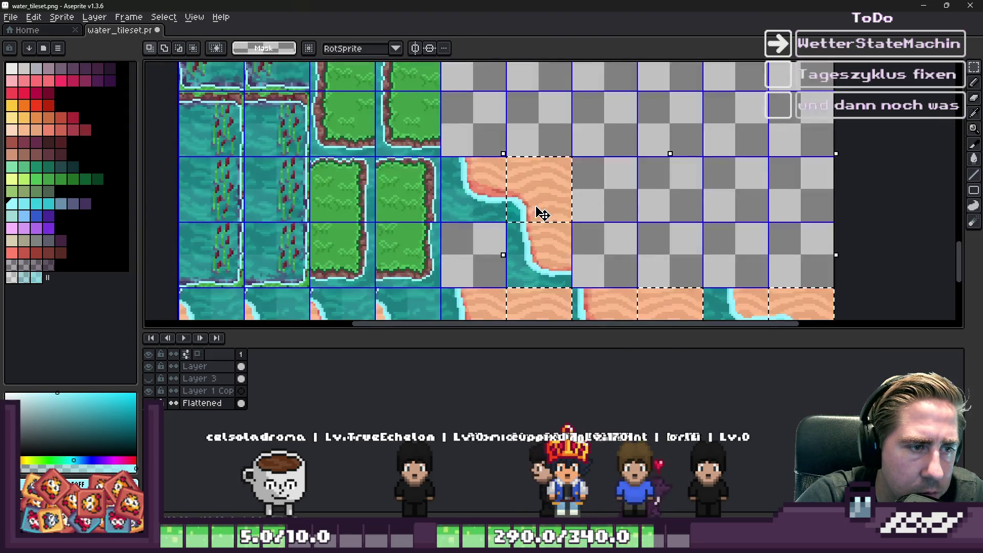
pyautogui.moveTo(542, 214); pyautogui.dragTo(552, 102)
pyautogui.press('Escape')
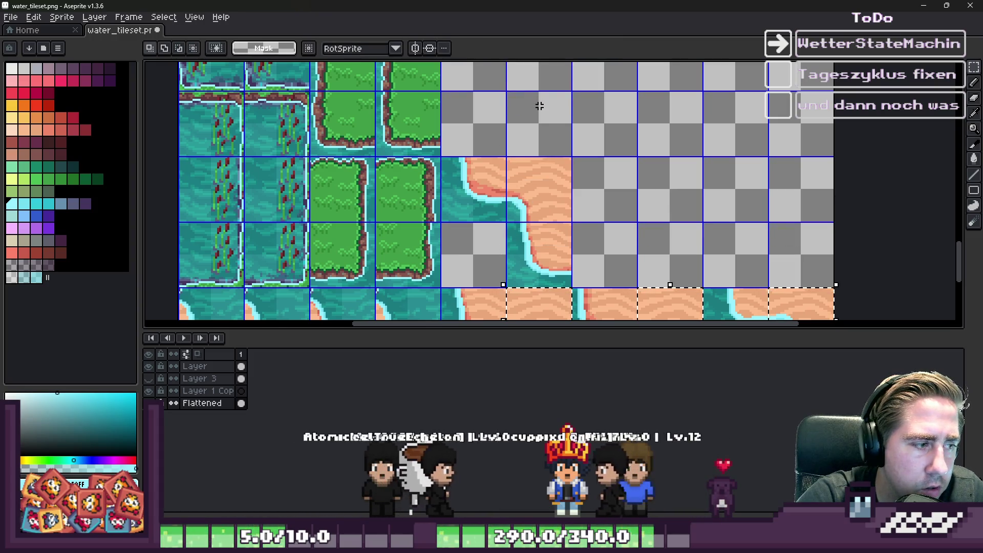
pyautogui.click(541, 112)
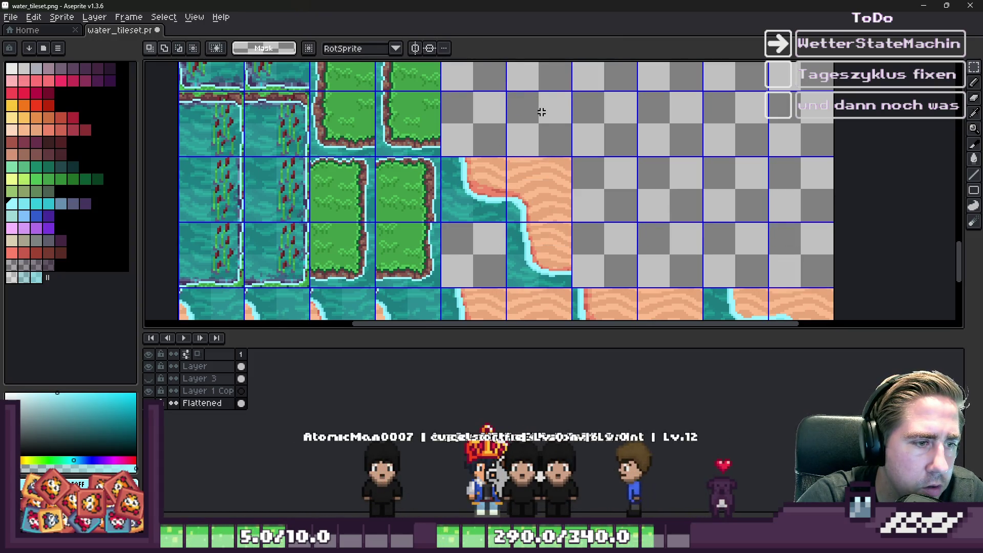
pyautogui.hotkey('ctrl', 'z')
# Restore the floating tiles, shift them right and up a row, and drop them in place
pyautogui.scroll(3, 648, 183)
pyautogui.scroll(-6, 631, 230)
pyautogui.scroll(5, 608, 213)
pyautogui.hotkey('ctrl', 'z')
pyautogui.moveTo(639, 273); pyautogui.dragTo(741, 270)
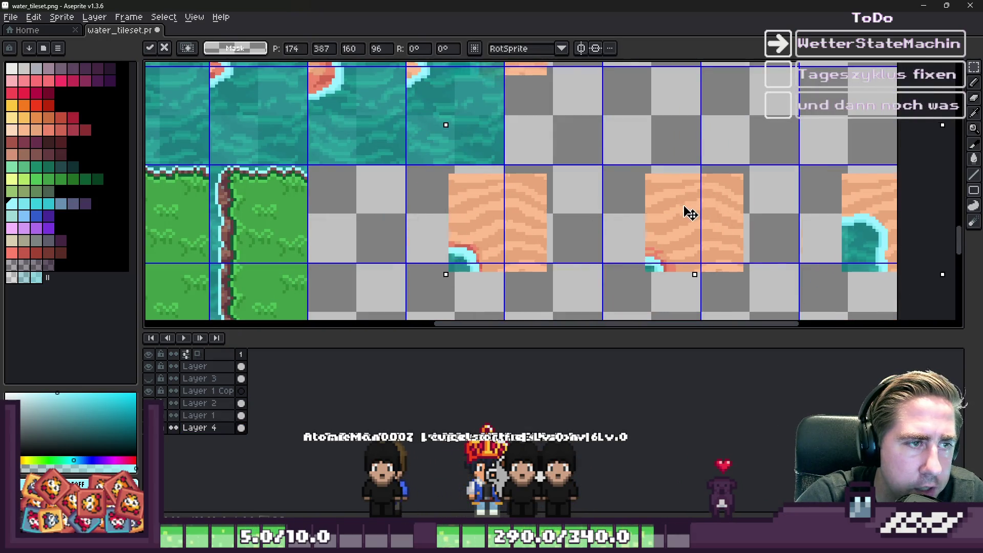
pyautogui.scroll(-4, 680, 209)
pyautogui.scroll(2, 628, 156)
pyautogui.scroll(-4, 629, 156)
pyautogui.scroll(2, 628, 157)
pyautogui.scroll(-2, 628, 156)
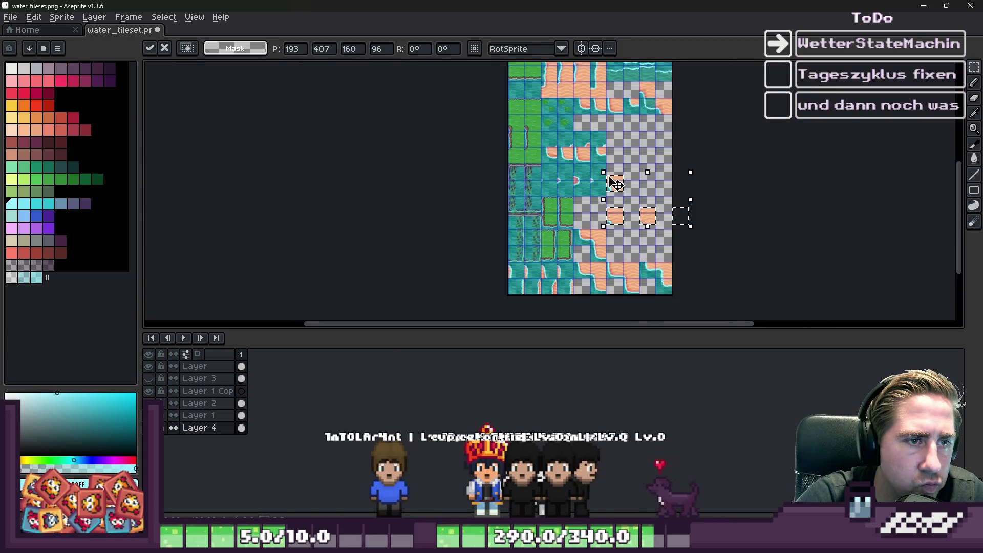
pyautogui.scroll(1, 621, 174)
pyautogui.moveTo(621, 168)
pyautogui.mouseDown()
pyautogui.moveTo(620, 237)
pyautogui.moveTo(637, 179)
pyautogui.mouseUp()
pyautogui.scroll(-1, 620, 192)
pyautogui.scroll(2, 636, 180)
pyautogui.moveTo(624, 228)
pyautogui.mouseDown()
pyautogui.moveTo(631, 151)
pyautogui.moveTo(711, 182)
pyautogui.mouseUp()
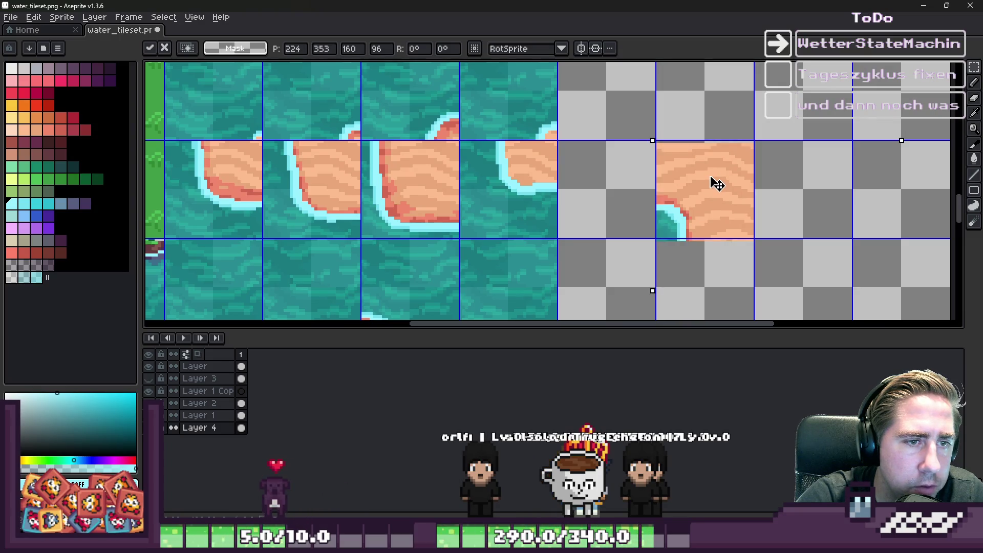
pyautogui.scroll(-3, 666, 141)
pyautogui.press('Return')
# Move the selected shoreline tiles up one grid row and commit
pyautogui.scroll(3, 702, 224)
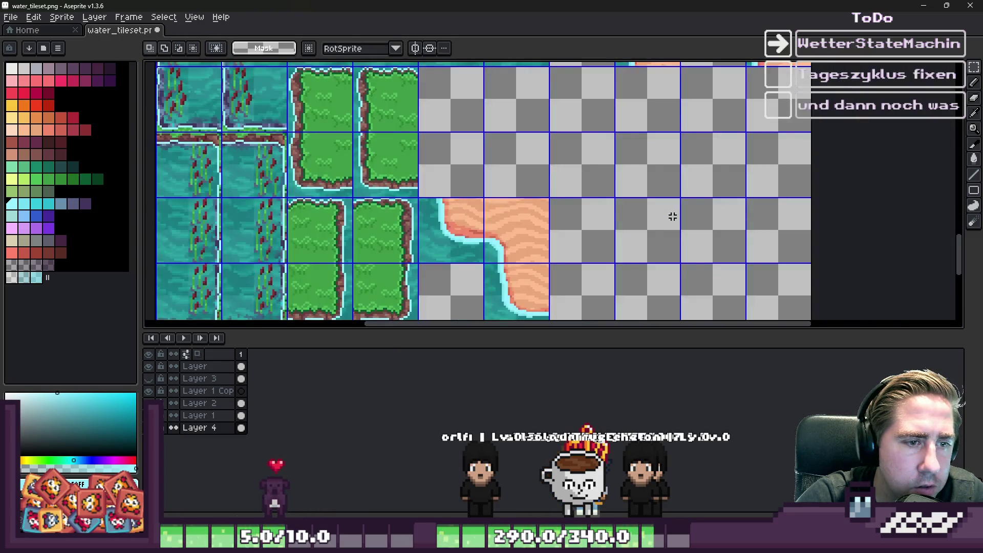
pyautogui.scroll(-1, 659, 217)
pyautogui.click(659, 217)
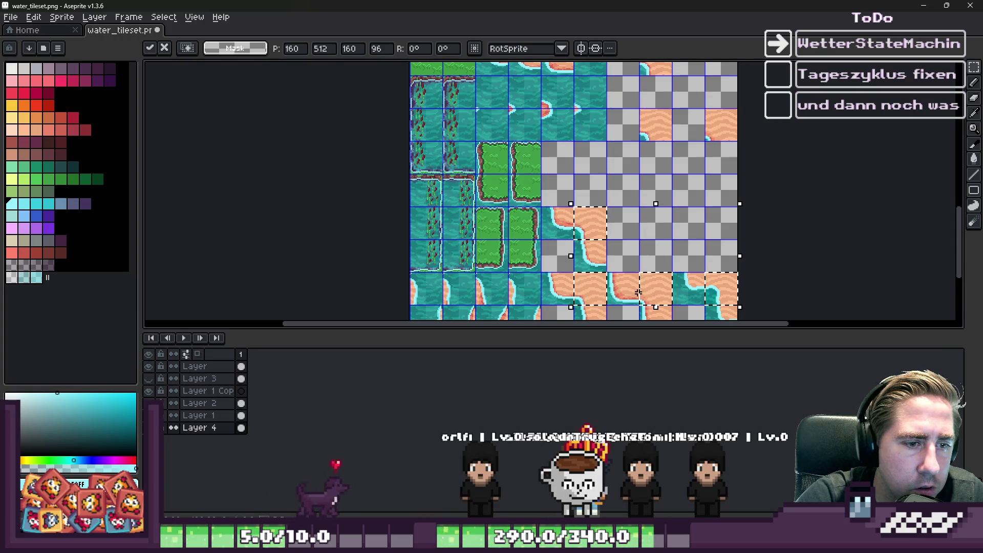
pyautogui.moveTo(656, 232); pyautogui.dragTo(664, 191)
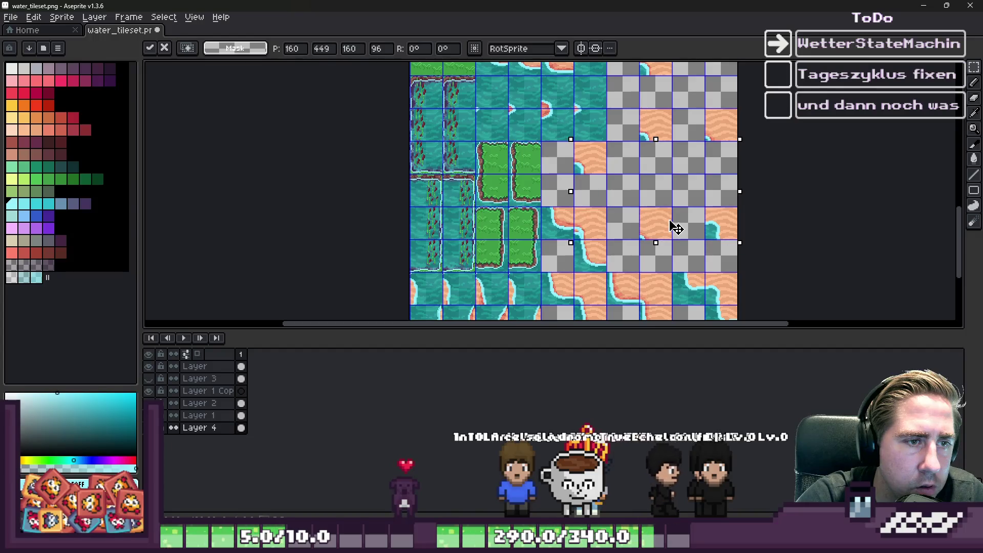
pyautogui.press('Return')
# Relocate the water-corner sand tile down-left into an empty grid cell
pyautogui.scroll(2, 713, 212)
pyautogui.click(717, 213)
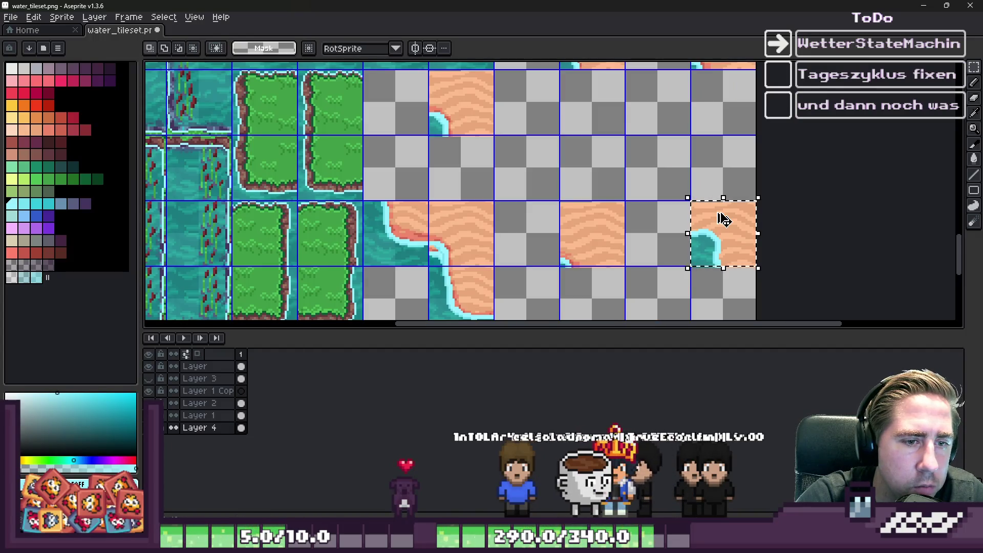
pyautogui.scroll(2, 713, 233)
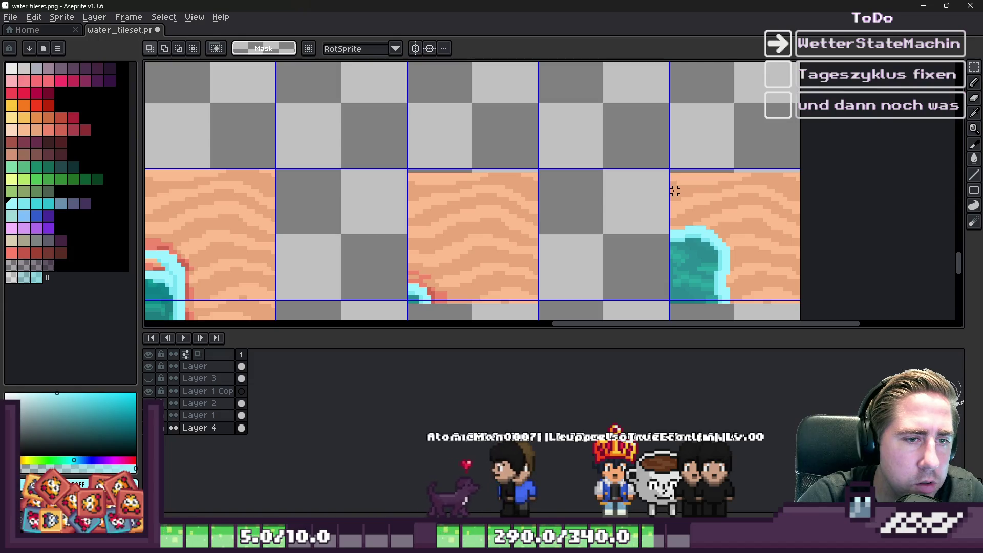
pyautogui.hotkey('ctrl', 'z')
pyautogui.scroll(-3, 689, 214)
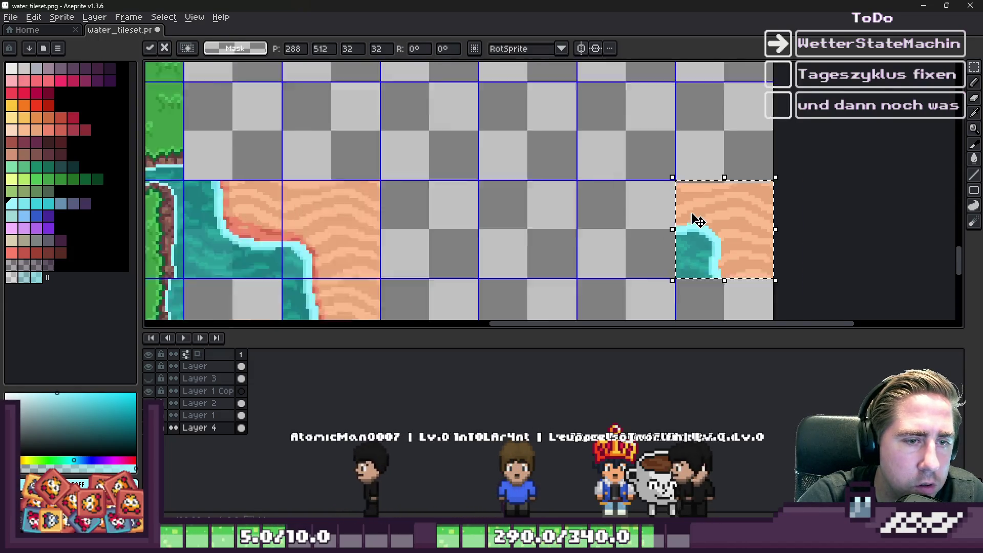
pyautogui.hotkey('ctrl', 'z')
pyautogui.scroll(-2, 673, 206)
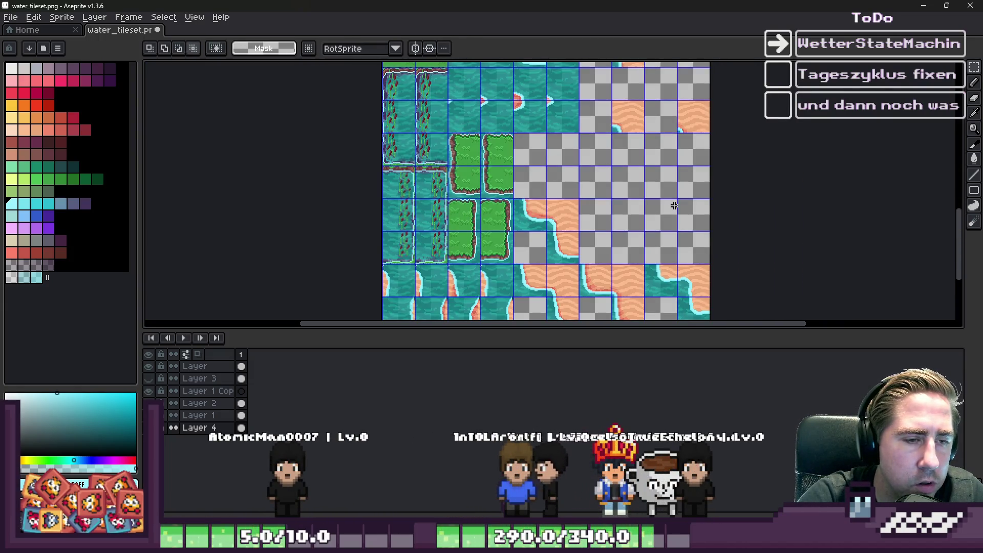
pyautogui.moveTo(675, 206); pyautogui.dragTo(743, 109)
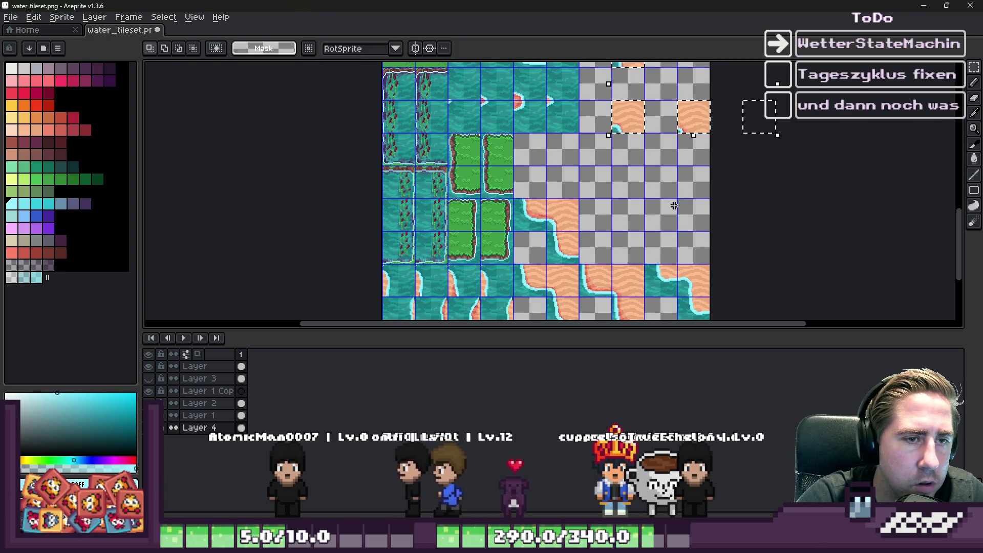
pyautogui.moveTo(700, 138); pyautogui.dragTo(623, 225)
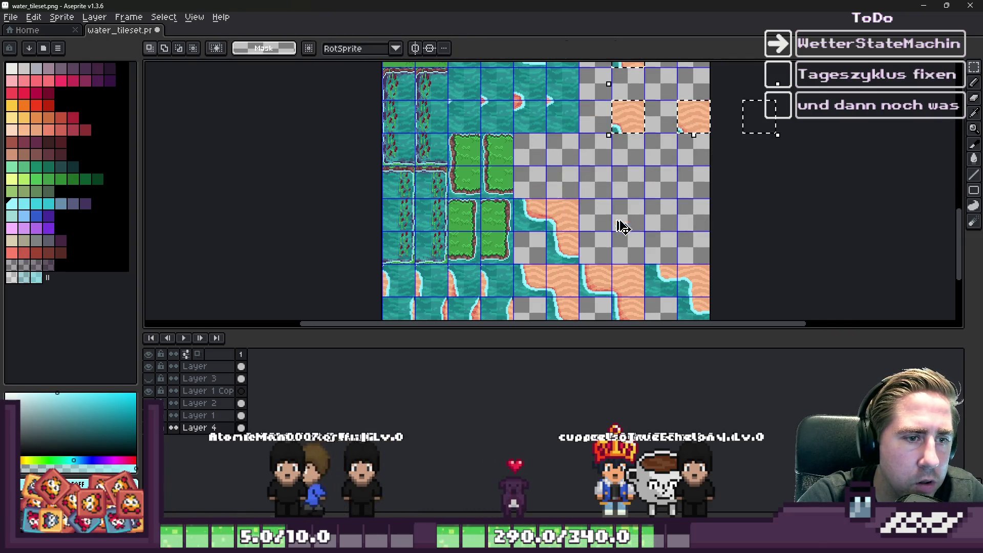
pyautogui.press('Delete')
# Flatten the tile layers again and select a single sand/water tile
pyautogui.press('b')
pyautogui.scroll(3, 748, 299)
pyautogui.press('m')
pyautogui.click(232, 498)
pyautogui.moveTo(673, 252); pyautogui.dragTo(681, 260)
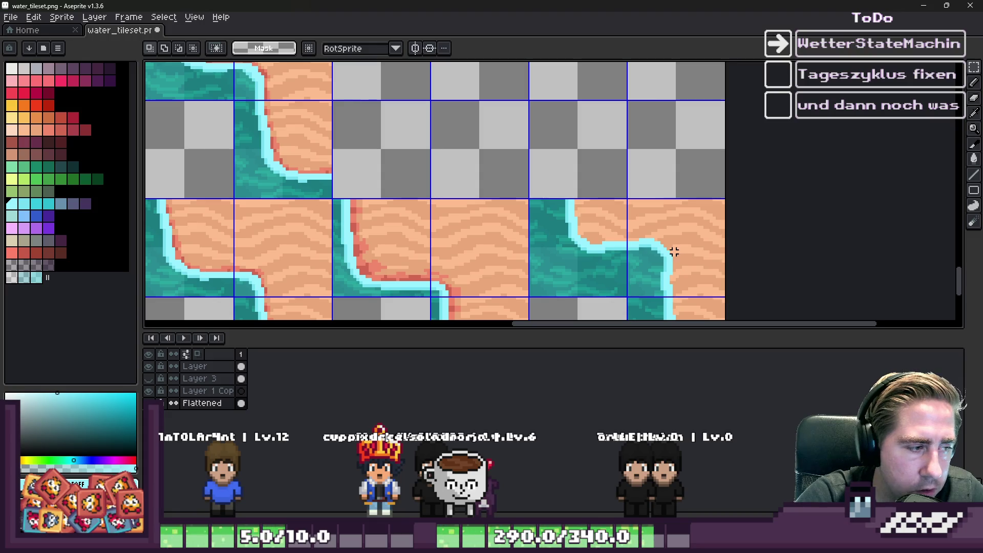
# Copy the selected sand/water tile and paste it into the next empty cell
pyautogui.hotkey('ctrl', 'c')
pyautogui.hotkey('ctrl', 'z')
pyautogui.scroll(-3, 671, 252)
pyautogui.scroll(3, 625, 262)
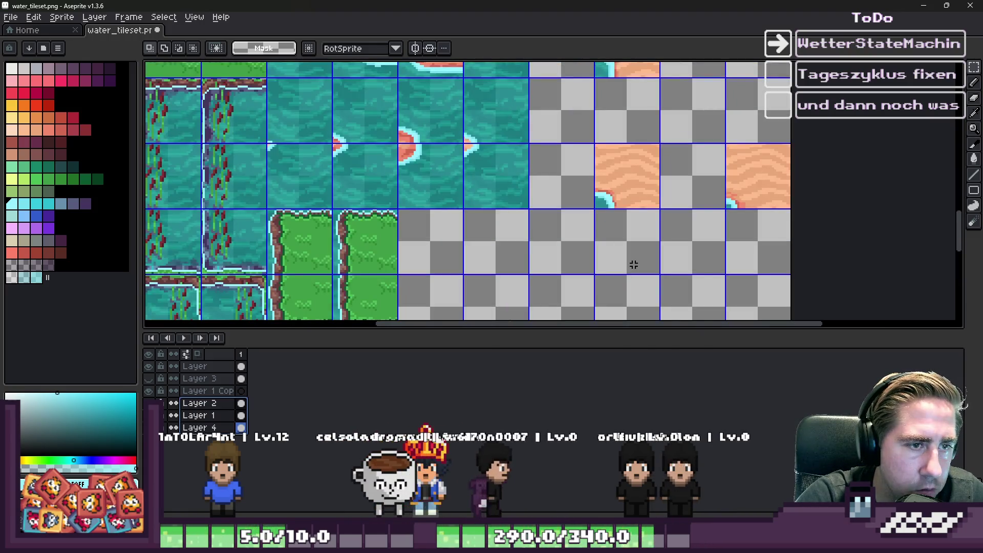
pyautogui.hotkey('ctrl', 'v')
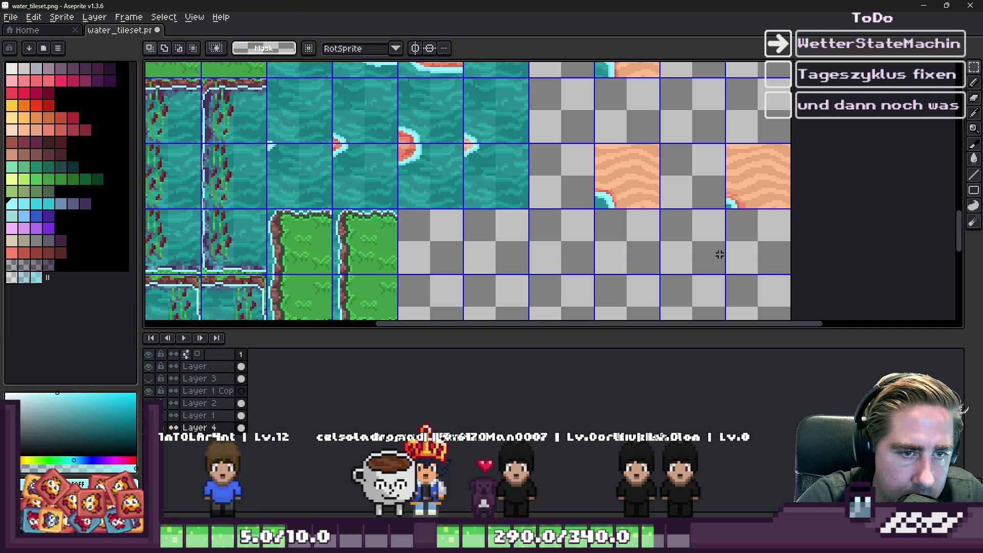
pyautogui.moveTo(742, 185); pyautogui.dragTo(763, 300)
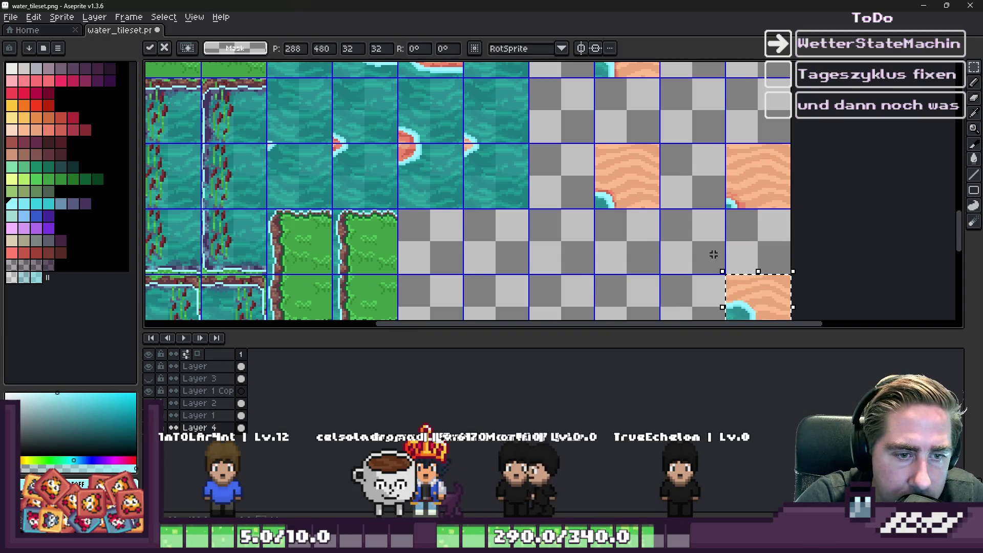
pyautogui.scroll(-2, 713, 254)
pyautogui.moveTo(733, 218)
pyautogui.mouseDown()
pyautogui.moveTo(675, 303)
pyautogui.moveTo(814, 195)
pyautogui.moveTo(800, 183)
pyautogui.mouseUp()
pyautogui.scroll(3, 678, 301)
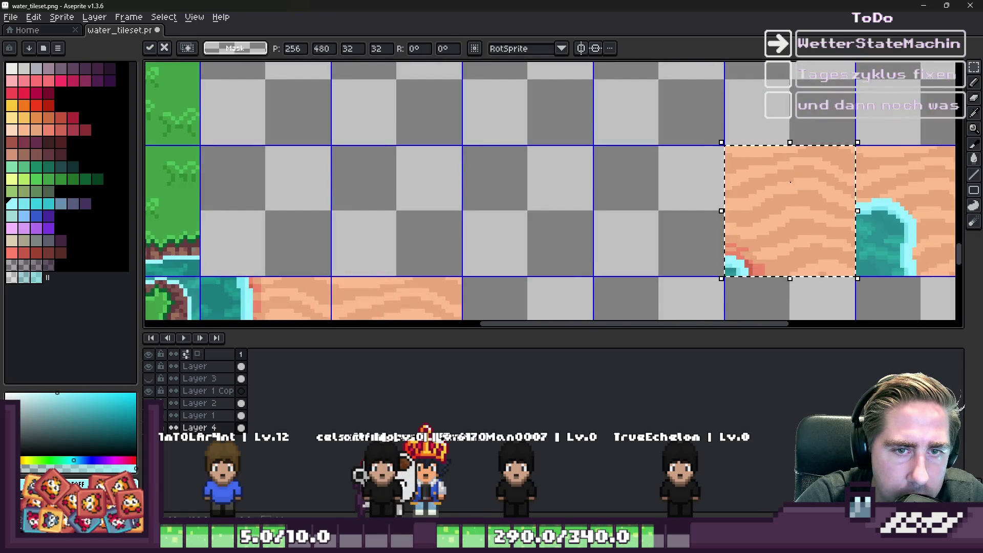
pyautogui.click(647, 160)
# Move two sand tiles down two rows into grid cells, nudging one right to snap
pyautogui.scroll(-3, 647, 160)
pyautogui.moveTo(632, 106)
pyautogui.mouseDown()
pyautogui.moveTo(640, 259)
pyautogui.moveTo(656, 209)
pyautogui.mouseUp()
pyautogui.scroll(3, 655, 245)
pyautogui.press('Return')
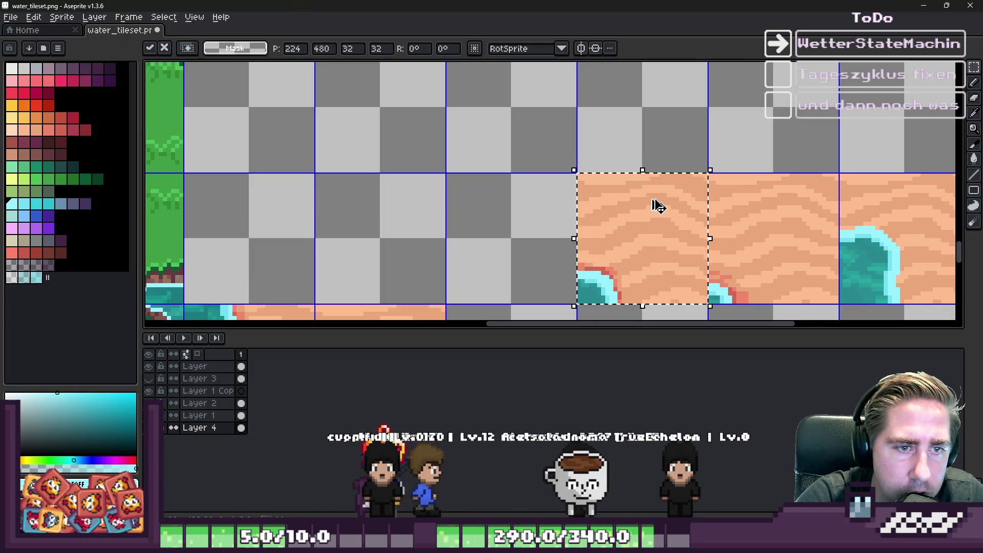
pyautogui.scroll(-4, 655, 205)
pyautogui.scroll(2, 653, 165)
pyautogui.moveTo(652, 165); pyautogui.dragTo(656, 126)
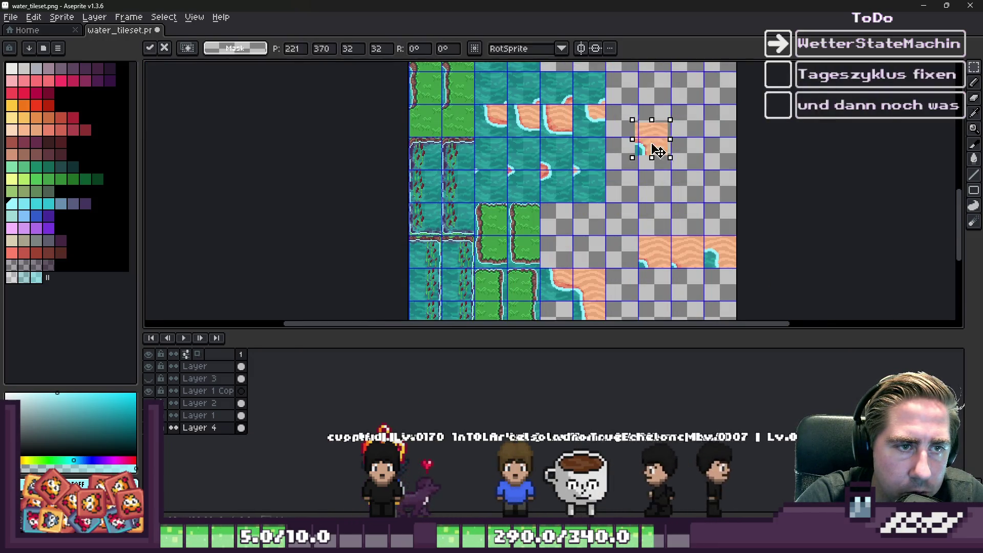
pyautogui.scroll(2, 656, 127)
pyautogui.moveTo(616, 259); pyautogui.dragTo(659, 199)
pyautogui.press('Right')
pyautogui.press('Right')
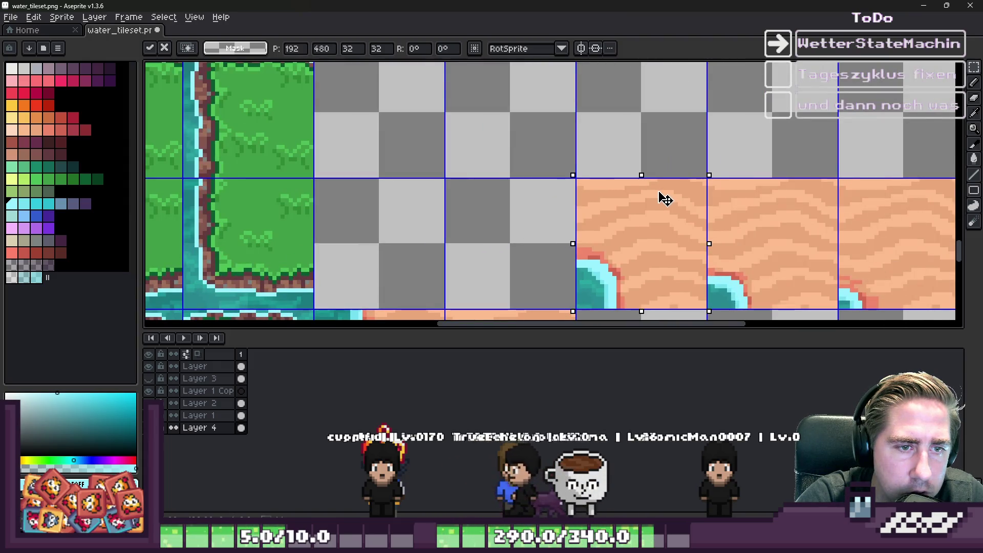
pyautogui.press('Return')
pyautogui.scroll(-2, 621, 200)
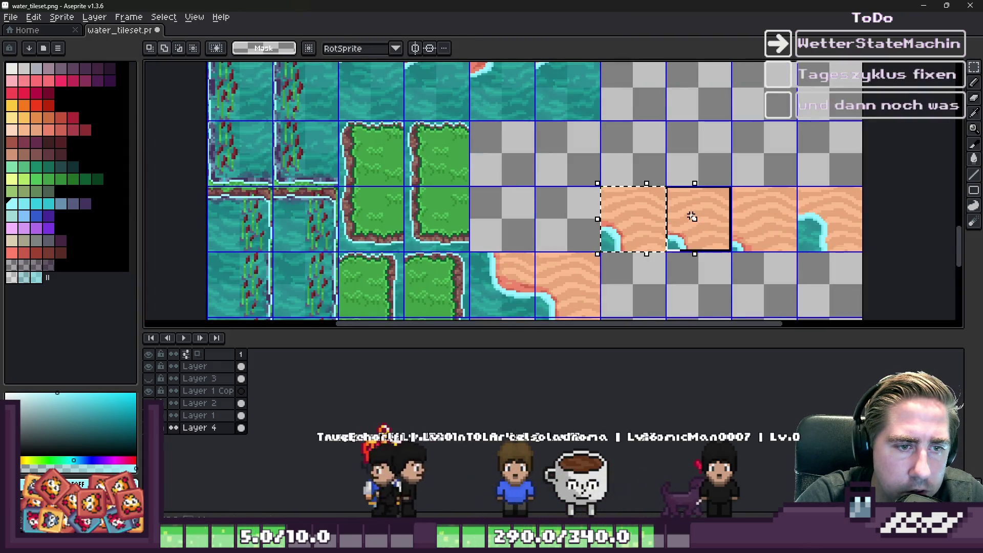
# Extend the selection across the row of sand tiles
pyautogui.moveTo(668, 219); pyautogui.dragTo(758, 218)
pyautogui.scroll(4, 844, 228)
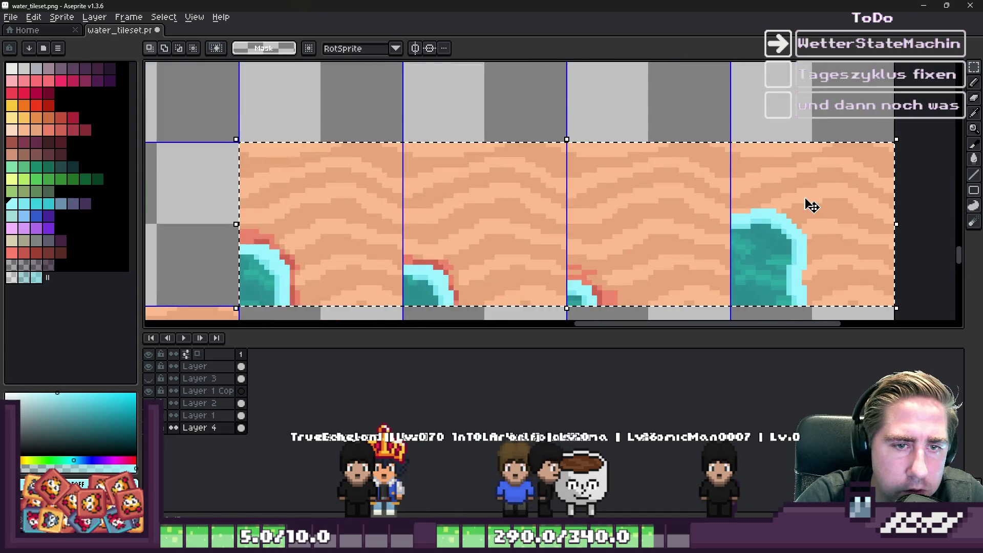
pyautogui.scroll(-6, 794, 225)
pyautogui.scroll(-2, 794, 226)
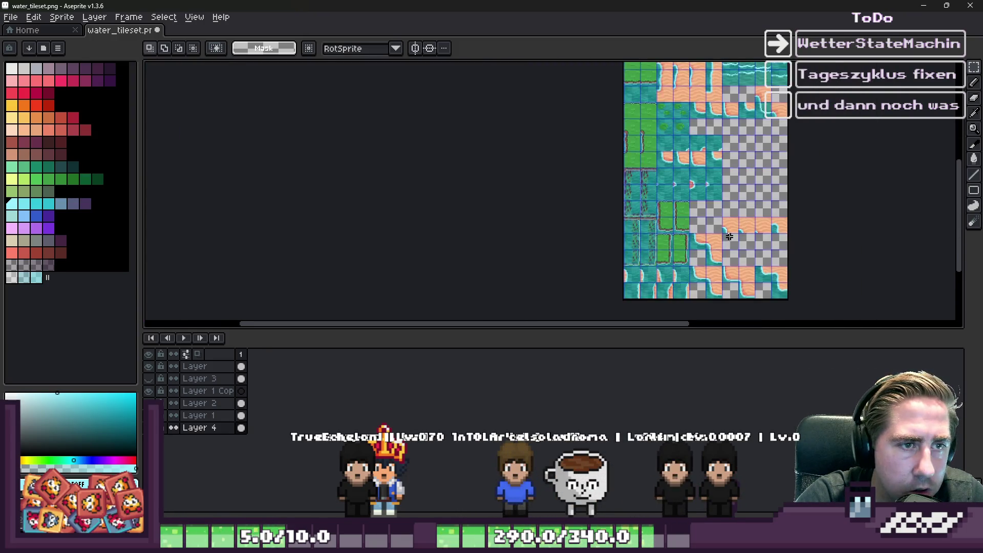
pyautogui.scroll(6, 700, 141)
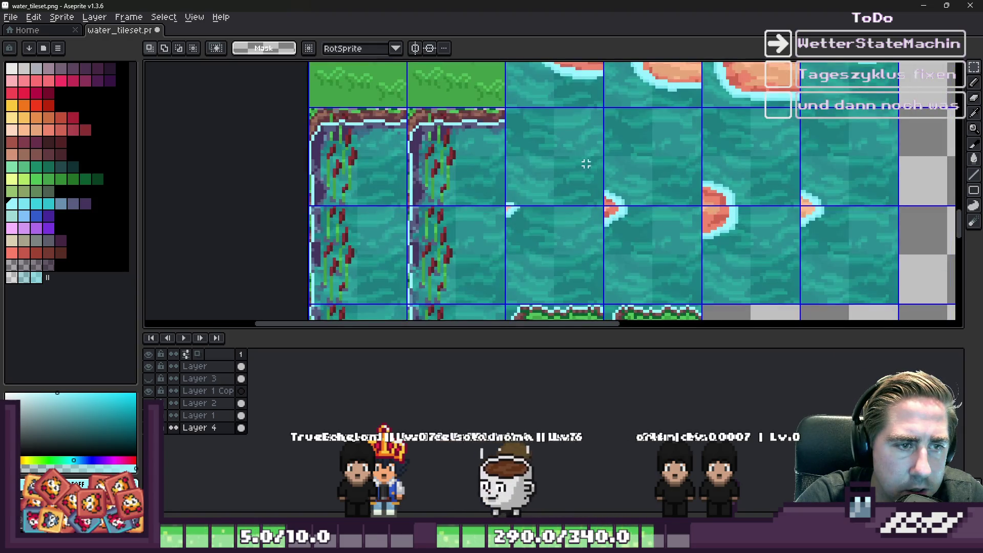
pyautogui.moveTo(779, 148)
pyautogui.mouseDown()
pyautogui.moveTo(822, 158)
pyautogui.moveTo(786, 186)
pyautogui.moveTo(870, 168)
pyautogui.mouseUp()
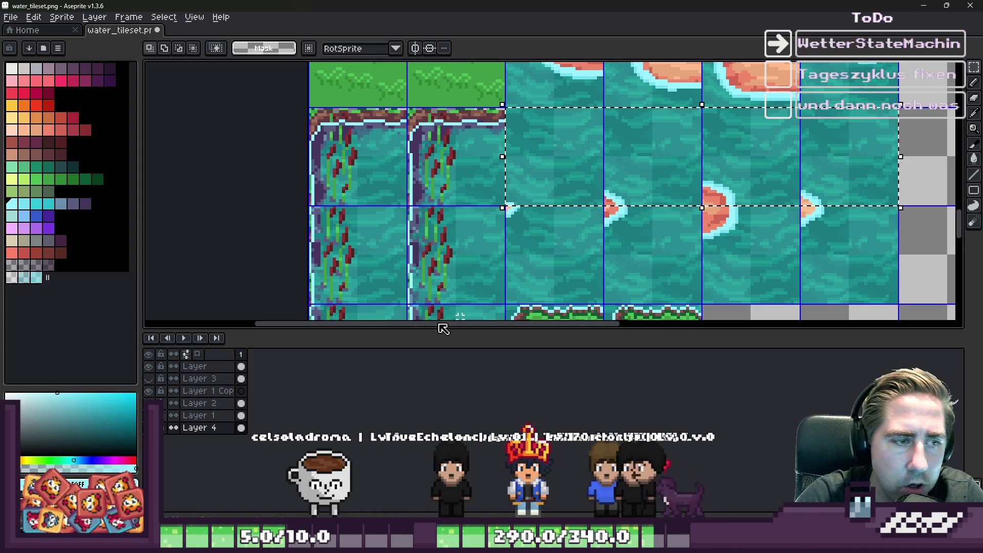
pyautogui.click(209, 369)
pyautogui.hotkey('ctrl', 'v')
pyautogui.moveTo(493, 213)
pyautogui.mouseDown()
pyautogui.moveTo(560, 158)
pyautogui.moveTo(527, 147)
pyautogui.mouseUp()
pyautogui.scroll(2, 533, 167)
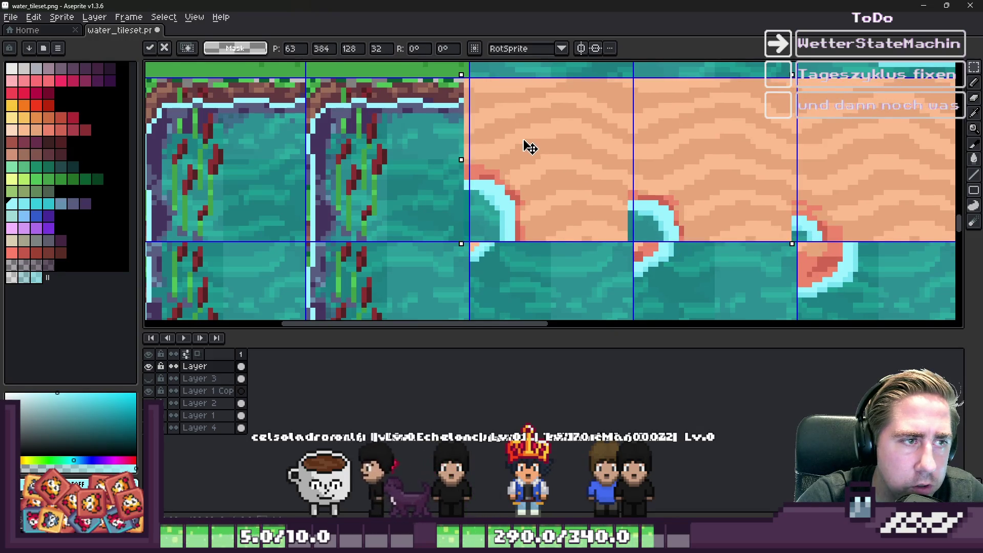
pyautogui.scroll(-4, 572, 160)
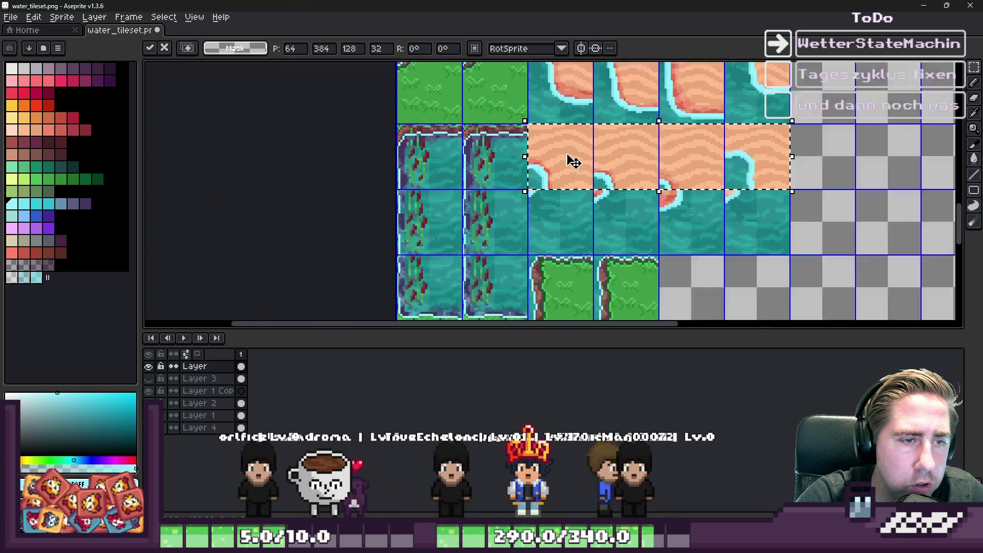
pyautogui.press('Escape')
pyautogui.scroll(-2, 610, 233)
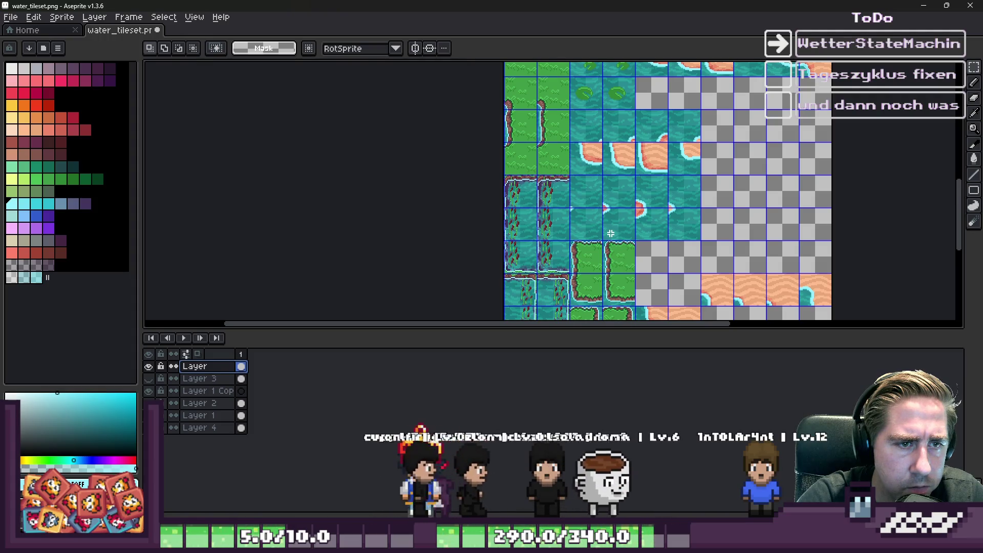
pyautogui.scroll(-2, 715, 193)
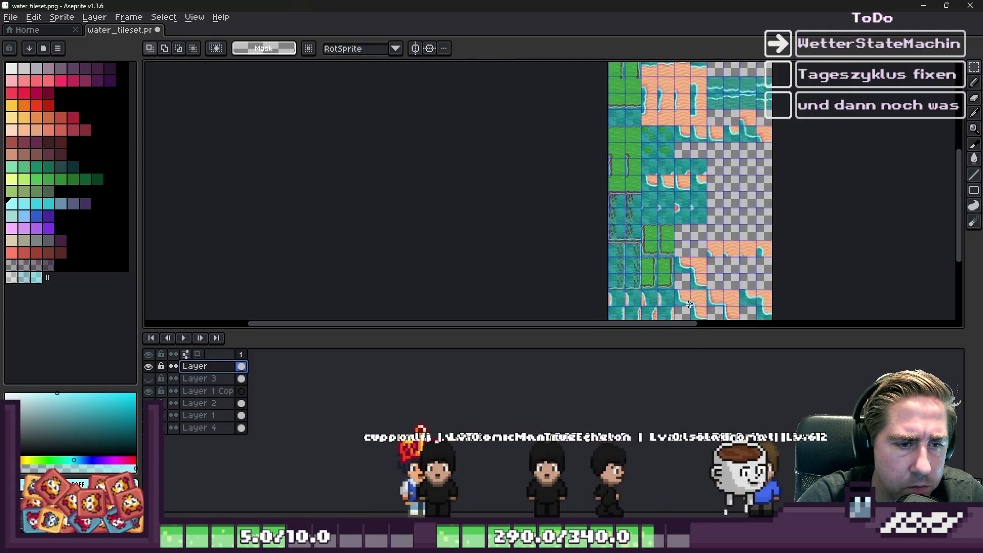
pyautogui.scroll(2, 692, 285)
pyautogui.scroll(-2, 692, 285)
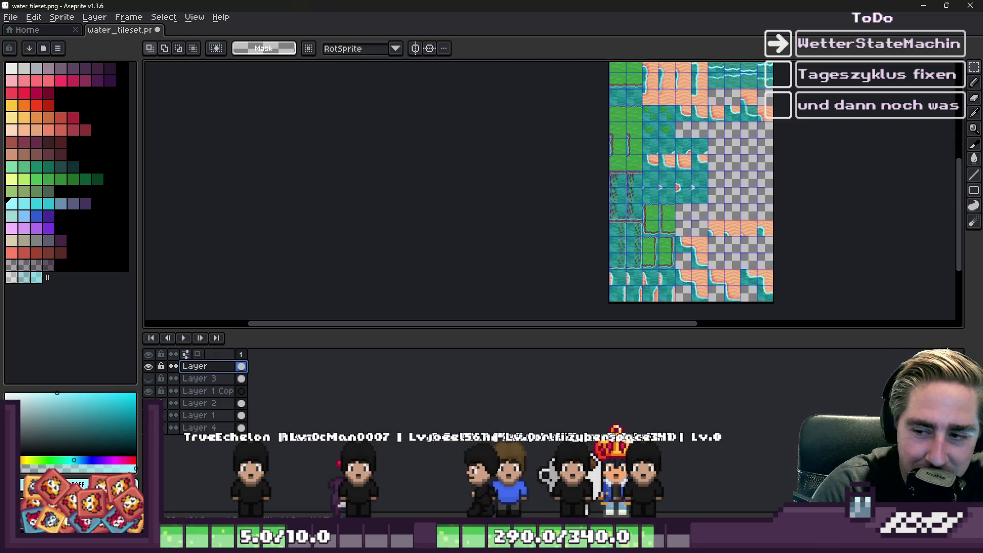
pyautogui.scroll(-1, 712, 297)
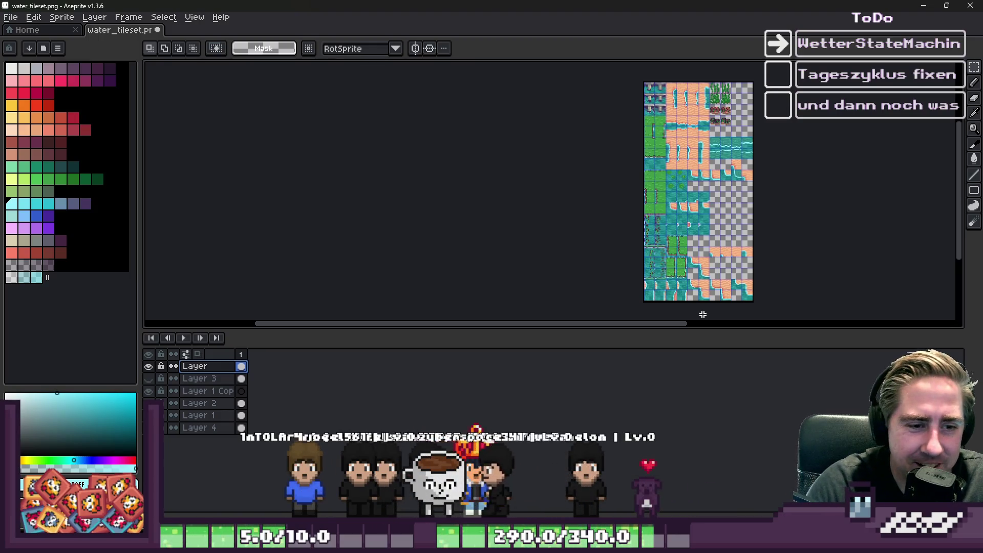
# Zoom into the top of the tileset and marquee-select one sand shoreline tile cell
pyautogui.scroll(5, 665, 204)
pyautogui.scroll(-4, 832, 234)
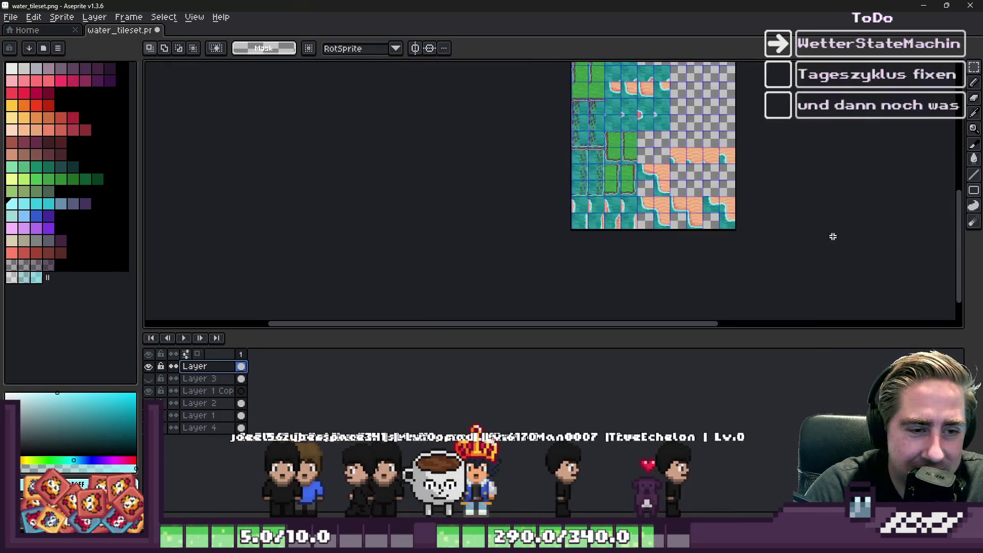
pyautogui.scroll(4, 627, 205)
pyautogui.click(447, 224)
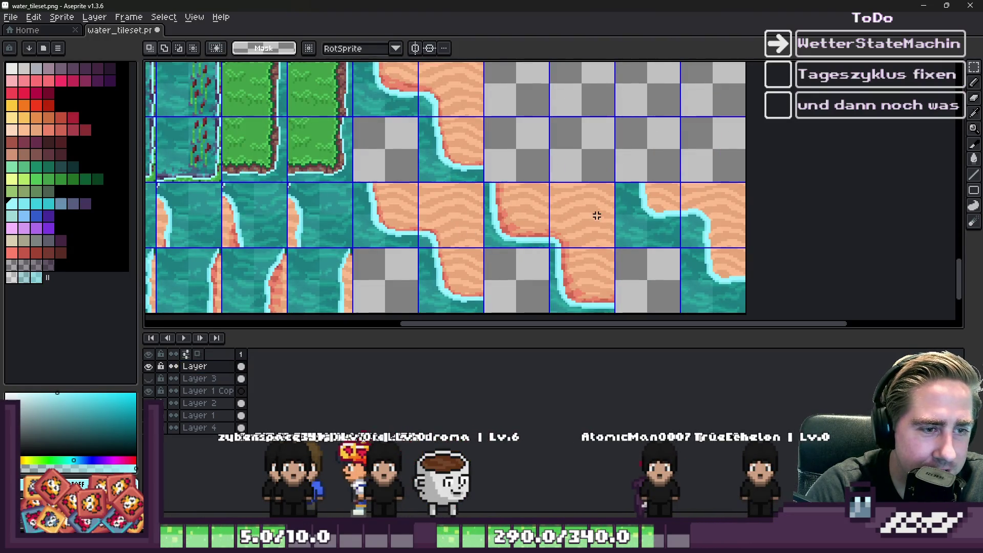
pyautogui.click(715, 222)
pyautogui.scroll(-4, 701, 230)
pyautogui.scroll(4, 579, 179)
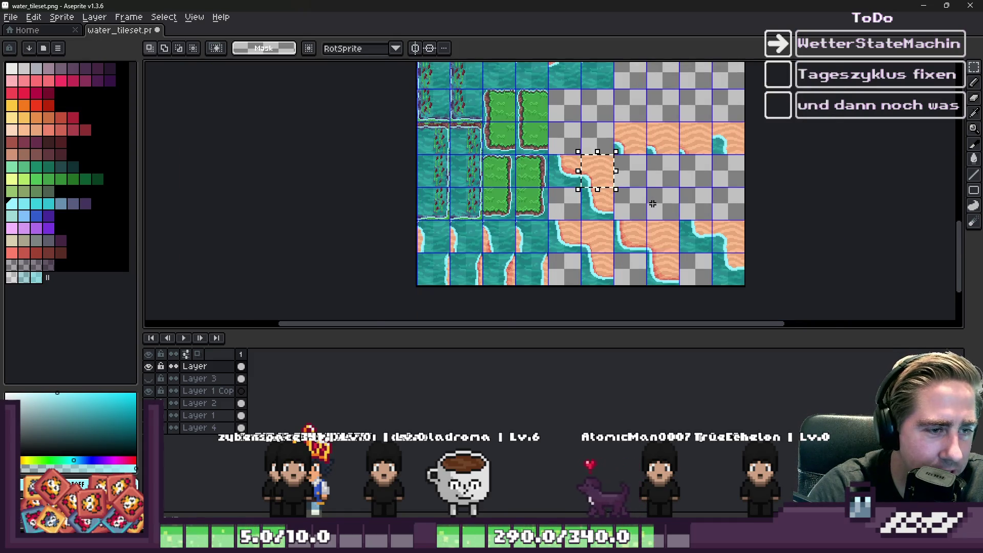
pyautogui.scroll(1, 653, 204)
pyautogui.scroll(-1, 636, 234)
pyautogui.scroll(-3, 627, 249)
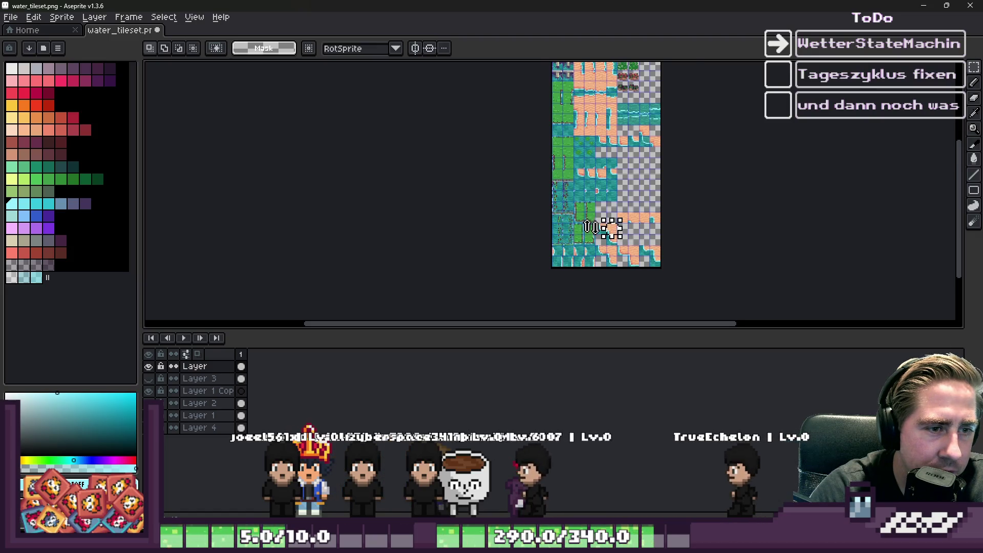
pyautogui.scroll(1, 592, 227)
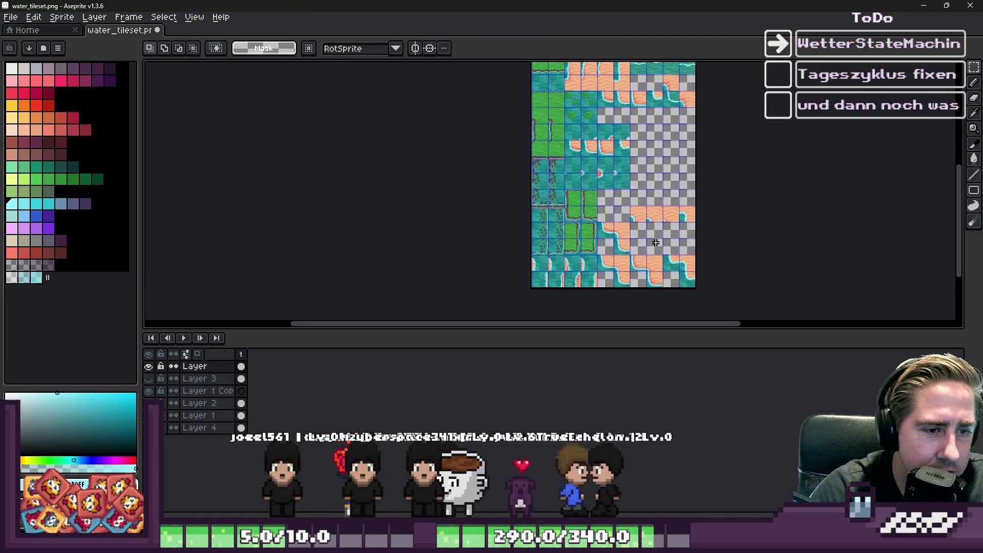
pyautogui.scroll(-1, 610, 140)
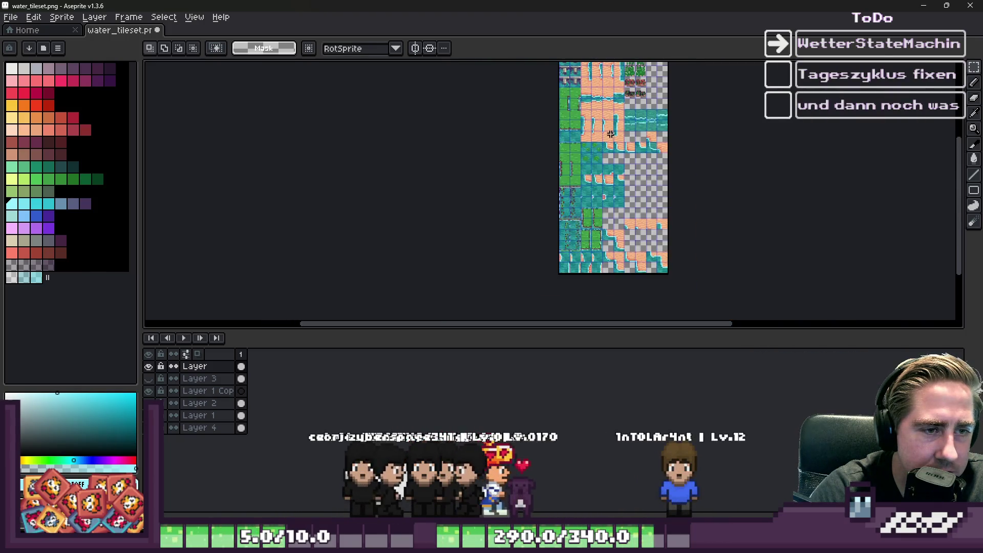
pyautogui.scroll(4, 611, 140)
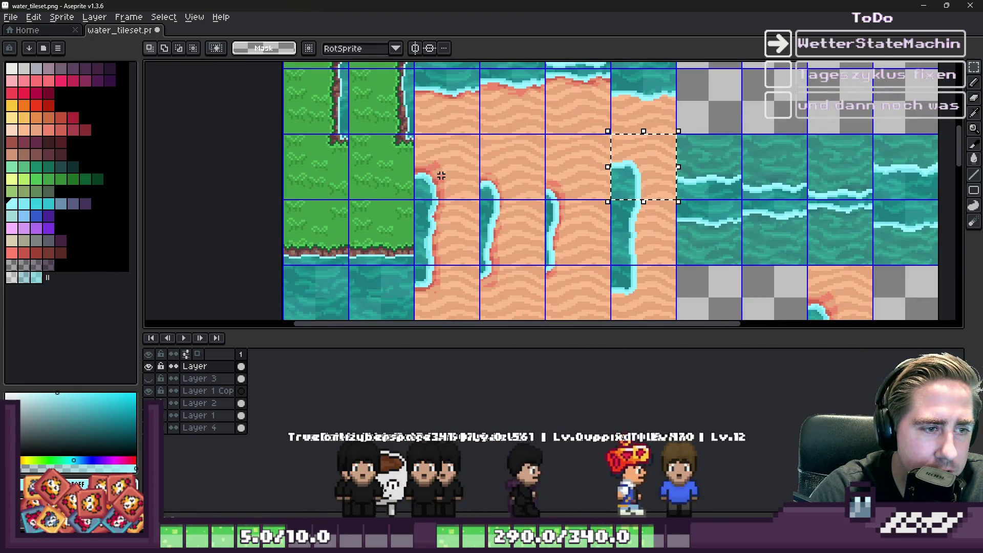
pyautogui.moveTo(442, 174); pyautogui.dragTo(448, 207)
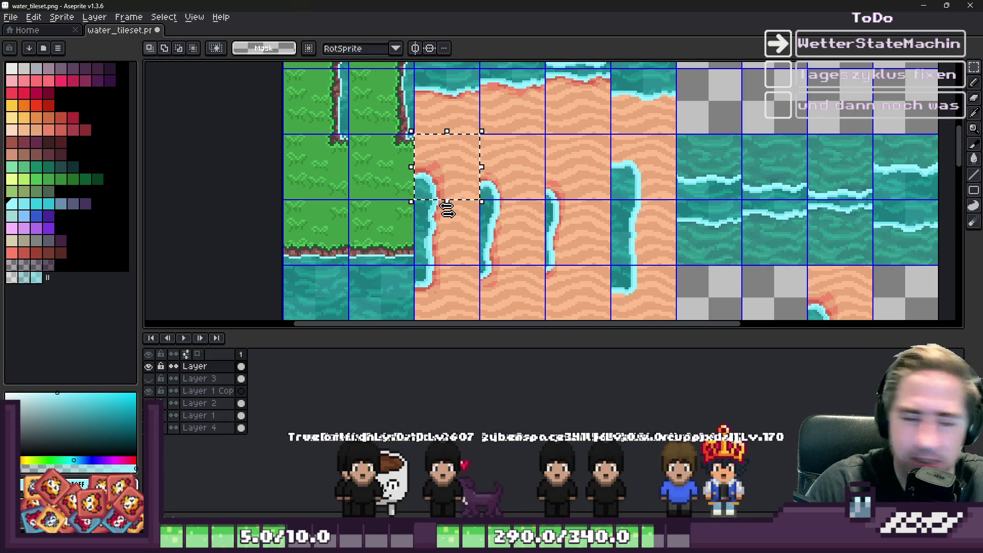
pyautogui.scroll(-4, 511, 160)
pyautogui.scroll(1, 575, 199)
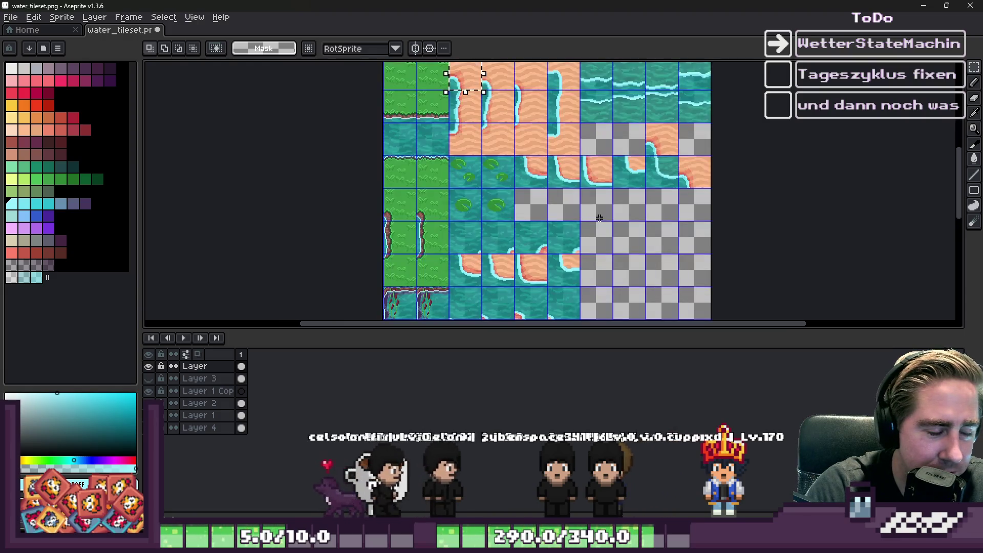
pyautogui.scroll(-2, 604, 195)
pyautogui.scroll(2, 645, 190)
pyautogui.scroll(-1, 690, 183)
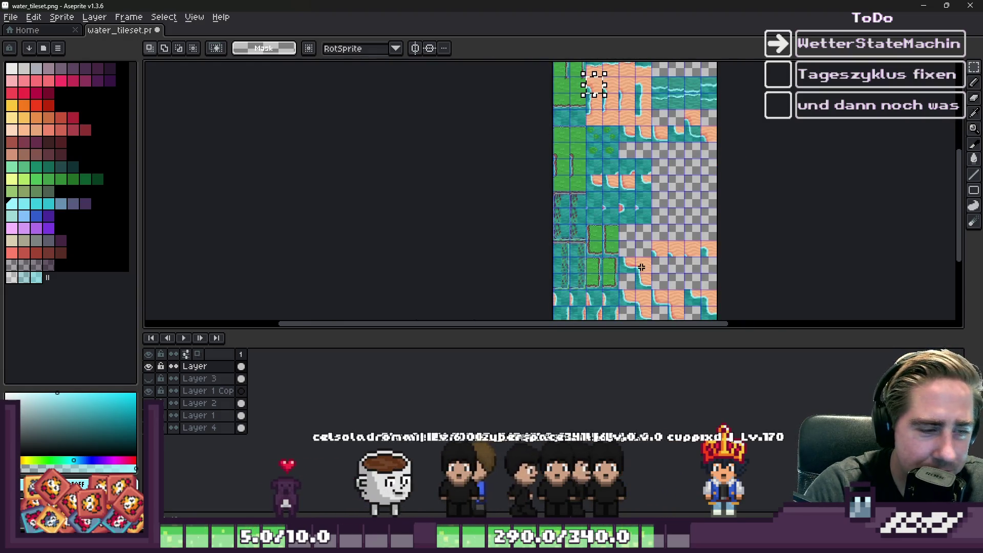
# Select Layers 2, 1 and 4 in the Timeline and Flatten them into one layer
pyautogui.moveTo(195, 426); pyautogui.dragTo(215, 404)
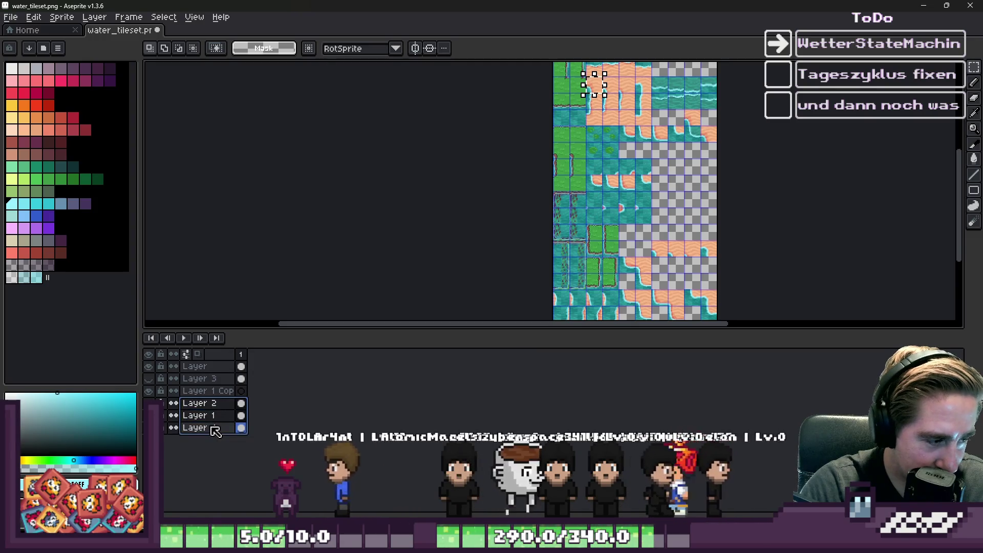
pyautogui.rightClick(212, 427)
pyautogui.click(236, 508)
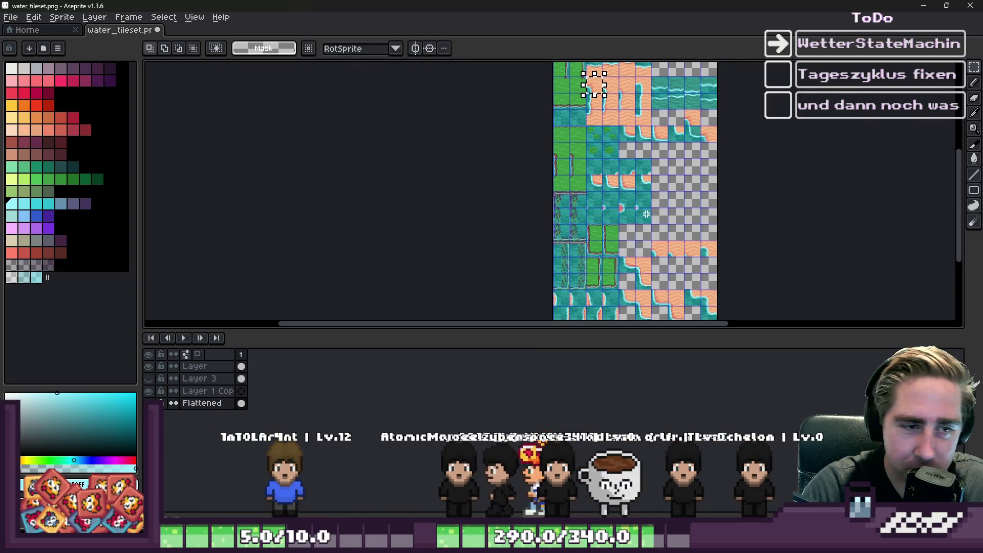
pyautogui.scroll(-1, 680, 161)
pyautogui.scroll(1, 668, 273)
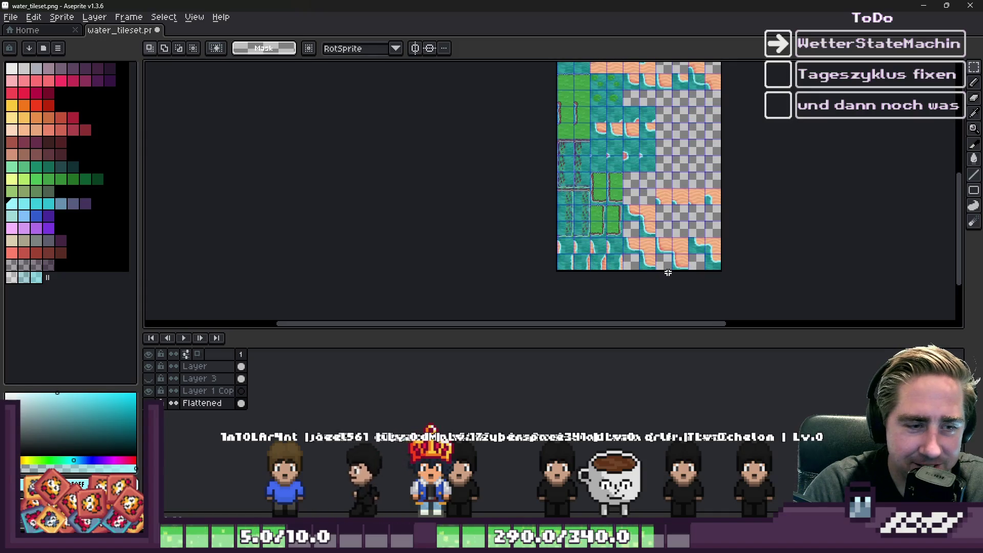
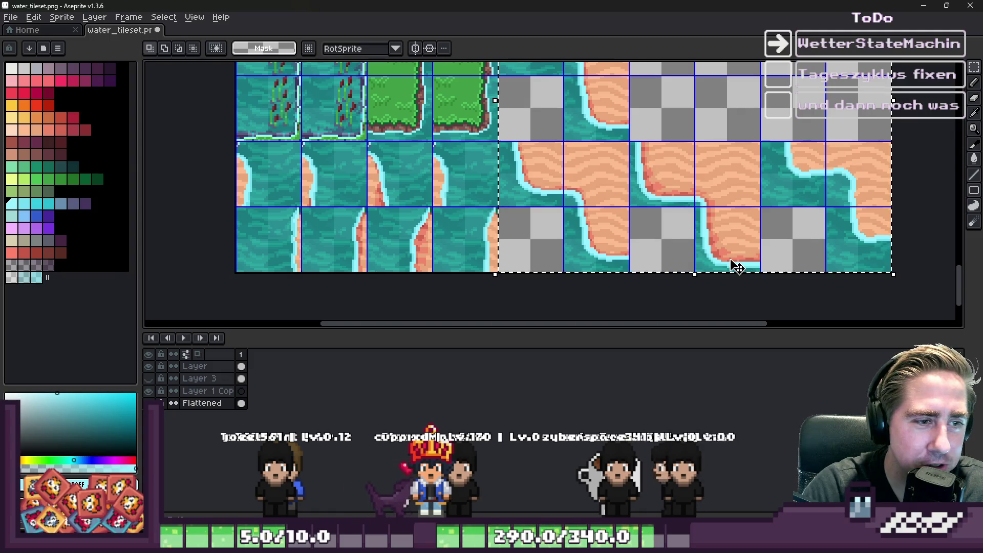
# Marquee part of the sand tile, then clear that selection
pyautogui.scroll(-3, 736, 266)
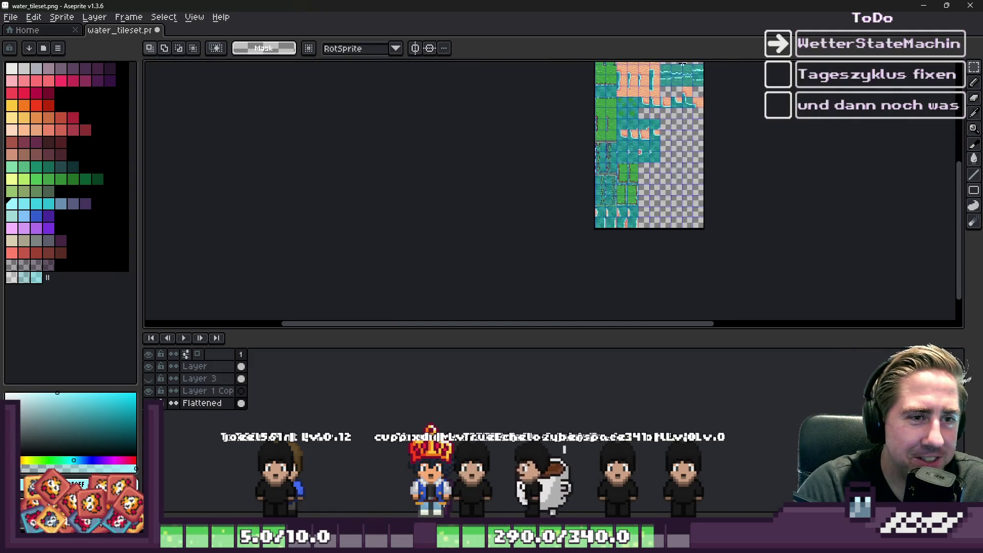
pyautogui.scroll(3, 664, 190)
pyautogui.scroll(-1, 645, 192)
pyautogui.scroll(1, 638, 193)
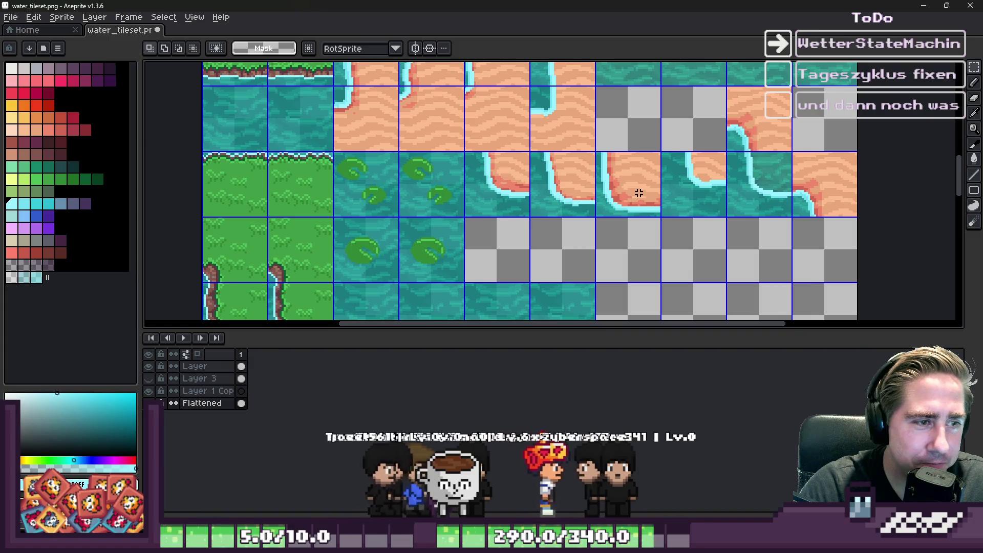
pyautogui.scroll(-1, 639, 192)
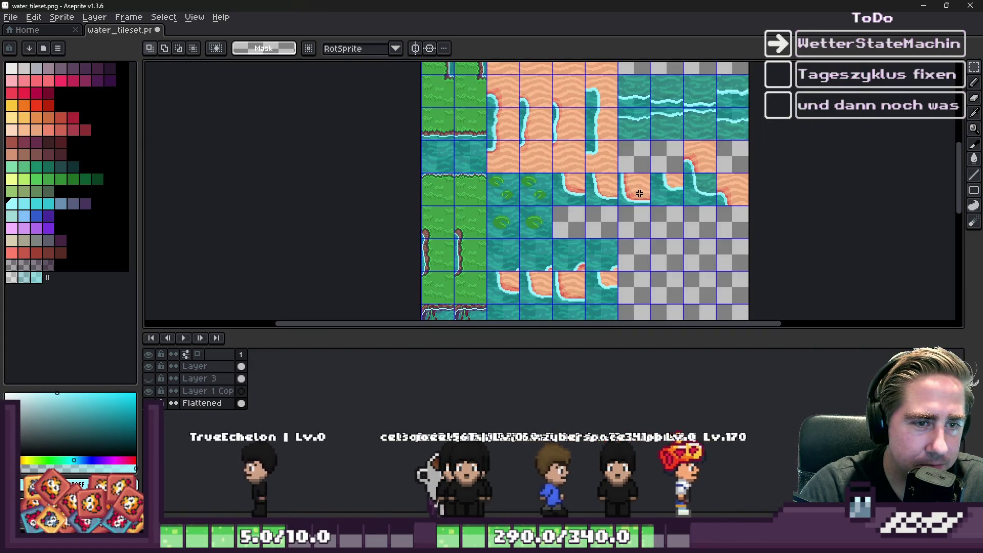
pyautogui.scroll(3, 615, 191)
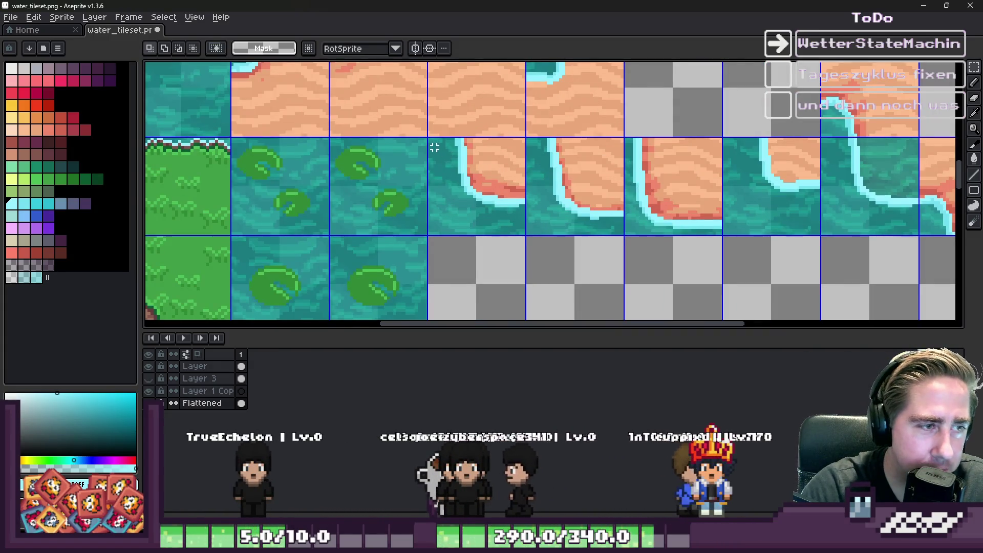
pyautogui.hscroll(3, 428, 138)
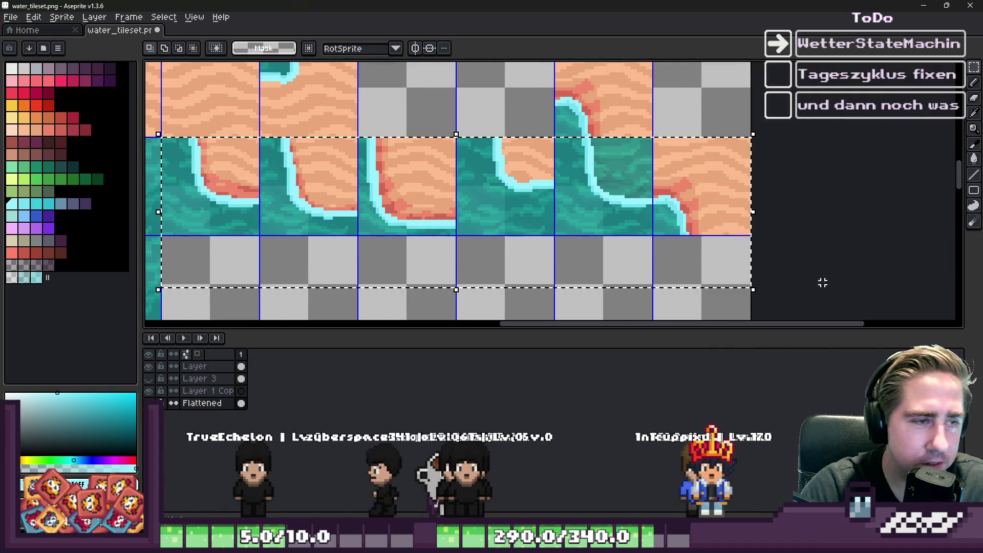
pyautogui.scroll(-1, 577, 111)
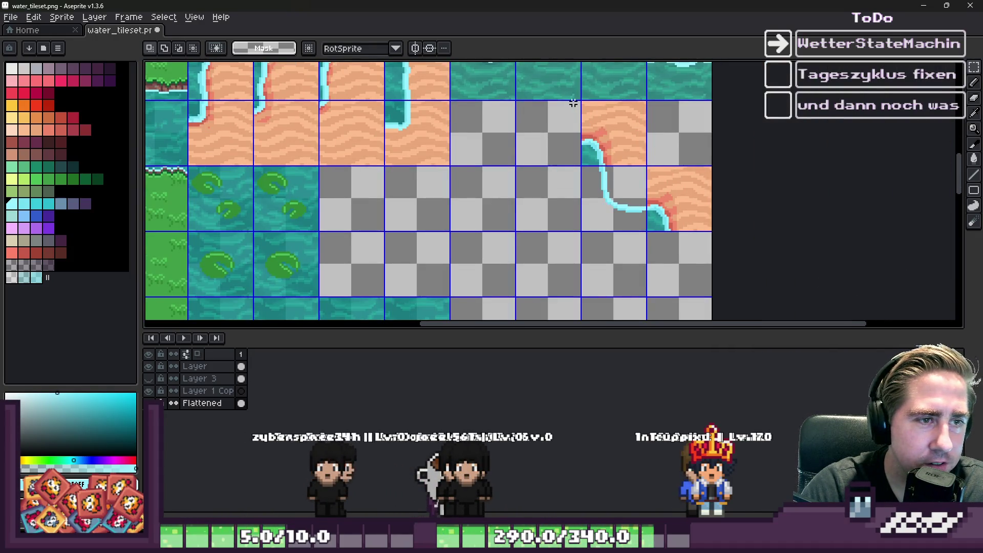
pyautogui.scroll(2, 579, 150)
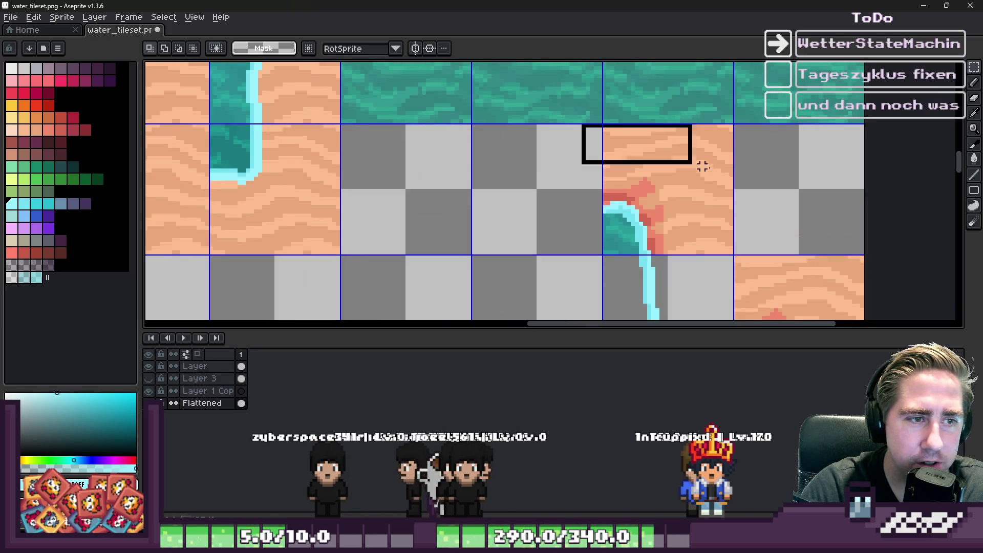
pyautogui.moveTo(633, 143); pyautogui.dragTo(735, 208)
pyautogui.click(637, 171)
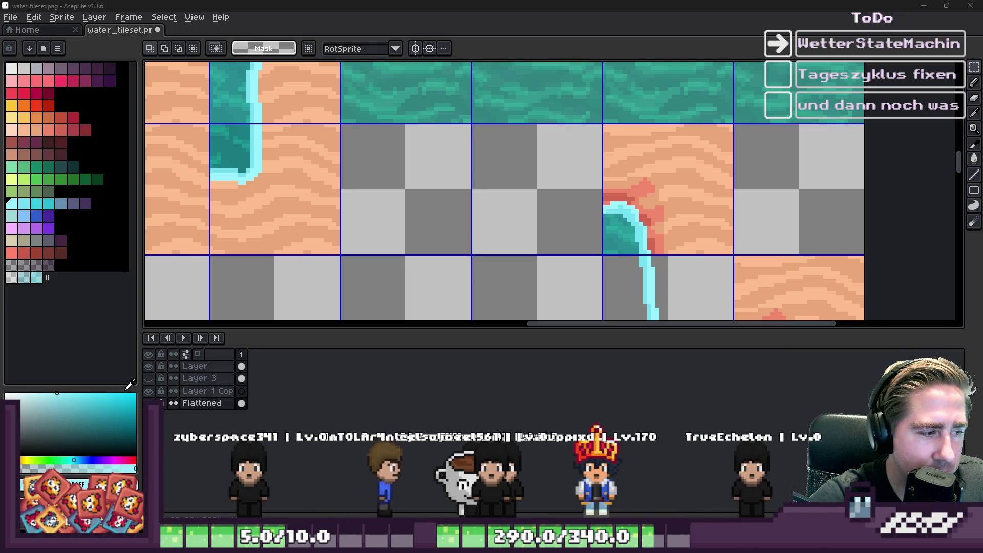
# Marquee the empty cells surrounding the curved shore tiles
pyautogui.scroll(-2, 451, 131)
pyautogui.scroll(-1, 451, 131)
pyautogui.scroll(1, 453, 130)
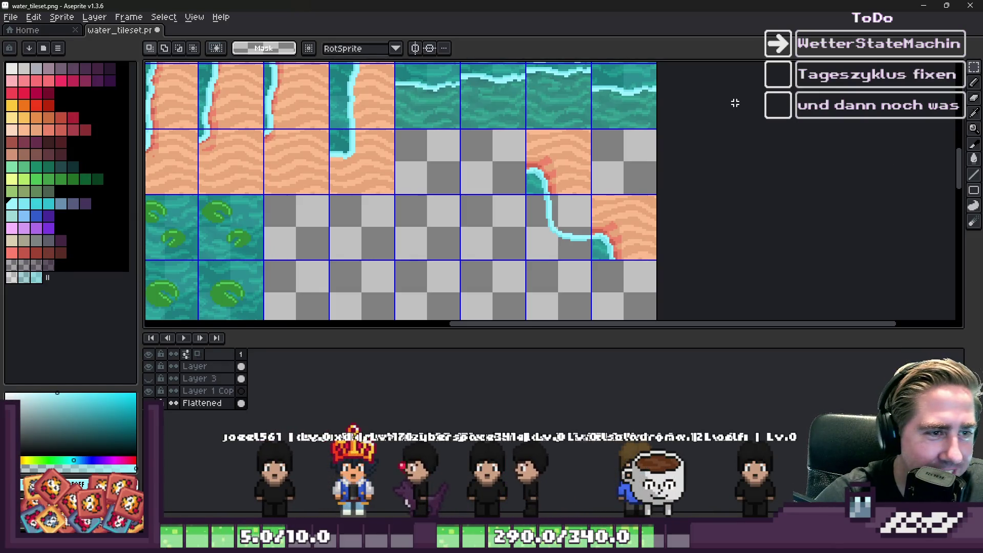
pyautogui.scroll(1, 541, 162)
pyautogui.scroll(-1, 527, 152)
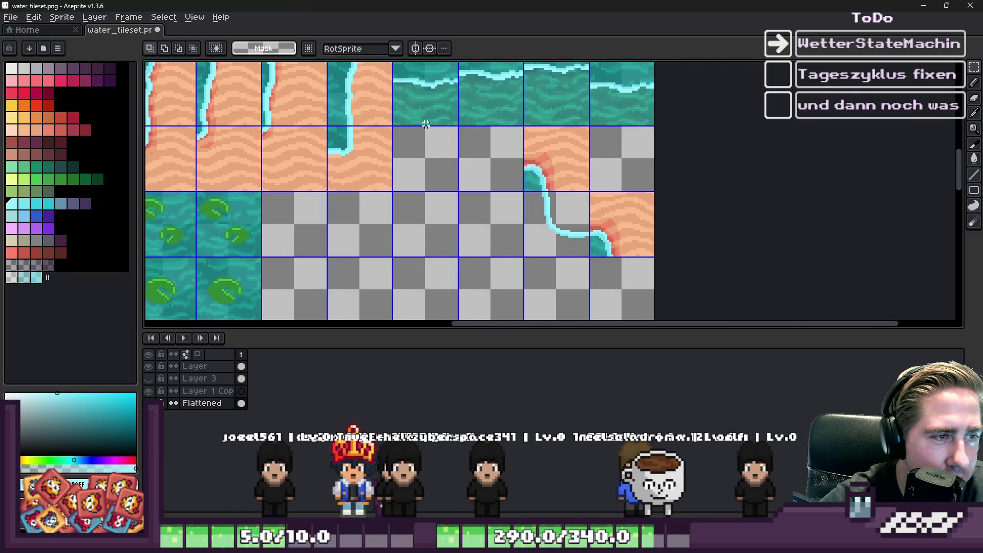
pyautogui.moveTo(426, 127)
pyautogui.mouseDown()
pyautogui.moveTo(628, 267)
pyautogui.moveTo(690, 289)
pyautogui.mouseUp()
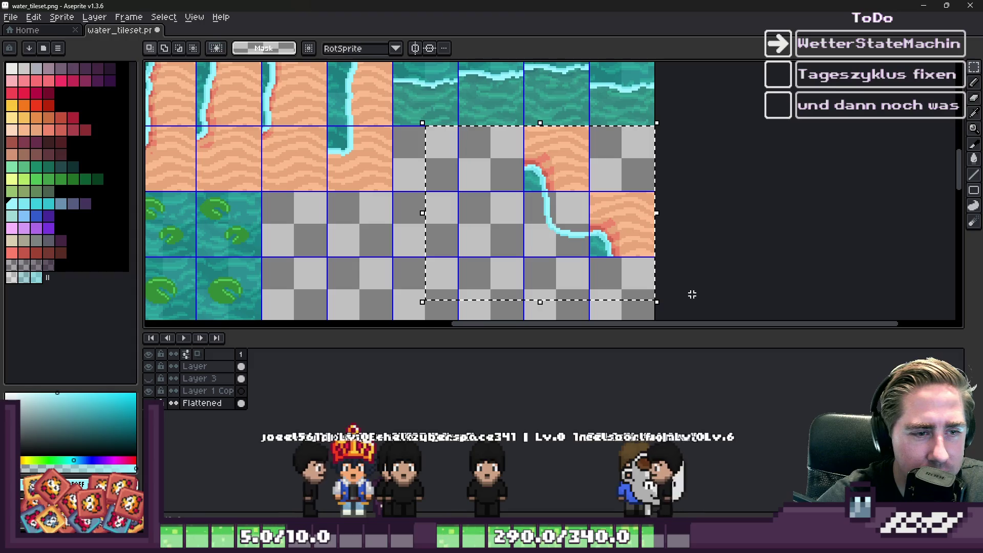
# Hide and re-show the layer to check its contents, then select the 'Layer' row
pyautogui.scroll(-2, 686, 276)
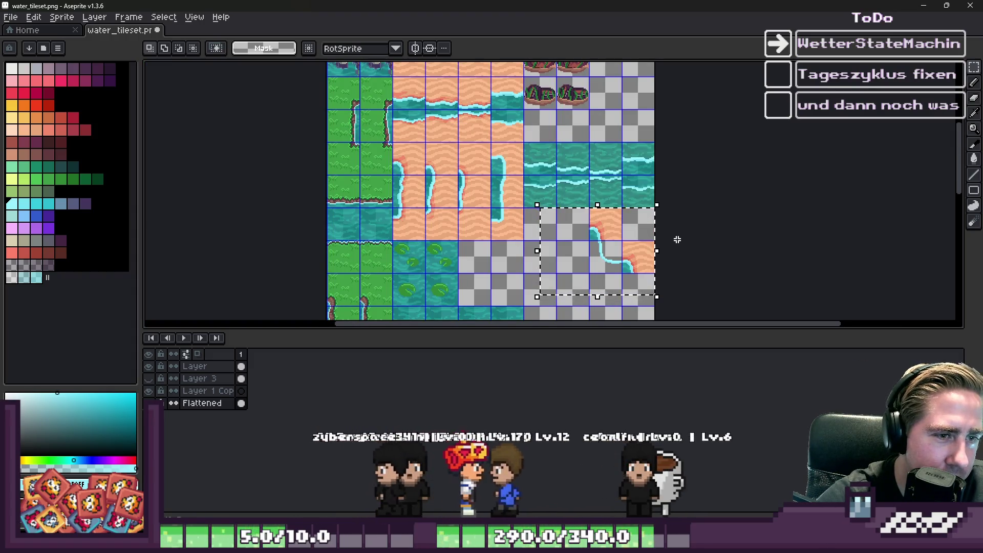
pyautogui.scroll(-2, 676, 239)
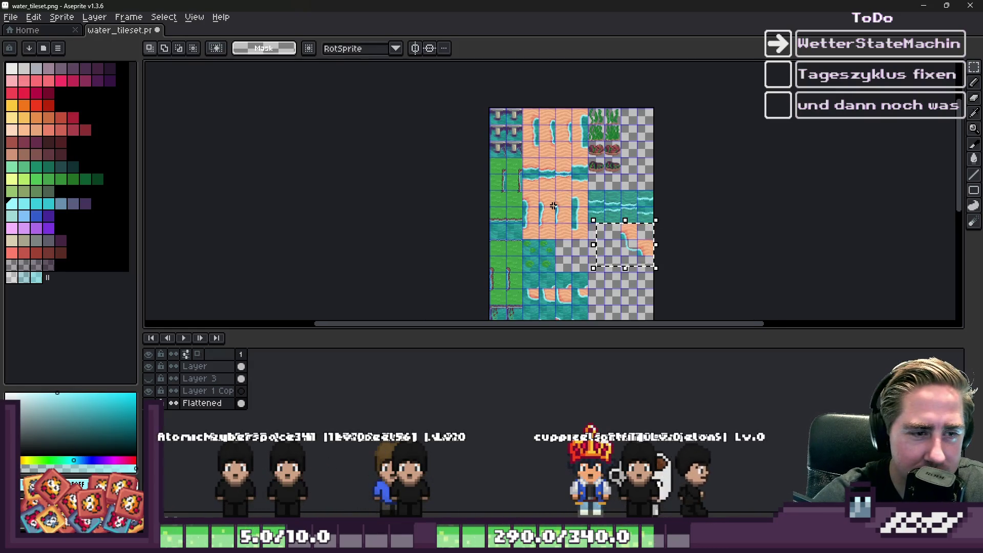
pyautogui.scroll(2, 554, 206)
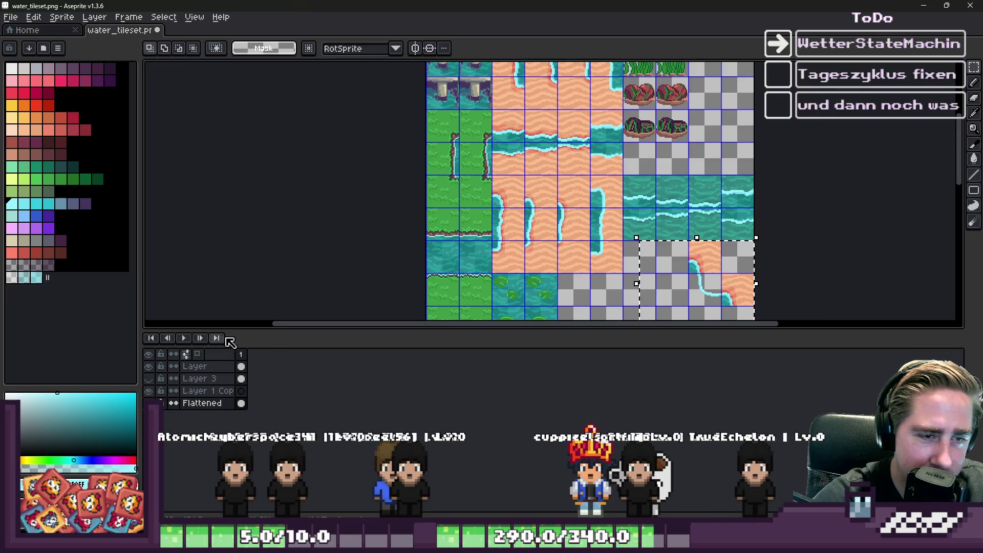
pyautogui.scroll(-2, 397, 212)
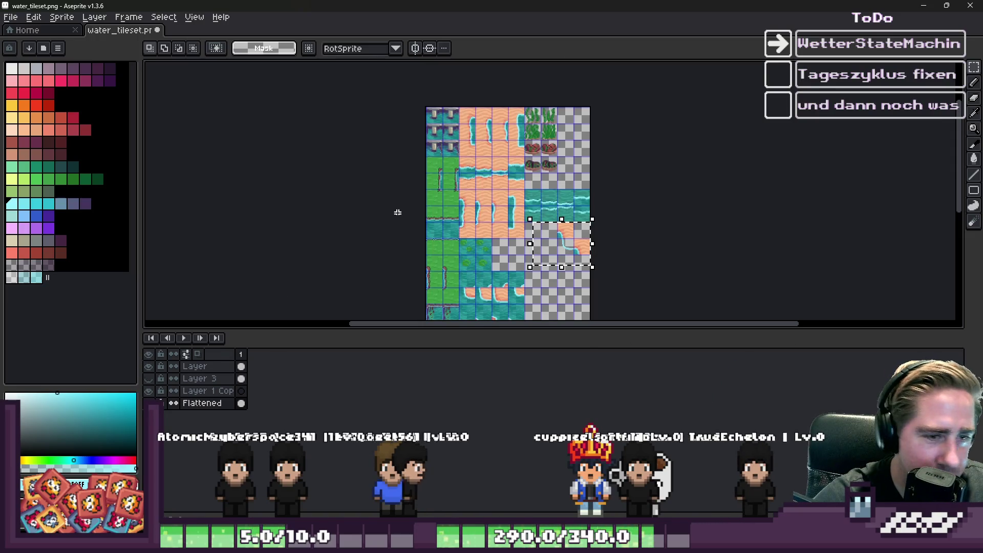
pyautogui.click(148, 366)
pyautogui.click(148, 366)
pyautogui.scroll(4, 516, 228)
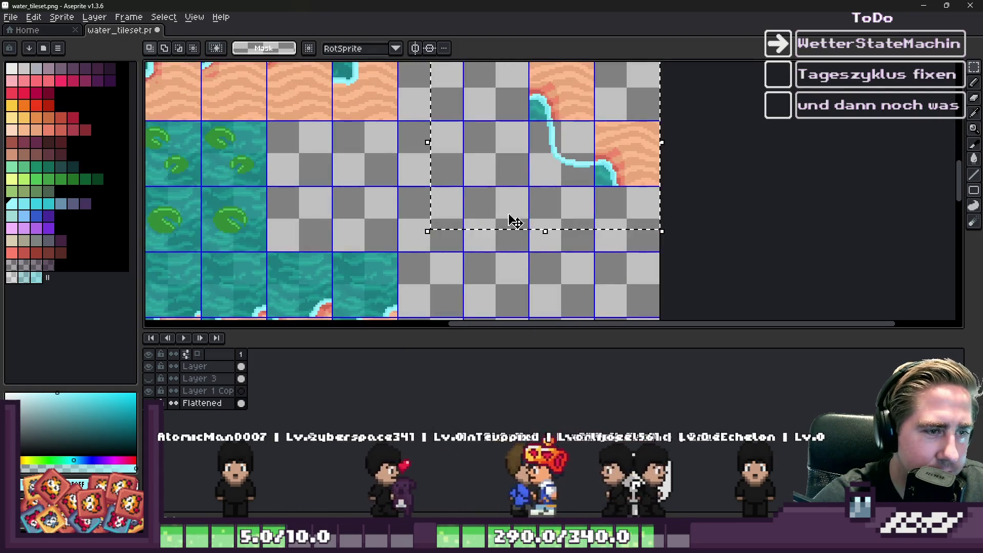
pyautogui.scroll(-2, 505, 191)
pyautogui.scroll(2, 482, 116)
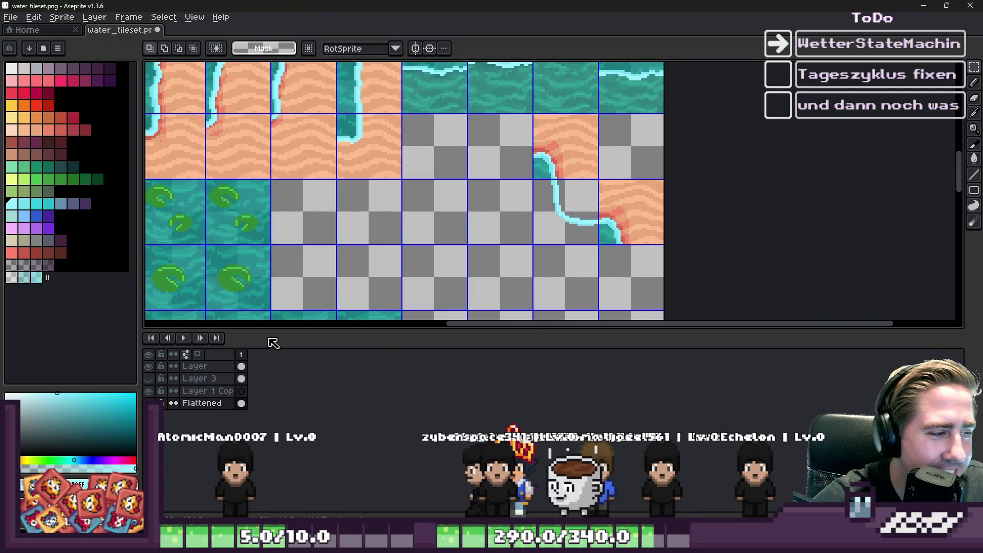
pyautogui.click(201, 366)
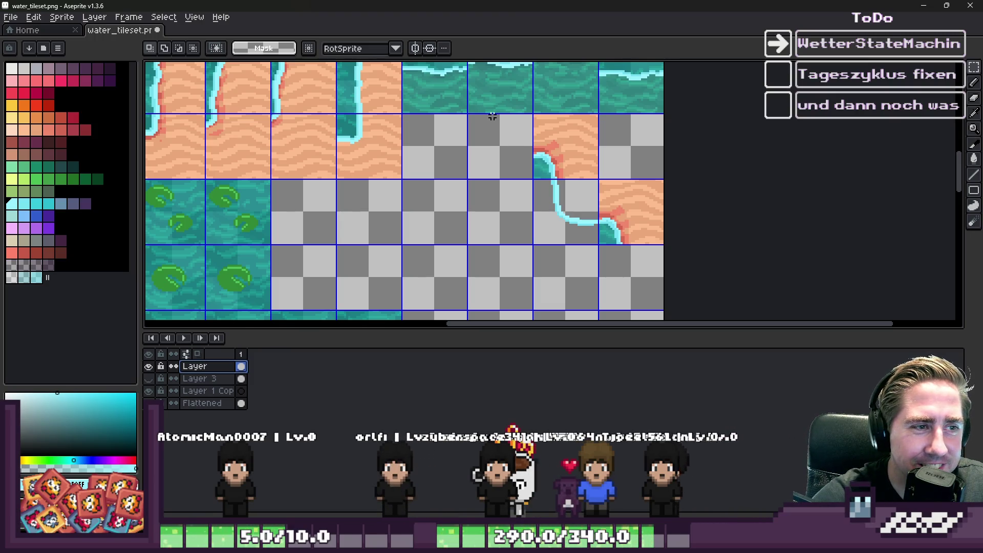
# Marquee the curved shore tiles on 'Layer', delete them, and drop the selection with Esc
pyautogui.moveTo(500, 115); pyautogui.dragTo(716, 298)
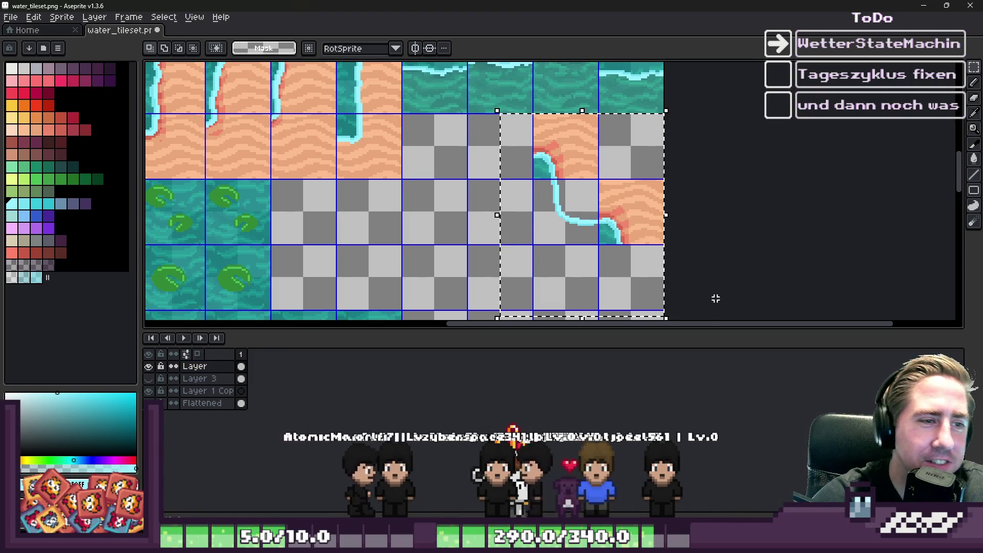
pyautogui.press('Delete')
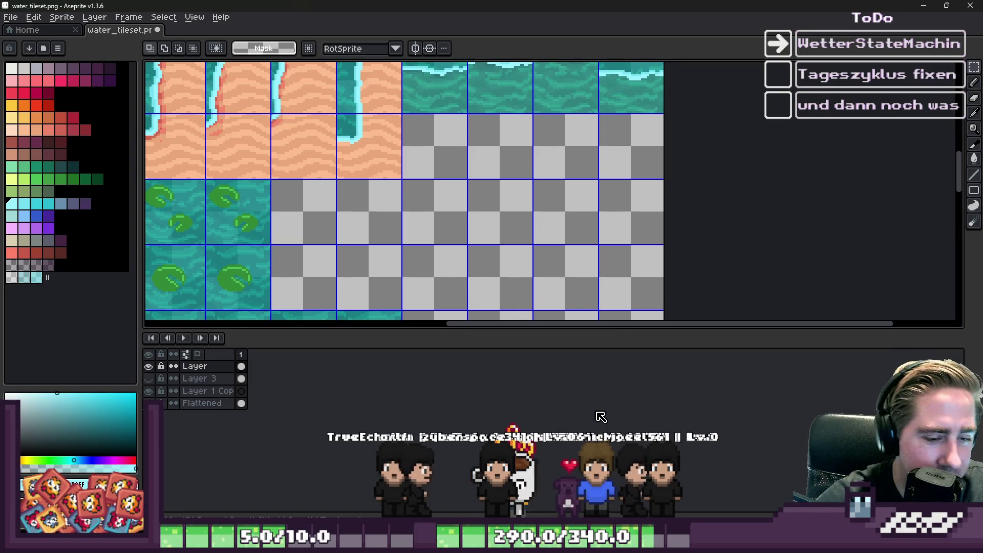
pyautogui.scroll(-4, 504, 197)
pyautogui.scroll(4, 487, 174)
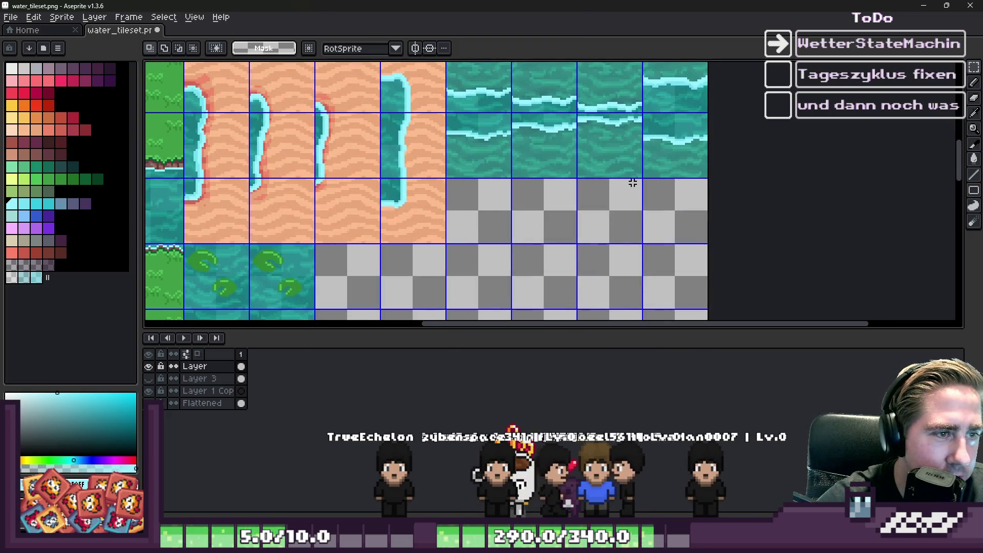
pyautogui.scroll(-1, 633, 183)
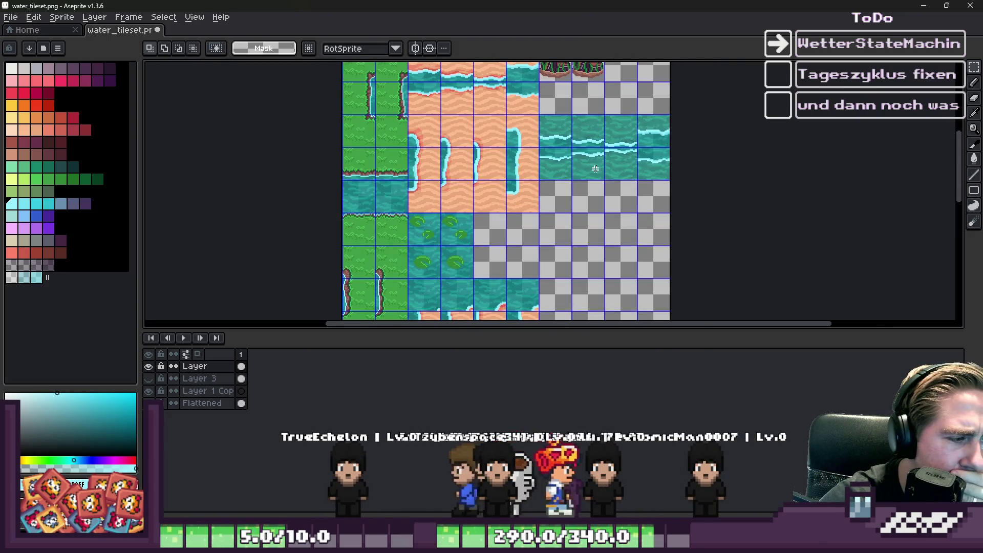
pyautogui.scroll(3, 545, 110)
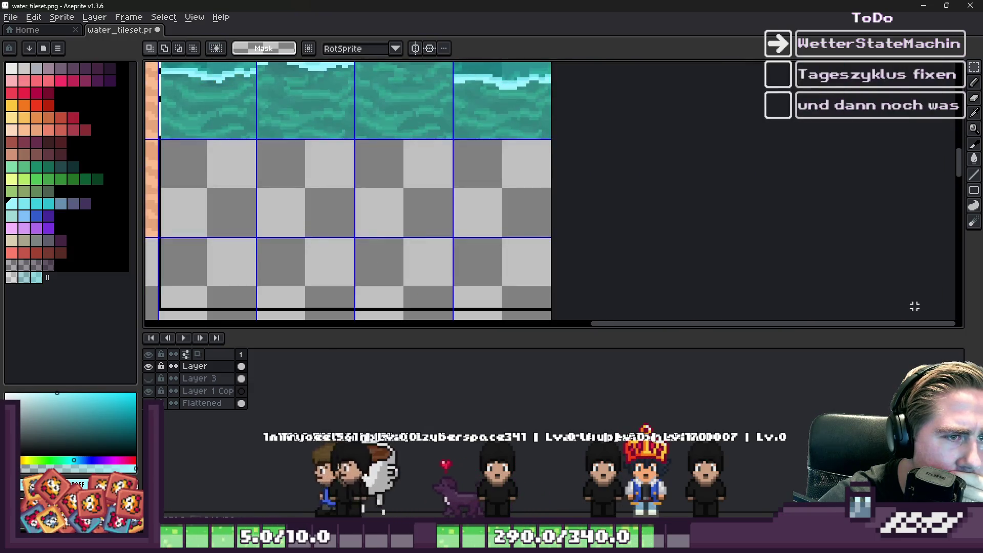
pyautogui.scroll(-3, 658, 254)
pyautogui.press('Escape')
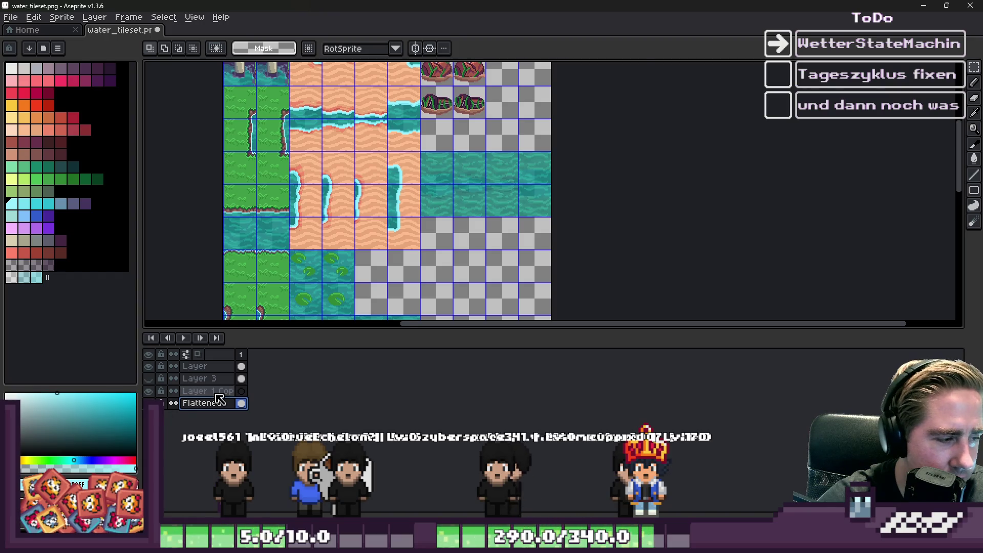
# Marquee a single water tile with a sand corner
pyautogui.scroll(3, 476, 114)
pyautogui.scroll(2, 340, 165)
pyautogui.scroll(3, 759, 250)
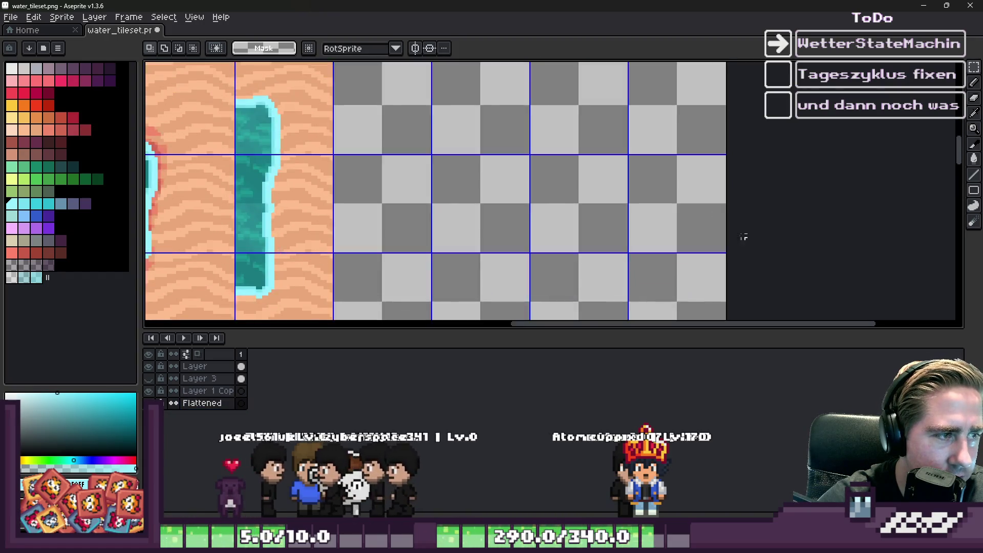
pyautogui.scroll(-1, 759, 249)
pyautogui.scroll(-1, 649, 143)
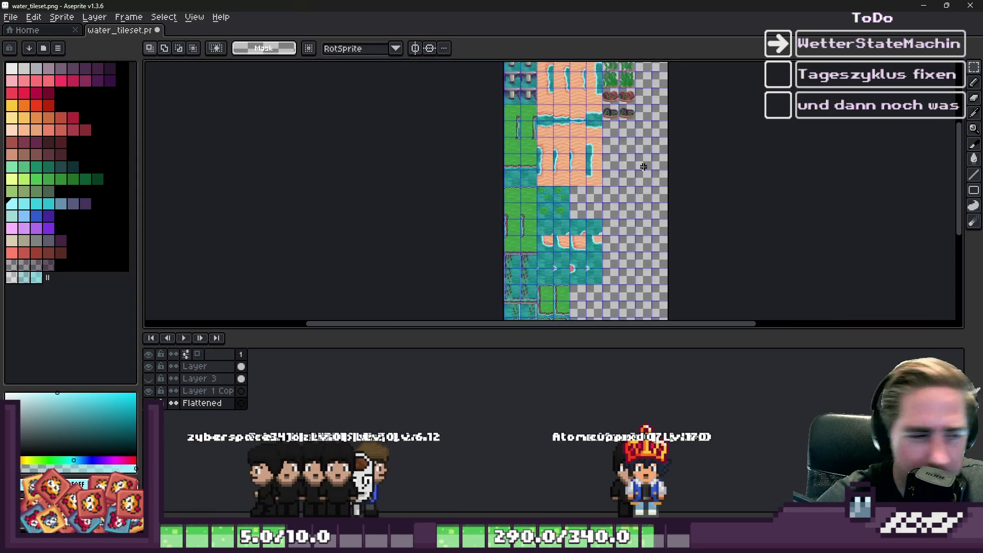
pyautogui.scroll(-1, 650, 144)
pyautogui.scroll(3, 593, 279)
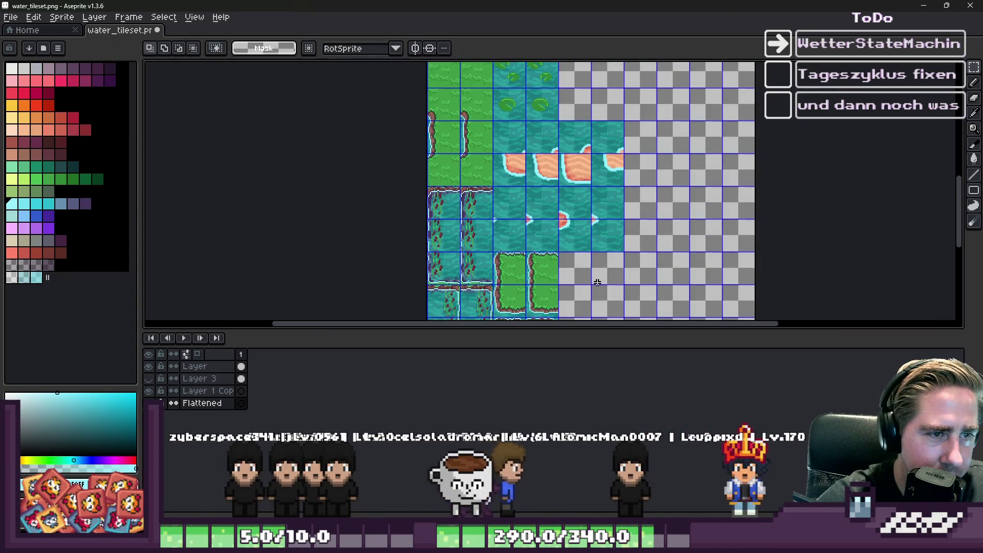
pyautogui.scroll(-2, 597, 281)
pyautogui.scroll(2, 589, 204)
pyautogui.scroll(-3, 585, 133)
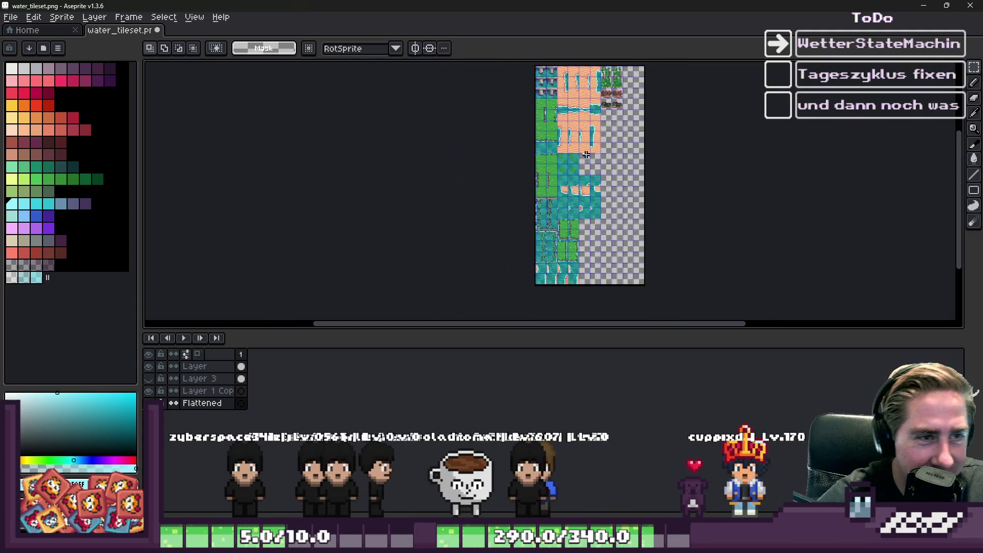
pyautogui.scroll(4, 606, 113)
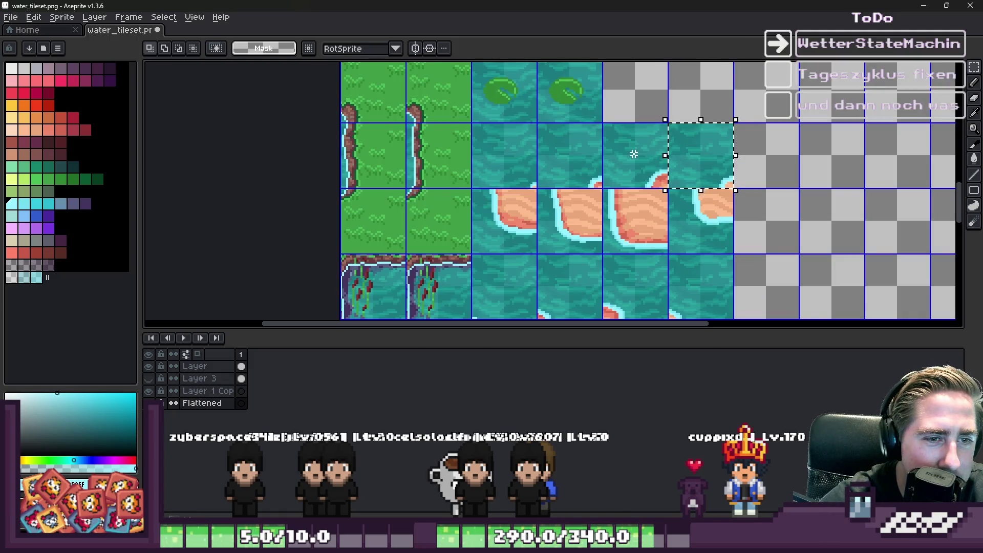
pyautogui.scroll(-4, 617, 111)
pyautogui.moveTo(617, 112); pyautogui.dragTo(604, 98)
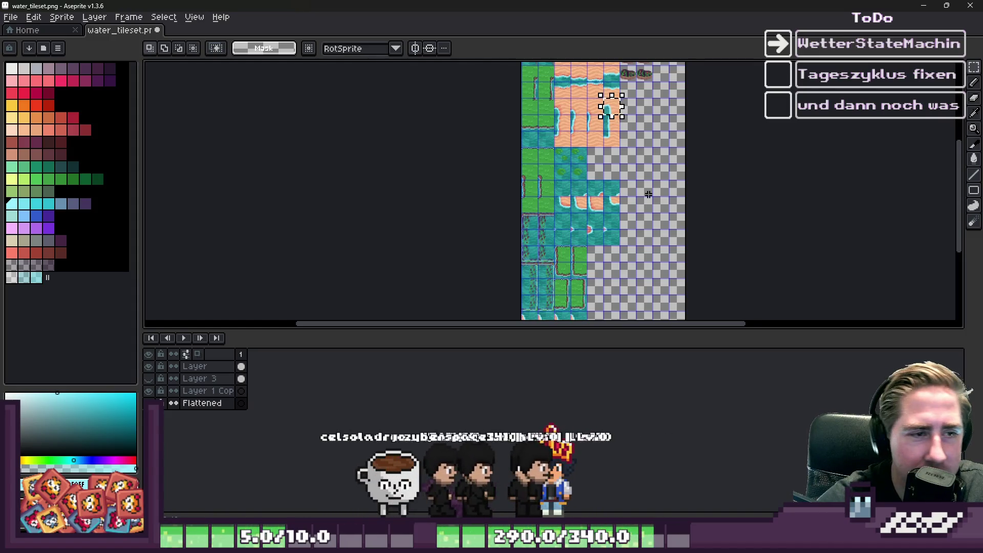
pyautogui.scroll(4, 579, 220)
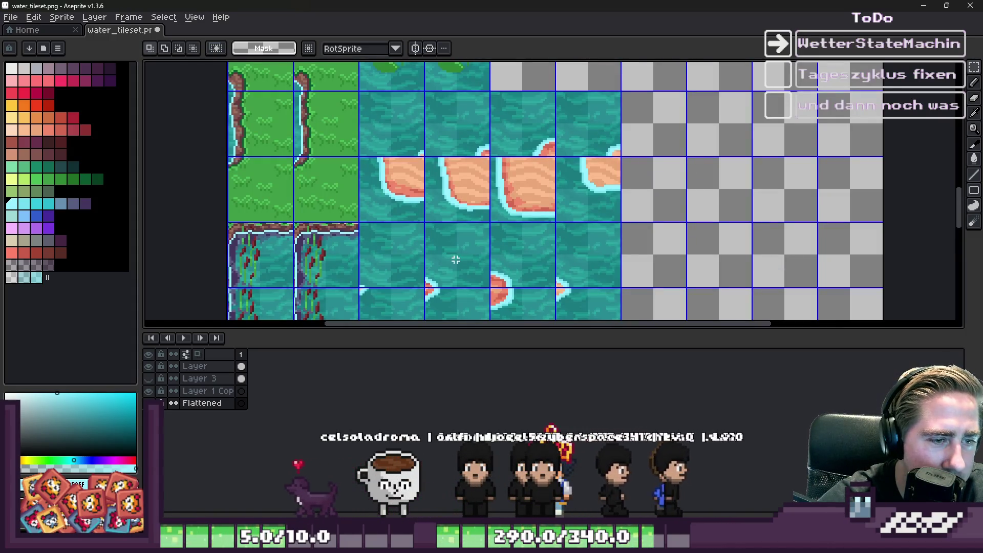
# Select one shoreline tile and extend the marquee across the row of four sand tiles
pyautogui.moveTo(395, 276)
pyautogui.mouseDown()
pyautogui.moveTo(450, 281)
pyautogui.moveTo(517, 266)
pyautogui.mouseUp()
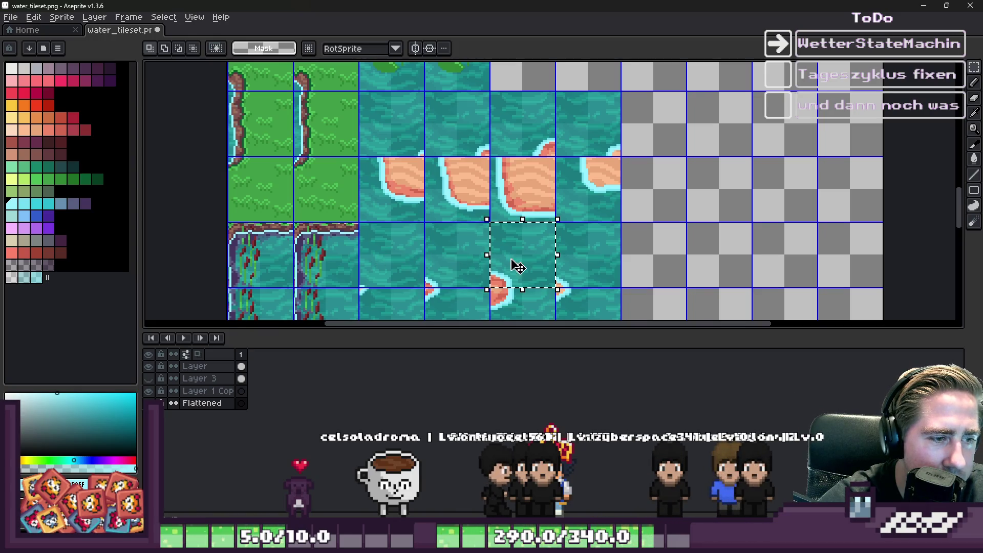
pyautogui.scroll(-4, 613, 263)
pyautogui.scroll(4, 565, 174)
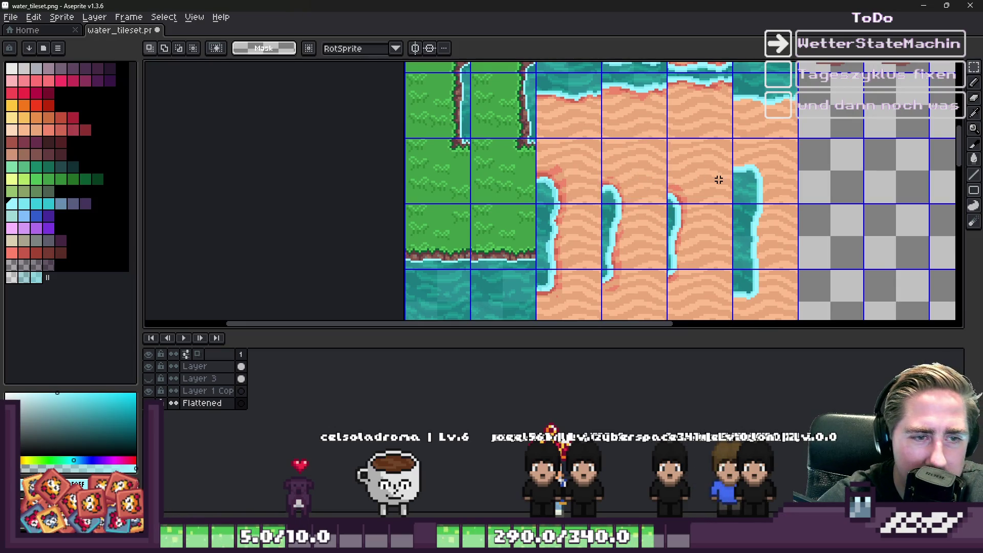
pyautogui.scroll(-4, 612, 167)
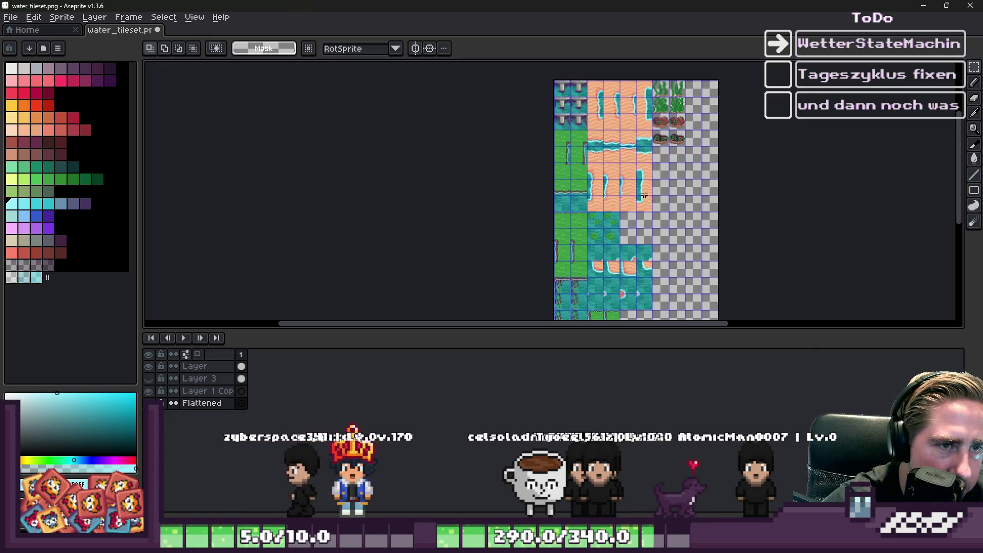
pyautogui.scroll(4, 631, 124)
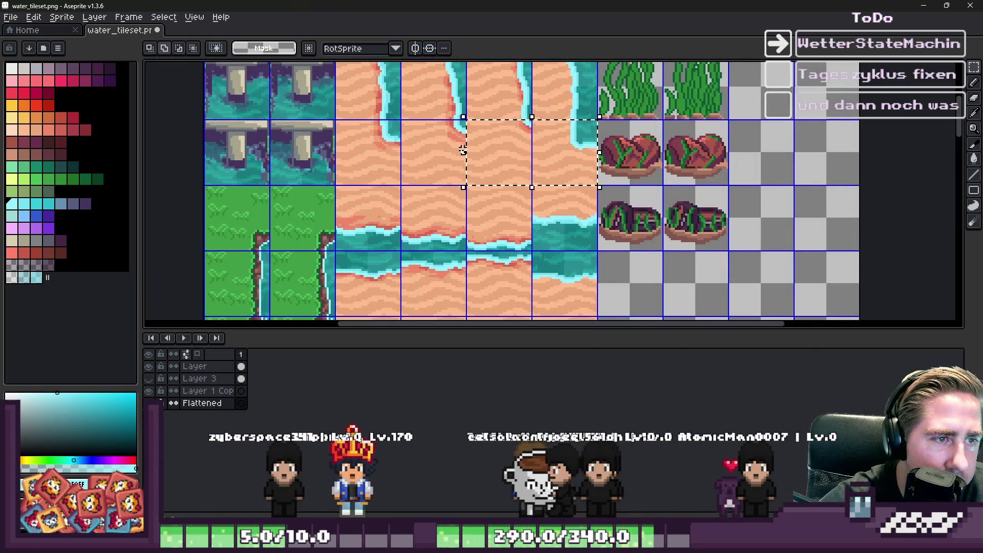
pyautogui.moveTo(463, 150); pyautogui.dragTo(333, 152)
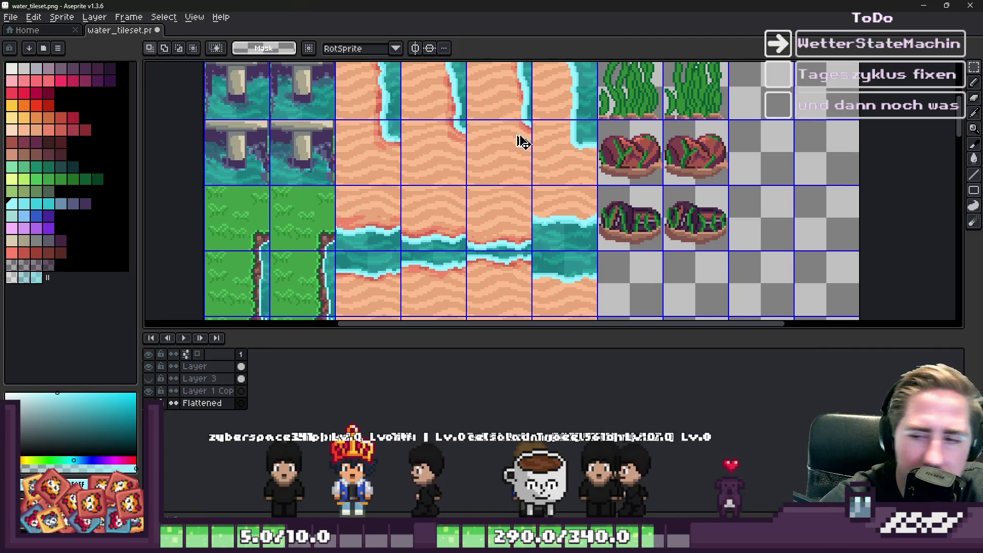
pyautogui.scroll(-3, 522, 142)
pyautogui.scroll(4, 595, 220)
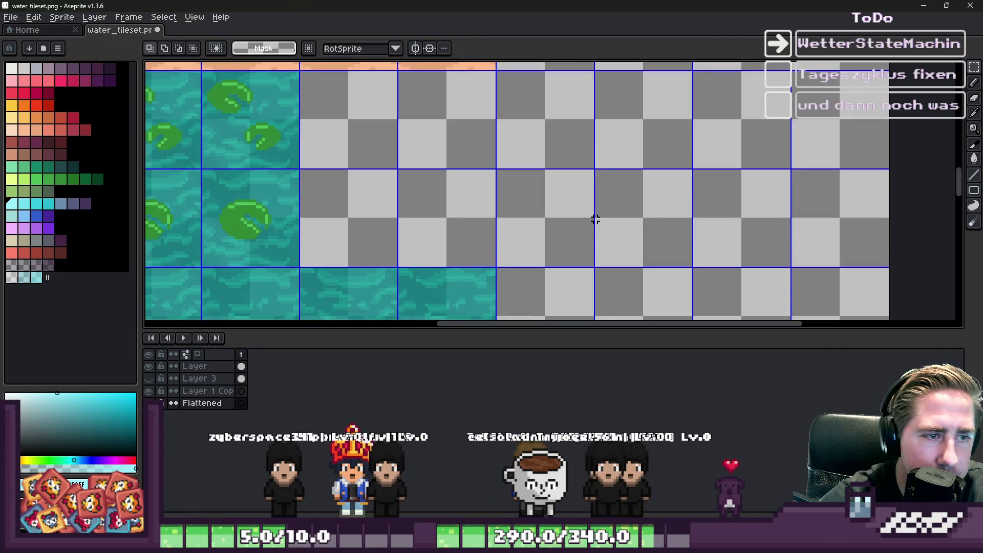
# Paste the copied sand-and-water tiles into the empty top row, snapped to the grid
pyautogui.hotkey('ctrl', 'v')
pyautogui.moveTo(610, 193)
pyautogui.mouseDown()
pyautogui.moveTo(501, 181)
pyautogui.moveTo(371, 114)
pyautogui.mouseUp()
pyautogui.press('Return')
# Shift the three top-row tiles one tile to the right and commit them
pyautogui.moveTo(485, 133)
pyautogui.mouseDown()
pyautogui.moveTo(460, 121)
pyautogui.moveTo(660, 122)
pyautogui.moveTo(582, 145)
pyautogui.mouseUp()
pyautogui.press('Return')
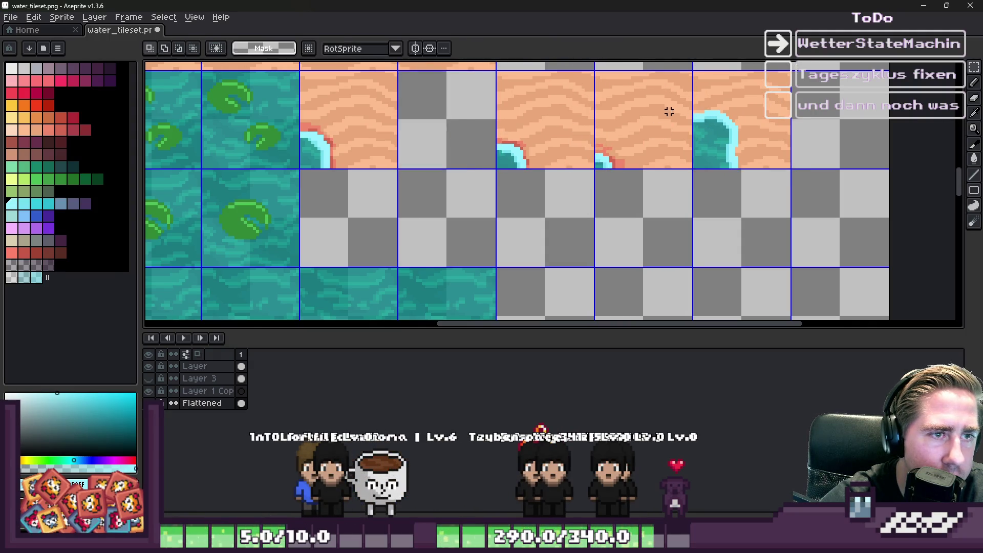
pyautogui.moveTo(737, 143)
pyautogui.mouseDown()
pyautogui.moveTo(827, 141)
pyautogui.moveTo(829, 110)
pyautogui.moveTo(619, 279)
pyautogui.moveTo(610, 234)
pyautogui.moveTo(625, 261)
pyautogui.moveTo(636, 252)
pyautogui.mouseUp()
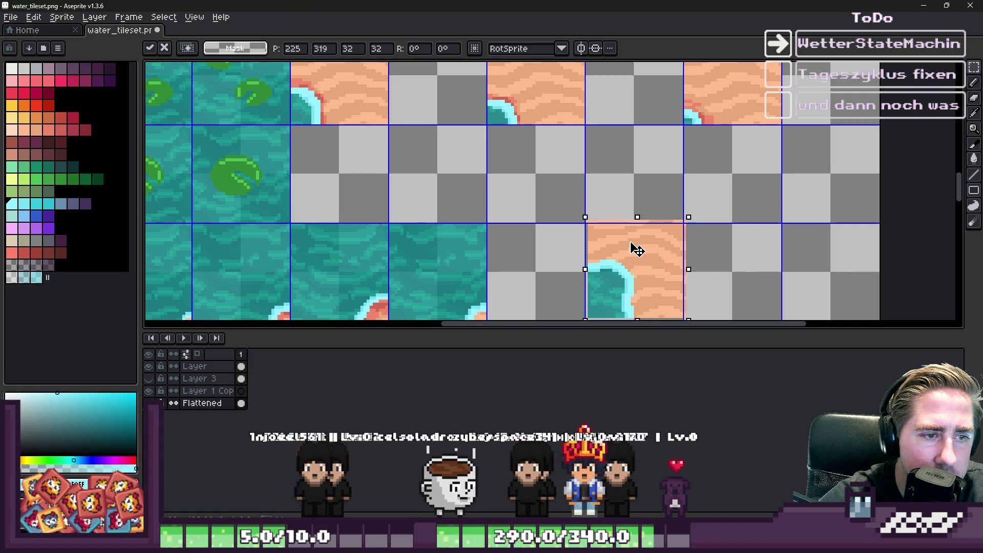
pyautogui.press('Return')
pyautogui.scroll(-3, 621, 181)
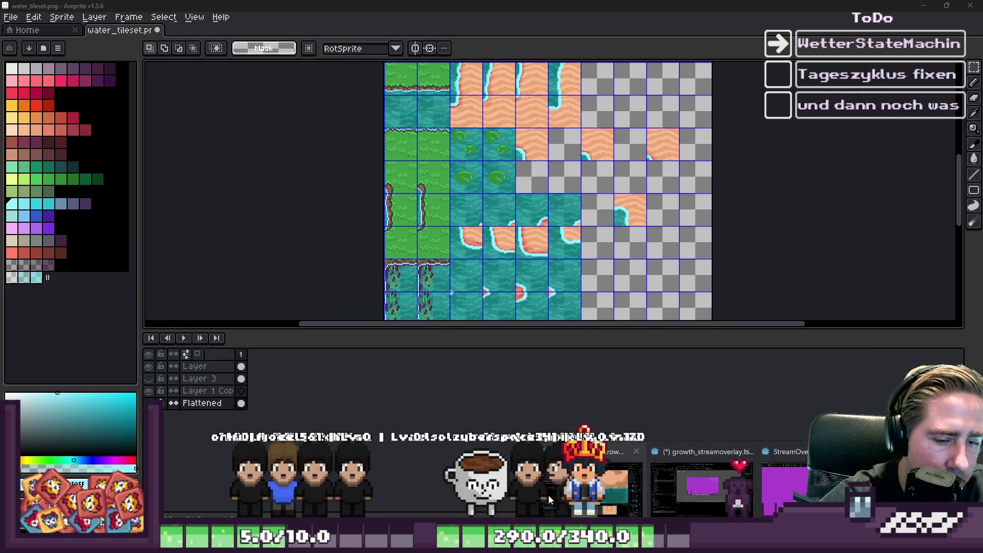
pyautogui.hotkey('alt', 'Tab')
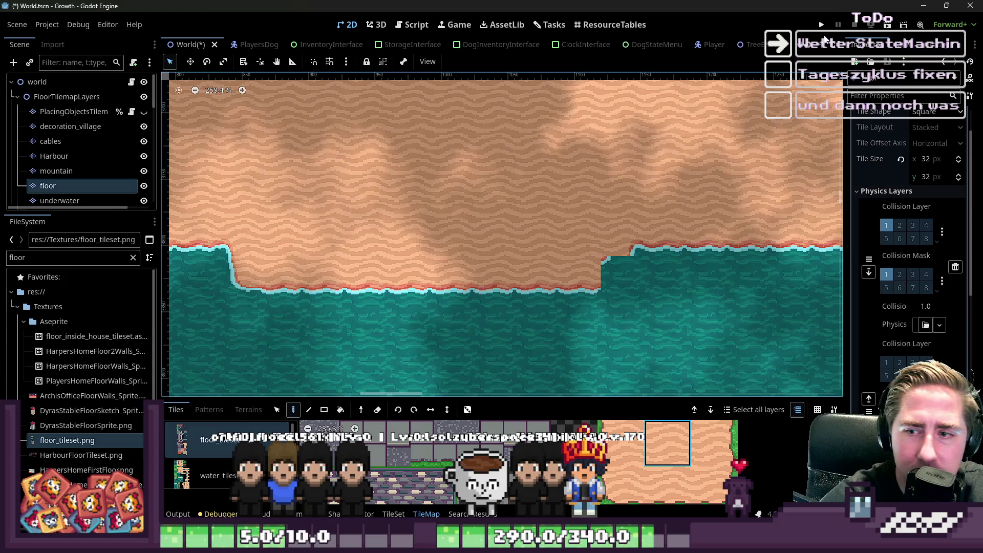
# Run the project and start the game with a new character named 'qwed'
pyautogui.click(821, 25)
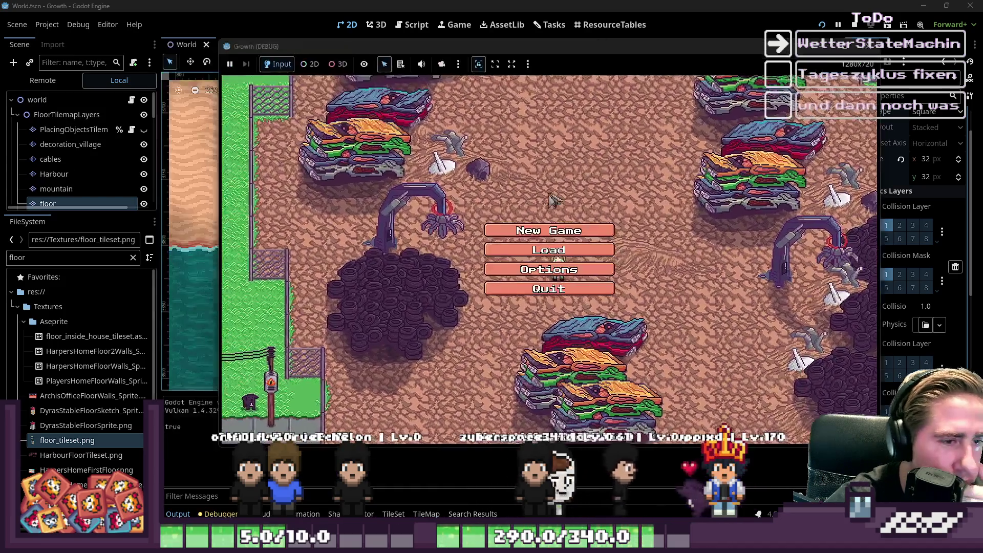
pyautogui.click(549, 229)
pyautogui.write('qwed')
pyautogui.click(559, 349)
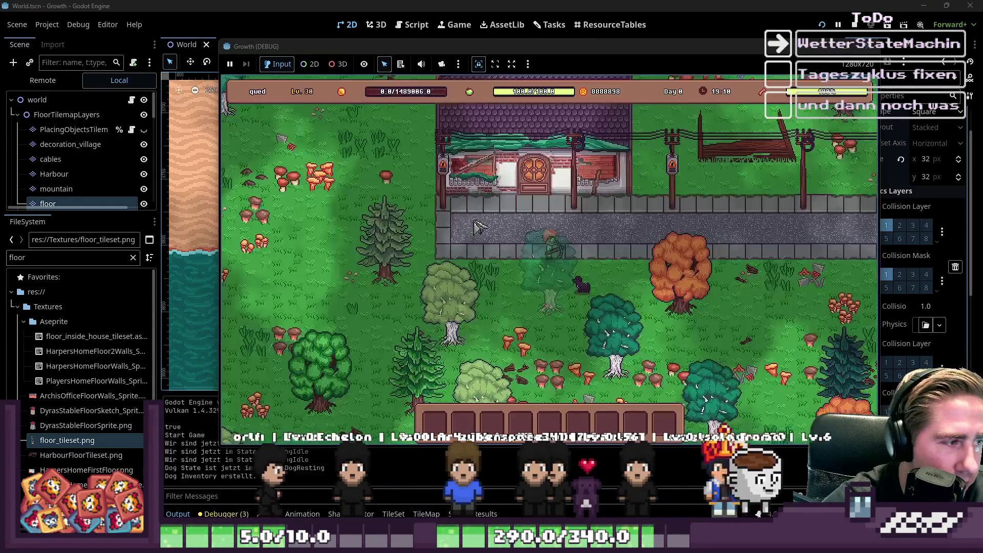
# Walk the player left and up through the forest, then back south
pyautogui.press('a')
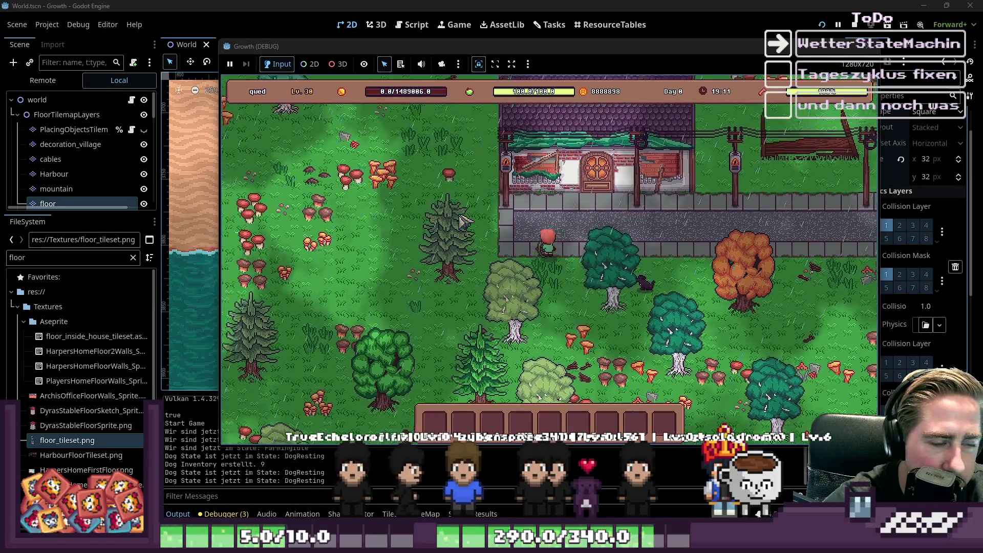
pyautogui.press('w')
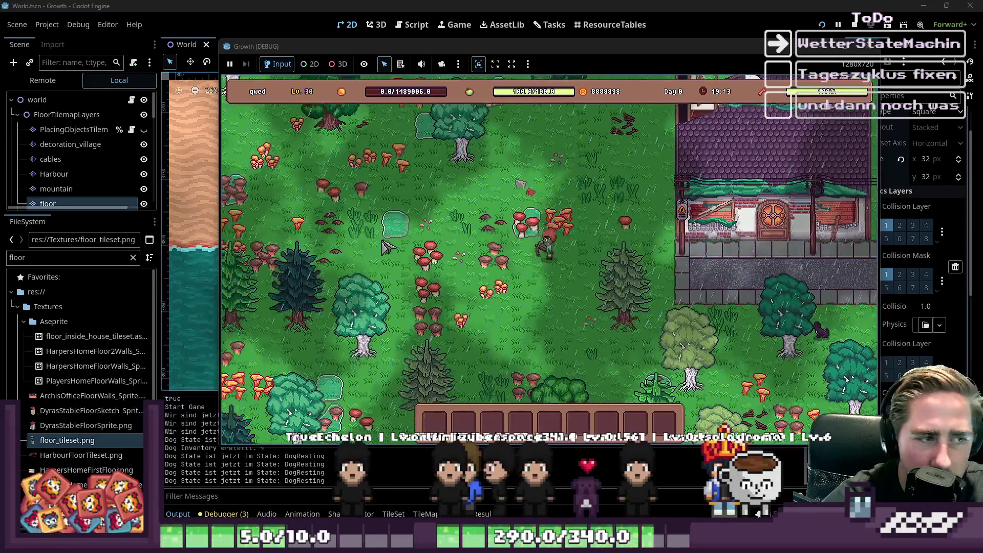
pyautogui.press('a')
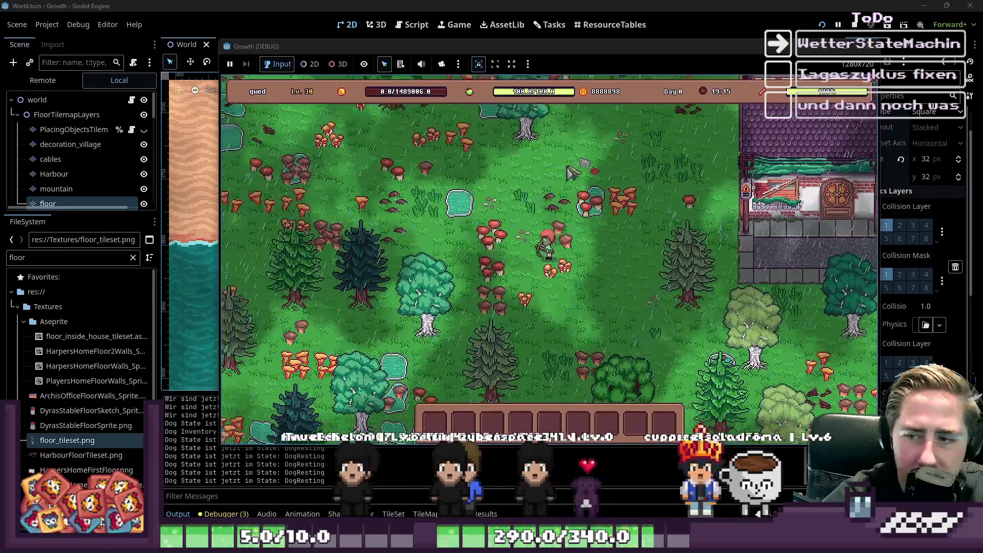
pyautogui.press('w')
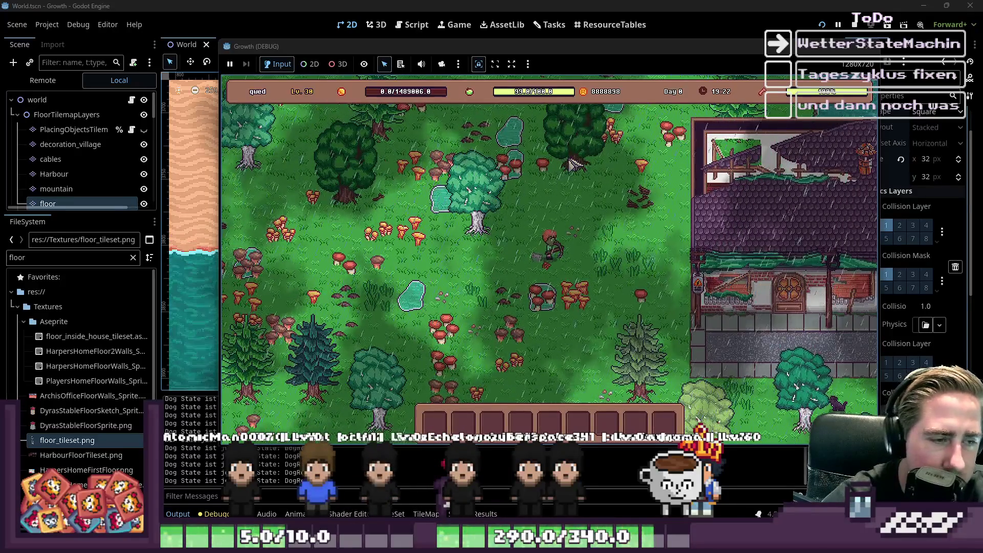
pyautogui.press('s')
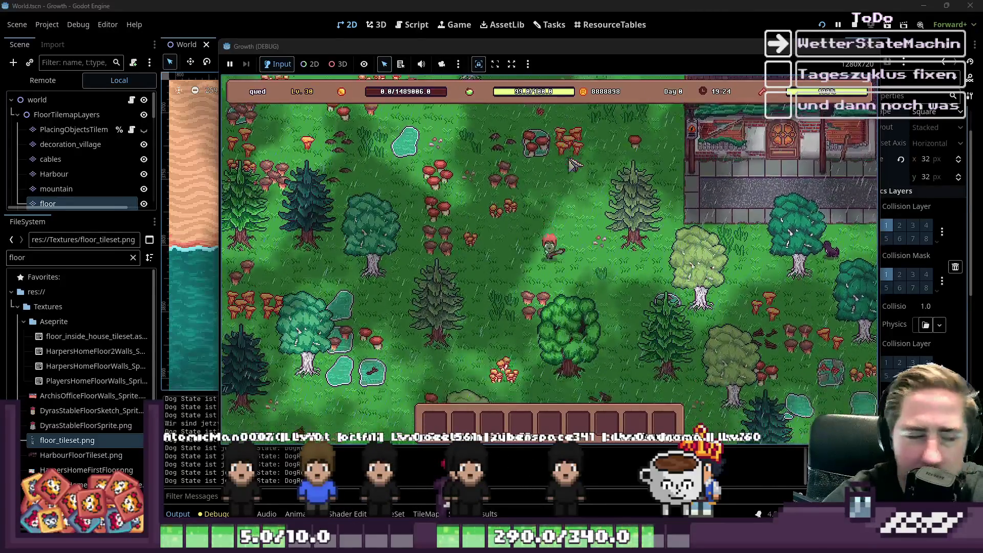
pyautogui.press('s')
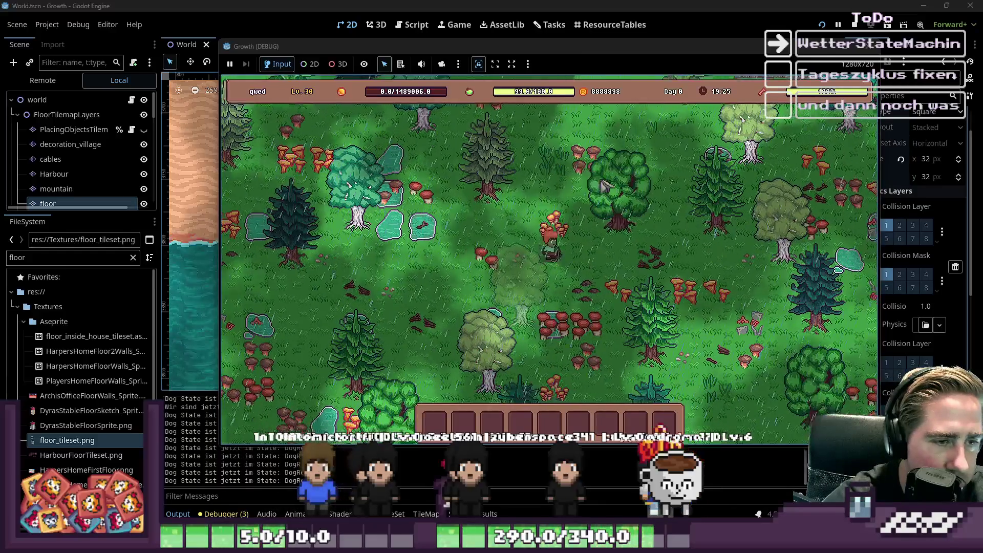
pyautogui.press('s')
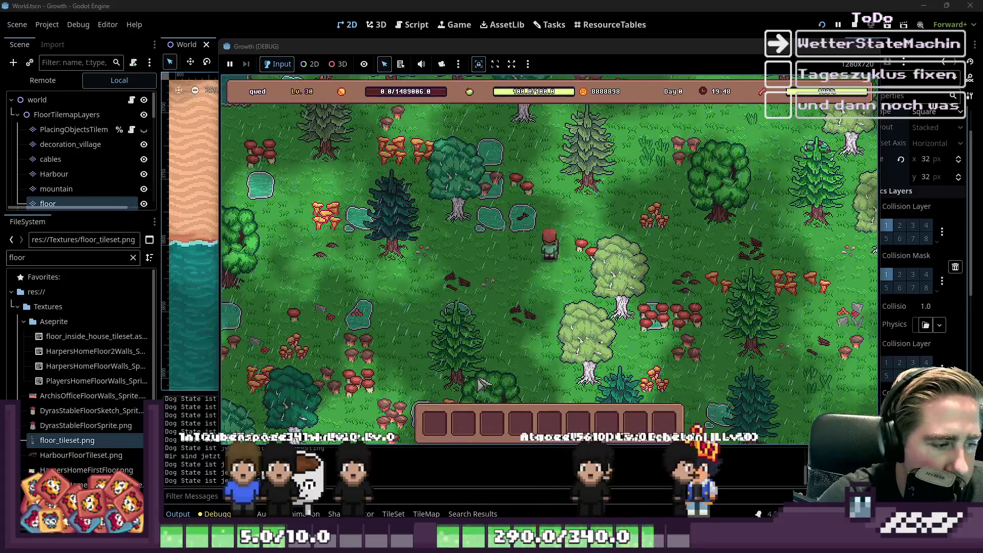
# Walk the player north-west toward the lake, then south-east back through the forest
pyautogui.press('w')
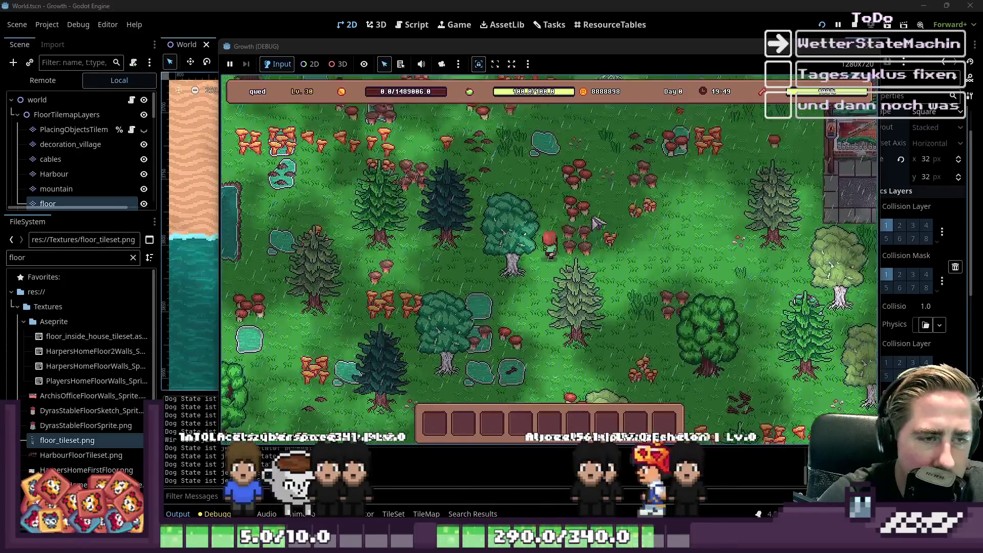
pyautogui.press('w')
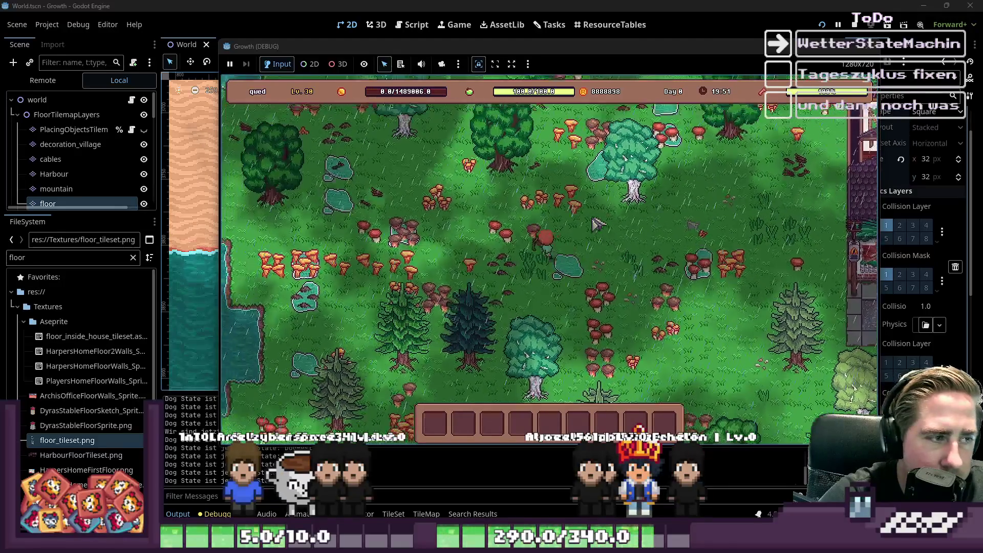
pyautogui.press('w')
pyautogui.press('a')
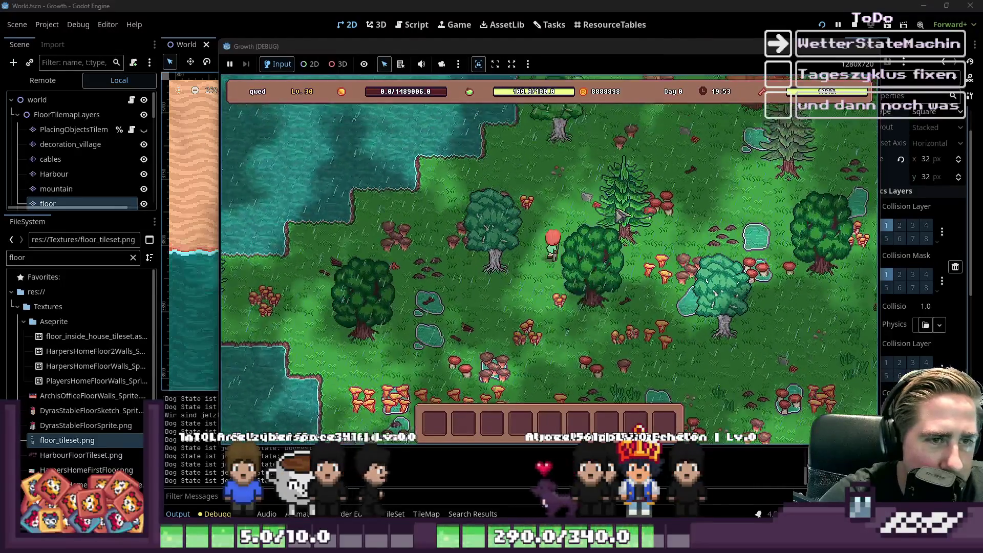
pyautogui.press('s')
pyautogui.press('d')
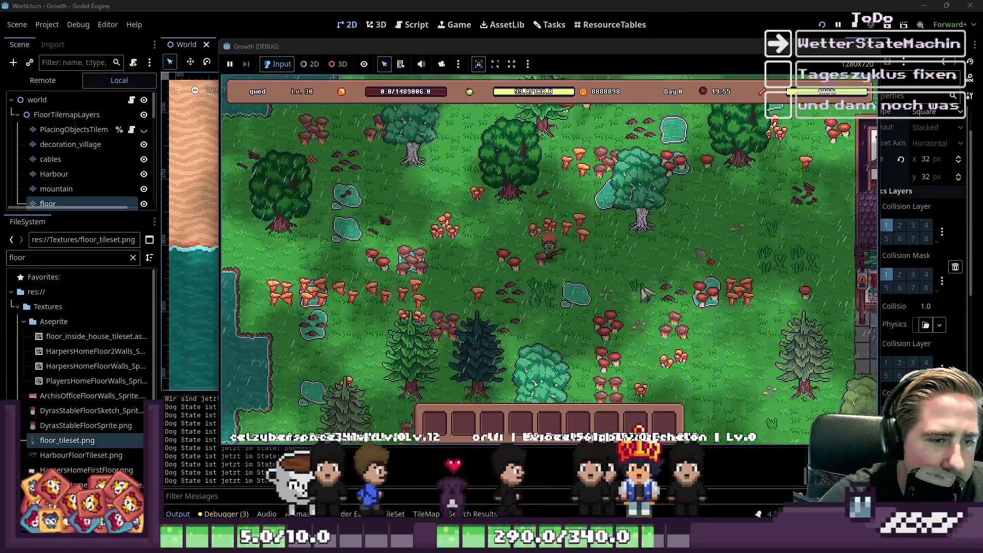
pyautogui.press('s')
pyautogui.press('d')
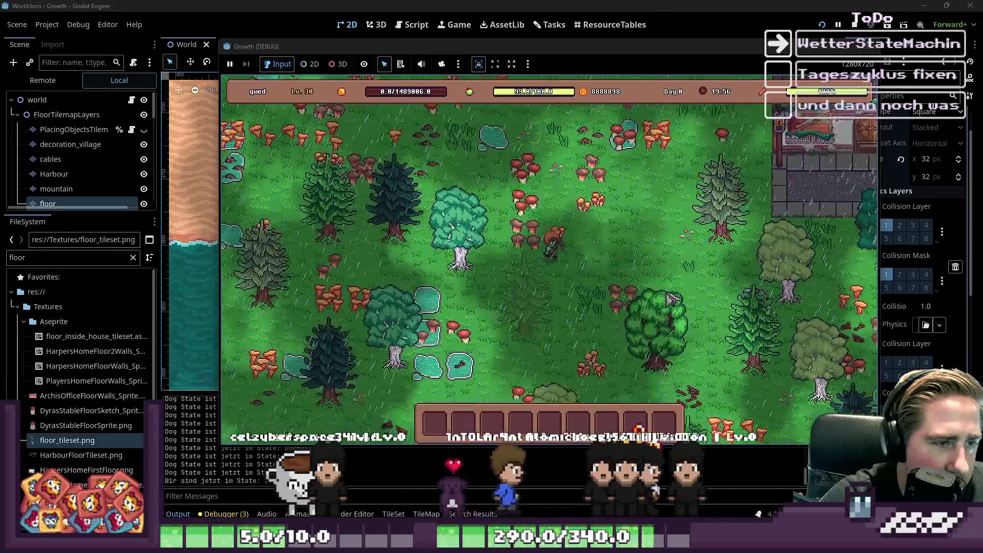
pyautogui.press('s')
pyautogui.press('d')
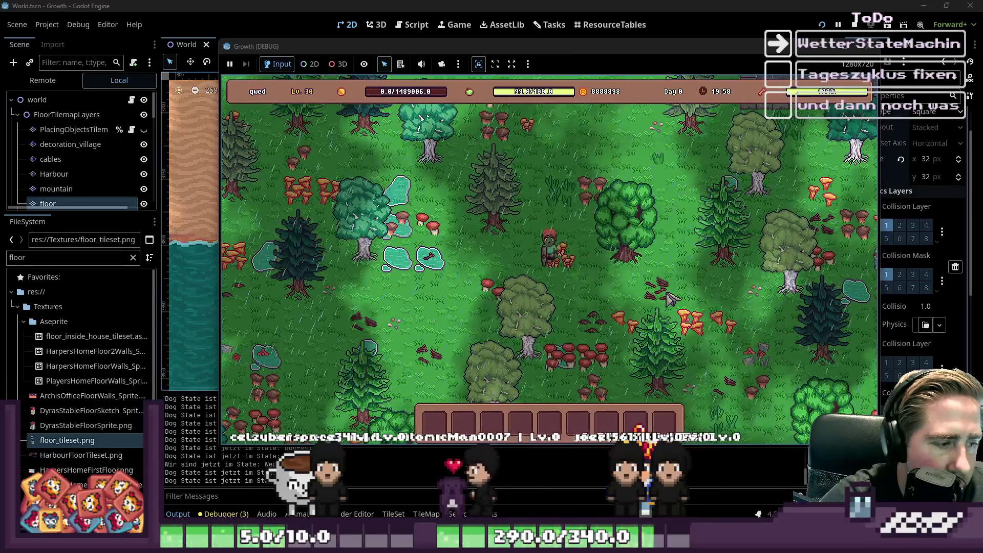
pyautogui.hotkey('alt', 'Tab')
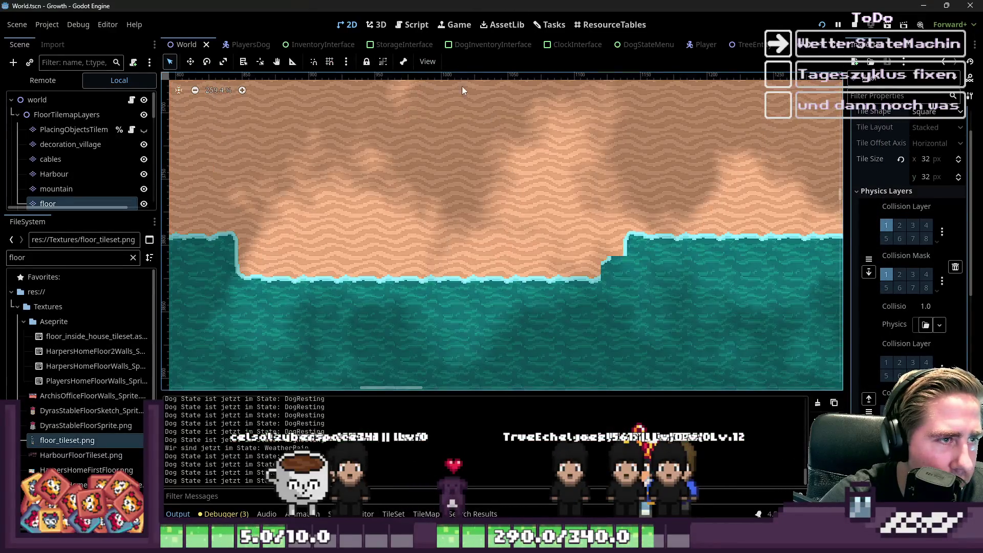
# Open WeatherRain.gd in the script editor and scroll through its code around line 46
pyautogui.click(411, 24)
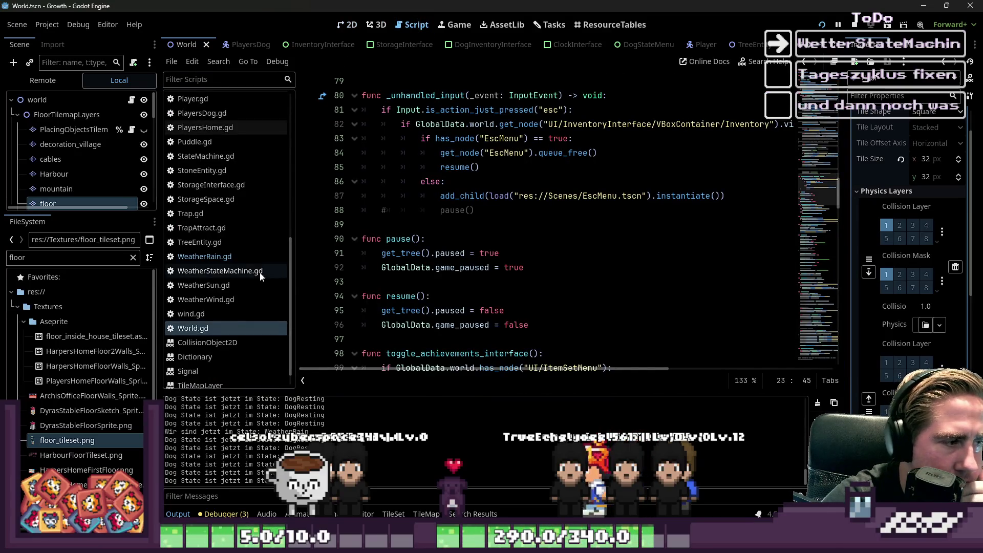
pyautogui.click(205, 256)
pyautogui.click(220, 270)
pyautogui.click(205, 256)
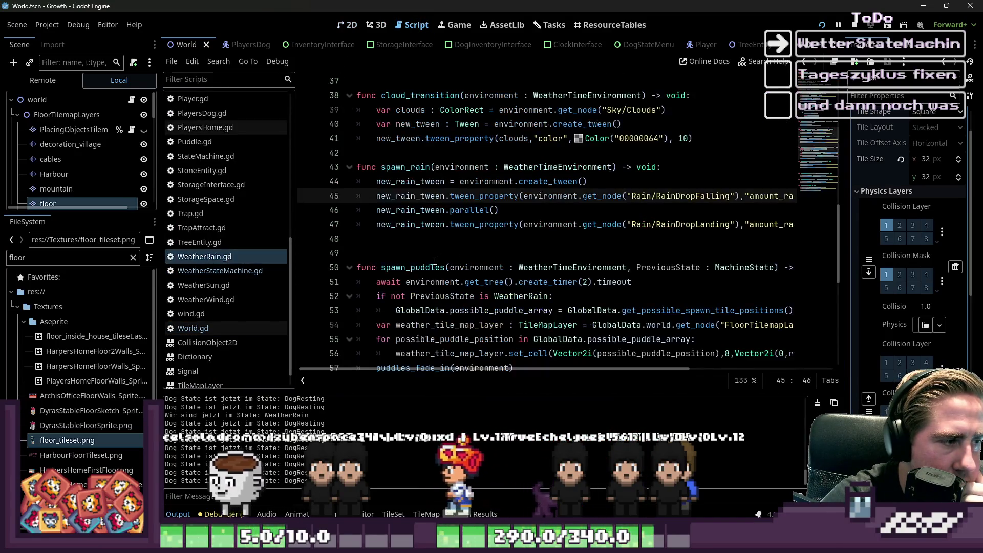
pyautogui.click(525, 212)
pyautogui.scroll(-1, 525, 212)
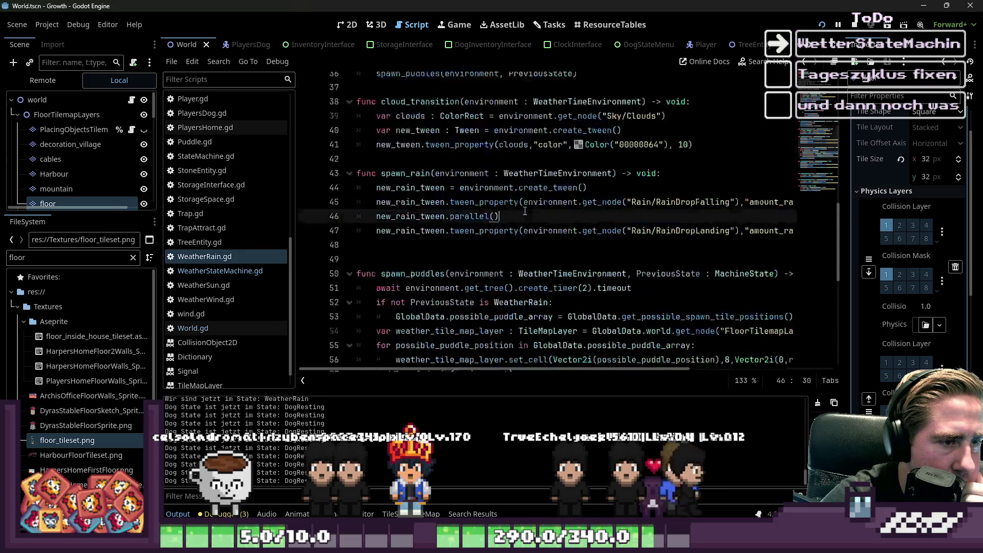
pyautogui.scroll(10, 524, 211)
pyautogui.scroll(-2, 528, 213)
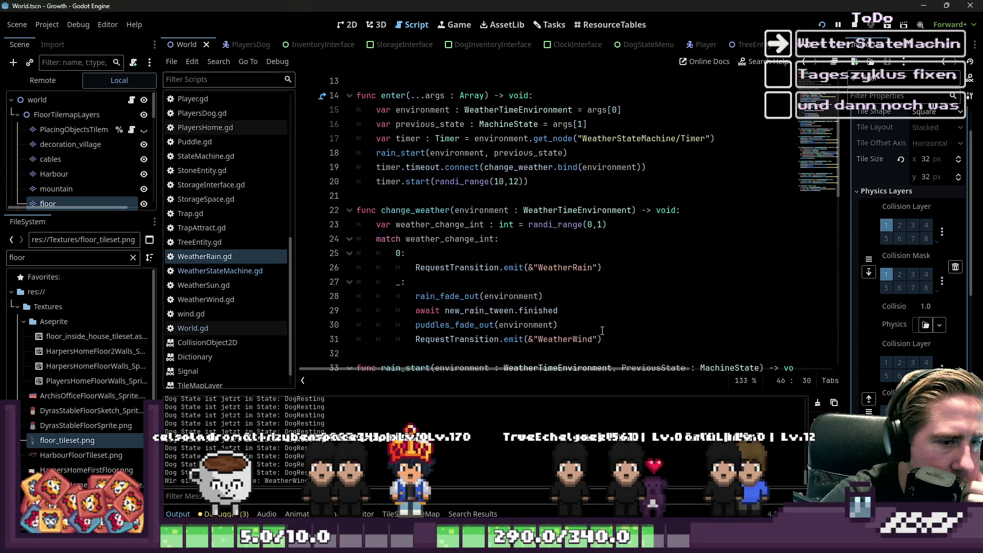
pyautogui.hotkey('alt', 'Tab')
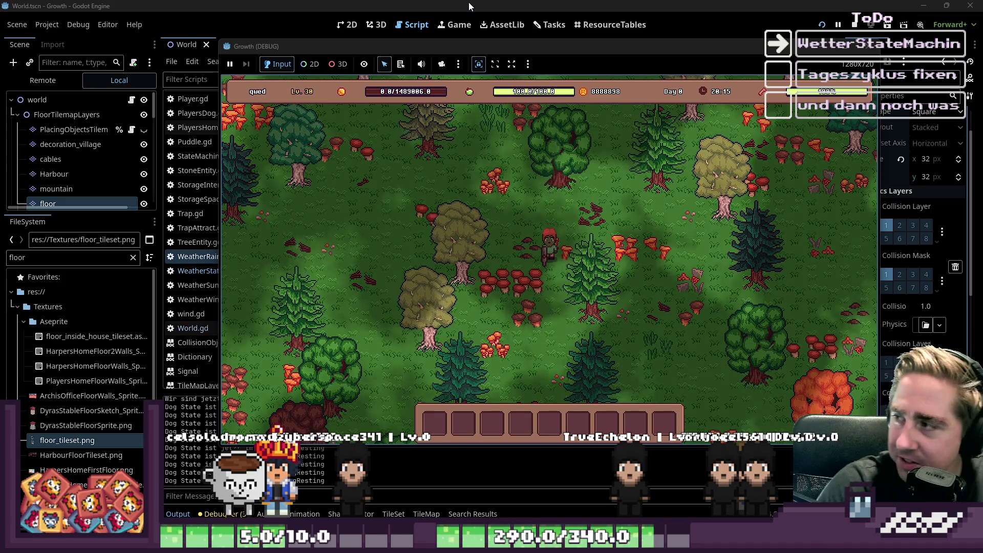
# Walk the player up and left, then stop the running game with F8
pyautogui.press('a')
pyautogui.press('w')
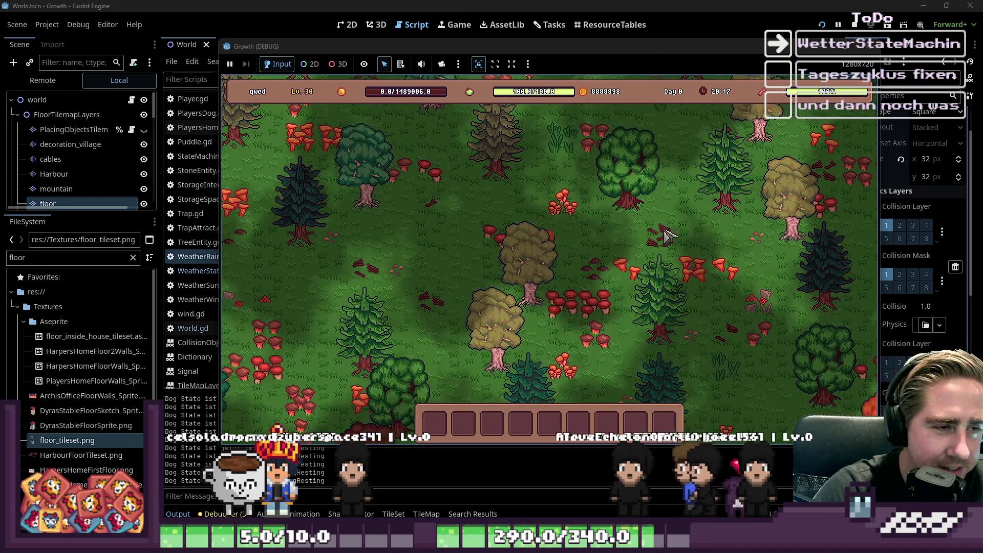
pyautogui.press('a')
pyautogui.press('w')
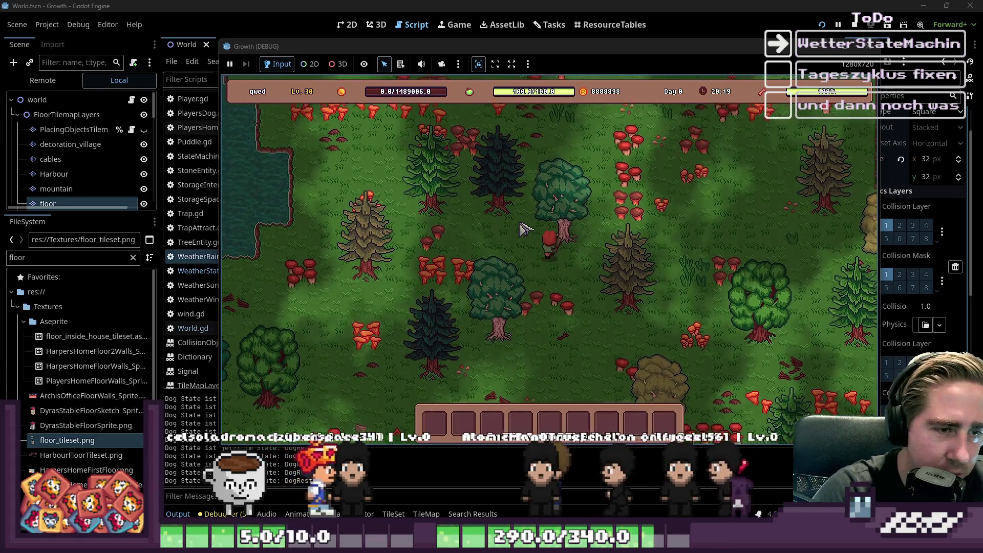
pyautogui.press('w')
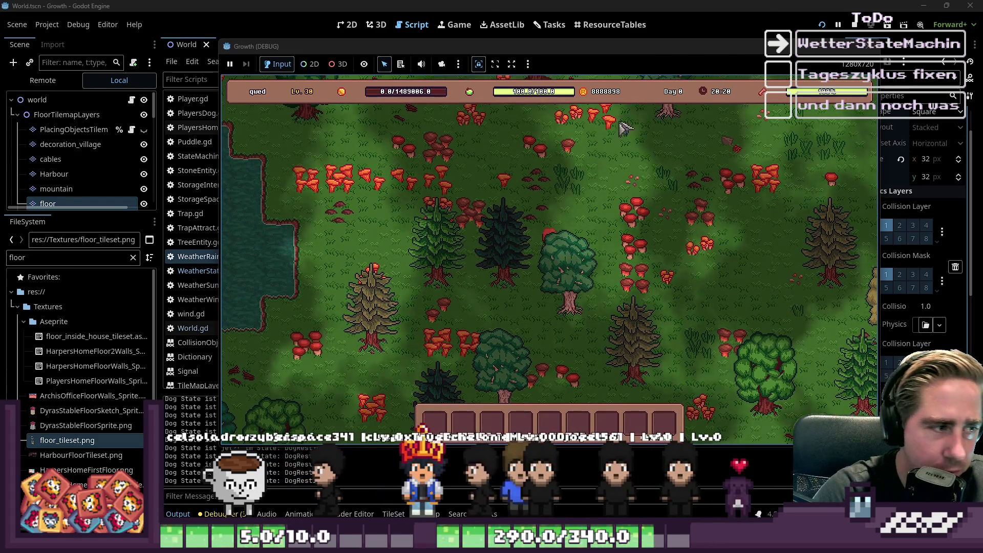
pyautogui.press('F8')
# View the World scene's coastline in the 2D viewport, then bring up water_tileset.png in Aseprite
pyautogui.click(346, 24)
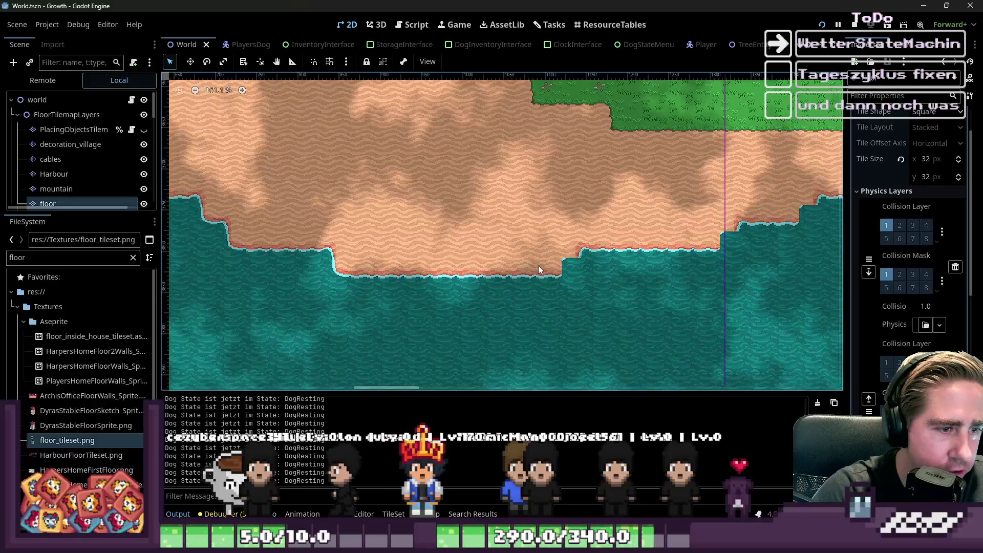
pyautogui.scroll(6, 539, 269)
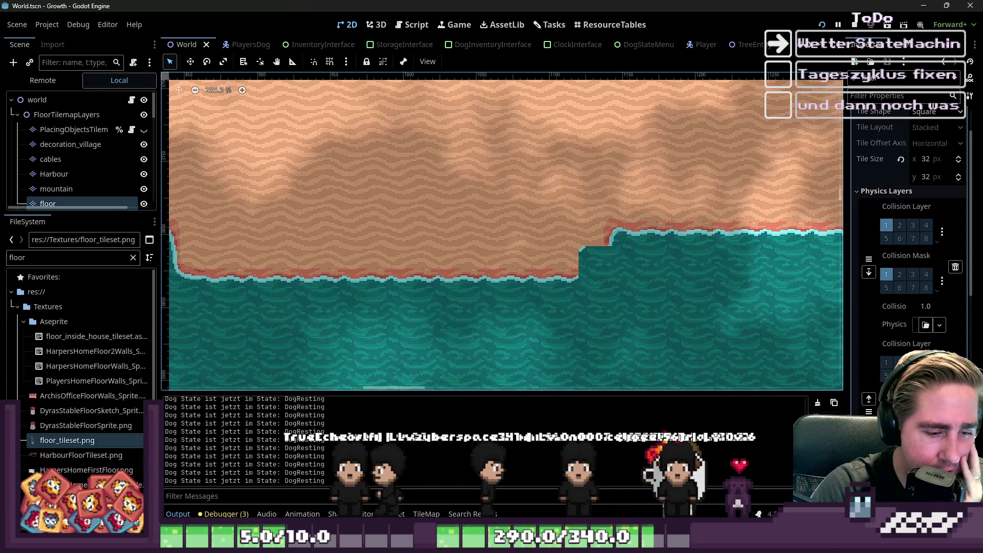
pyautogui.click(624, 484)
pyautogui.click(499, 484)
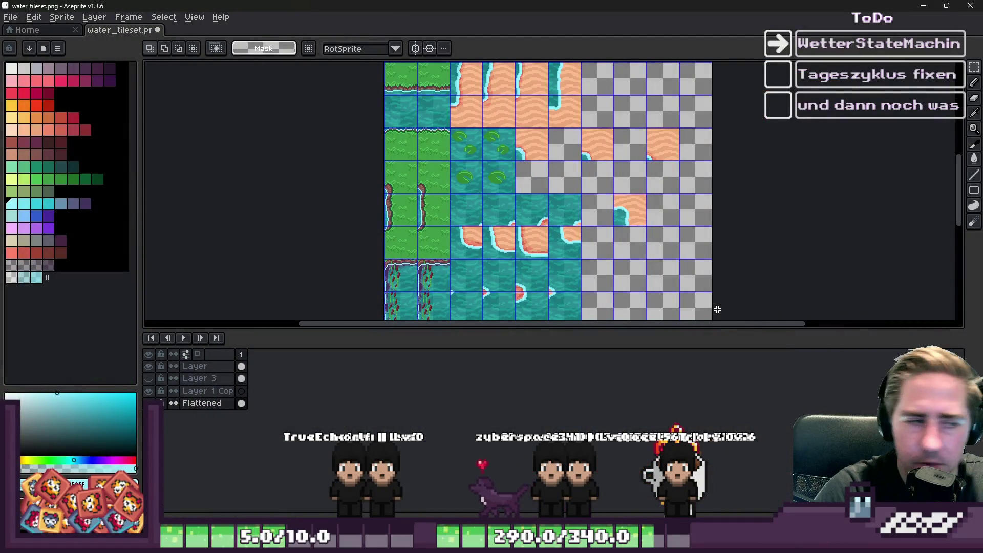
# Drag the tile selection one tile to the right, then run the game from Godot
pyautogui.scroll(4, 414, 220)
pyautogui.scroll(-2, 389, 169)
pyautogui.scroll(2, 373, 134)
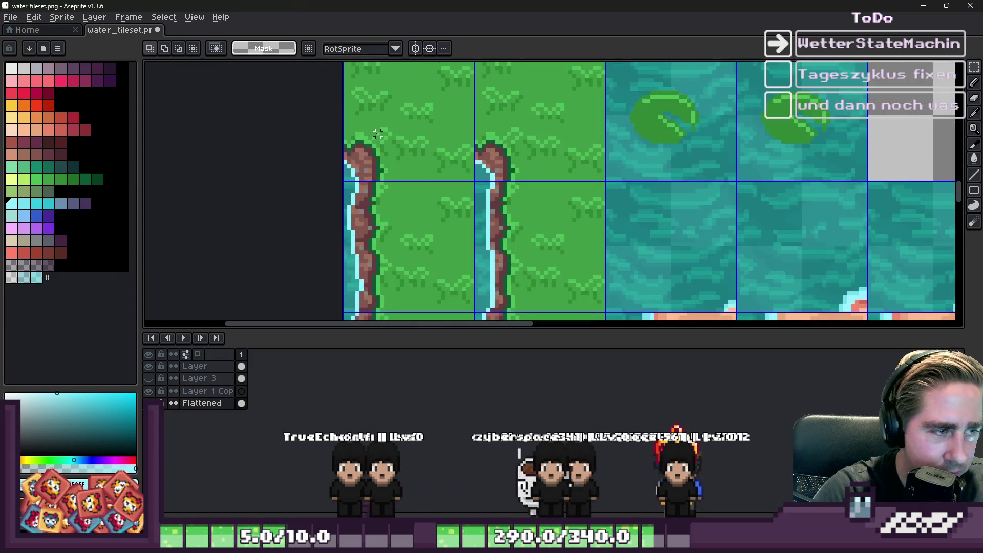
pyautogui.moveTo(489, 144); pyautogui.dragTo(517, 228)
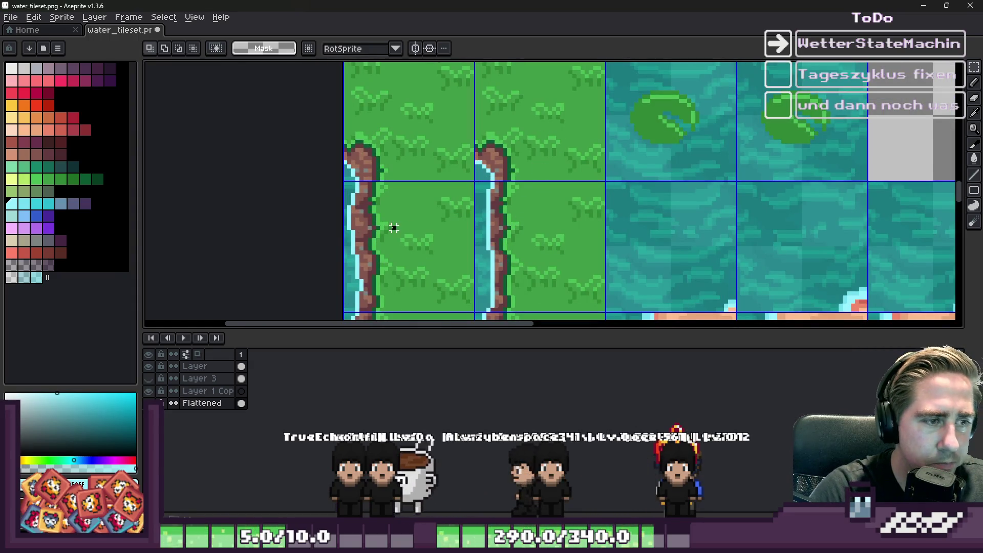
pyautogui.scroll(-3, 394, 228)
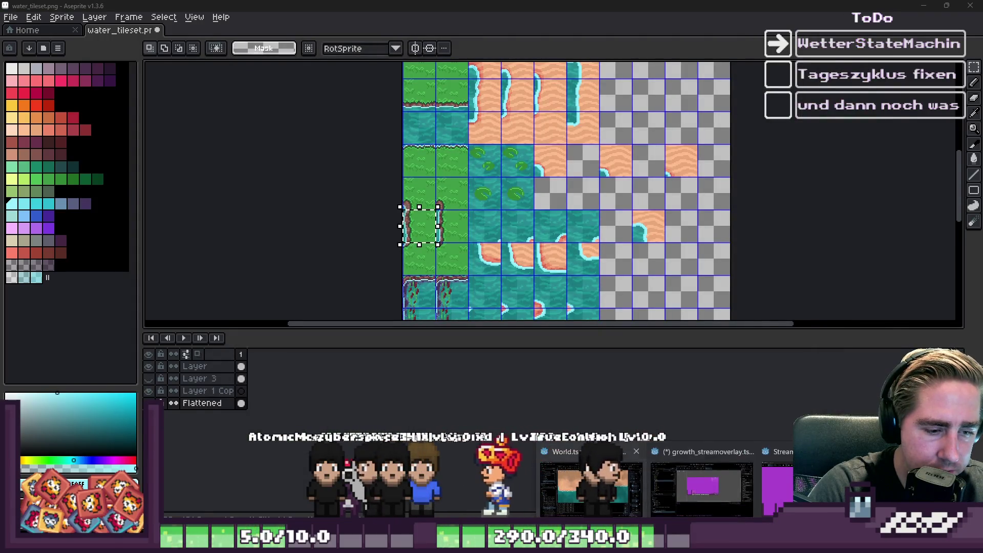
pyautogui.click(725, 492)
pyautogui.click(820, 25)
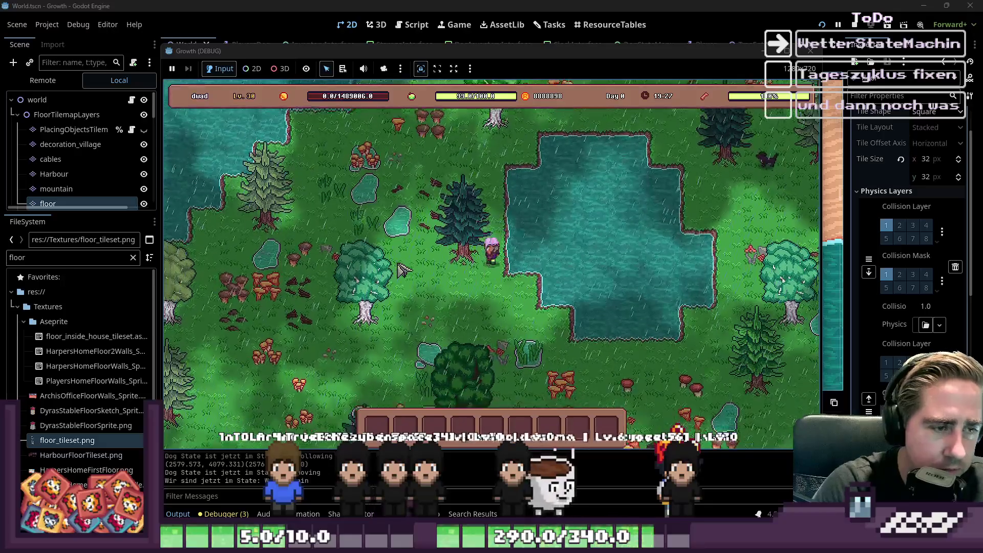
# Walk to the lake edge, cast a fishing line, then walk down and left along the shore
pyautogui.press('d')
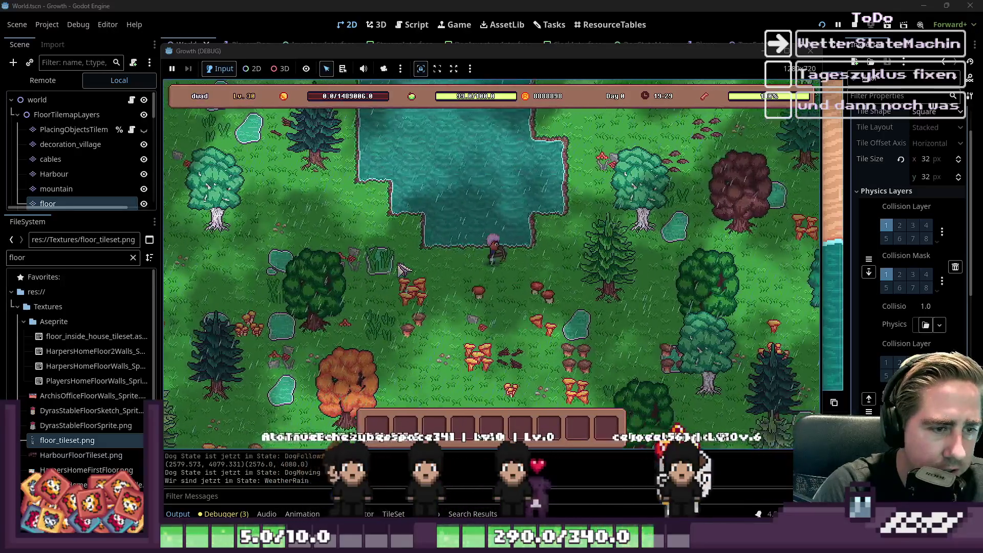
pyautogui.press('w')
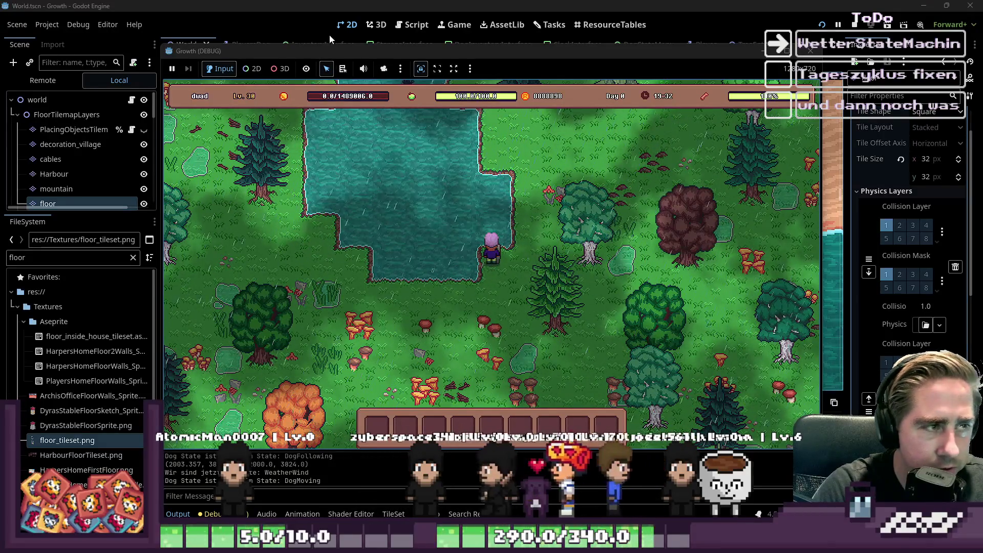
pyautogui.press('space')
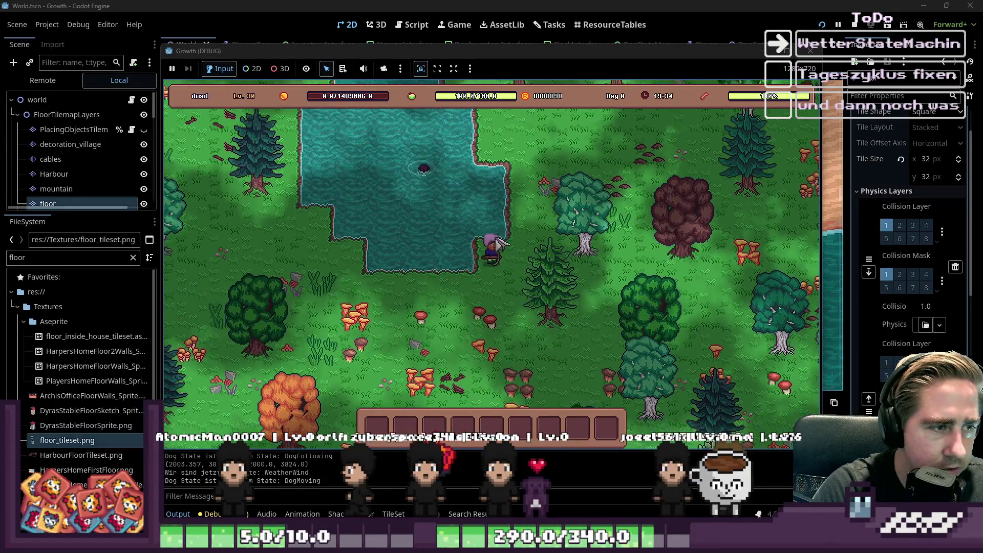
pyautogui.press('d')
pyautogui.press('s')
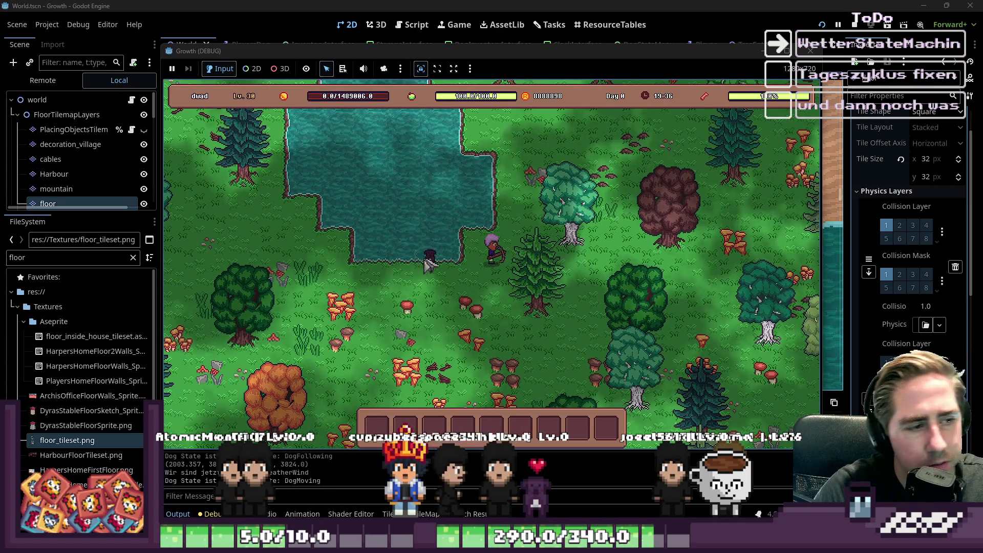
pyautogui.press('s')
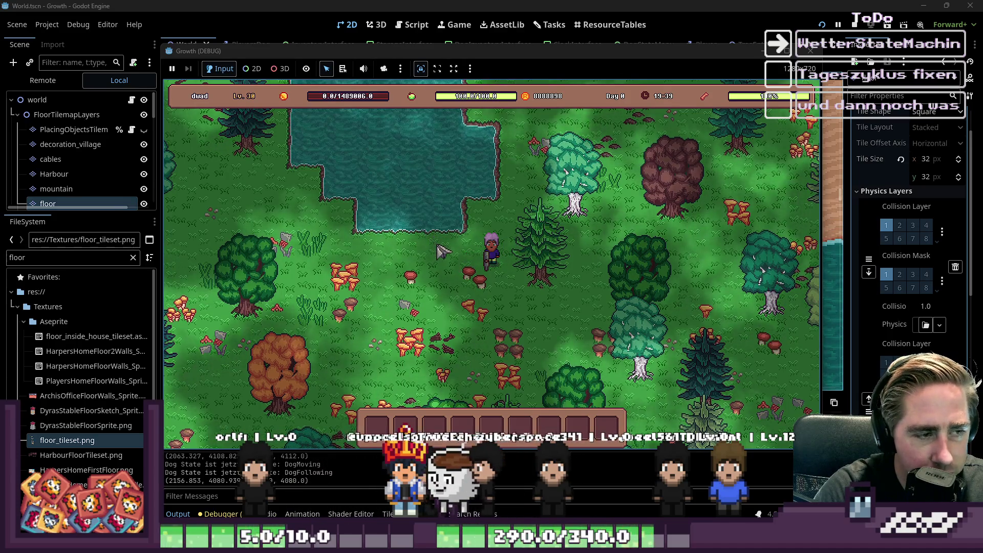
pyautogui.press('a')
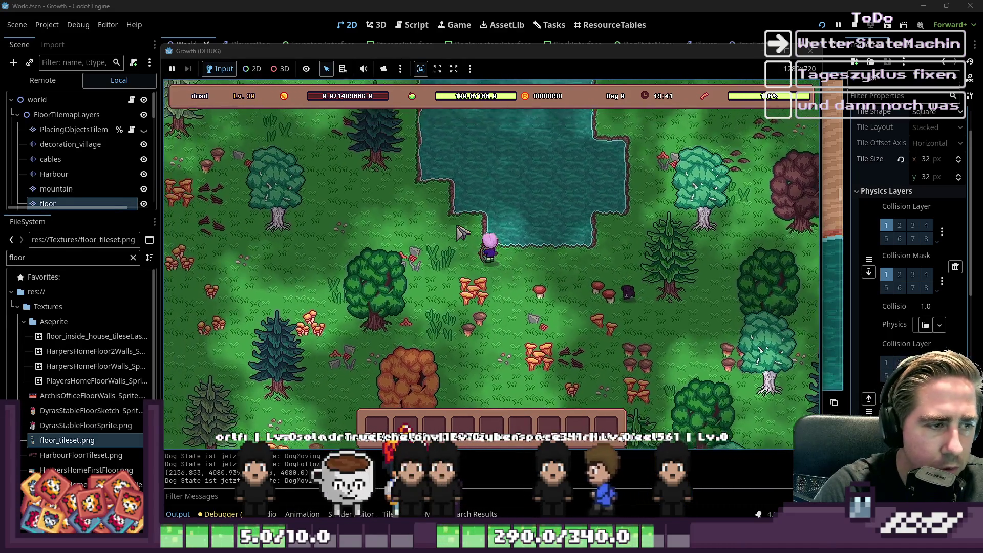
# Leave the game to view the coastline in the editor, then switch to floor_tileset.png in Aseprite
pyautogui.hotkey('alt', 'Tab')
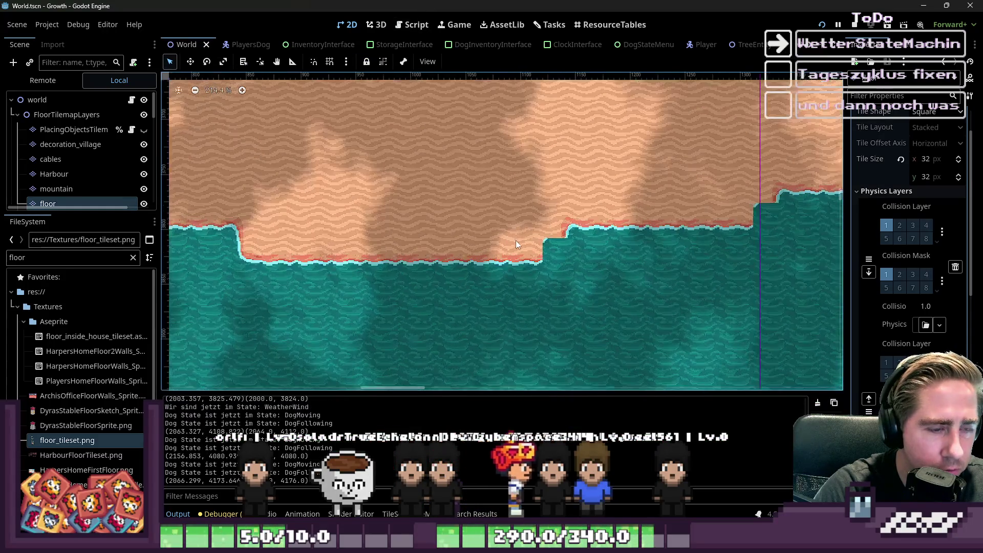
pyautogui.scroll(3, 514, 241)
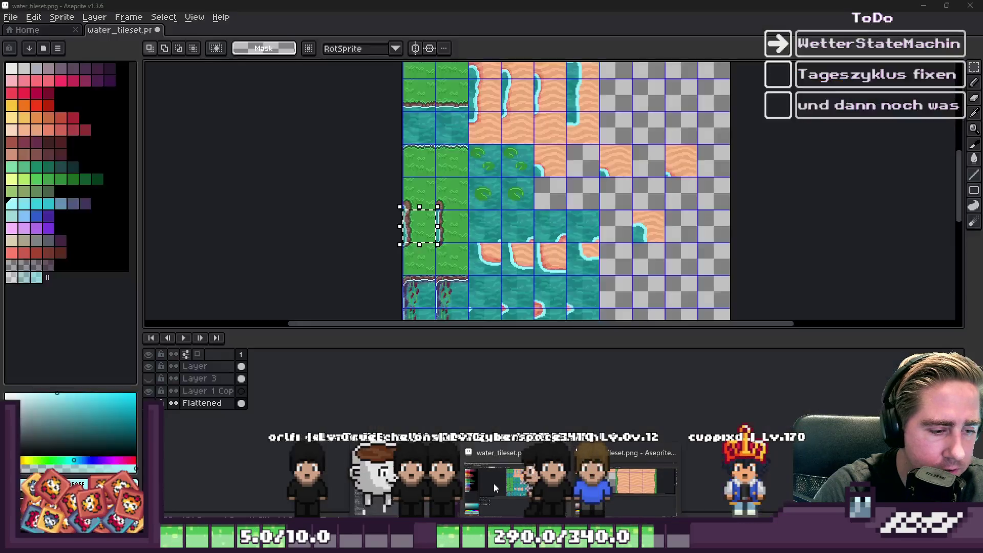
pyautogui.click(635, 481)
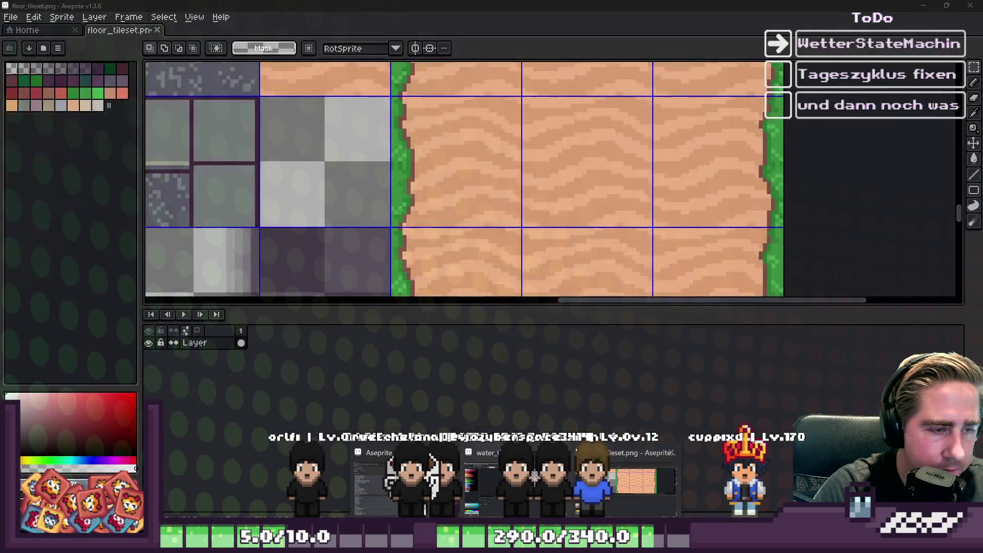
# Walk the player right, up and then left around the pond in the running game
pyautogui.click(494, 483)
pyautogui.scroll(3, 416, 220)
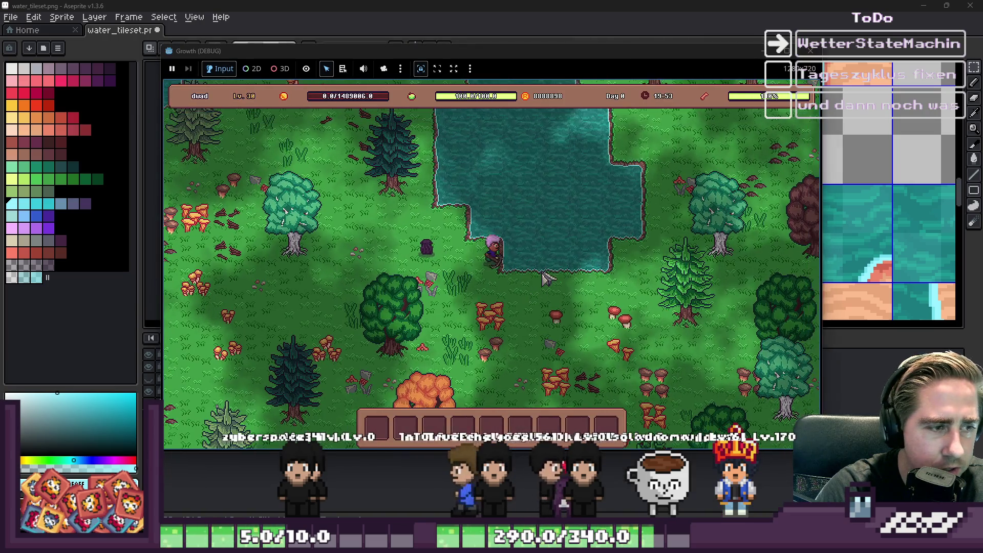
pyautogui.press('d')
pyautogui.press('w')
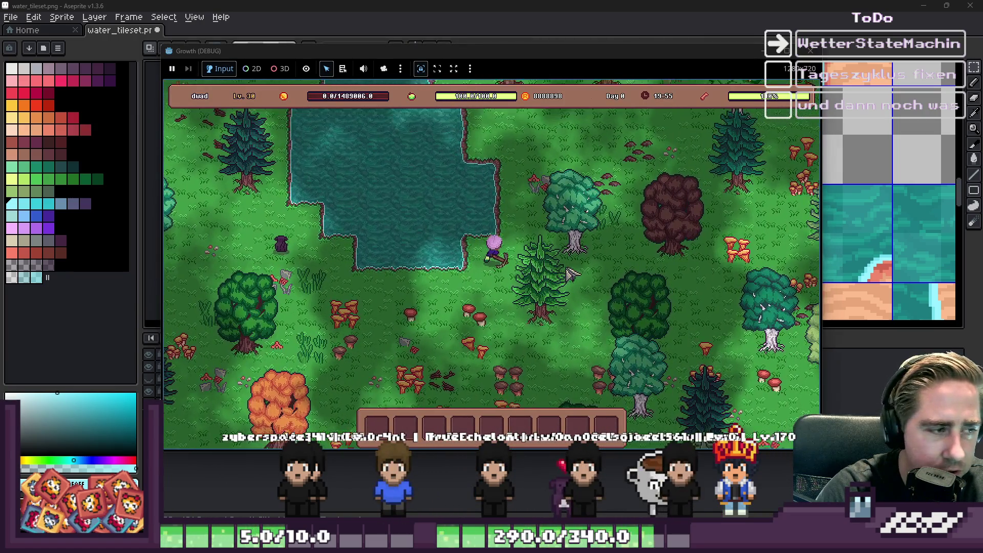
pyautogui.press('a')
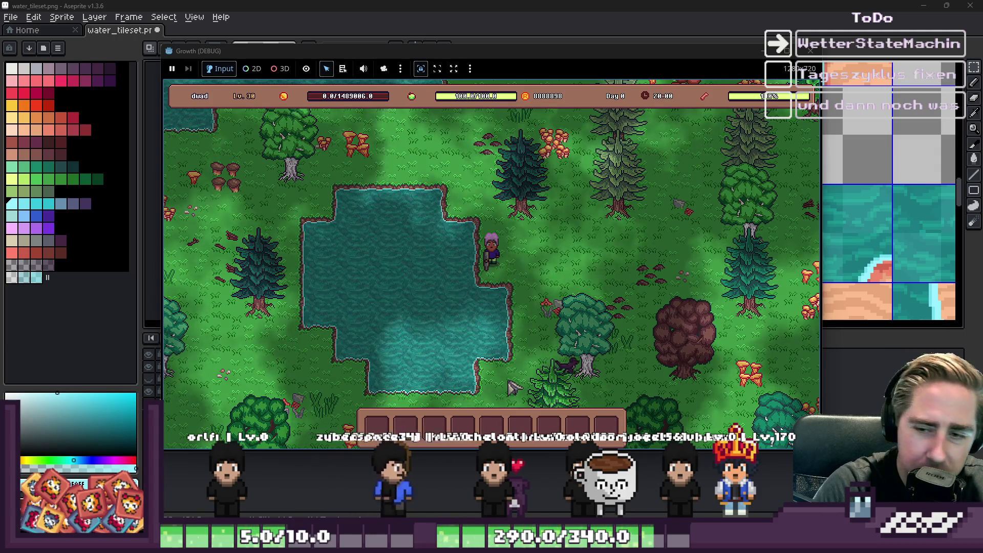
pyautogui.press('w')
pyautogui.press('a')
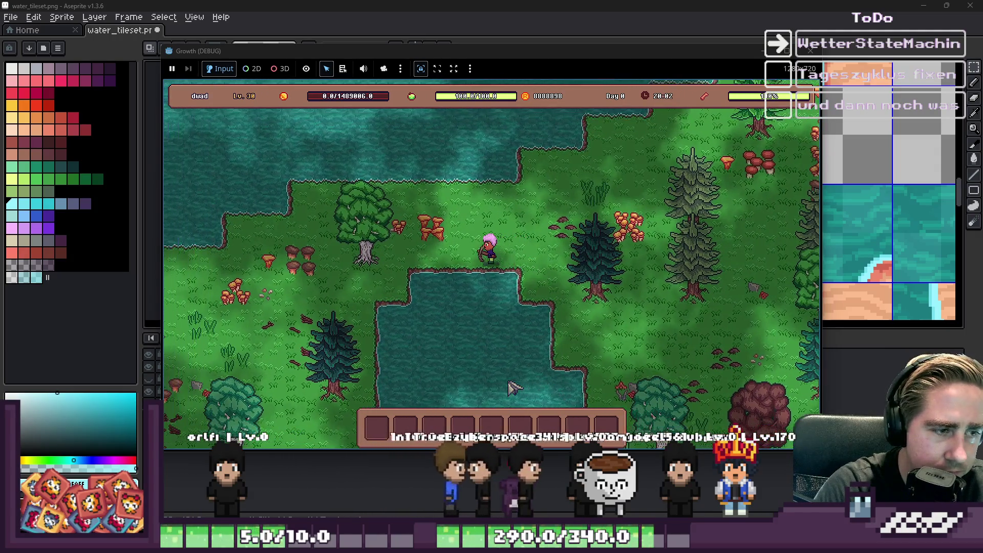
pyautogui.press('s')
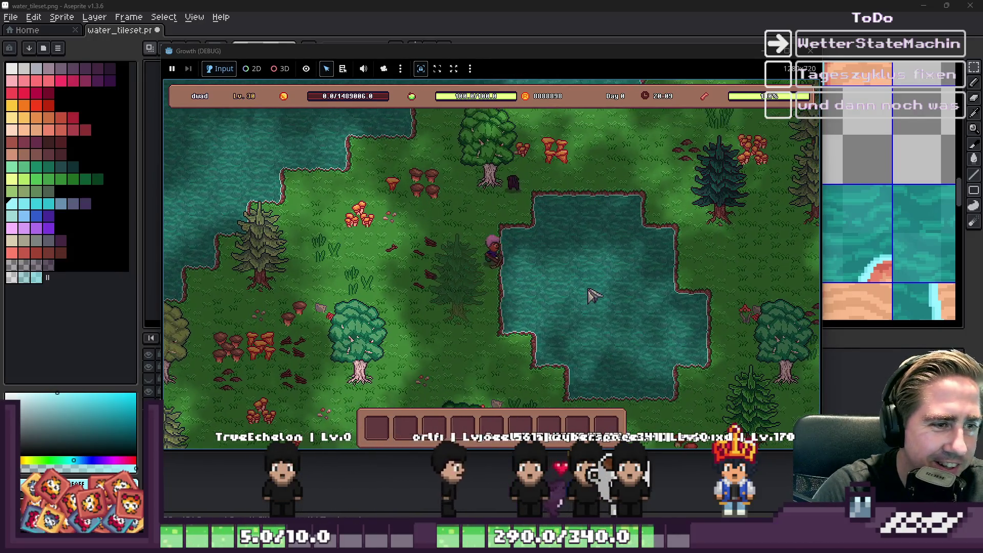
pyautogui.press('s')
pyautogui.press('a')
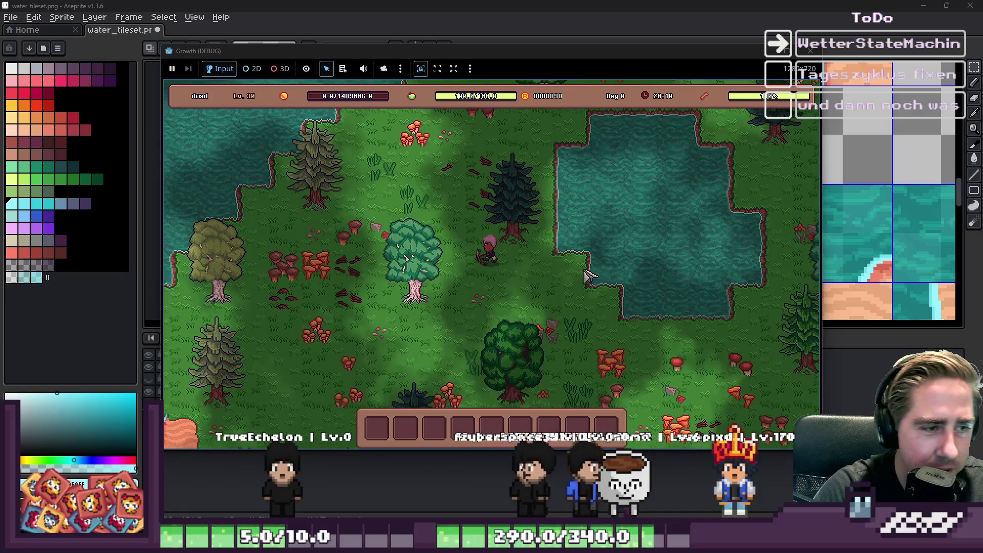
# Hide Aseprite and walk the player down and right toward the lake
pyautogui.click(724, 5)
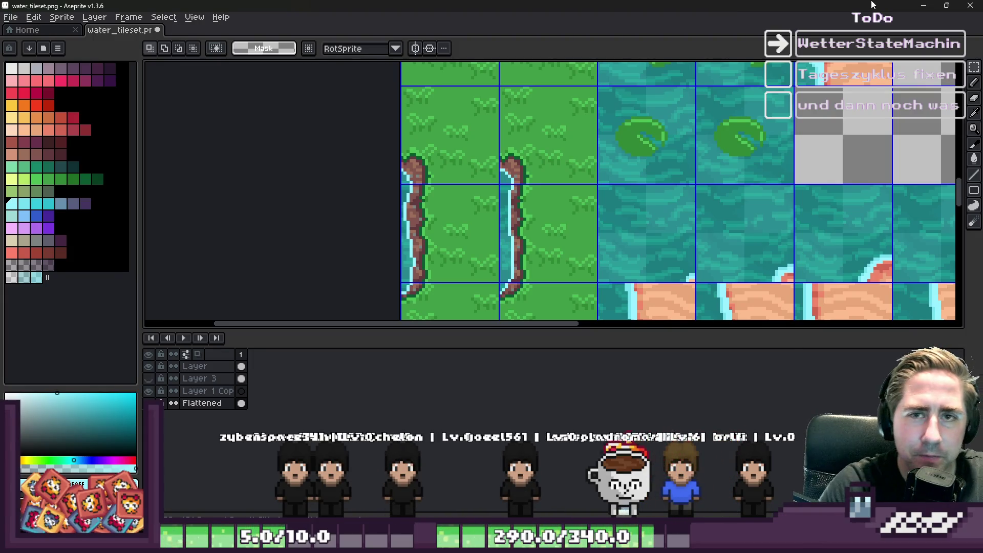
pyautogui.click(925, 7)
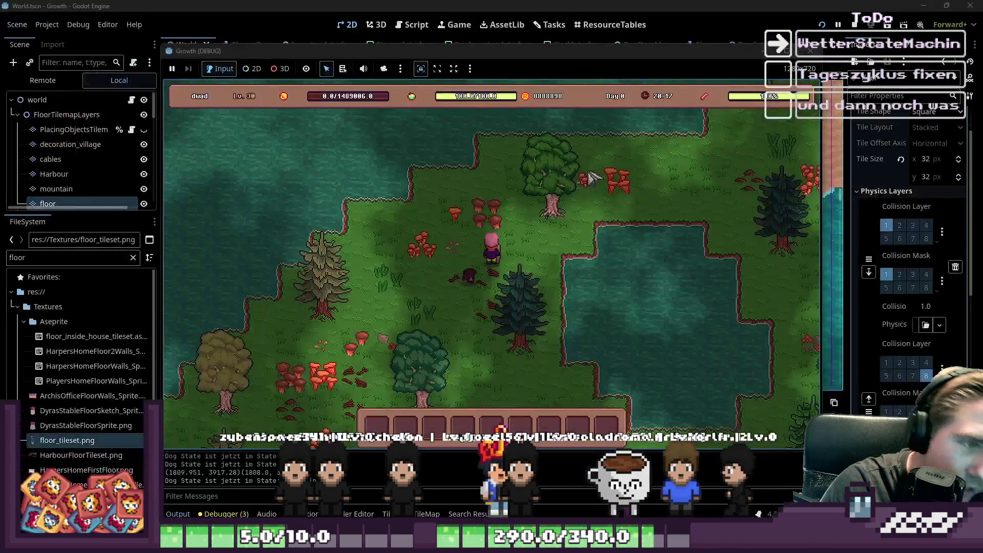
pyautogui.press('s')
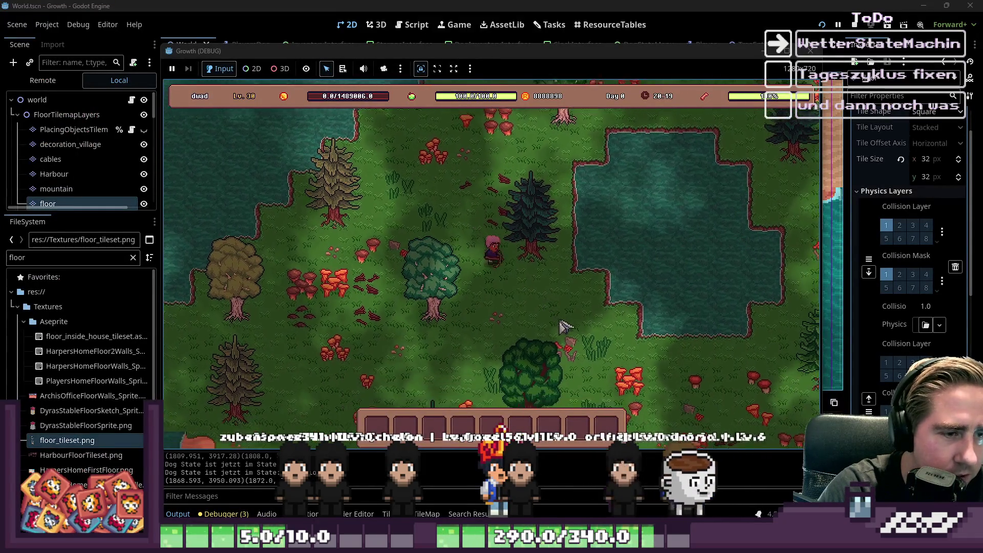
pyautogui.press('d')
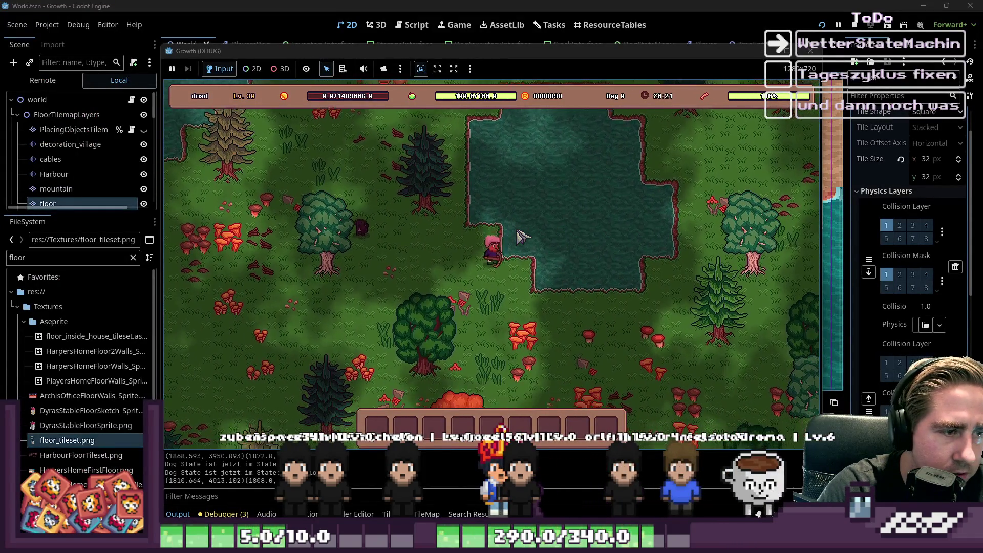
pyautogui.press('a')
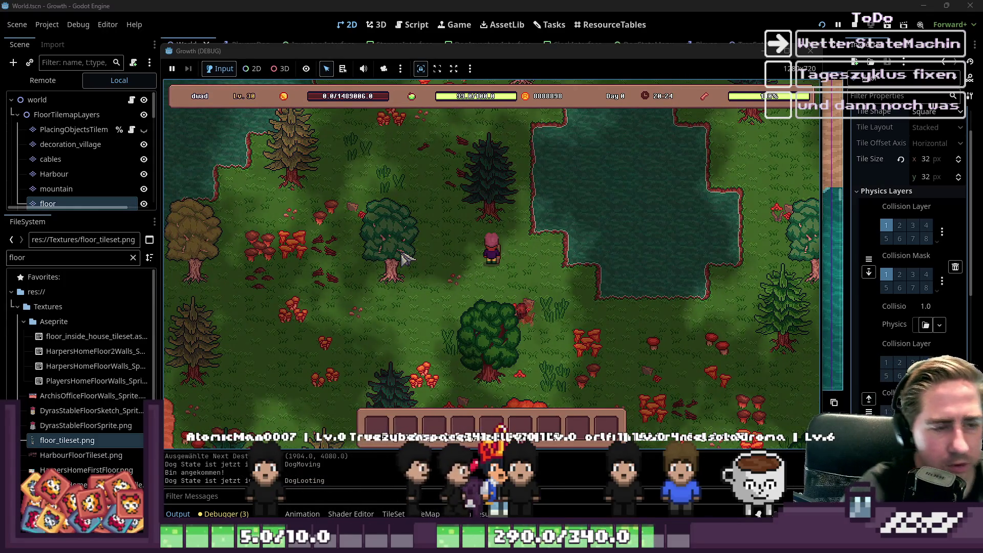
pyautogui.press('s')
pyautogui.press('d')
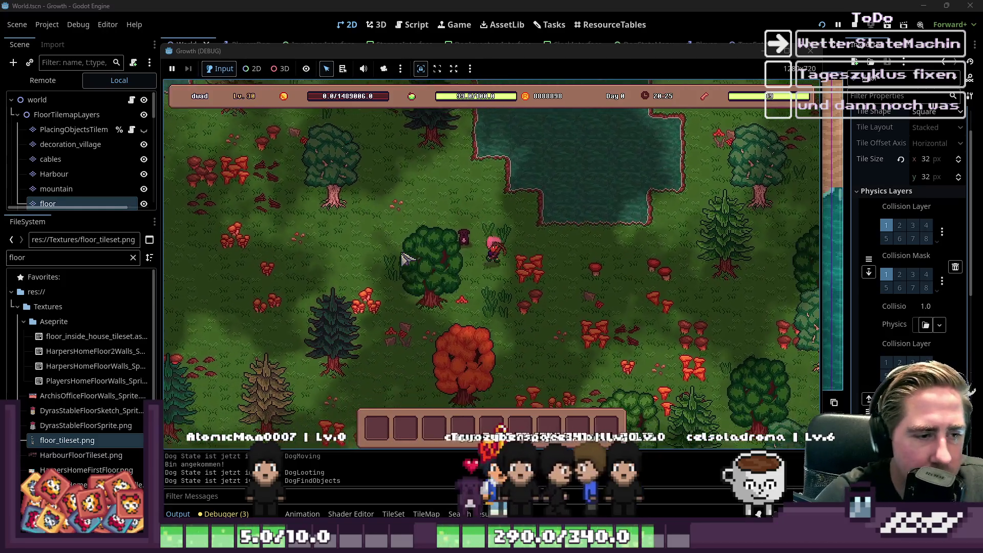
pyautogui.press('s')
pyautogui.press('d')
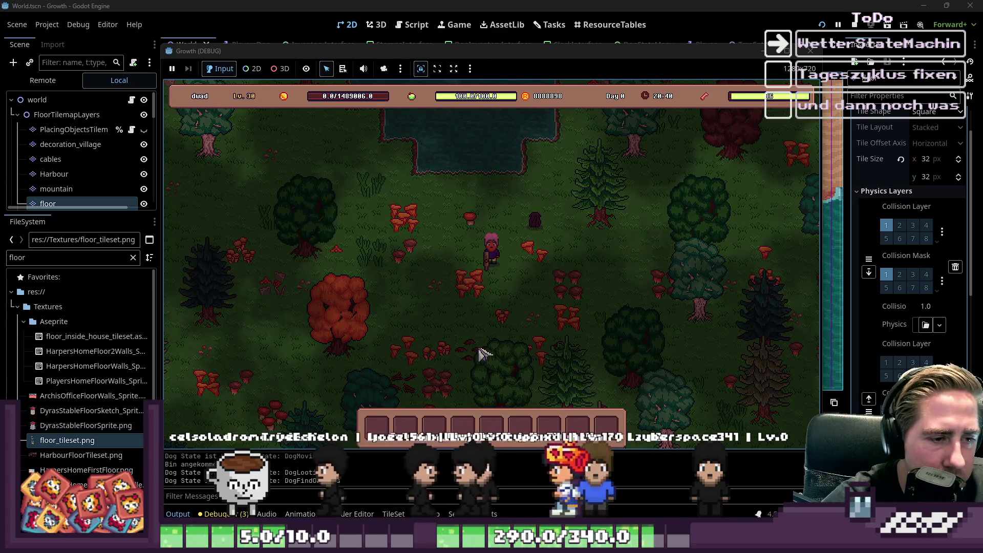
# Walk the character down, right, then up and left through the forest
pyautogui.press('s')
pyautogui.press('a')
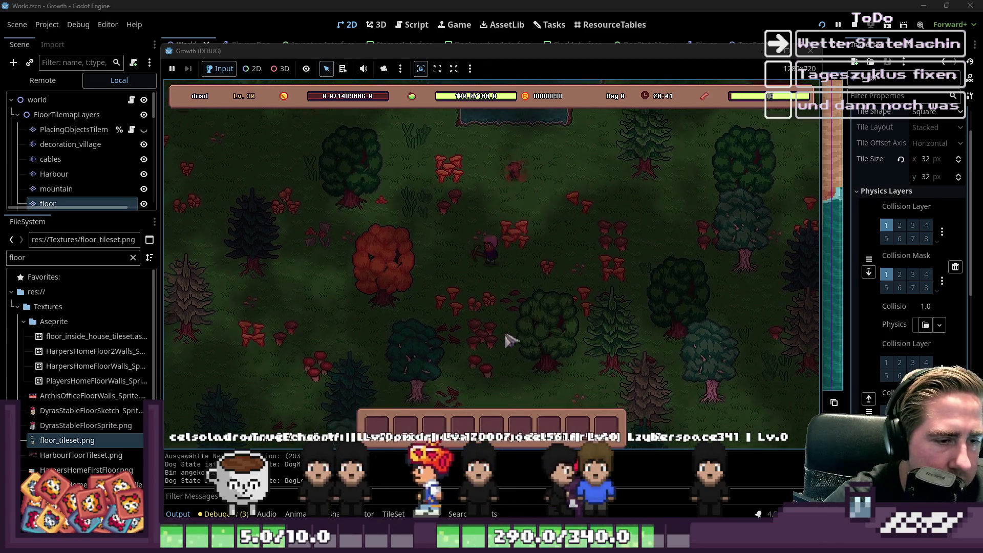
pyautogui.press('s')
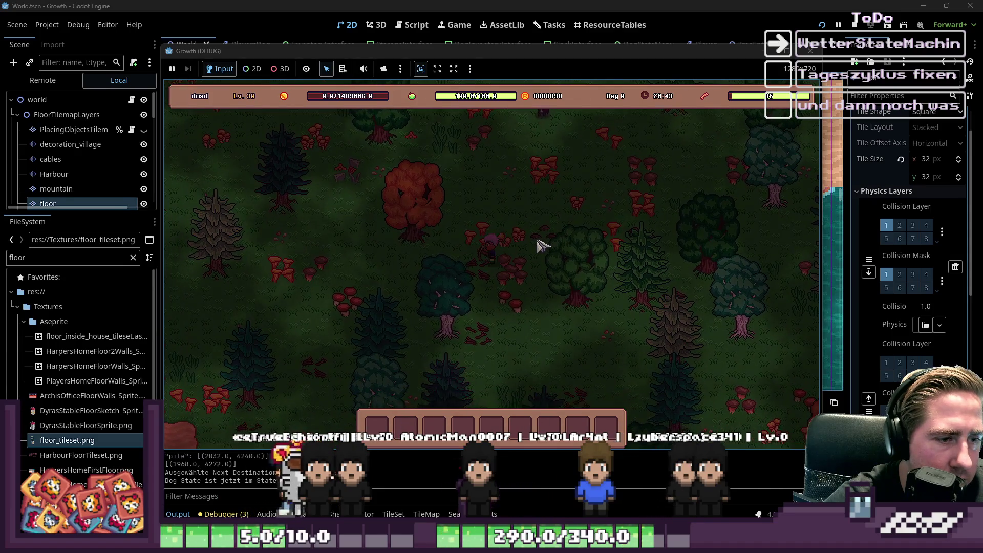
pyautogui.press('d')
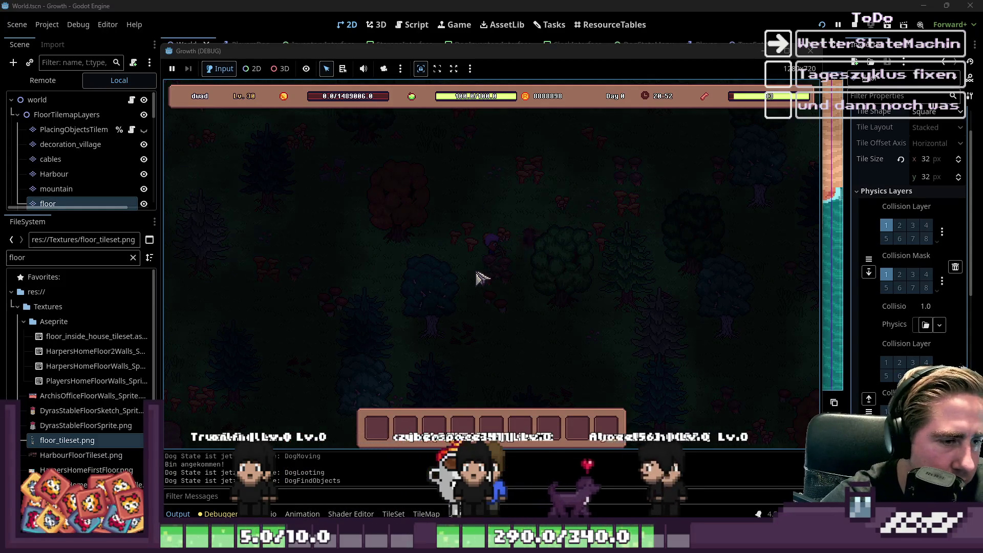
pyautogui.press('w')
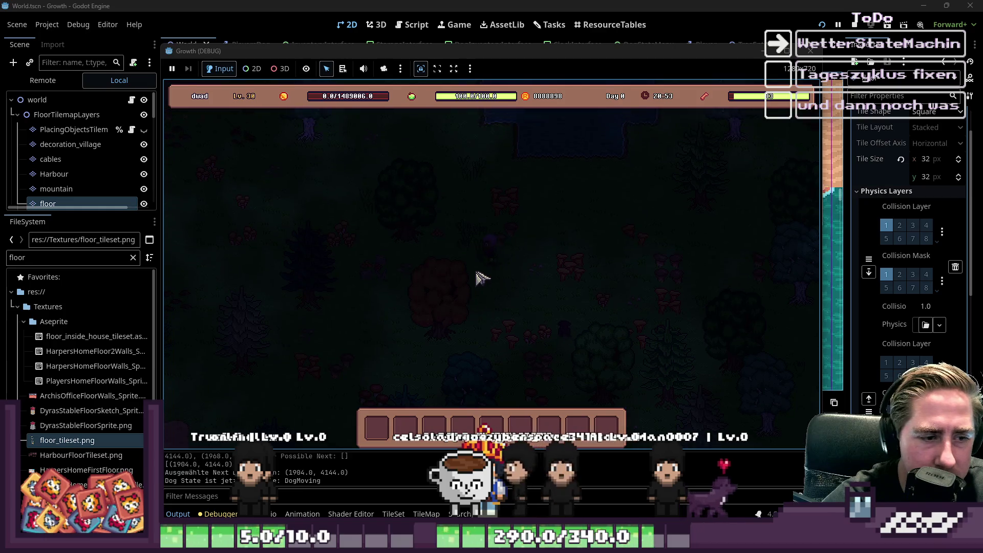
pyautogui.press('a')
pyautogui.press('w')
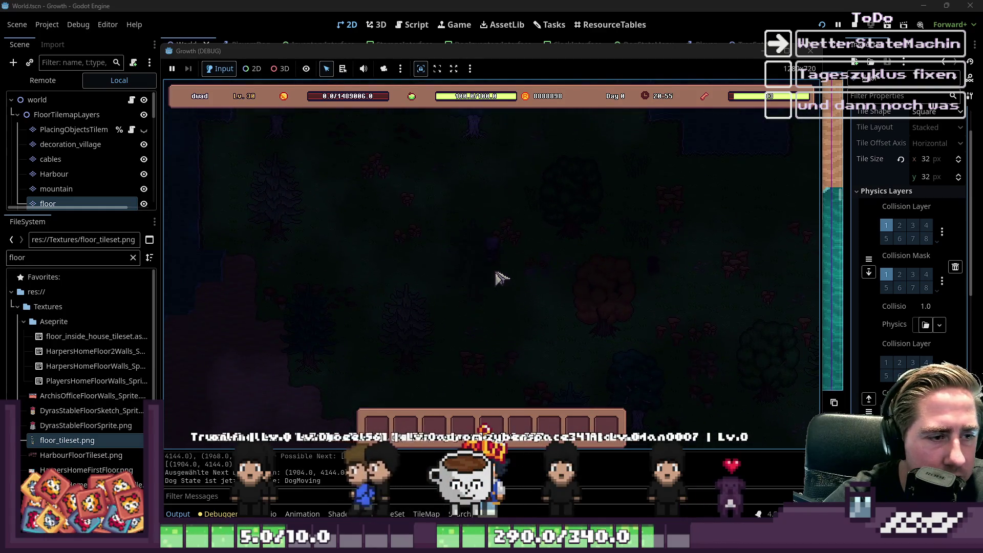
pyautogui.press('d')
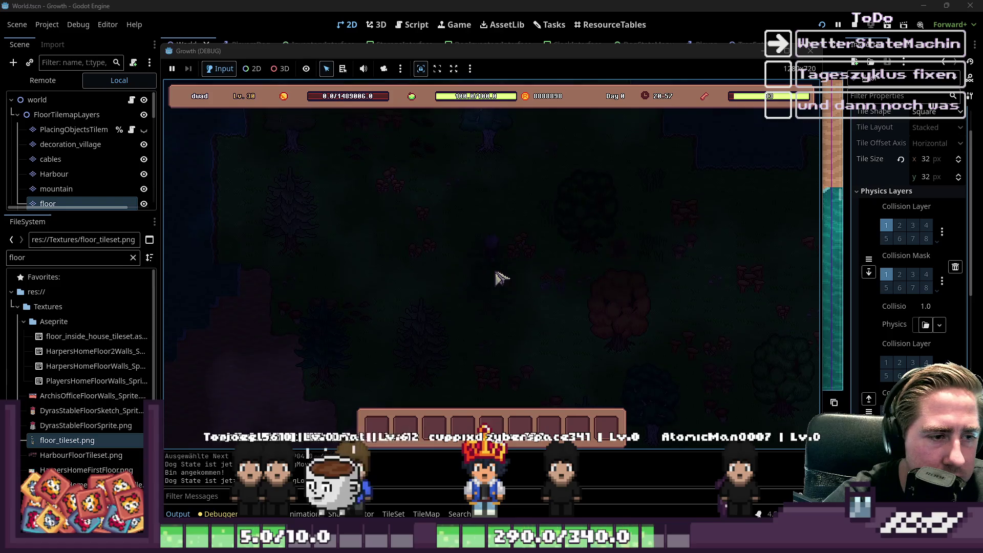
pyautogui.press('w')
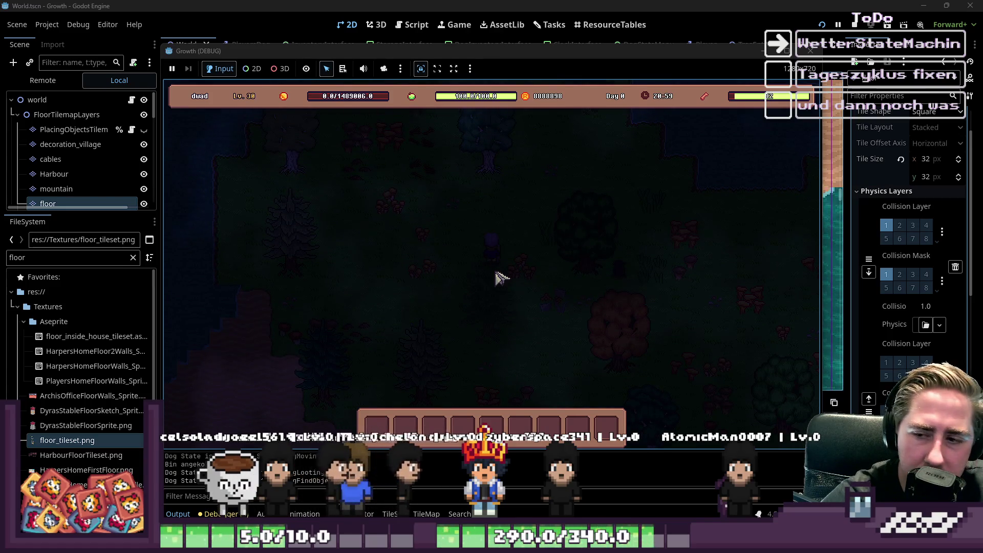
# Walk the character up-left toward the shoreline, then stop the running game
pyautogui.press('w')
pyautogui.press('a')
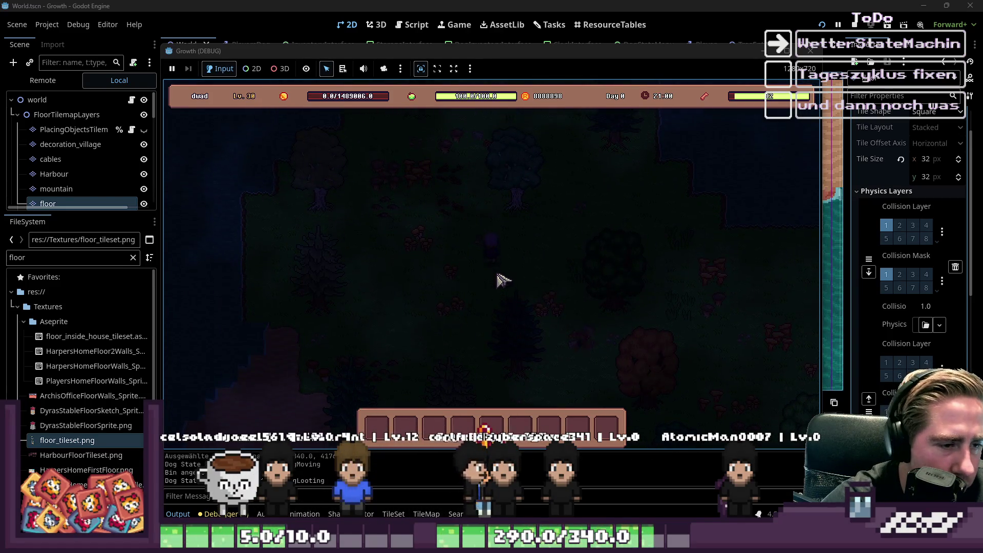
pyautogui.press('s')
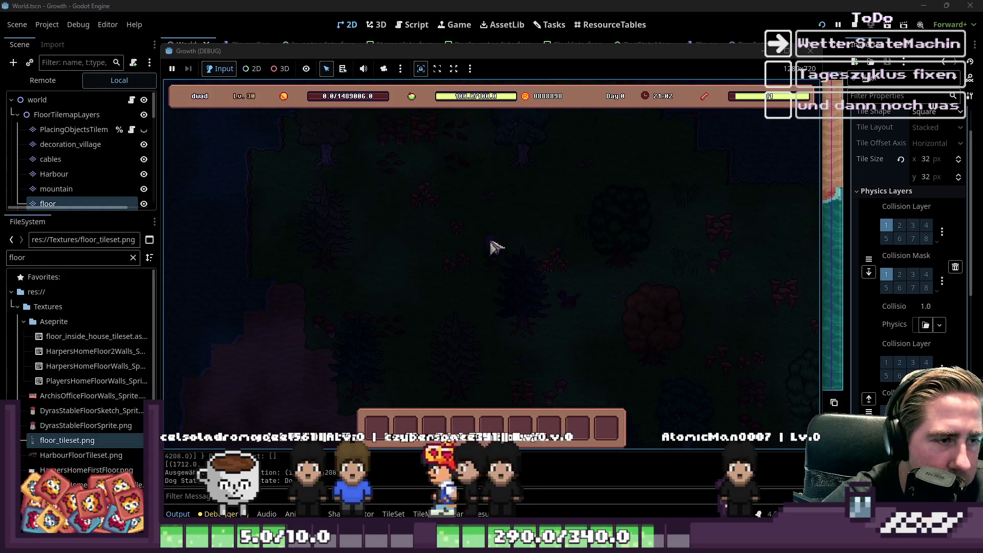
pyautogui.press('w')
pyautogui.press('a')
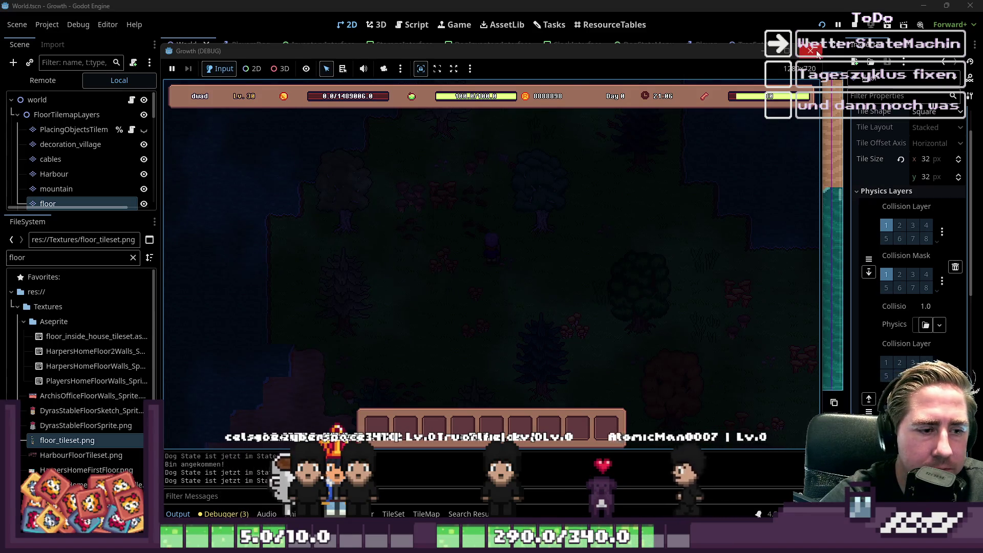
pyautogui.click(818, 51)
# Hide the Godot editor and bring the water_tileset image forward in Aseprite
pyautogui.scroll(-10, 500, 189)
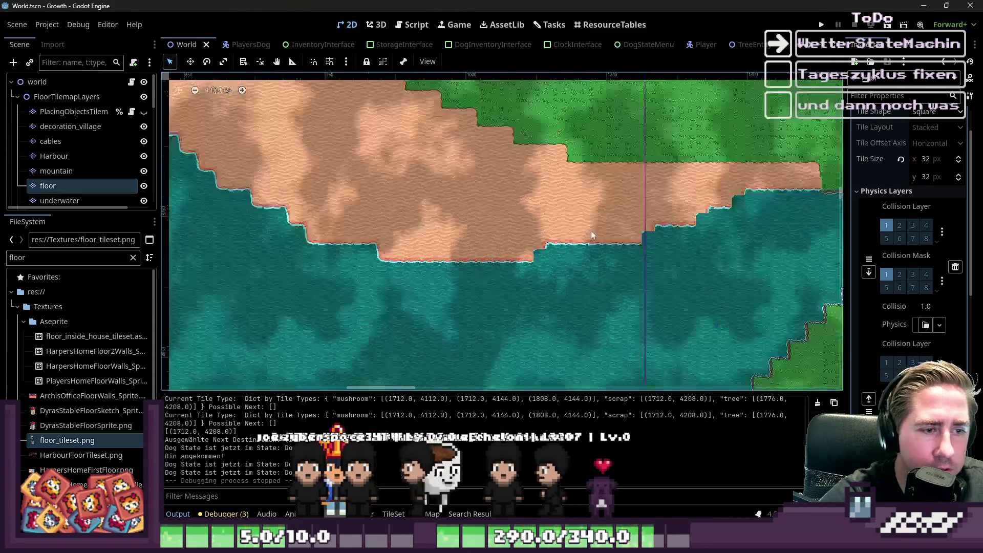
pyautogui.click(925, 10)
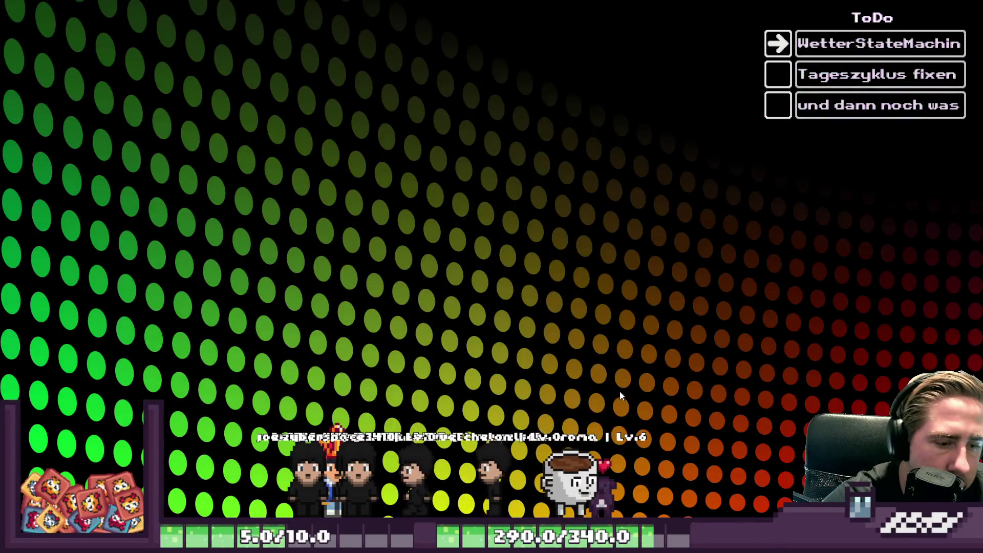
pyautogui.moveTo(579, 505)
pyautogui.moveTo(478, 480)
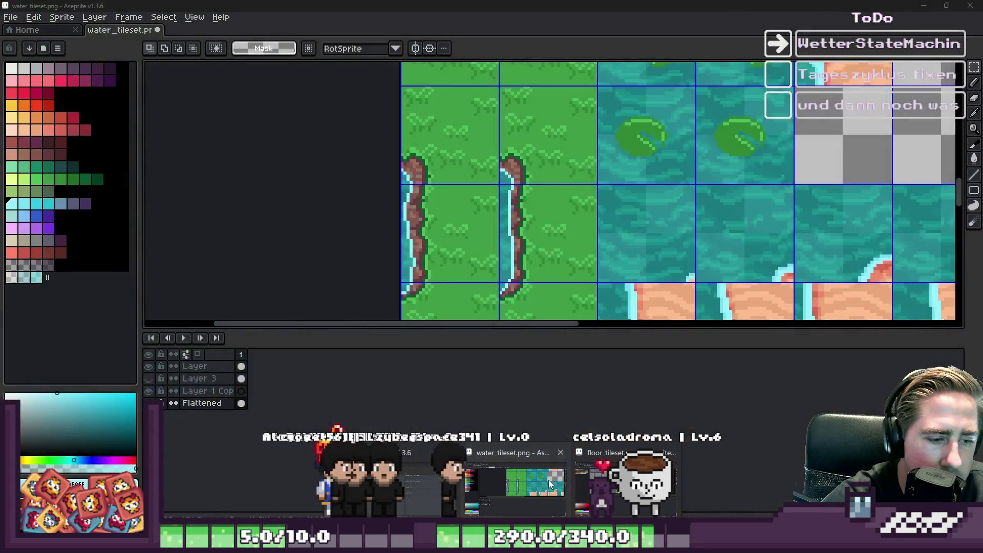
pyautogui.click(548, 480)
pyautogui.scroll(-5, 609, 181)
pyautogui.scroll(3, 609, 181)
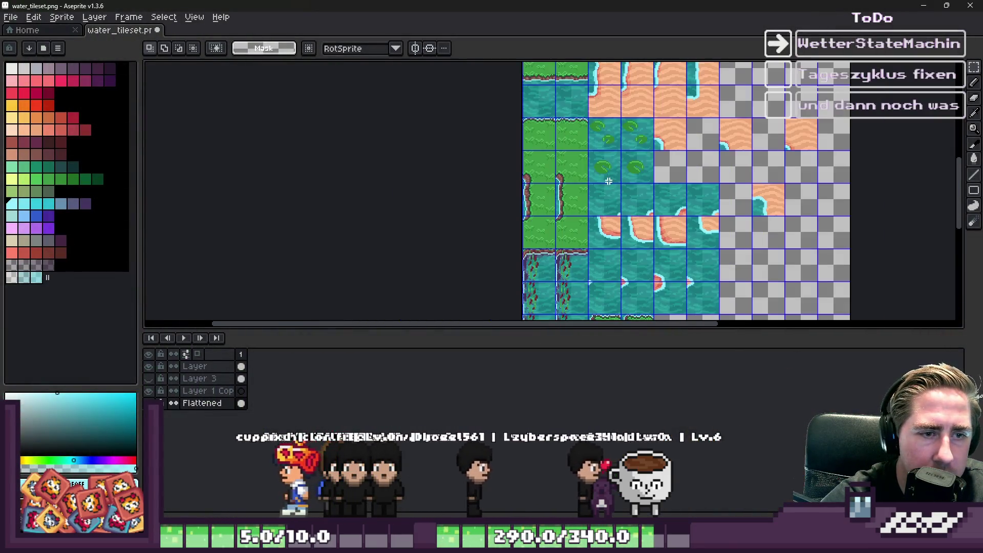
pyautogui.scroll(4, 609, 181)
# Marquee-select the loose sand tiles and shift them right into the sand row
pyautogui.moveTo(571, 156)
pyautogui.mouseDown()
pyautogui.moveTo(687, 245)
pyautogui.moveTo(681, 239)
pyautogui.mouseUp()
pyautogui.hotkey('ctrl', 'd')
pyautogui.scroll(-5, 615, 205)
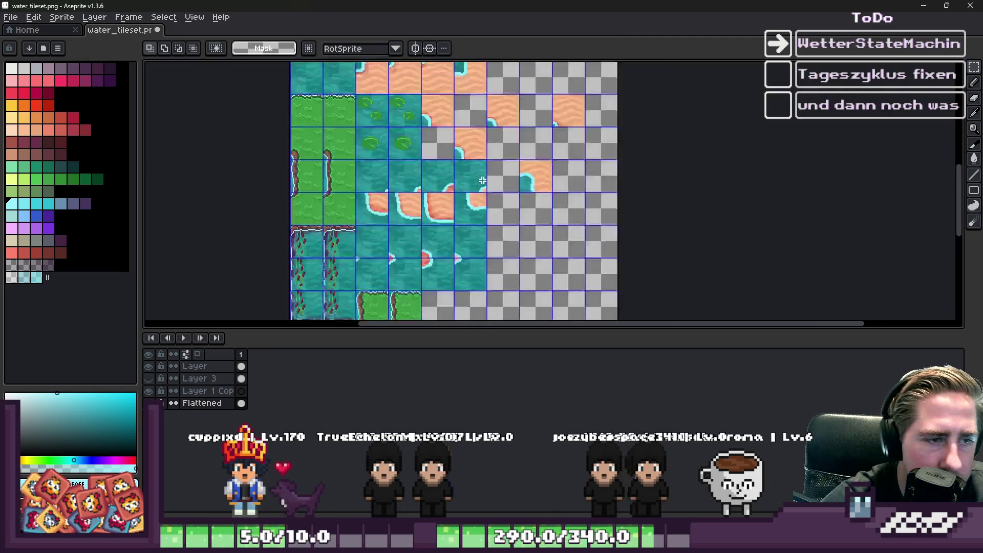
pyautogui.scroll(3, 572, 171)
pyautogui.scroll(-1, 574, 206)
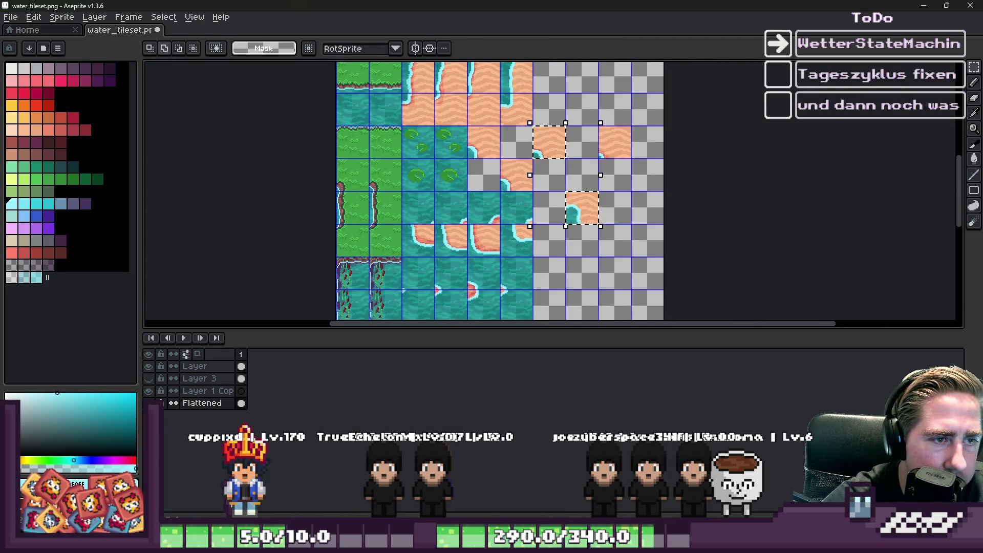
pyautogui.scroll(2, 583, 151)
pyautogui.moveTo(621, 244); pyautogui.dragTo(645, 246)
pyautogui.press('Return')
# Review the row and undo the last four tile moves
pyautogui.scroll(-3, 614, 154)
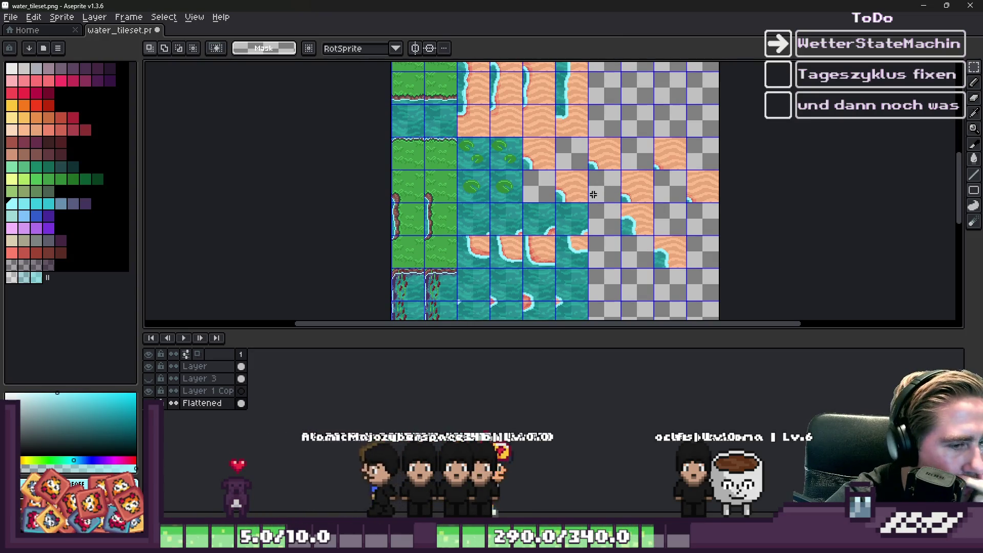
pyautogui.scroll(1, 497, 260)
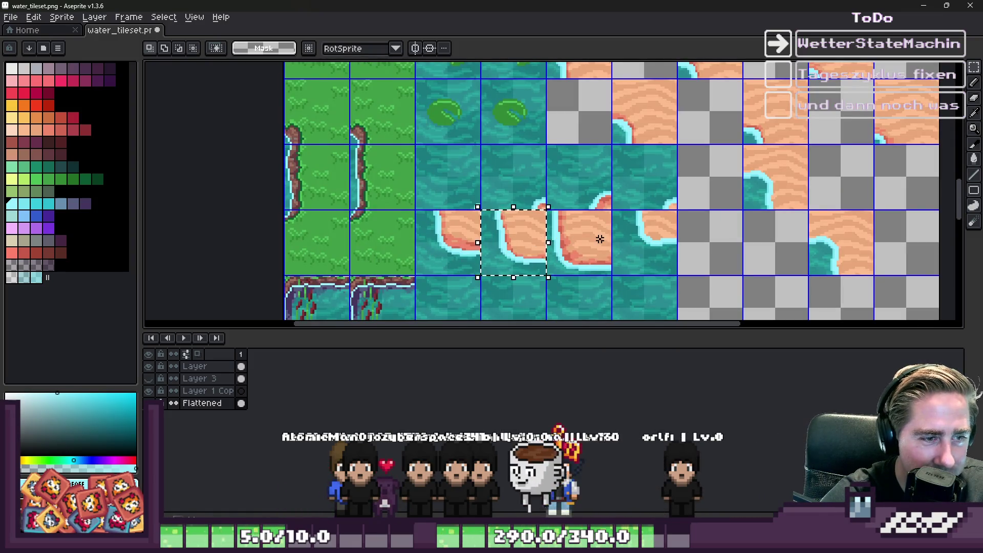
pyautogui.scroll(-1, 607, 245)
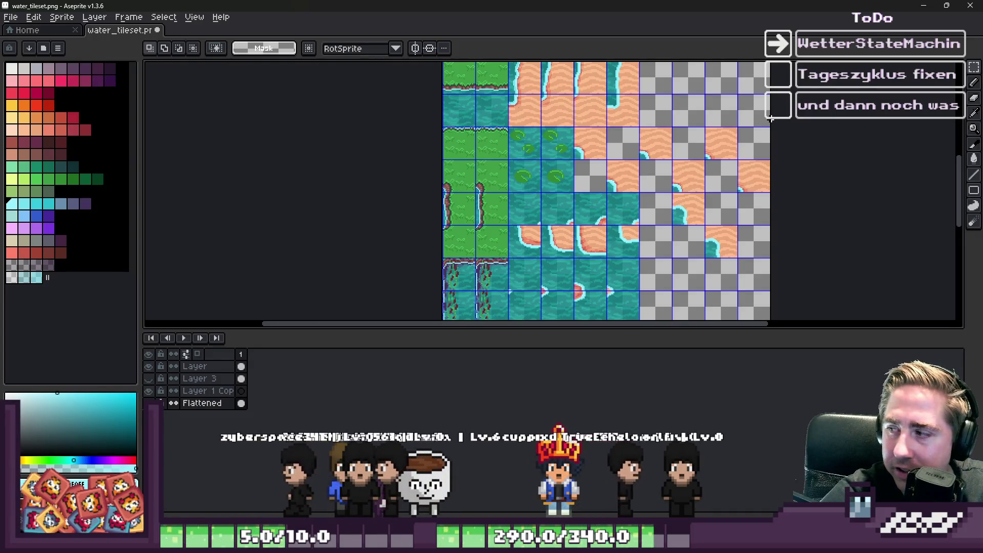
pyautogui.scroll(1, 636, 138)
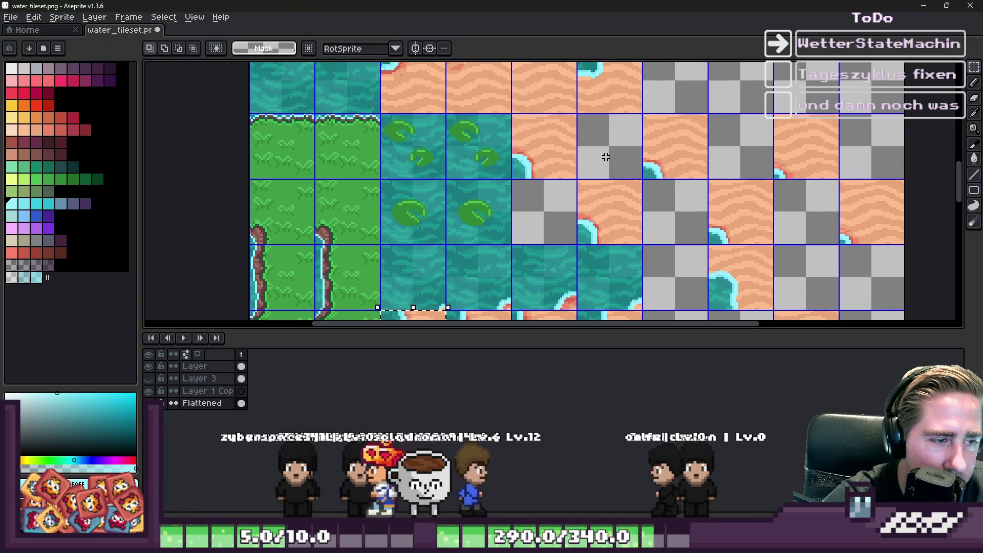
pyautogui.scroll(-1, 606, 157)
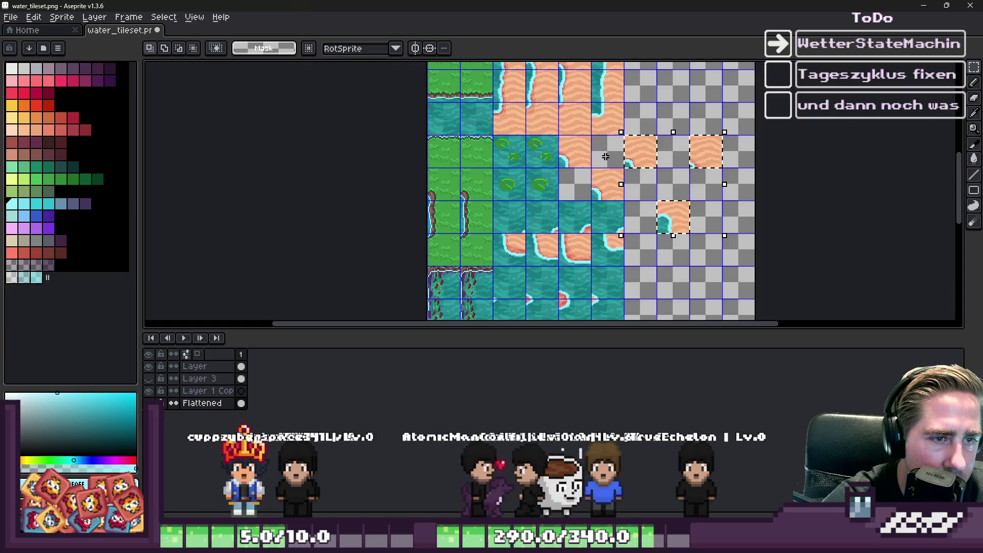
pyautogui.hotkey('ctrl', 'z')
pyautogui.hotkey('ctrl', 'z')
pyautogui.hotkey('ctrl', 'z')
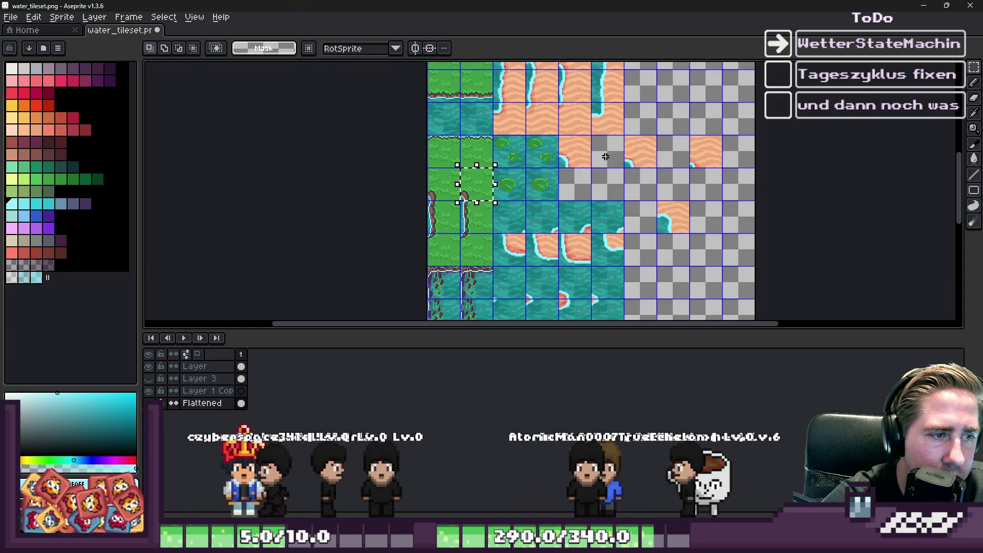
pyautogui.hotkey('ctrl', 'z')
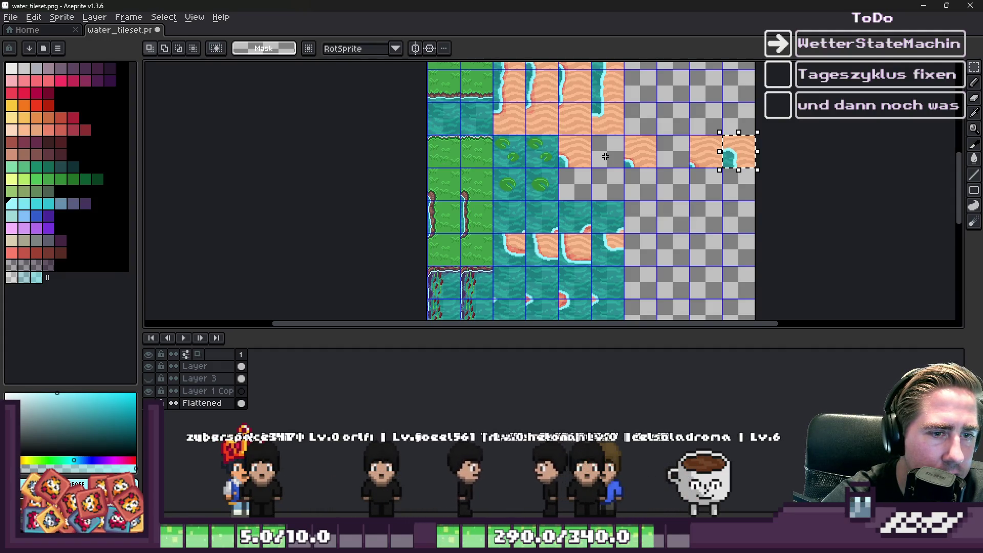
pyautogui.hotkey('ctrl', 'z')
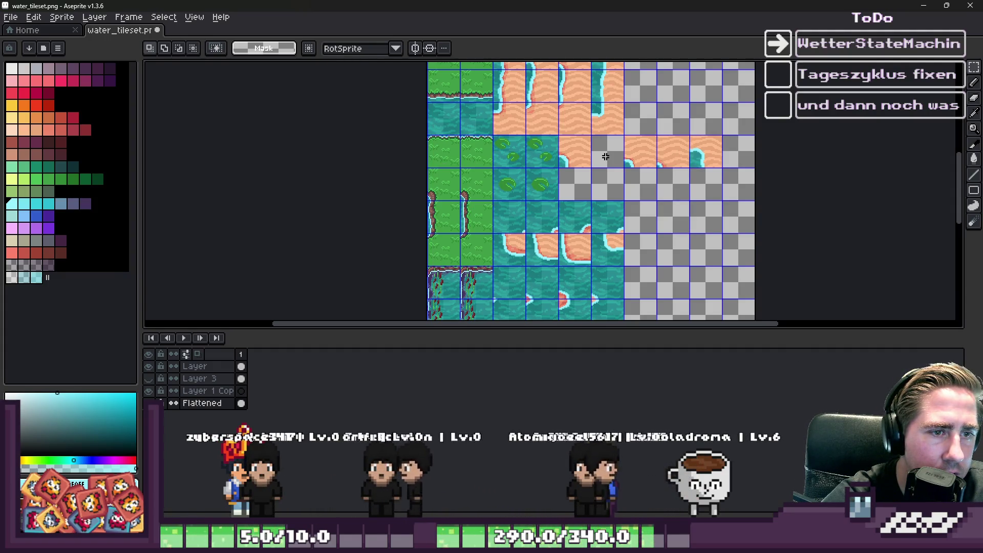
pyautogui.hotkey('ctrl', 'z')
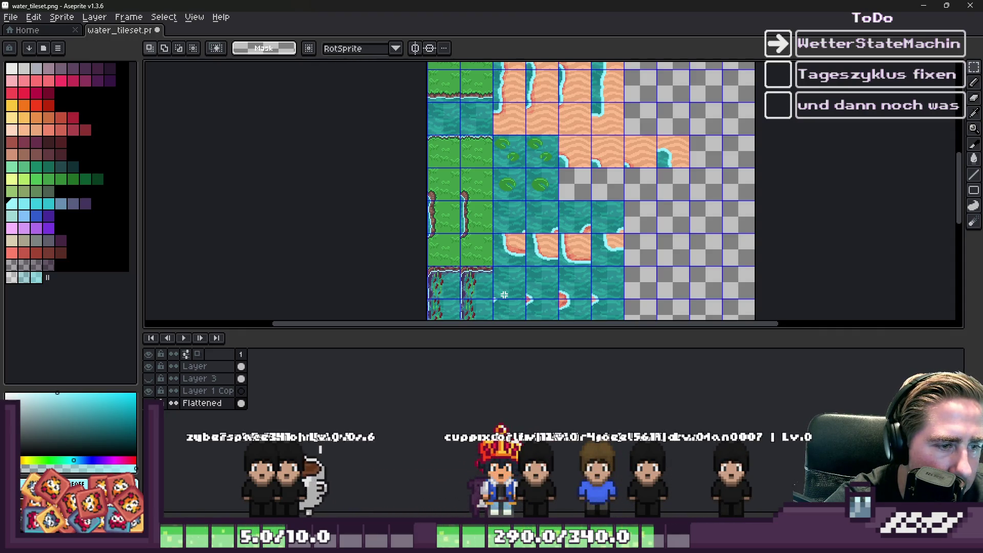
# Make 'Layer' the active layer and select the sand-and-water shoreline strip
pyautogui.scroll(2, 693, 124)
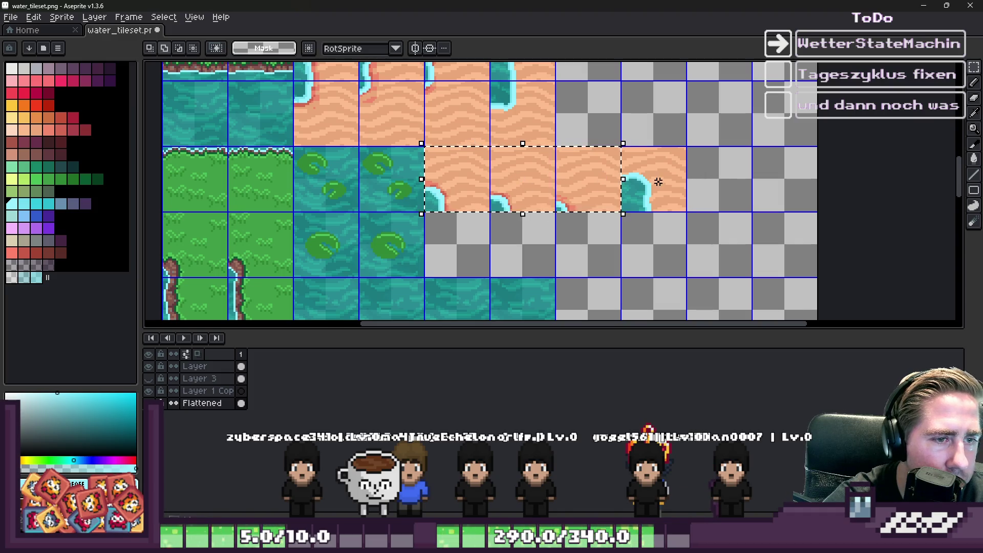
pyautogui.scroll(-6, 667, 193)
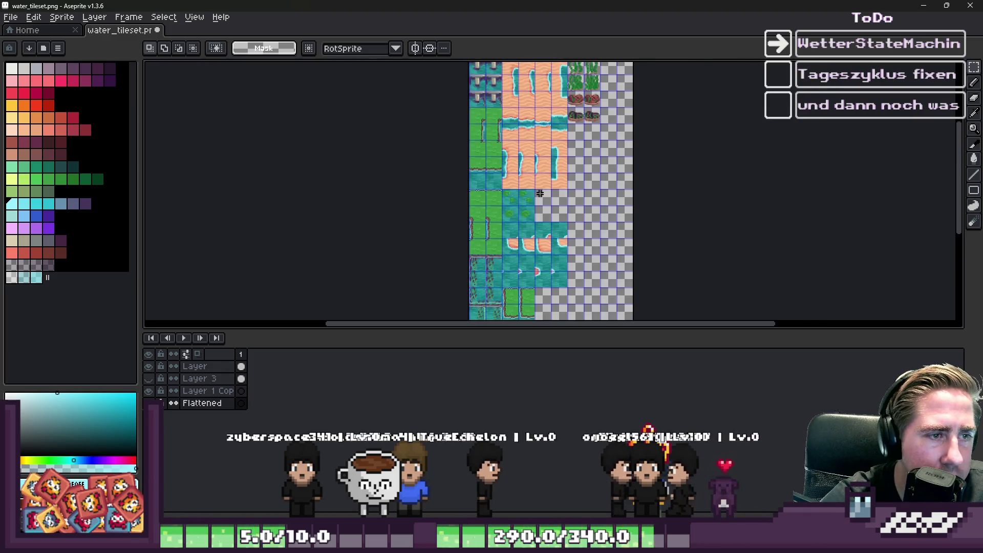
pyautogui.scroll(2, 508, 235)
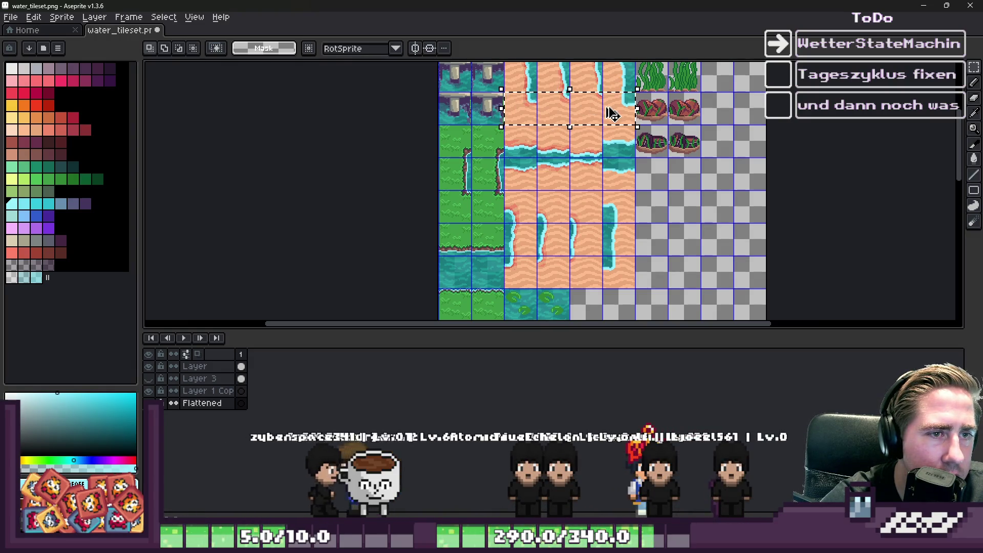
pyautogui.scroll(3, 727, 189)
pyautogui.scroll(-3, 449, 119)
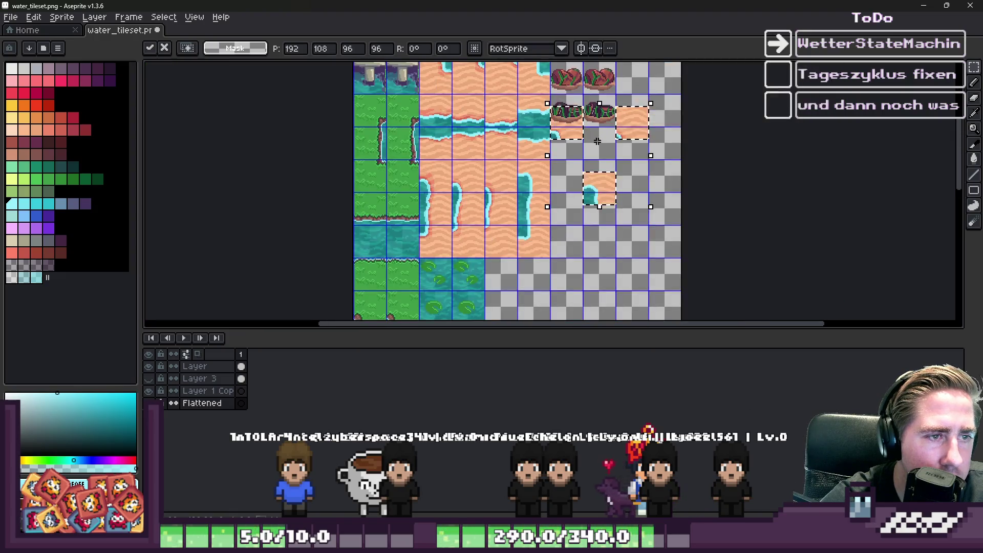
pyautogui.click(199, 366)
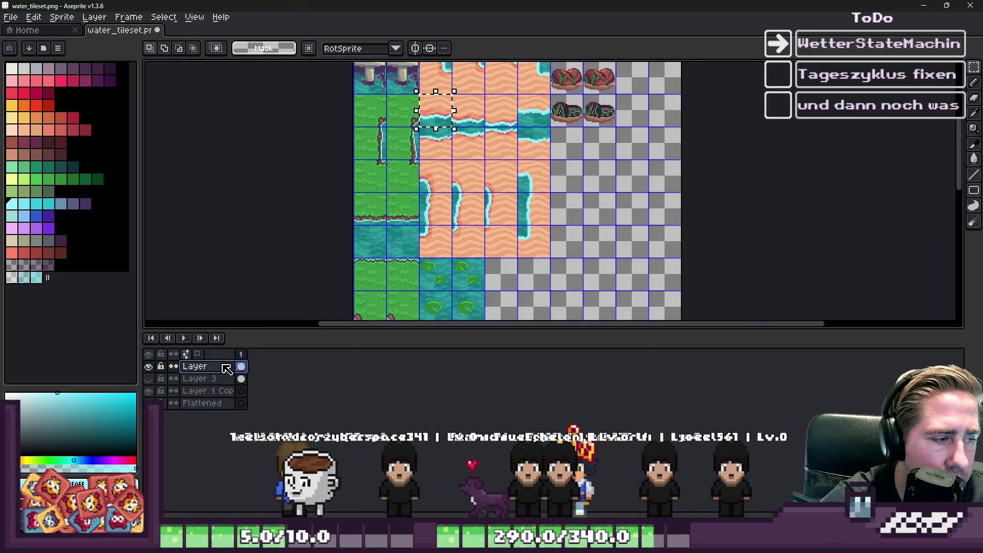
pyautogui.scroll(3, 463, 97)
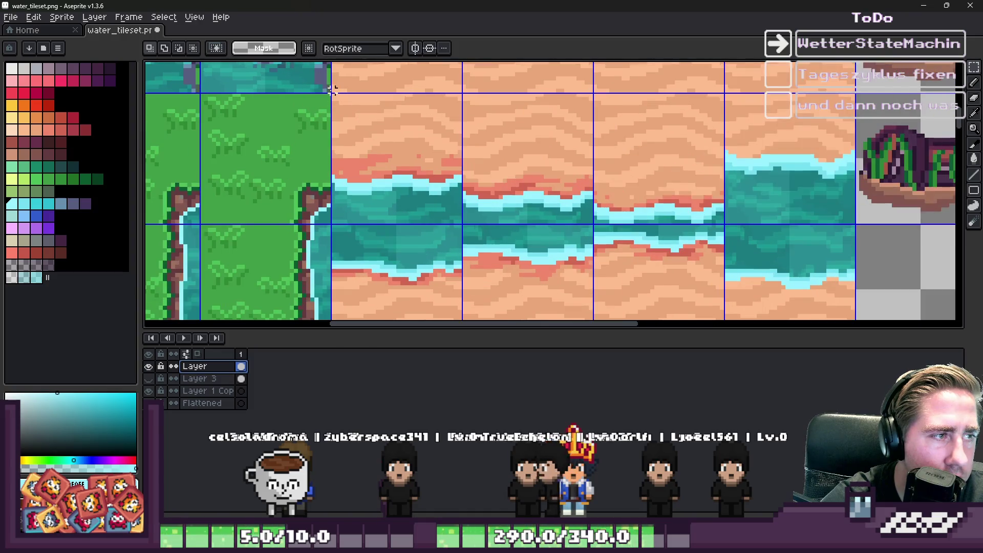
pyautogui.moveTo(333, 94); pyautogui.dragTo(868, 222)
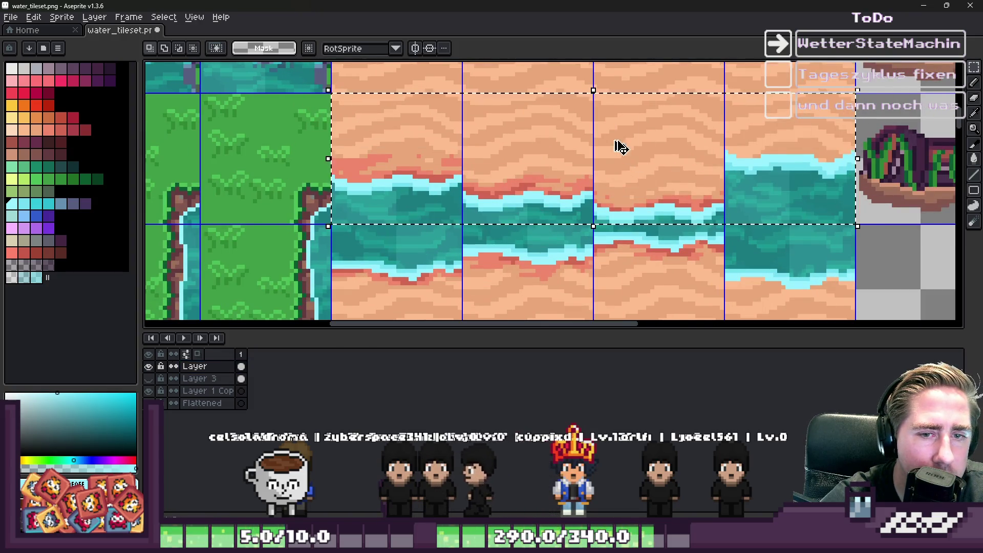
# Paste the shoreline strip and place it in the upper row beside the grass tiles
pyautogui.scroll(-4, 651, 156)
pyautogui.scroll(3, 629, 270)
pyautogui.scroll(3, 529, 184)
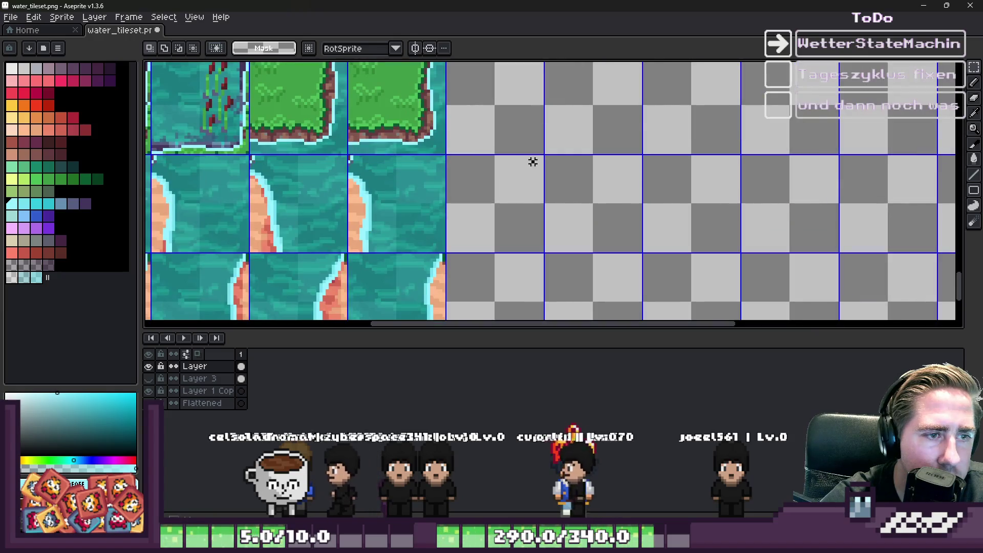
pyautogui.scroll(1, 607, 208)
pyautogui.hotkey('ctrl', 'v')
pyautogui.moveTo(503, 190); pyautogui.dragTo(845, 164)
pyautogui.moveTo(556, 172)
pyautogui.mouseDown()
pyautogui.moveTo(609, 149)
pyautogui.moveTo(513, 135)
pyautogui.mouseUp()
pyautogui.press('Return')
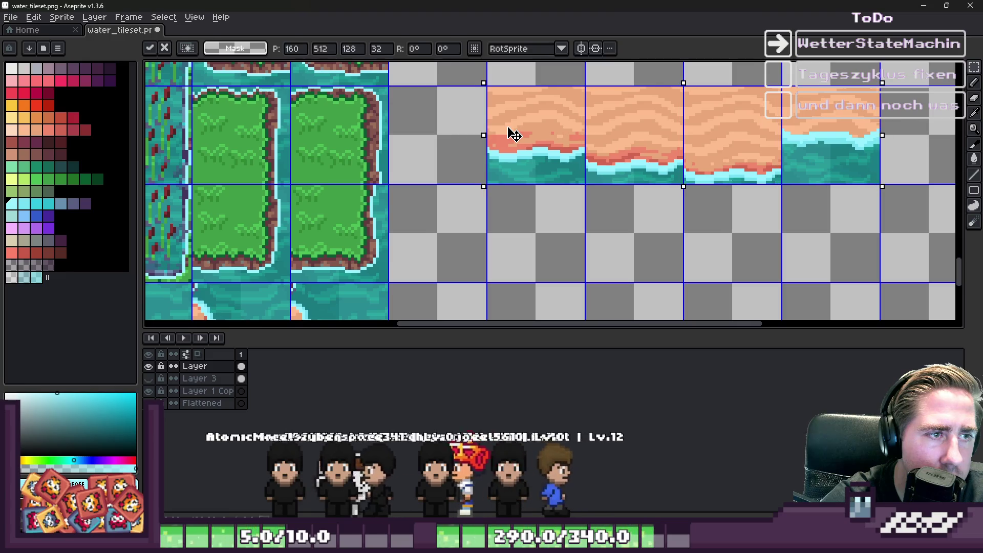
# Move one sand-and-water tile a cell to the right onto the grid
pyautogui.scroll(-1, 479, 160)
pyautogui.scroll(1, 511, 149)
pyautogui.scroll(-1, 499, 143)
pyautogui.click(498, 143)
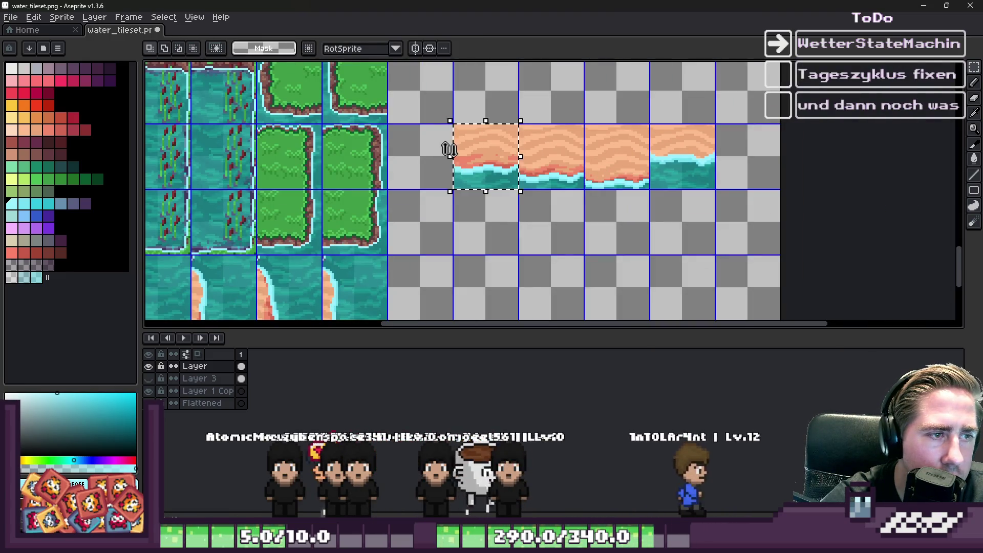
pyautogui.scroll(1, 467, 145)
pyautogui.moveTo(487, 171); pyautogui.dragTo(391, 175)
pyautogui.moveTo(464, 212); pyautogui.dragTo(512, 212)
pyautogui.press('Return')
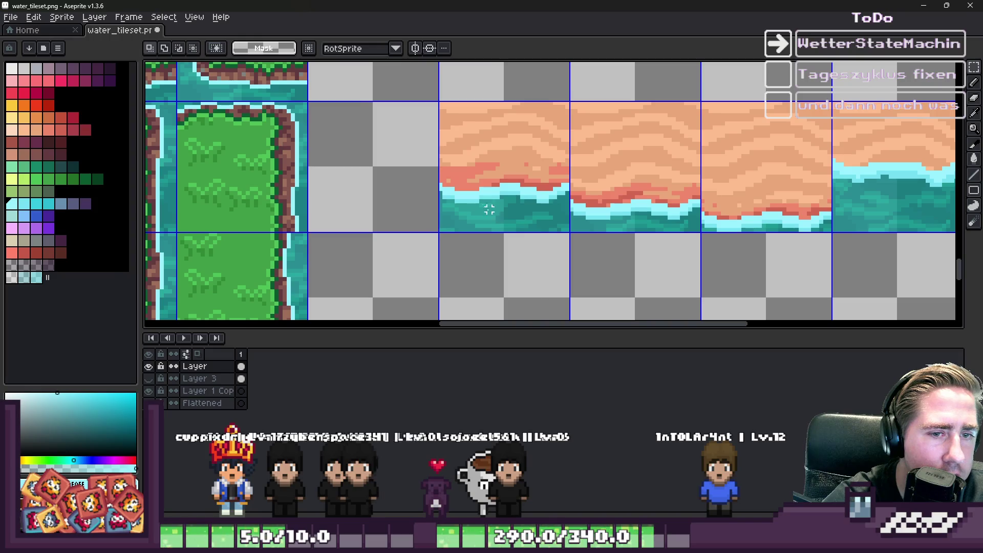
pyautogui.hotkey('ctrl', 'z')
pyautogui.hotkey('ctrl', 'z')
pyautogui.scroll(-3, 544, 245)
pyautogui.scroll(4, 510, 163)
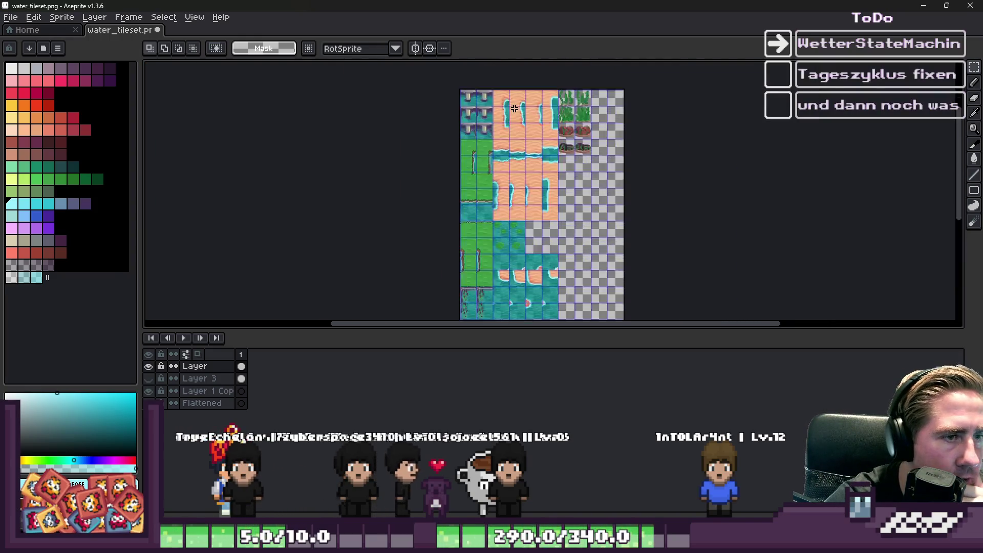
# Move the row of water-cornered sand tiles right and down onto a grid row
pyautogui.scroll(1, 461, 155)
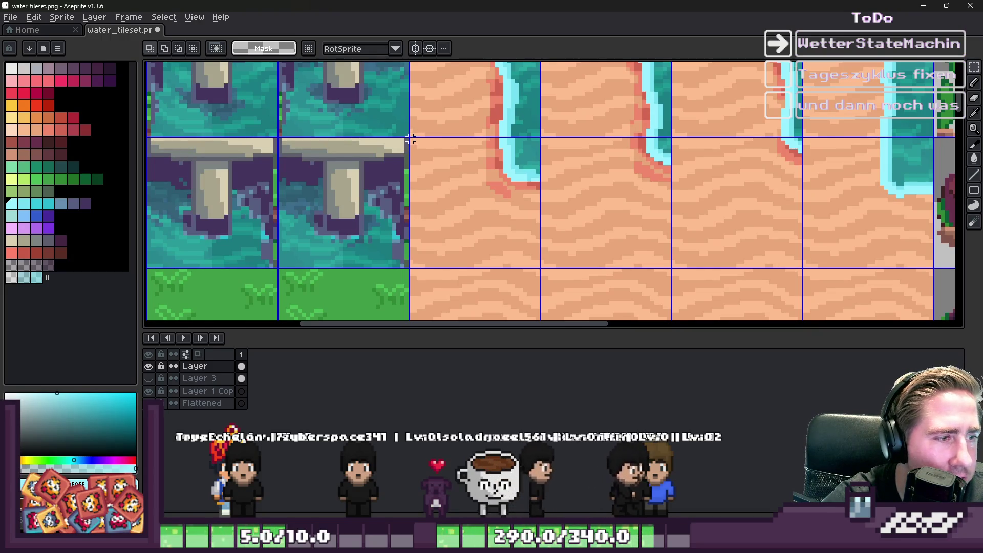
pyautogui.moveTo(451, 176)
pyautogui.mouseDown()
pyautogui.moveTo(881, 262)
pyautogui.moveTo(931, 262)
pyautogui.mouseUp()
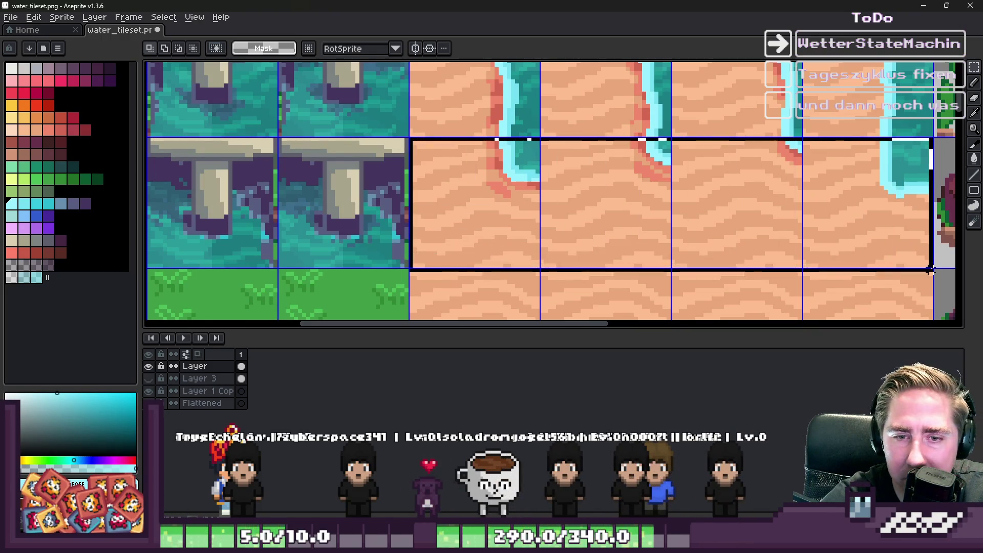
pyautogui.scroll(-6, 666, 230)
pyautogui.scroll(2, 552, 255)
pyautogui.scroll(1, 551, 255)
pyautogui.scroll(-2, 561, 136)
pyautogui.scroll(2, 511, 179)
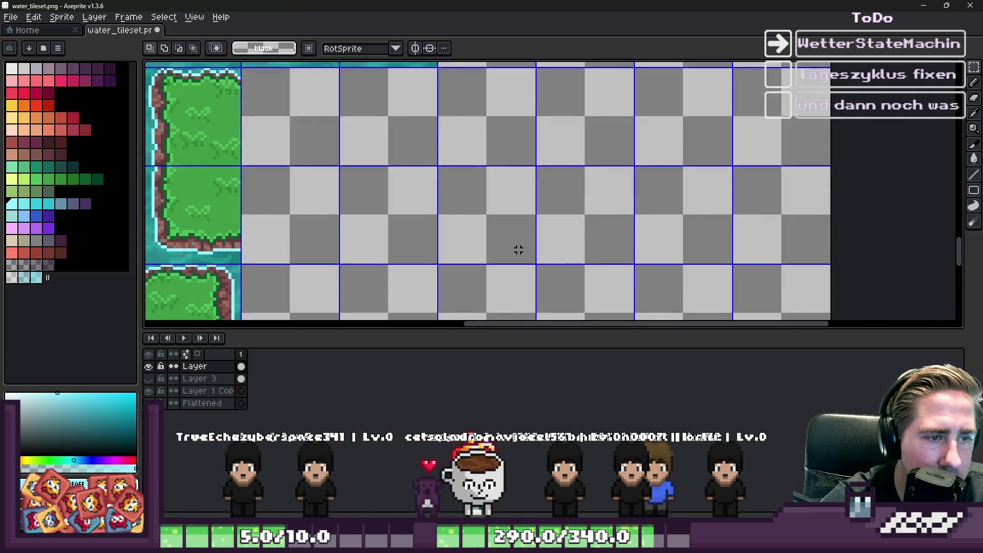
pyautogui.scroll(1, 437, 215)
pyautogui.click(438, 215)
pyautogui.moveTo(437, 215); pyautogui.dragTo(659, 205)
pyautogui.scroll(-2, 652, 204)
pyautogui.scroll(3, 652, 204)
pyautogui.moveTo(532, 205)
pyautogui.mouseDown()
pyautogui.moveTo(350, 208)
pyautogui.moveTo(341, 187)
pyautogui.mouseUp()
pyautogui.click(535, 138)
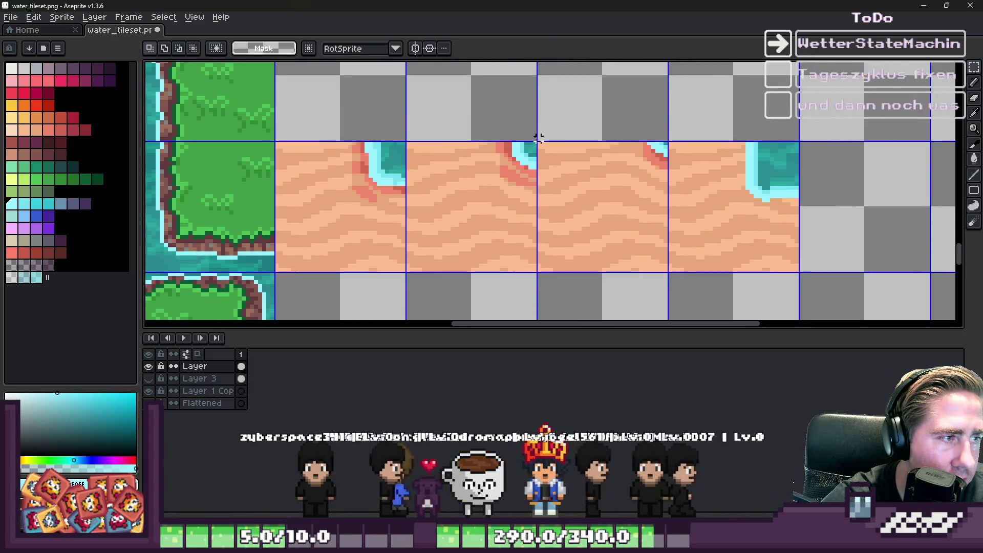
# Shift one sand corner tile a cell right and another down into the bottom row
pyautogui.scroll(-1, 491, 184)
pyautogui.click(491, 184)
pyautogui.moveTo(546, 184)
pyautogui.mouseDown()
pyautogui.moveTo(644, 193)
pyautogui.moveTo(706, 180)
pyautogui.moveTo(845, 194)
pyautogui.mouseUp()
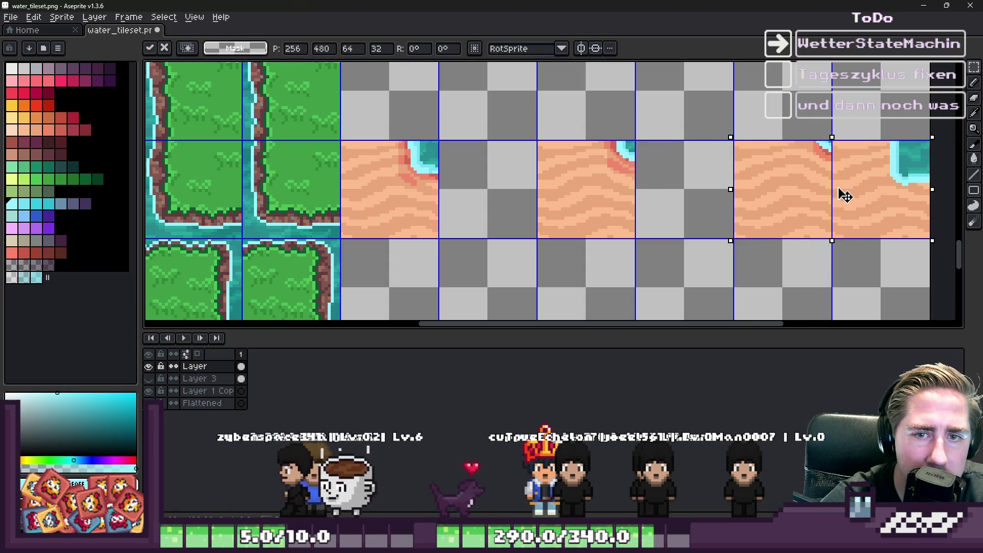
pyautogui.click(691, 116)
pyautogui.scroll(-1, 829, 153)
pyautogui.moveTo(813, 157)
pyautogui.mouseDown()
pyautogui.moveTo(474, 280)
pyautogui.moveTo(484, 285)
pyautogui.mouseUp()
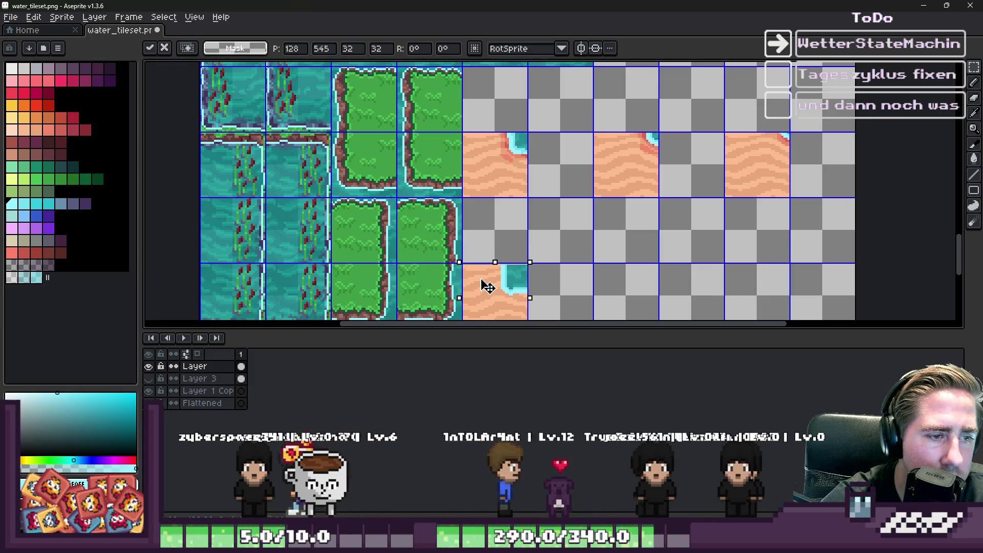
pyautogui.scroll(-1, 484, 285)
pyautogui.scroll(5, 575, 209)
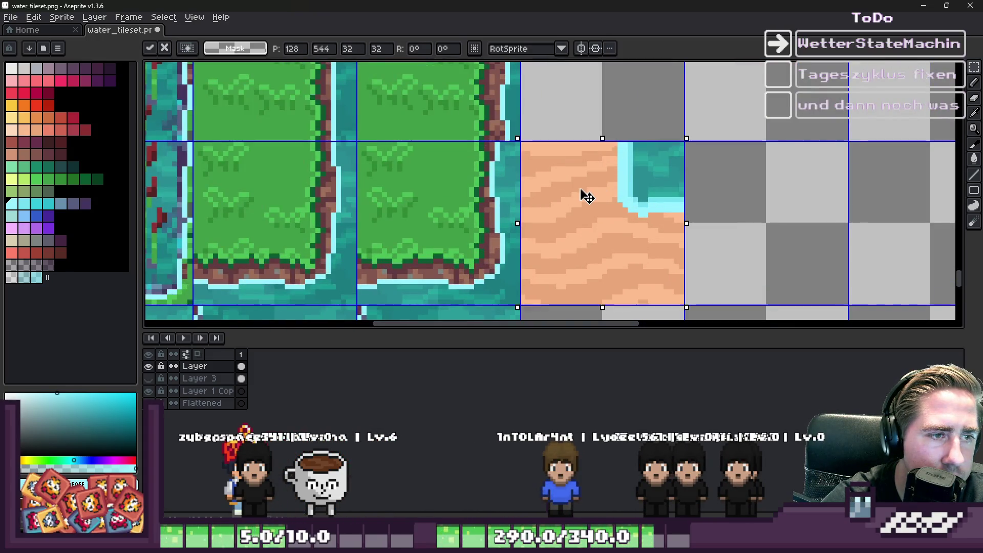
pyautogui.click(471, 226)
# Move the selected sand tiles down and right, snapping them onto the grid row
pyautogui.scroll(-5, 470, 225)
pyautogui.scroll(4, 508, 162)
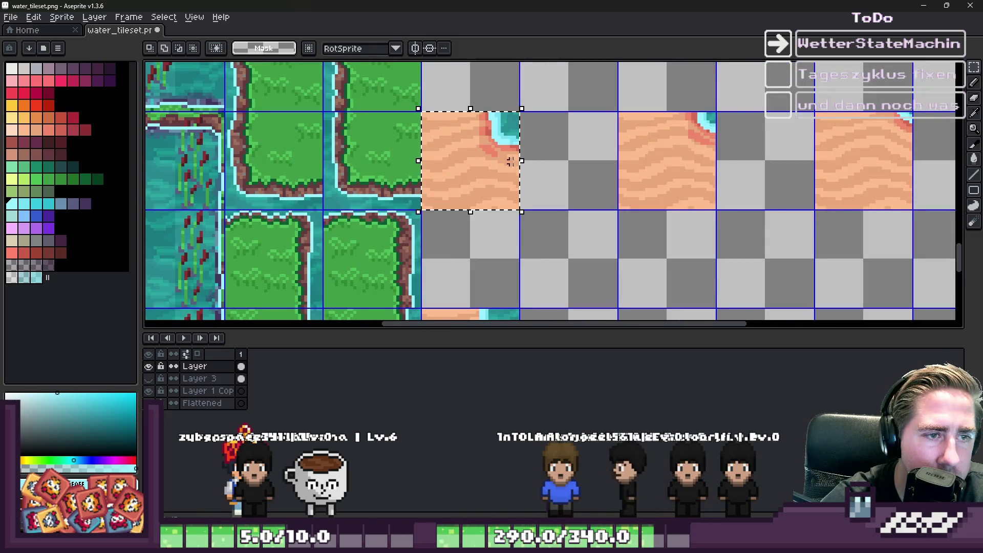
pyautogui.scroll(-2, 668, 123)
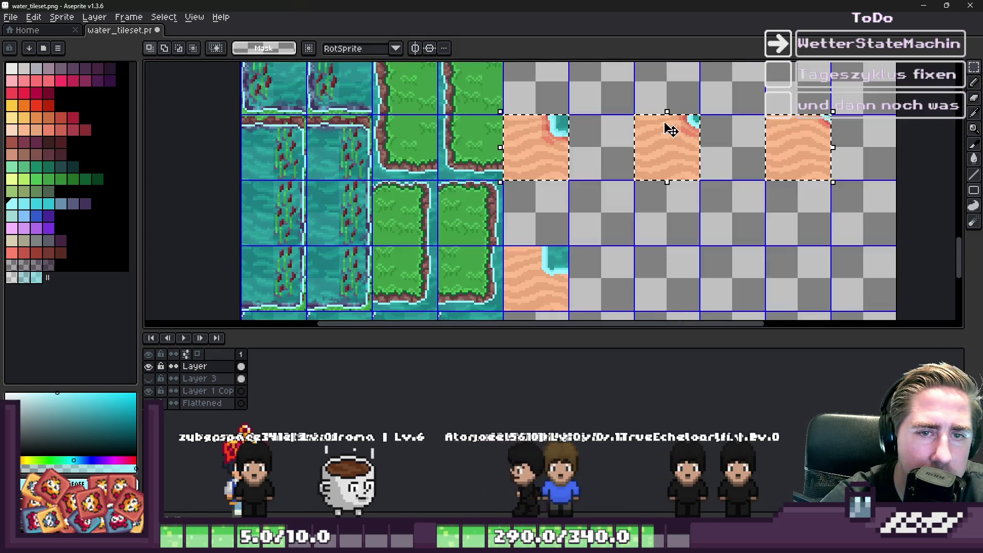
pyautogui.keyDown('shift'); pyautogui.click(549, 268); pyautogui.keyUp('shift')
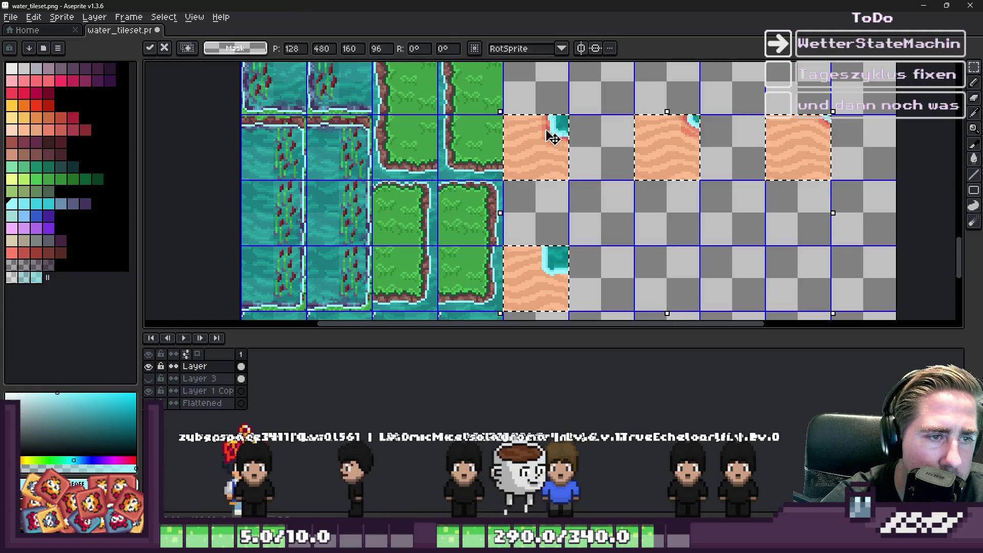
pyautogui.moveTo(548, 129); pyautogui.dragTo(625, 198)
pyautogui.scroll(1, 627, 210)
pyautogui.moveTo(589, 229); pyautogui.dragTo(597, 191)
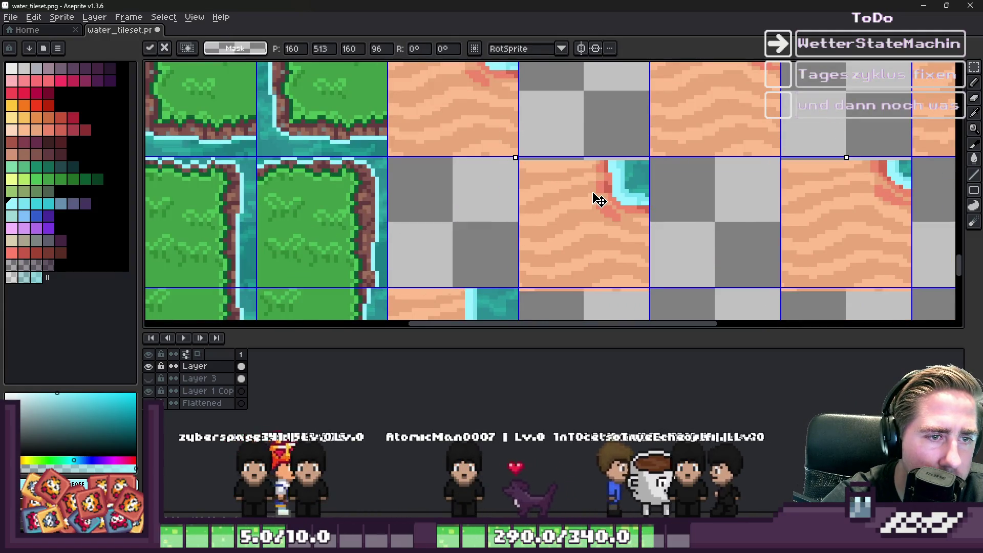
pyautogui.scroll(-5, 522, 215)
pyautogui.press('Return')
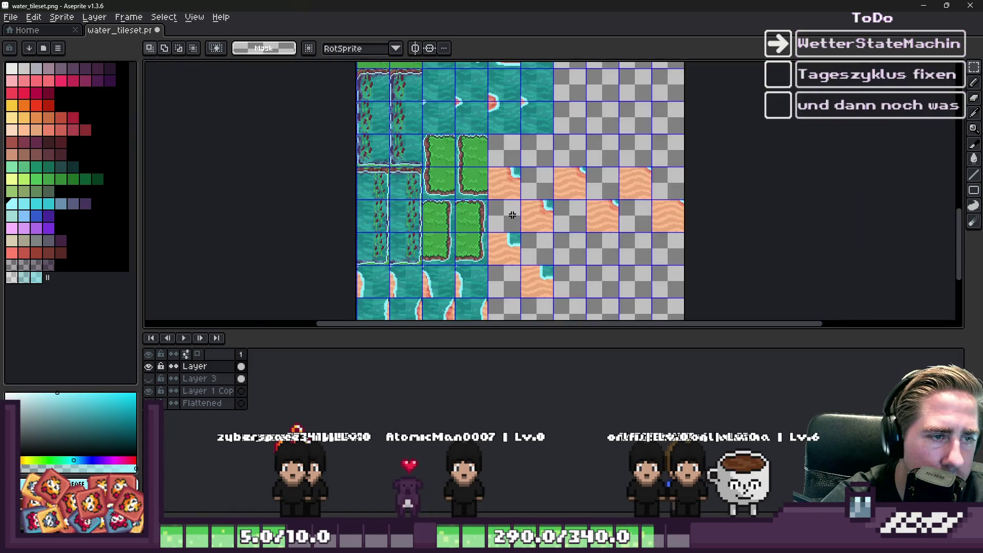
# Check the staggered shoreline tiles, then switch to the eyedropper and pencil tools
pyautogui.scroll(1, 526, 215)
pyautogui.scroll(2, 526, 216)
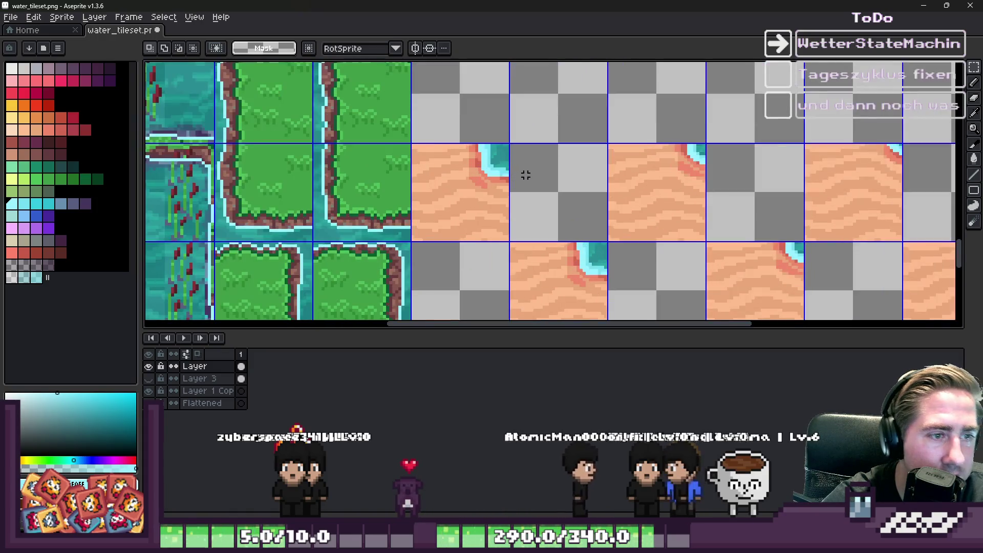
pyautogui.scroll(-3, 565, 225)
pyautogui.scroll(-1, 480, 162)
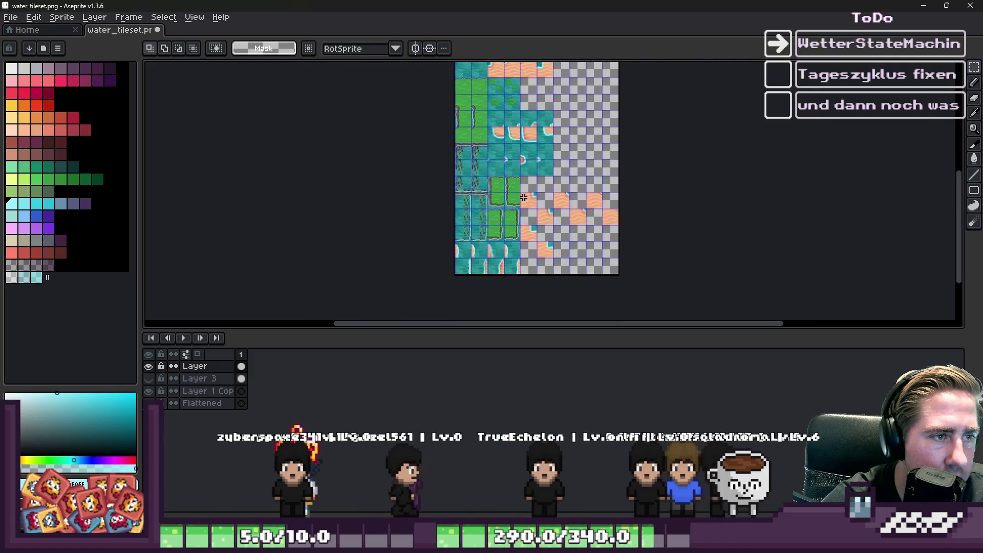
pyautogui.scroll(4, 480, 162)
pyautogui.scroll(-3, 579, 143)
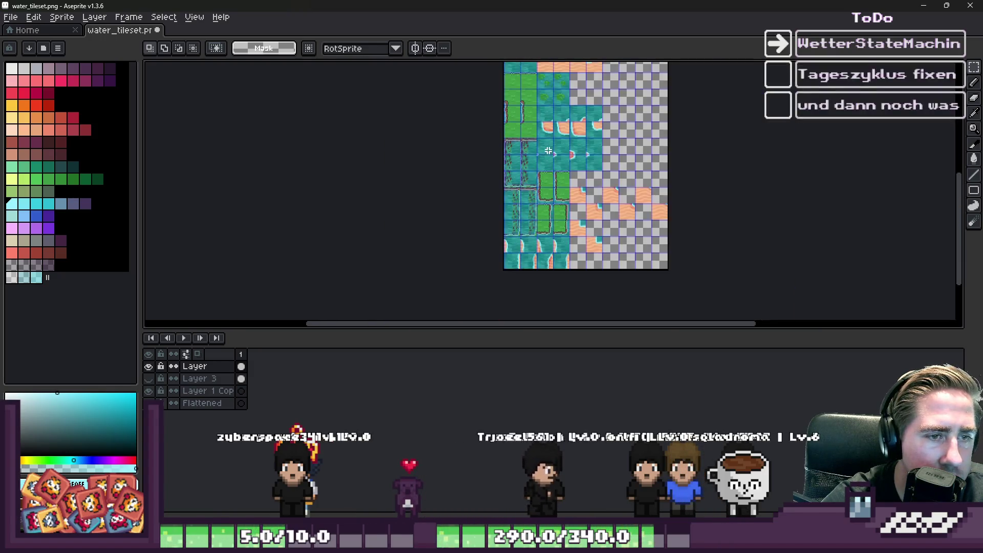
pyautogui.scroll(3, 554, 191)
pyautogui.scroll(-1, 554, 190)
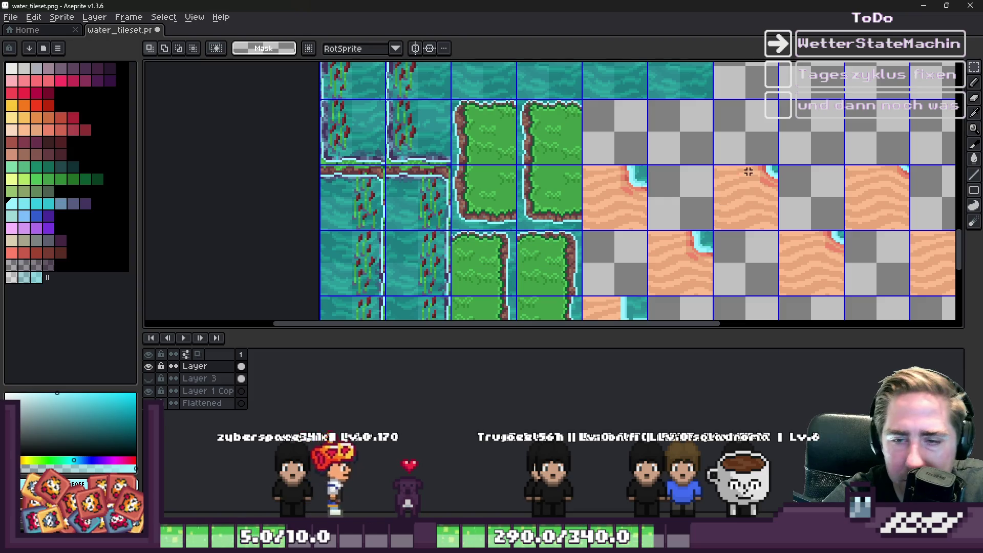
pyautogui.scroll(-1, 746, 171)
pyautogui.scroll(1, 675, 217)
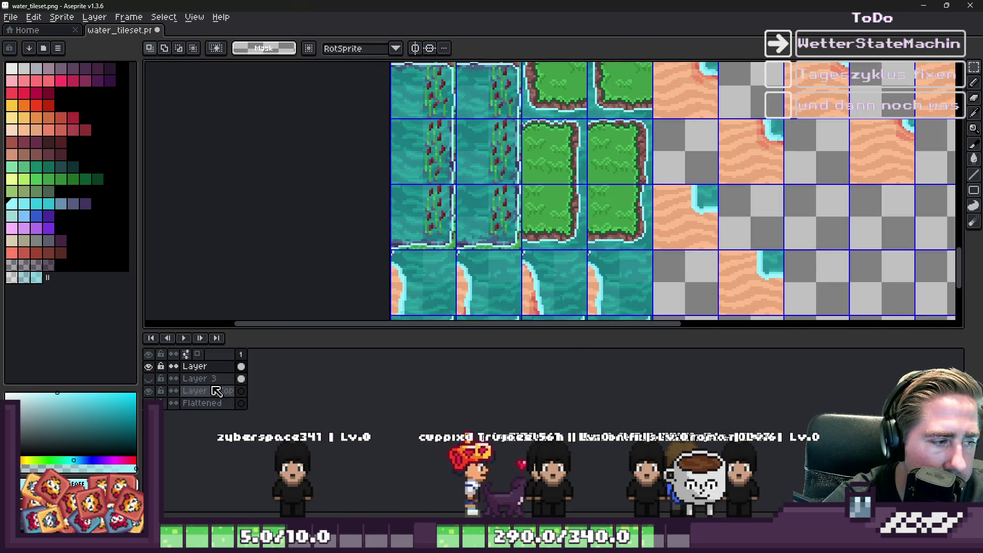
pyautogui.scroll(-1, 563, 230)
pyautogui.scroll(1, 563, 230)
pyautogui.scroll(1, 603, 259)
pyautogui.scroll(1, 507, 141)
pyautogui.press('i')
pyautogui.press('b')
pyautogui.scroll(1, 556, 165)
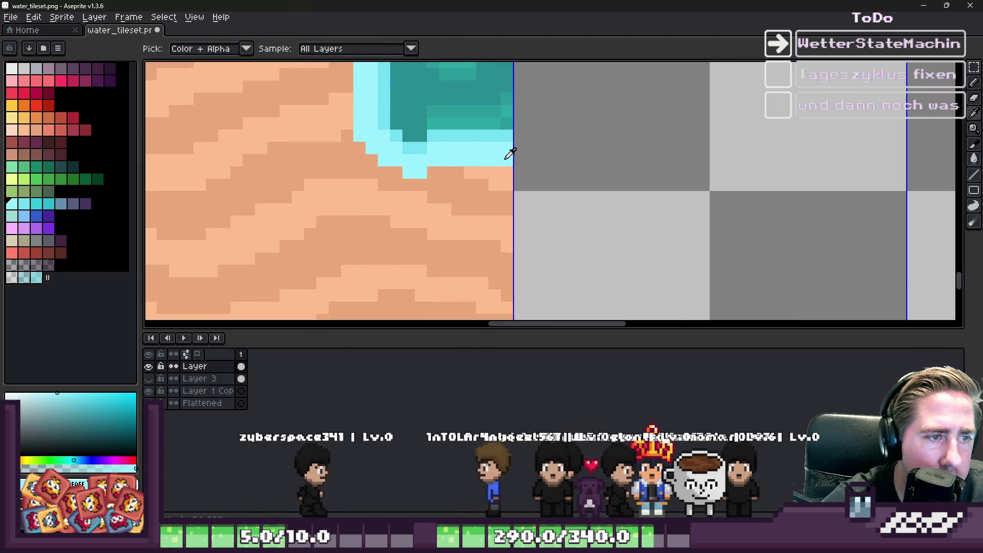
# Switch the Pencil to plain ink without shading and dab cyan at the water edge
pyautogui.click(203, 48)
pyautogui.click(212, 69)
pyautogui.click(504, 168)
# Try a curved cyan shoreline stroke across the empty tile, then undo it
pyautogui.scroll(-1, 504, 169)
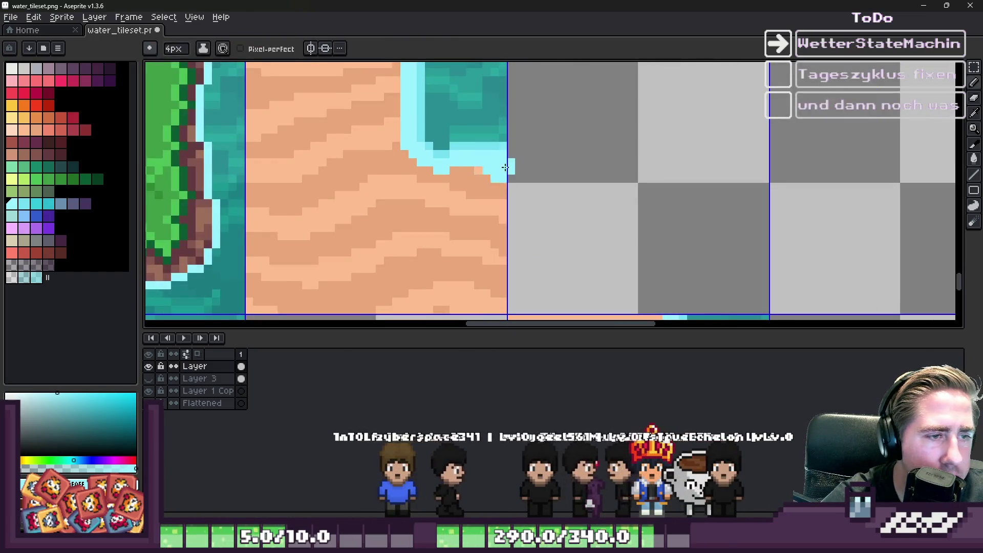
pyautogui.scroll(1, 516, 164)
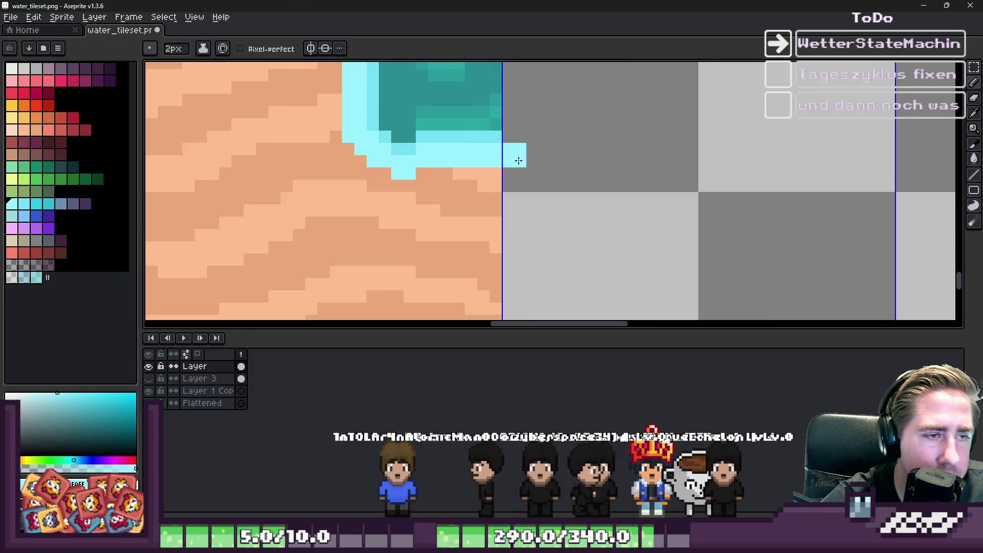
pyautogui.scroll(-1, 542, 124)
pyautogui.scroll(1, 519, 136)
pyautogui.scroll(-1, 516, 127)
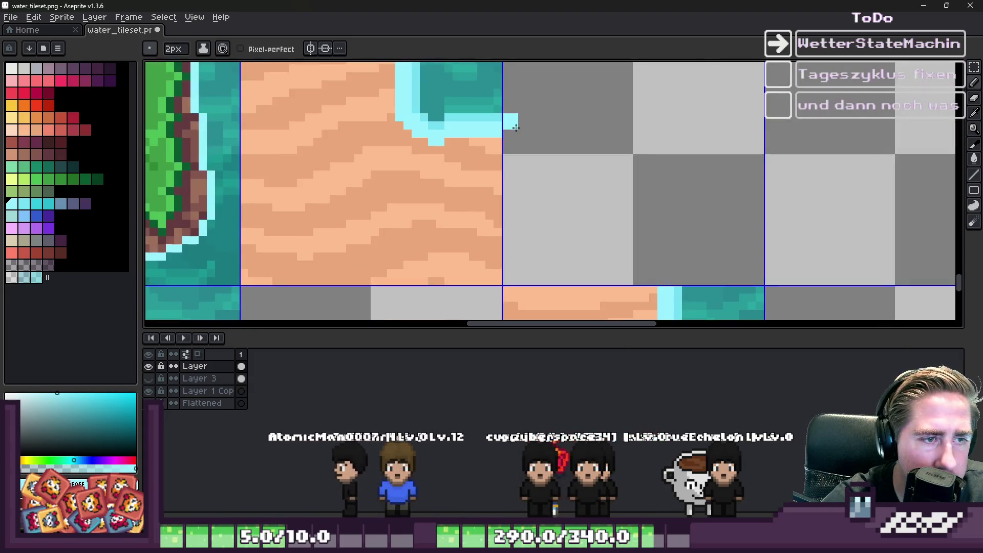
pyautogui.moveTo(514, 134)
pyautogui.mouseDown()
pyautogui.moveTo(620, 137)
pyautogui.moveTo(679, 219)
pyautogui.mouseUp()
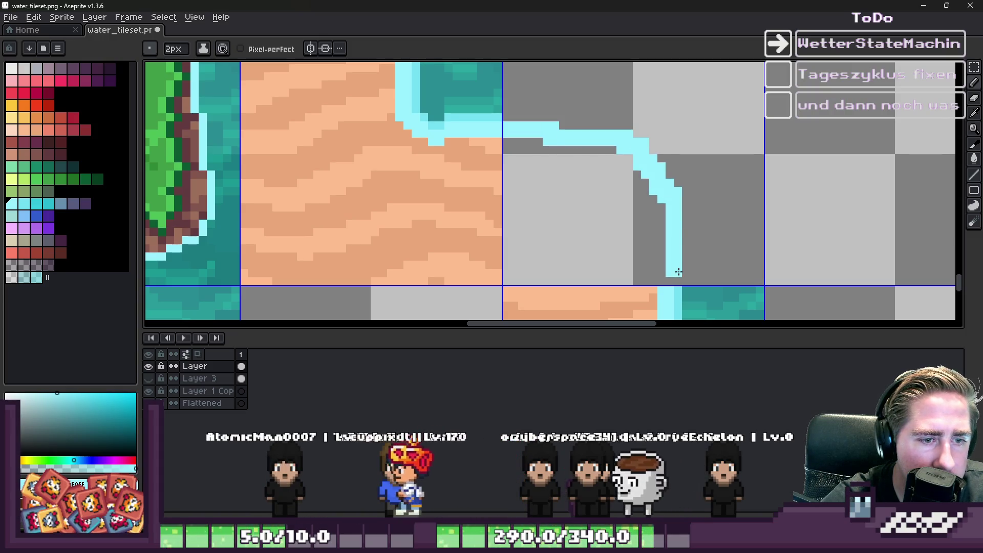
pyautogui.hotkey('ctrl', 'z')
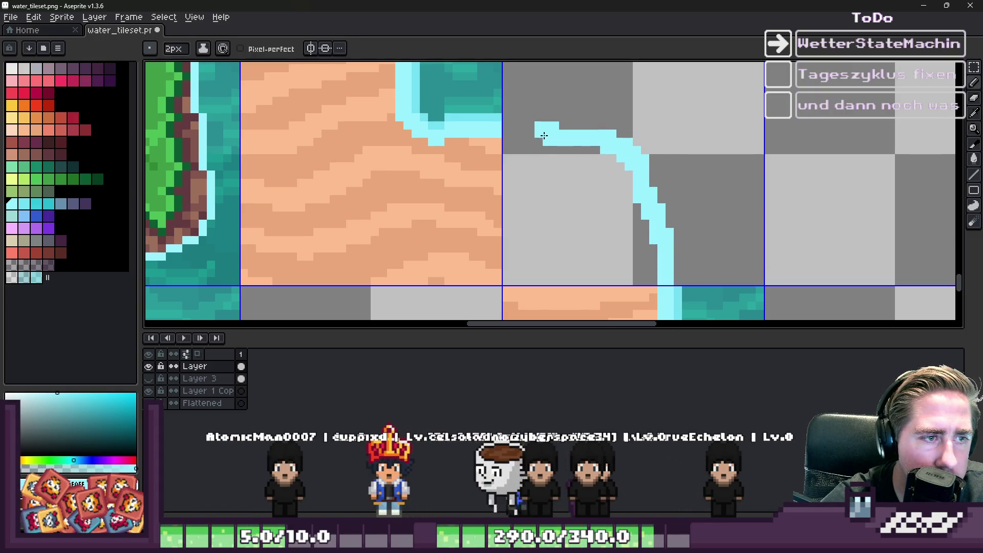
# Pick the teal water colour from the tile and dab a teal pixel onto it
pyautogui.scroll(-3, 513, 134)
pyautogui.scroll(2, 632, 234)
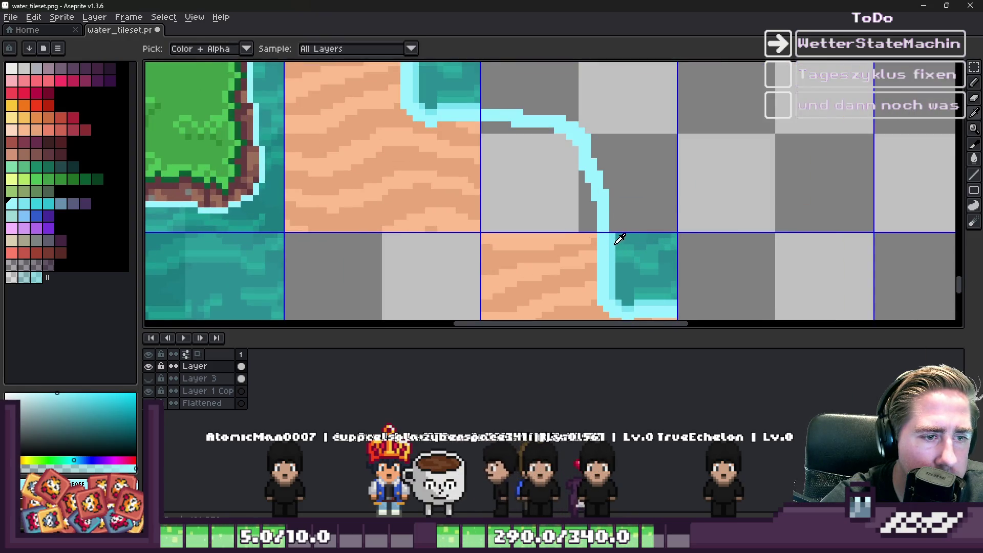
pyautogui.keyDown('alt'); pyautogui.click(617, 241); pyautogui.keyUp('alt')
pyautogui.scroll(2, 614, 220)
pyautogui.click(613, 204)
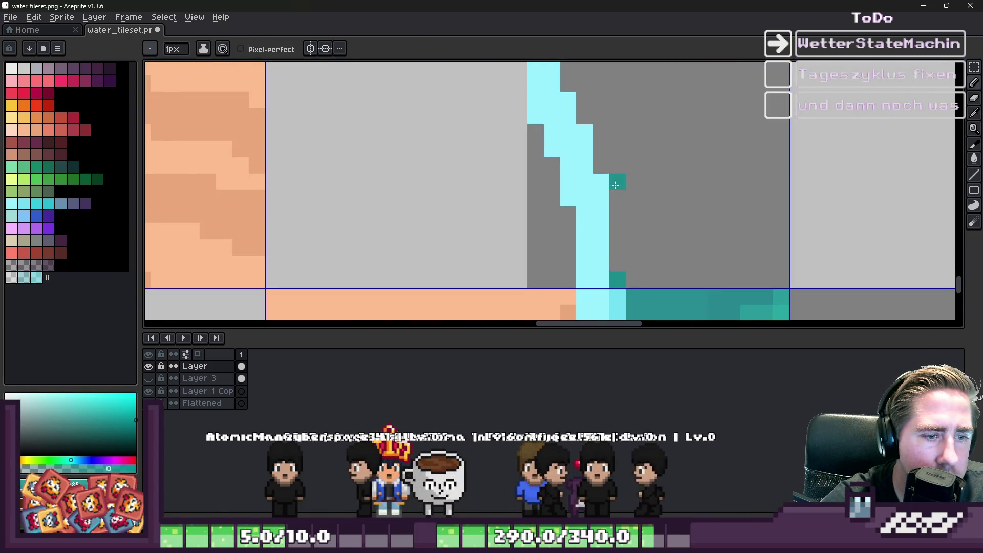
# Pick the lighter cyan and paint more pixels along the water edge
pyautogui.scroll(-1, 617, 184)
pyautogui.keyDown('alt'); pyautogui.click(623, 267); pyautogui.keyUp('alt')
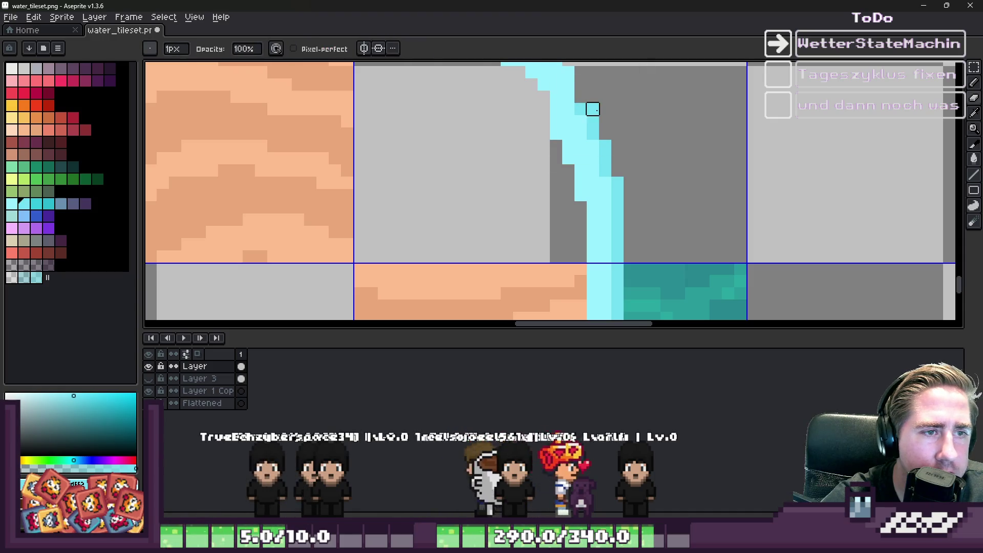
pyautogui.scroll(-4, 588, 107)
pyautogui.scroll(4, 590, 165)
pyautogui.moveTo(596, 189)
pyautogui.mouseDown()
pyautogui.moveTo(573, 125)
pyautogui.moveTo(386, 104)
pyautogui.mouseUp()
pyautogui.scroll(-5, 411, 100)
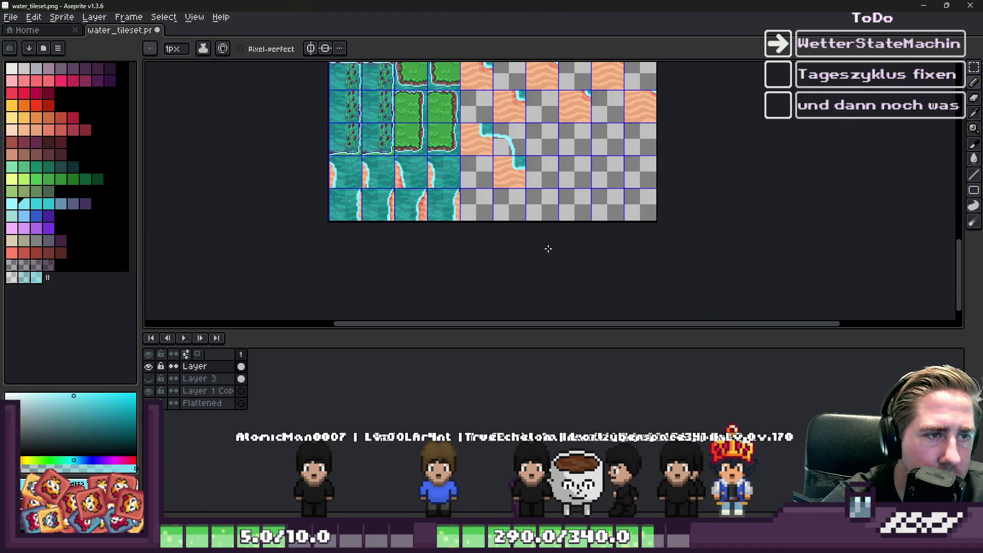
# Sample the light cyan from the water corner and draw a thickened line across the empty tile
pyautogui.scroll(-1, 547, 249)
pyautogui.scroll(4, 526, 161)
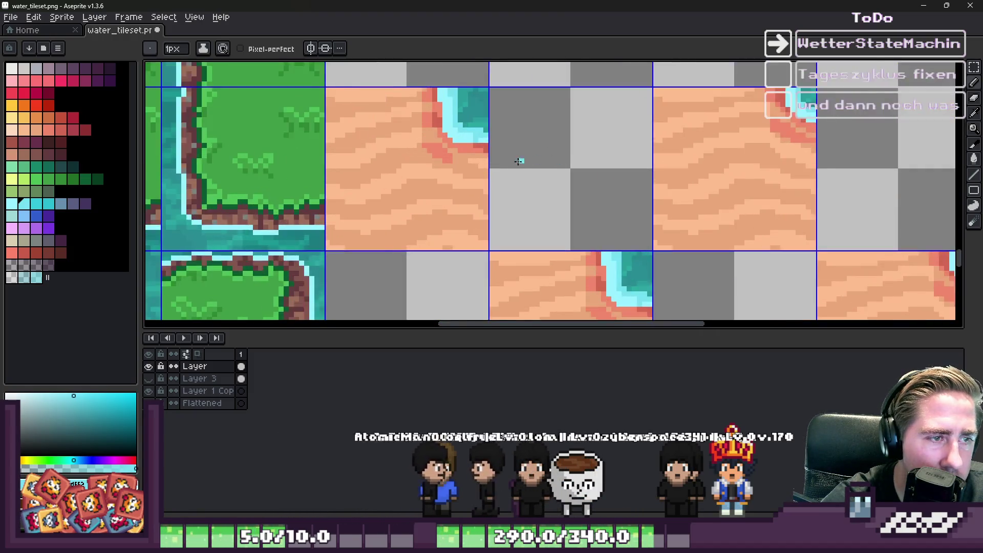
pyautogui.scroll(1, 525, 161)
pyautogui.press('alt')
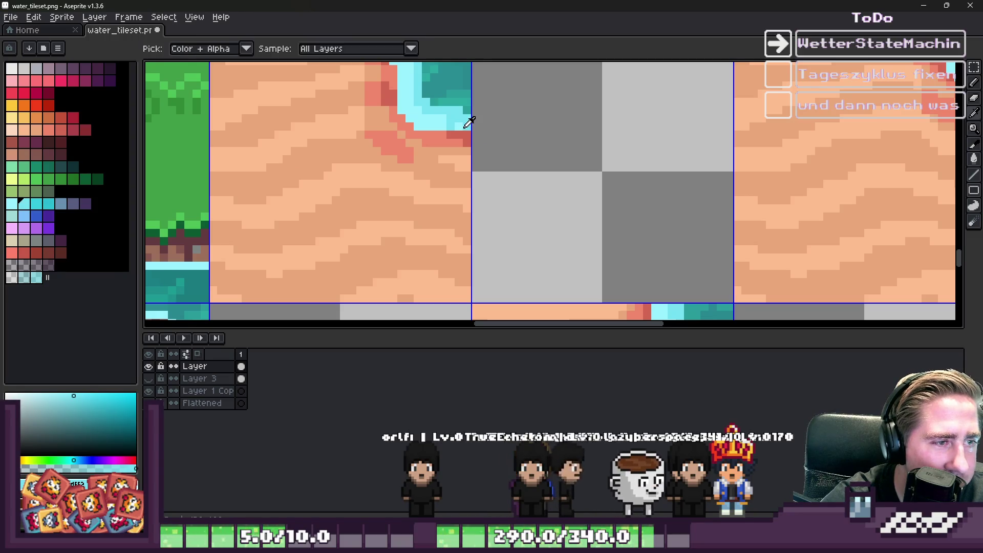
pyautogui.press('ctrl')
pyautogui.keyDown('alt'); pyautogui.click(463, 128); pyautogui.keyUp('alt')
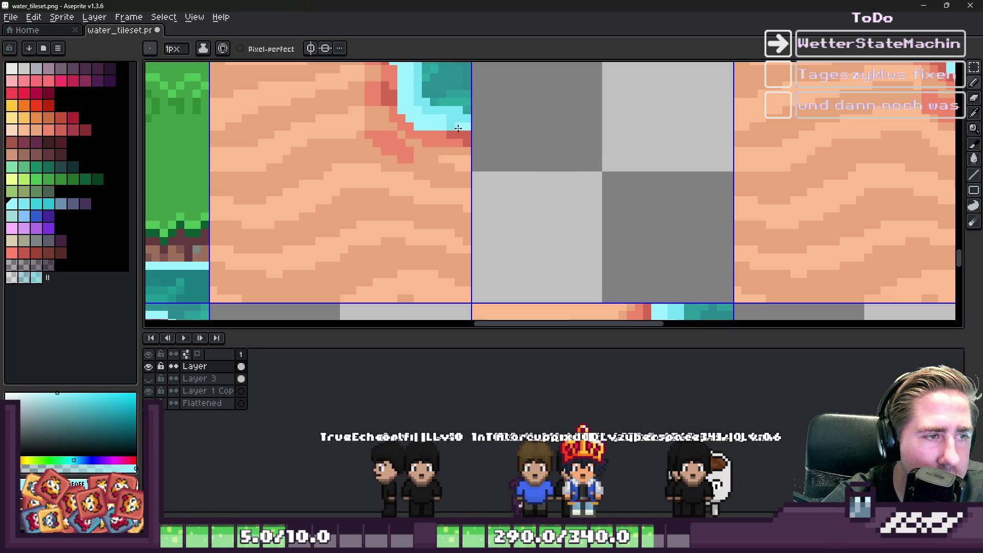
pyautogui.moveTo(467, 126)
pyautogui.mouseDown()
pyautogui.moveTo(606, 125)
pyautogui.moveTo(640, 163)
pyautogui.moveTo(664, 271)
pyautogui.mouseUp()
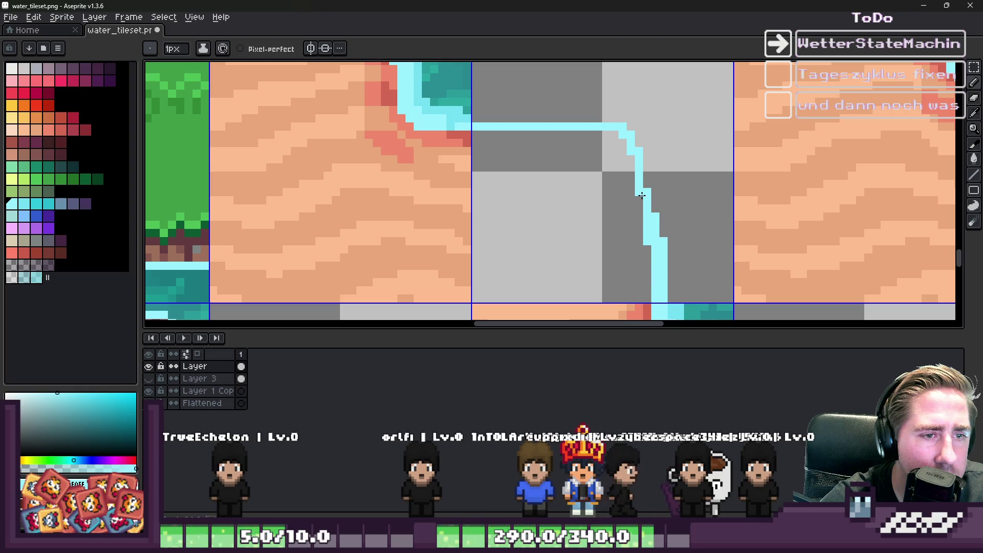
pyautogui.moveTo(629, 169); pyautogui.dragTo(618, 135)
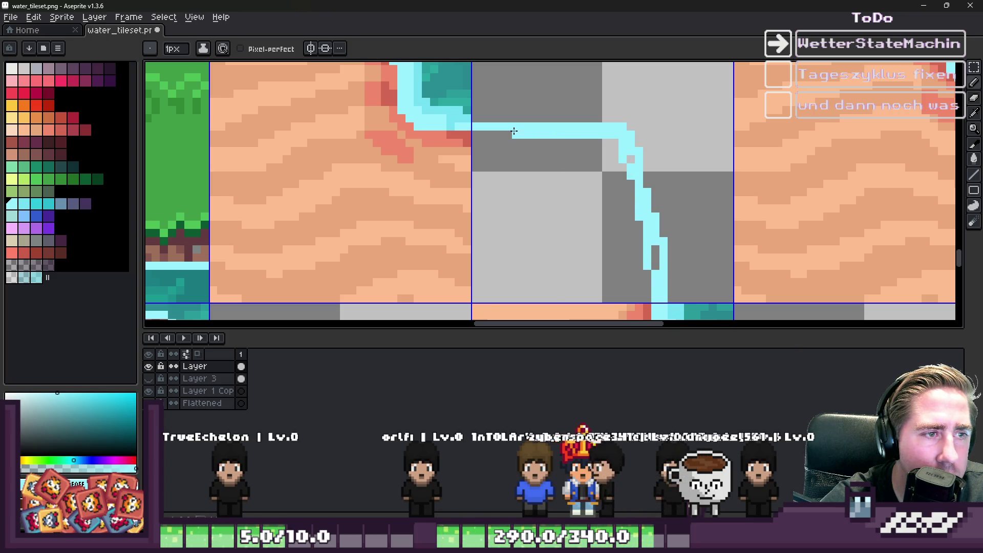
# Remove stray cyan pixels from the line and fill gaps beside it
pyautogui.scroll(-2, 514, 132)
pyautogui.scroll(4, 636, 114)
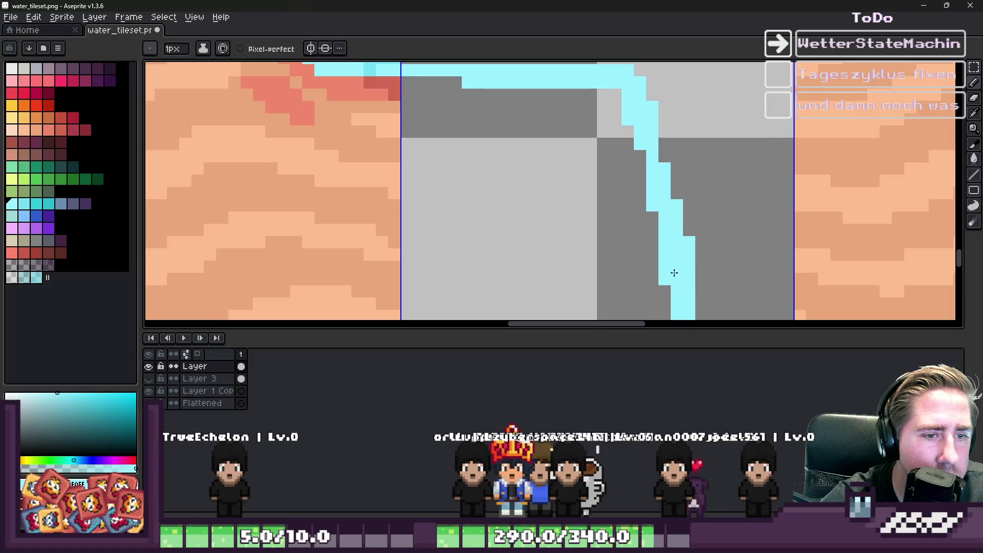
pyautogui.scroll(-2, 674, 273)
pyautogui.scroll(3, 603, 159)
pyautogui.scroll(-2, 610, 165)
pyautogui.click(592, 152)
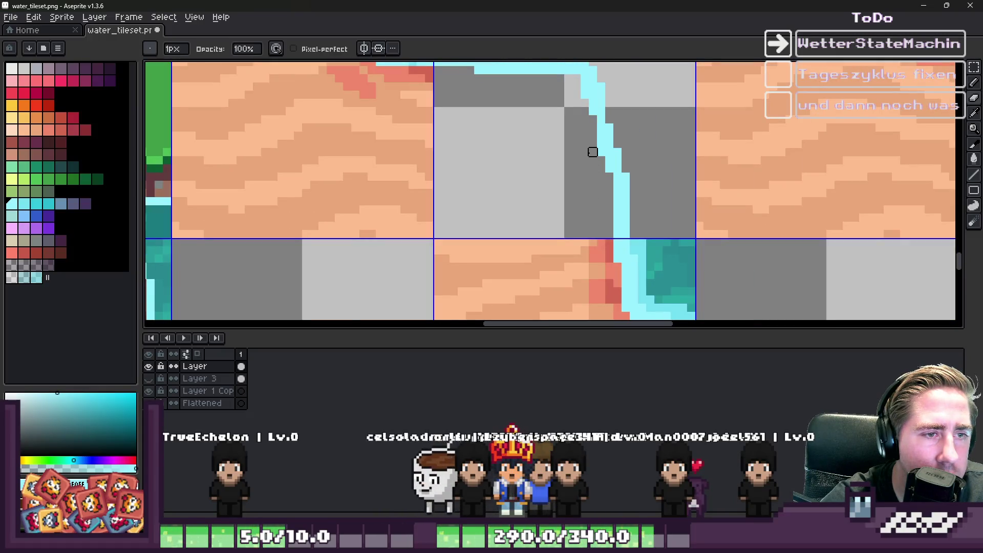
pyautogui.moveTo(592, 160); pyautogui.dragTo(592, 138)
pyautogui.scroll(2, 625, 135)
pyautogui.keyDown('alt'); pyautogui.click(625, 135); pyautogui.keyUp('alt')
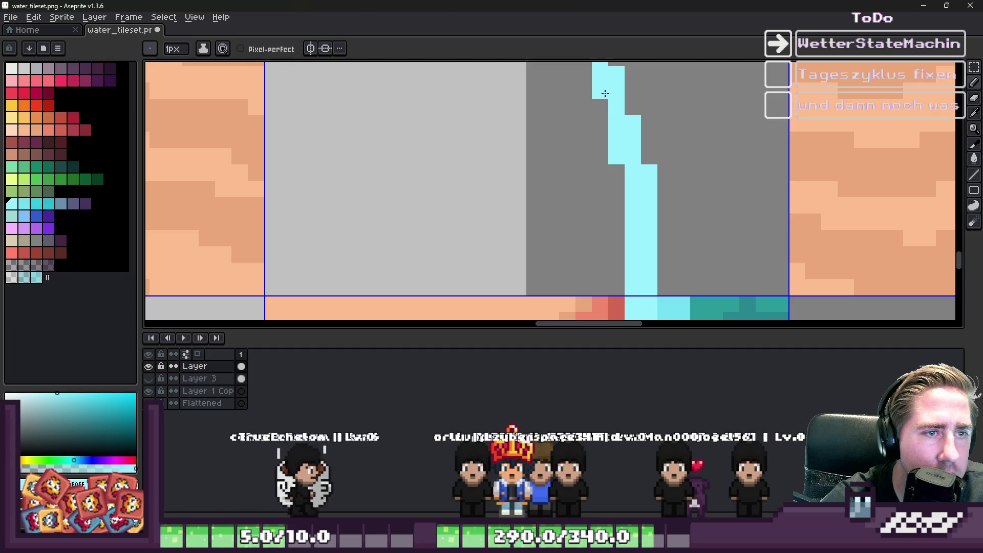
pyautogui.click(600, 107)
pyautogui.click(616, 172)
# Erase two stray cyan pixels at the bend and add a darker cyan pixel there
pyautogui.scroll(-2, 636, 239)
pyautogui.keyDown('alt'); pyautogui.click(640, 223); pyautogui.keyUp('alt')
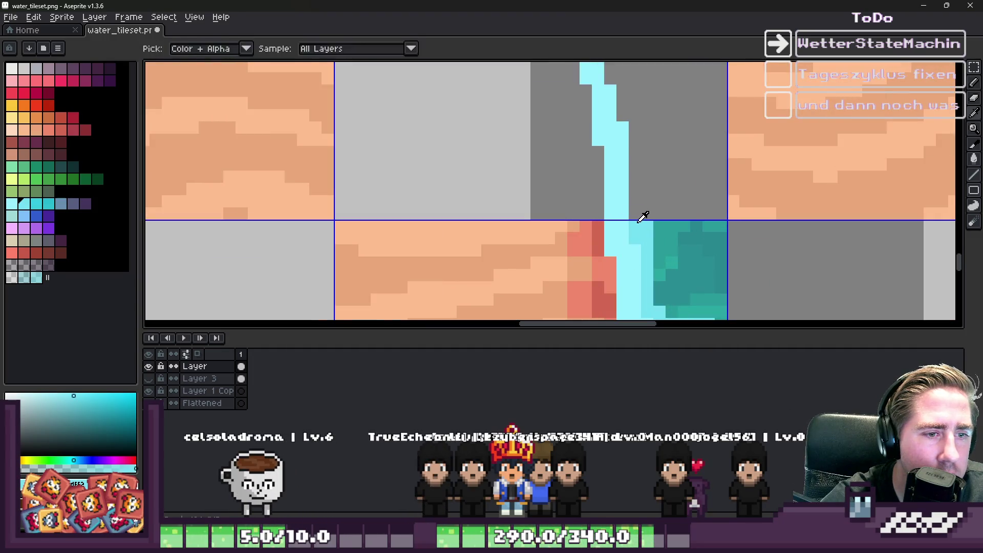
pyautogui.scroll(-2, 606, 228)
pyautogui.scroll(2, 604, 151)
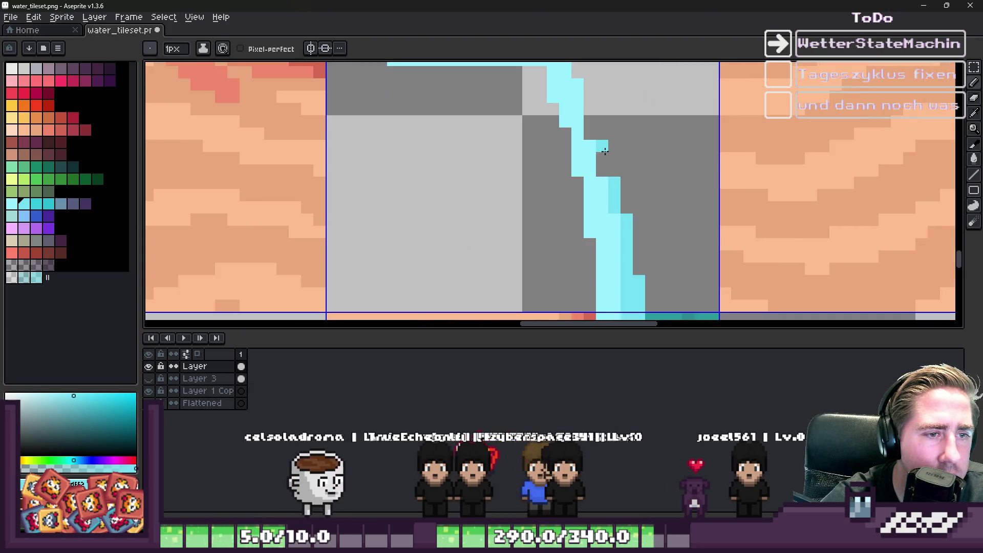
pyautogui.scroll(-2, 589, 182)
pyautogui.scroll(2, 583, 160)
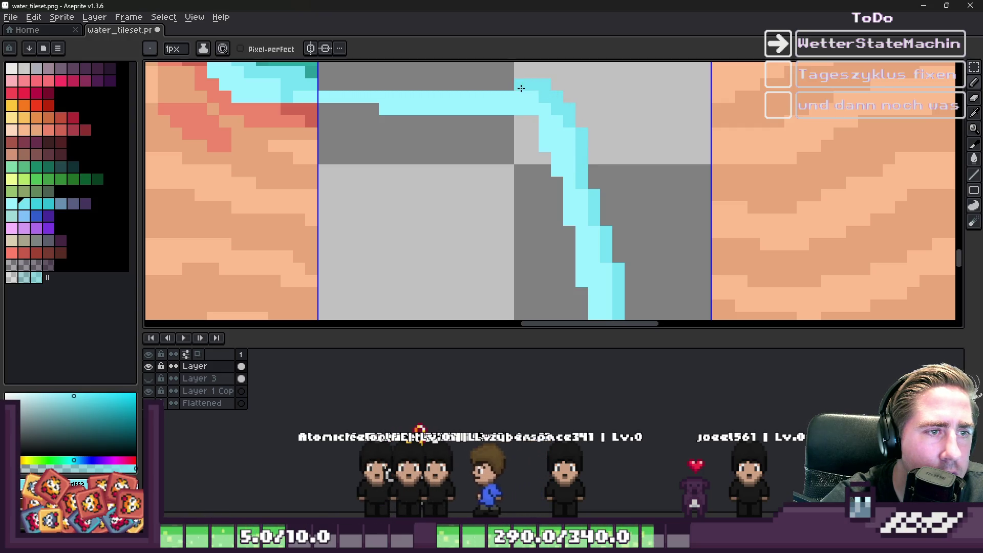
pyautogui.scroll(1, 554, 77)
pyautogui.press('e')
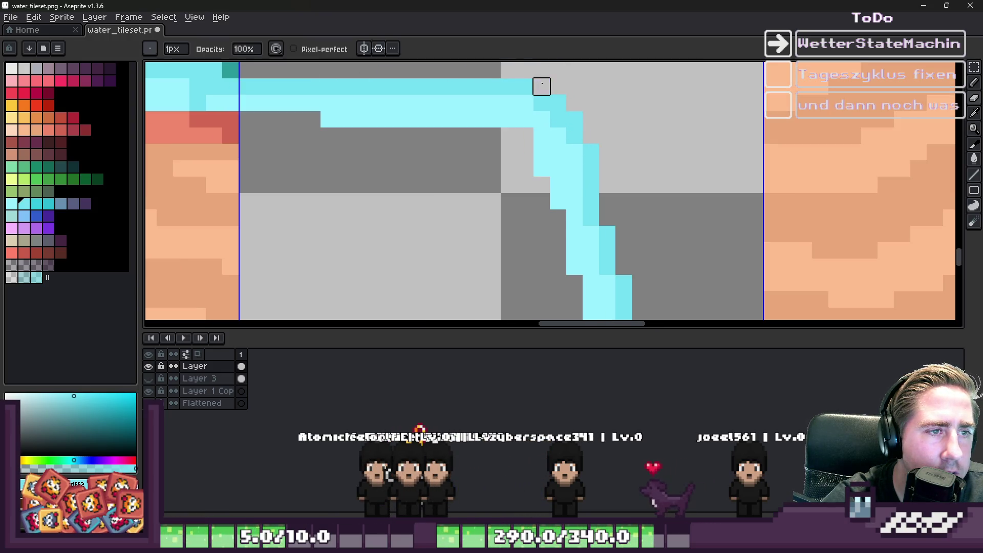
pyautogui.moveTo(525, 86); pyautogui.dragTo(524, 85)
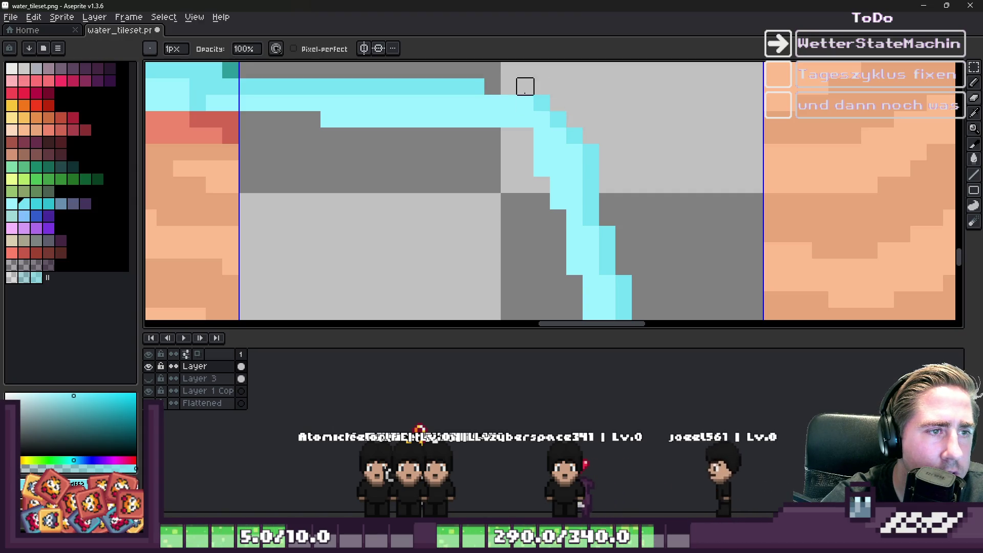
pyautogui.press('b')
pyautogui.click(524, 98)
pyautogui.scroll(-6, 502, 87)
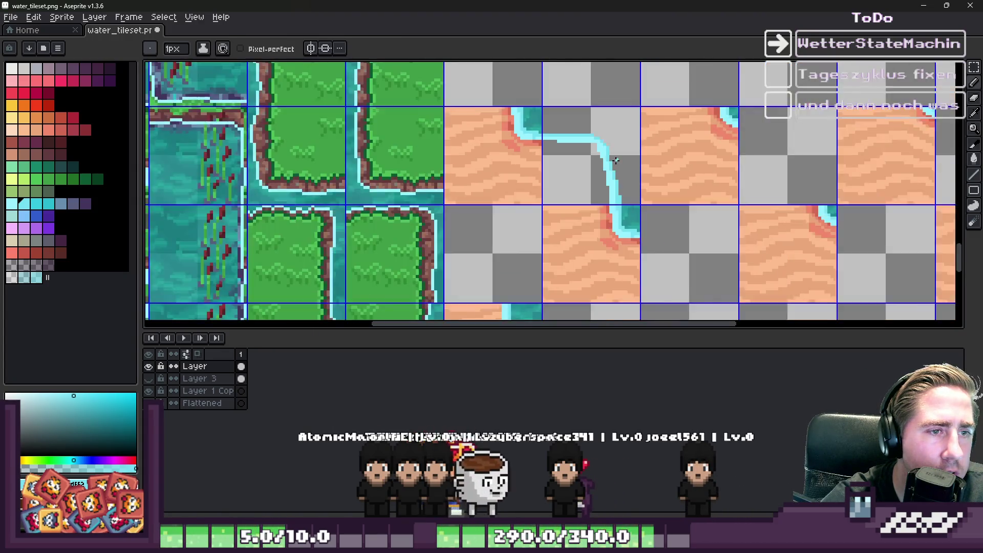
pyautogui.scroll(5, 602, 125)
# Re-sample a lighter cyan from the line, toggling between Eraser and Pencil for cleanup
pyautogui.press('e')
pyautogui.scroll(2, 589, 118)
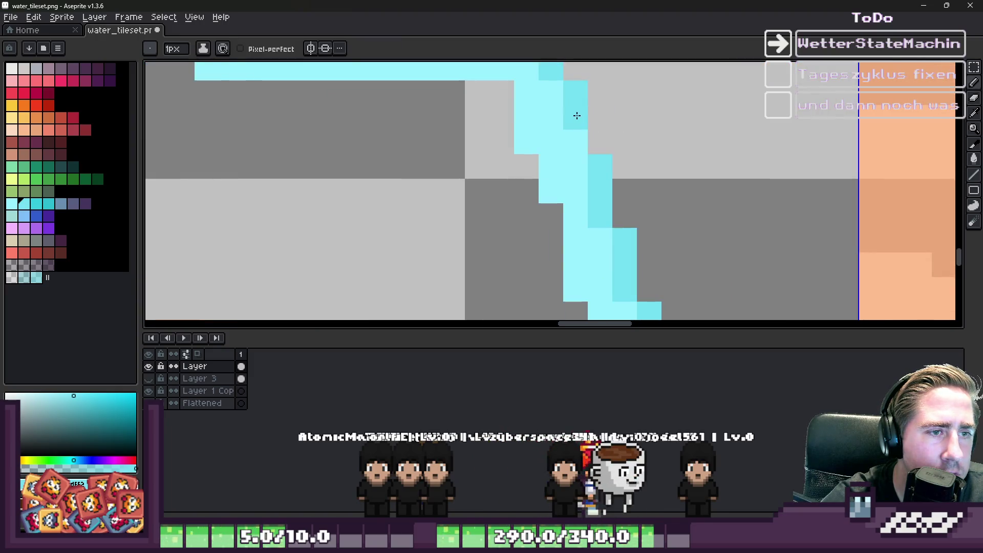
pyautogui.press('i')
pyautogui.click(586, 140)
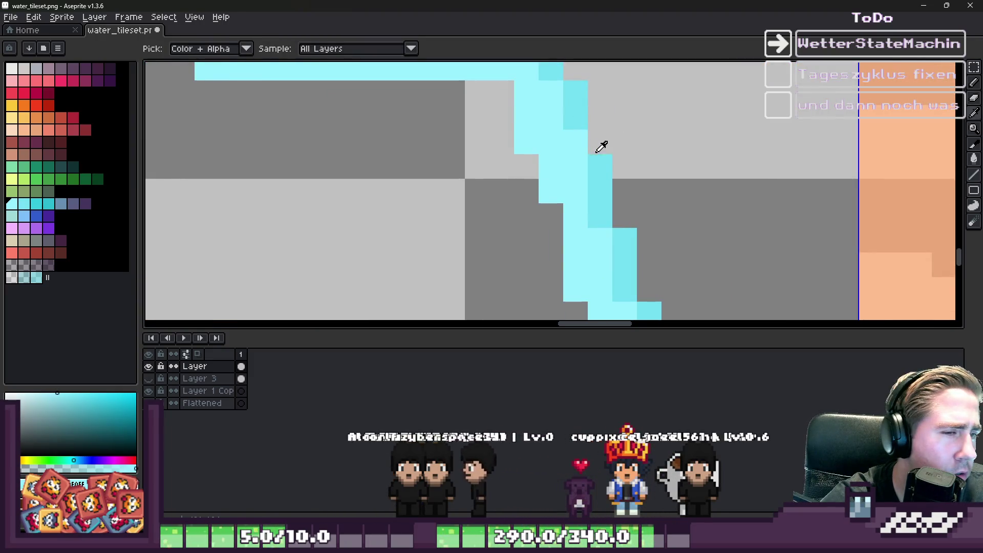
pyautogui.press('e')
pyautogui.scroll(-3, 596, 145)
pyautogui.scroll(3, 640, 116)
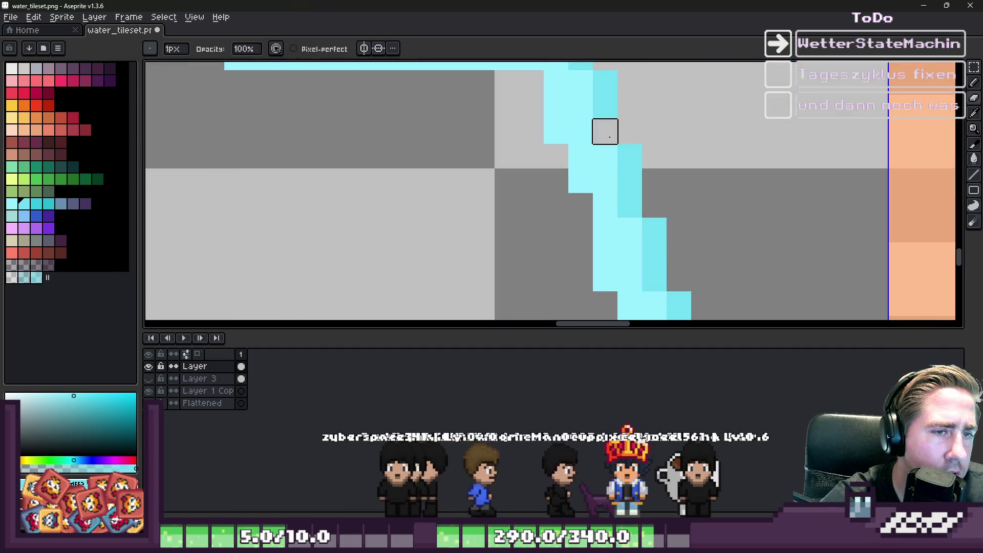
pyautogui.press('b')
pyautogui.scroll(-5, 604, 148)
pyautogui.press('e')
pyautogui.scroll(2, 588, 157)
pyautogui.scroll(-4, 609, 131)
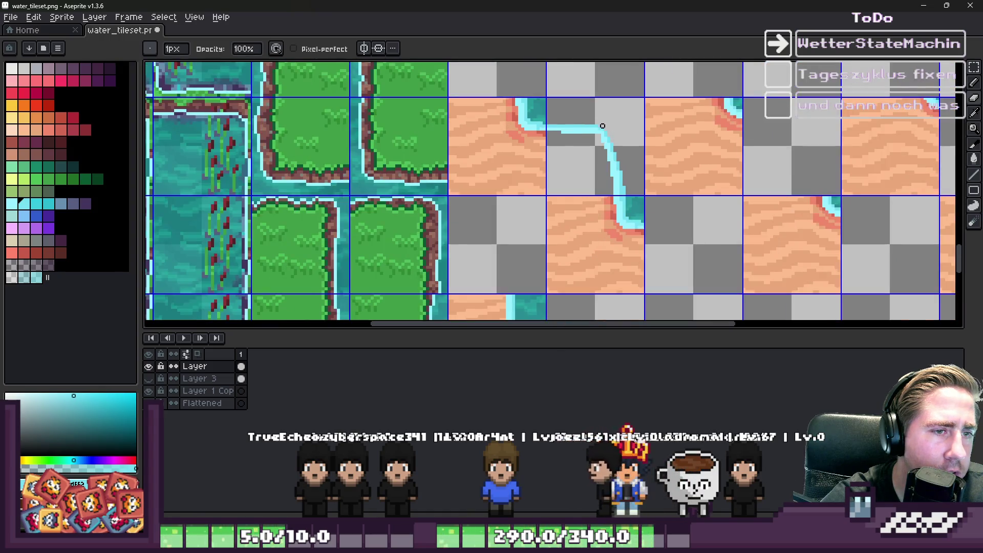
pyautogui.scroll(5, 602, 126)
pyautogui.scroll(-10, 597, 121)
pyautogui.scroll(5, 593, 117)
pyautogui.keyDown('alt'); pyautogui.click(614, 108); pyautogui.keyUp('alt')
pyautogui.press('b')
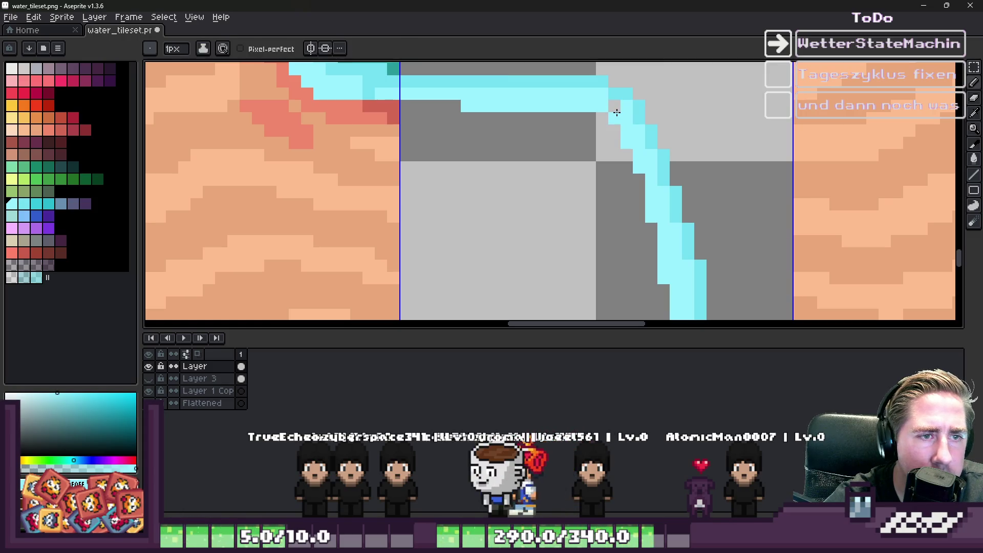
pyautogui.scroll(-3, 617, 112)
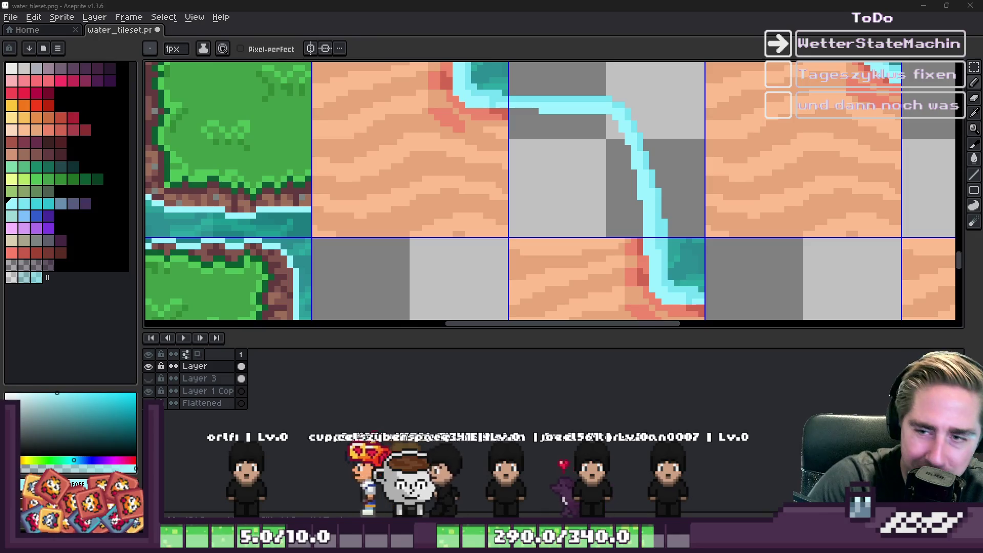
pyautogui.scroll(-2, 524, 145)
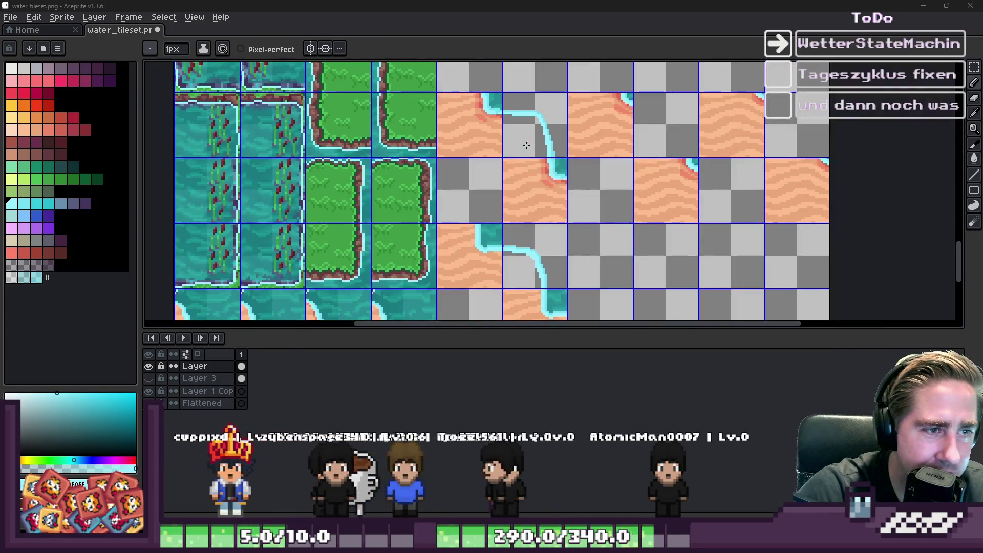
# Draw a thicker cyan stroke across the next tile and extend it diagonally down-right
pyautogui.scroll(2, 640, 174)
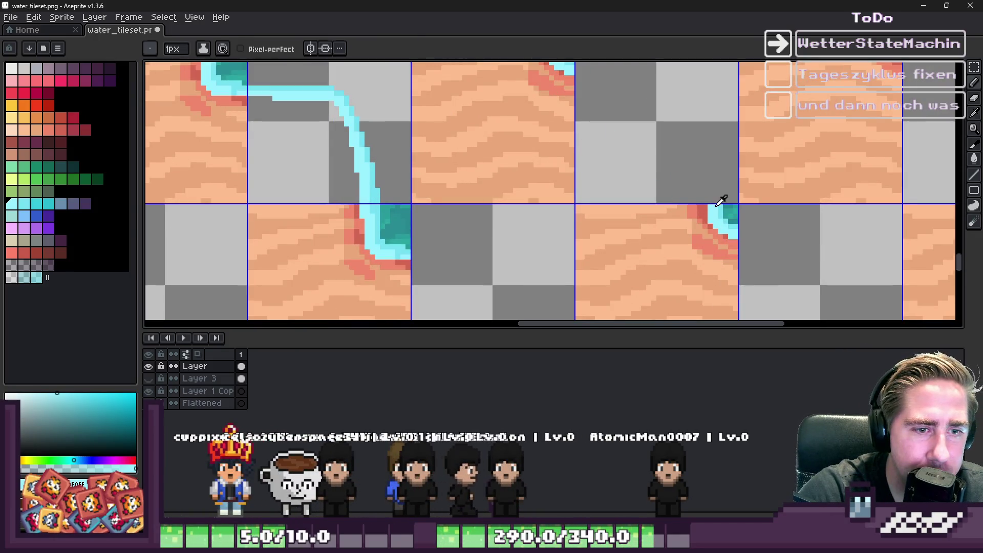
pyautogui.scroll(2, 533, 110)
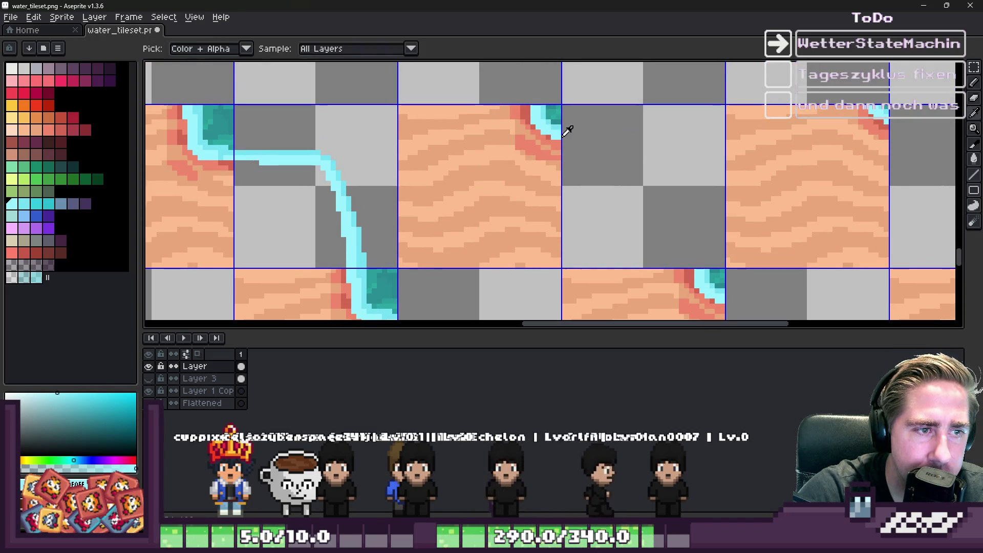
pyautogui.scroll(1, 566, 131)
pyautogui.moveTo(564, 136); pyautogui.dragTo(673, 133)
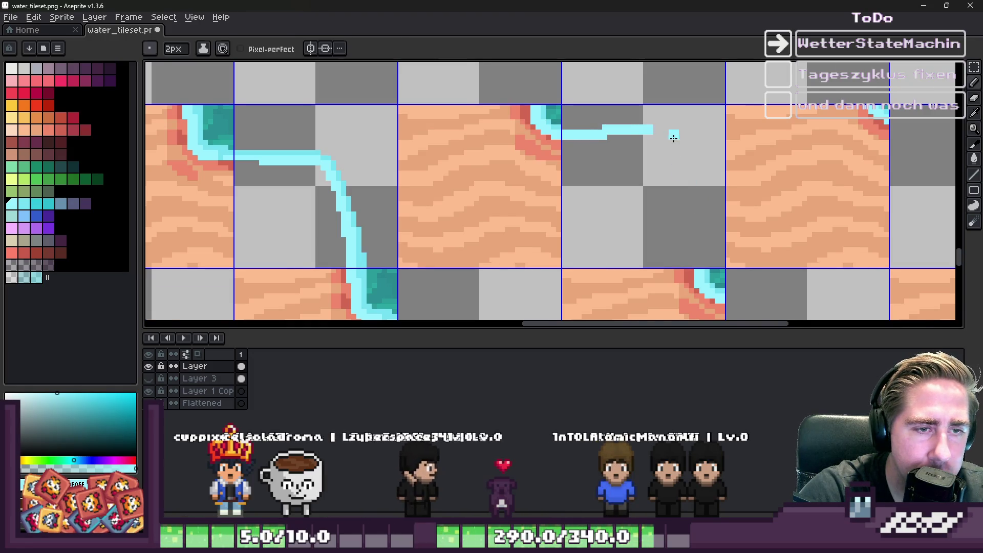
pyautogui.scroll(1, 687, 142)
pyautogui.scroll(-1, 701, 140)
pyautogui.moveTo(686, 137)
pyautogui.mouseDown()
pyautogui.moveTo(706, 155)
pyautogui.moveTo(709, 258)
pyautogui.mouseUp()
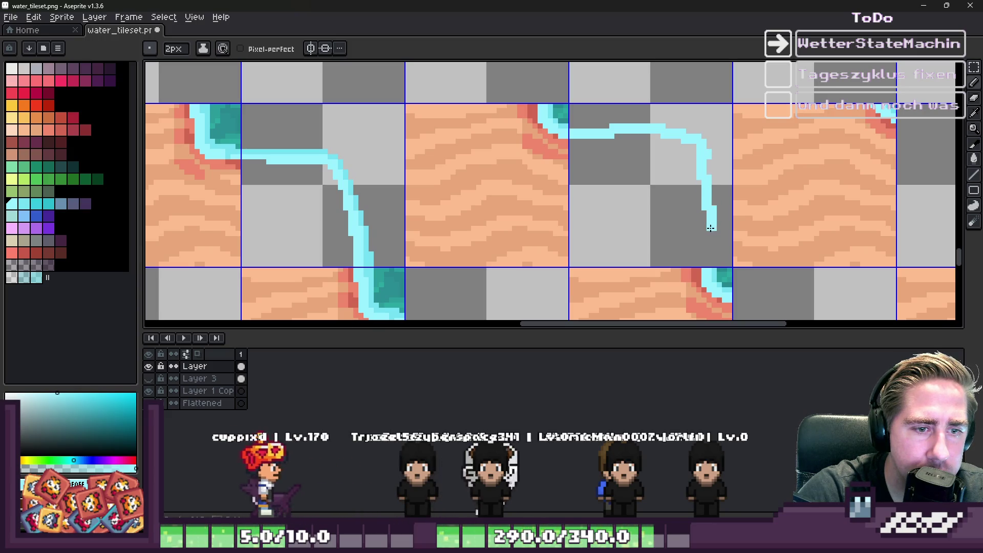
# Extend the cyan shoreline stroke up and to the left across the curved tile
pyautogui.scroll(1, 711, 261)
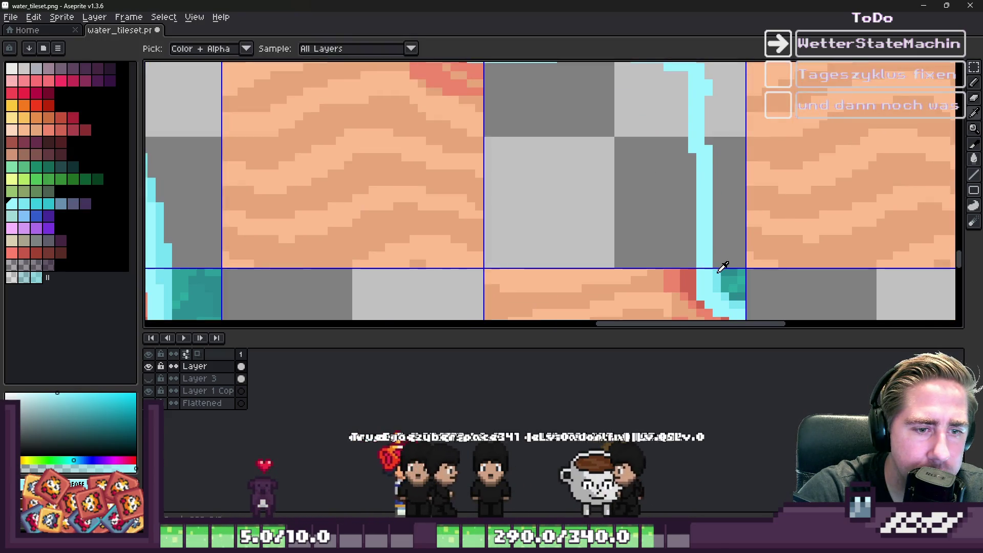
pyautogui.scroll(-1, 715, 263)
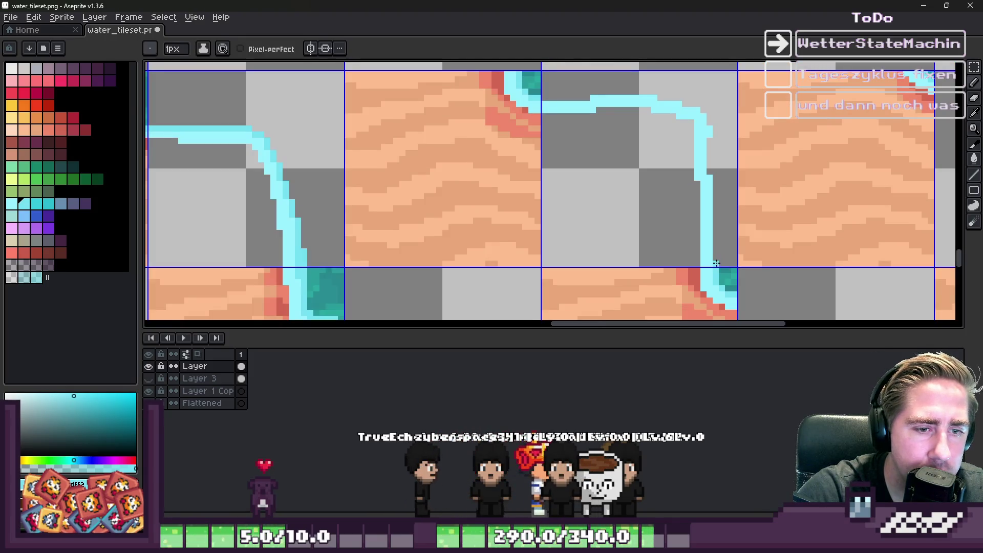
pyautogui.scroll(1, 710, 154)
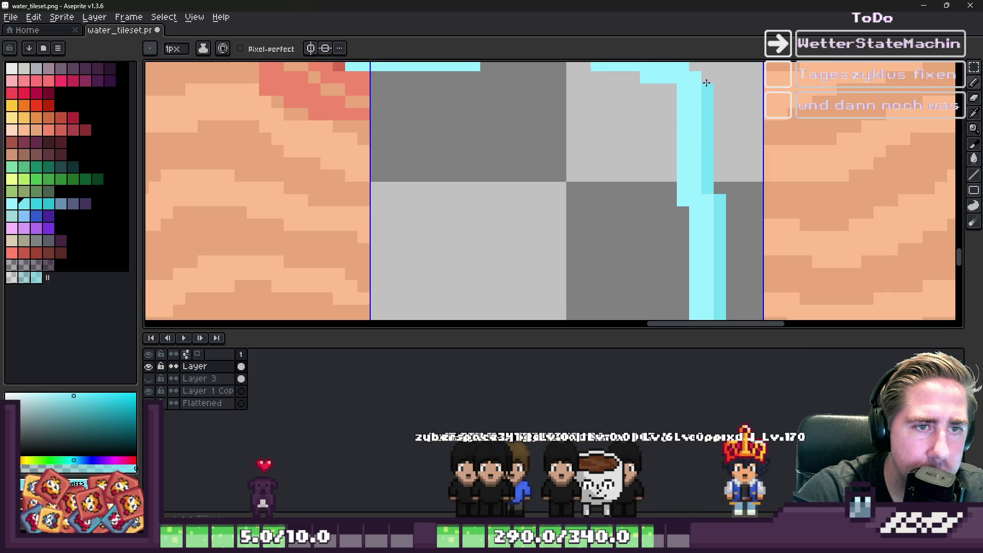
pyautogui.moveTo(704, 90); pyautogui.dragTo(676, 189)
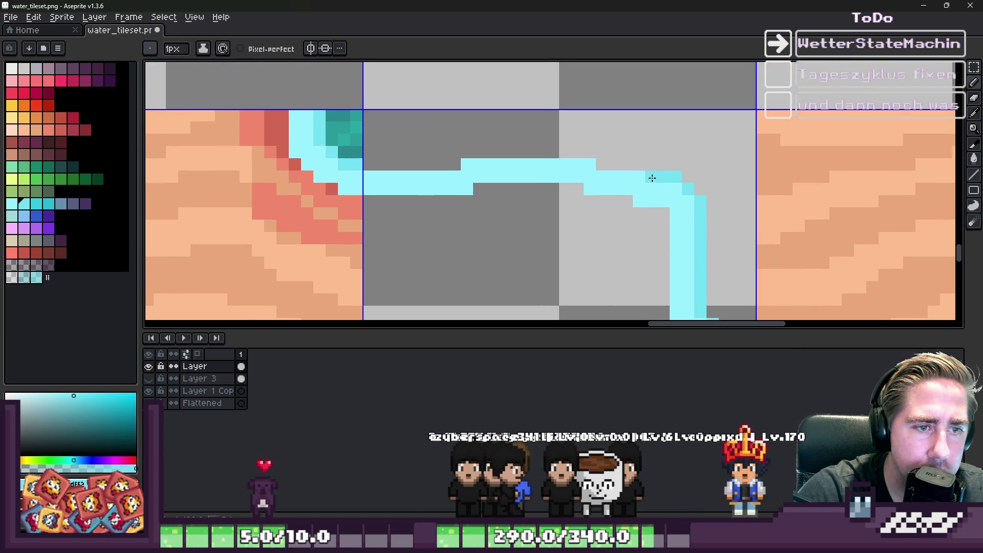
pyautogui.moveTo(636, 160); pyautogui.dragTo(524, 144)
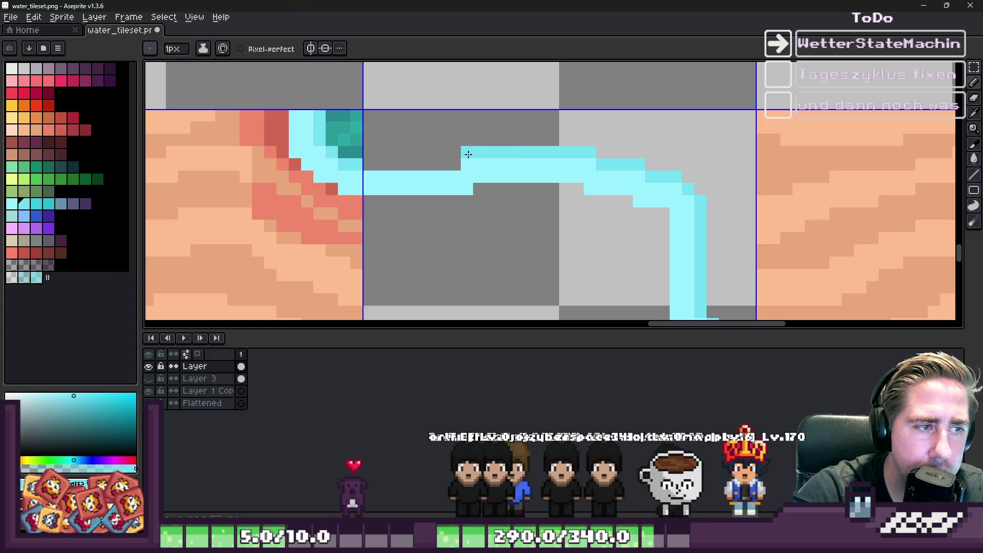
# Zoom out and sample the light cyan of the water line
pyautogui.scroll(3, 472, 198)
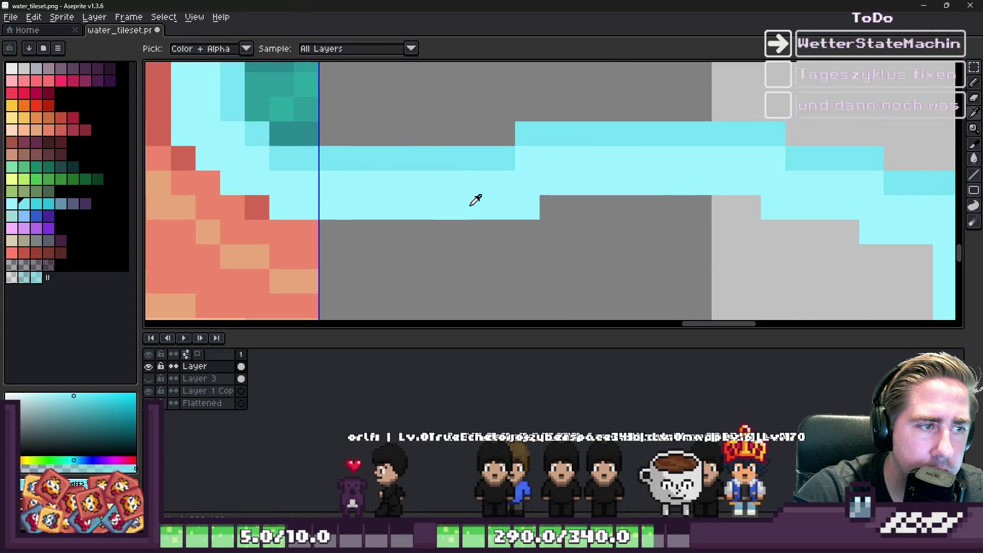
pyautogui.scroll(-8, 609, 134)
pyautogui.scroll(-2, 613, 139)
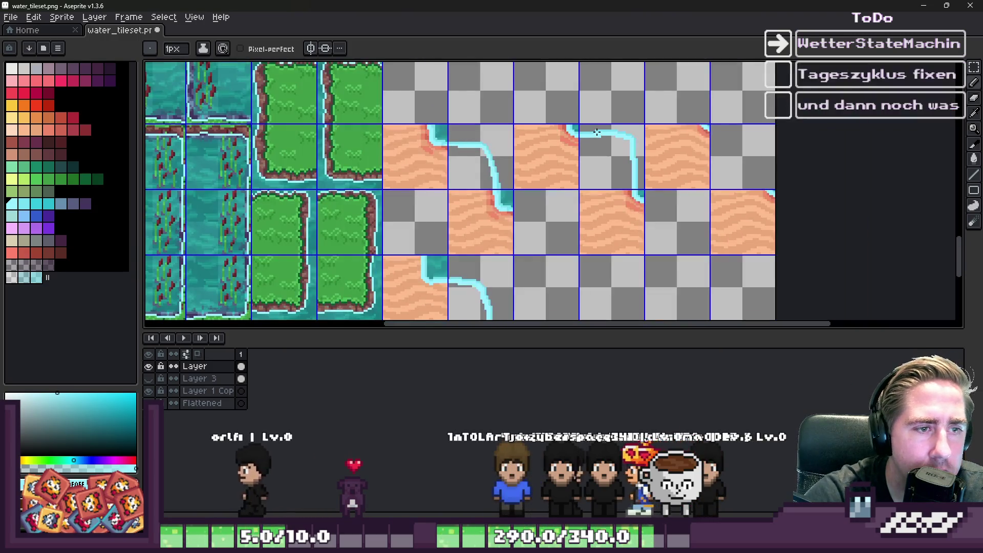
pyautogui.scroll(3, 597, 132)
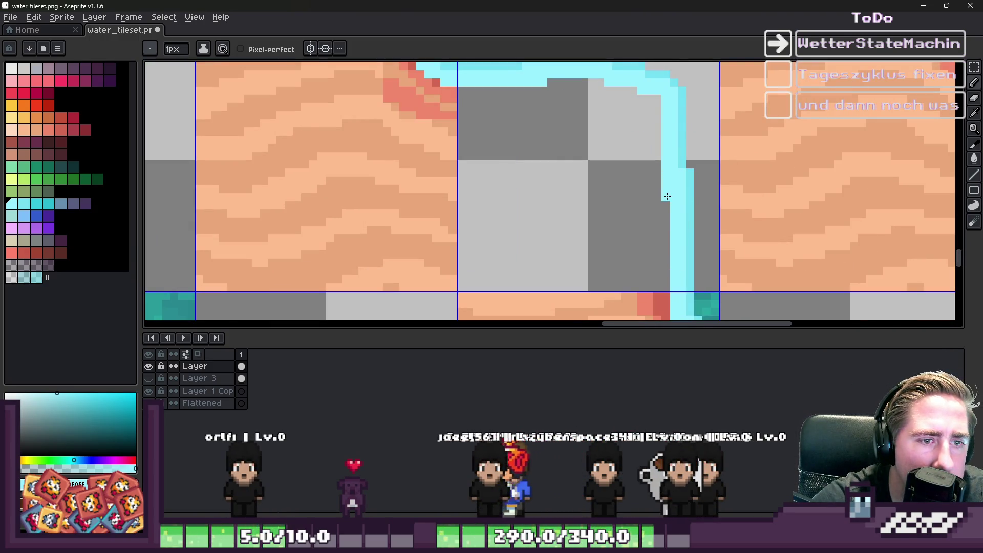
pyautogui.scroll(-2, 503, 149)
pyautogui.scroll(3, 604, 153)
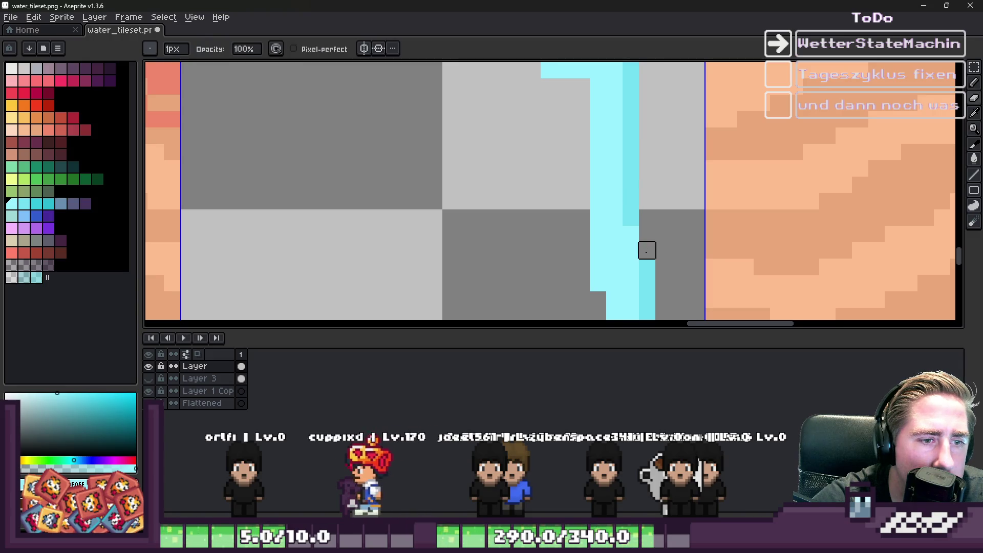
pyautogui.scroll(-4, 631, 227)
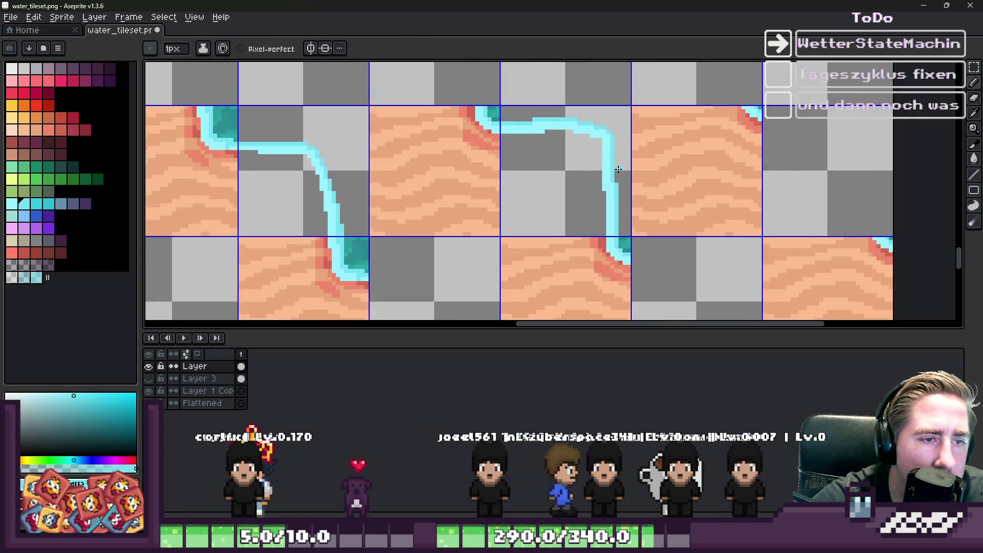
pyautogui.scroll(2, 635, 167)
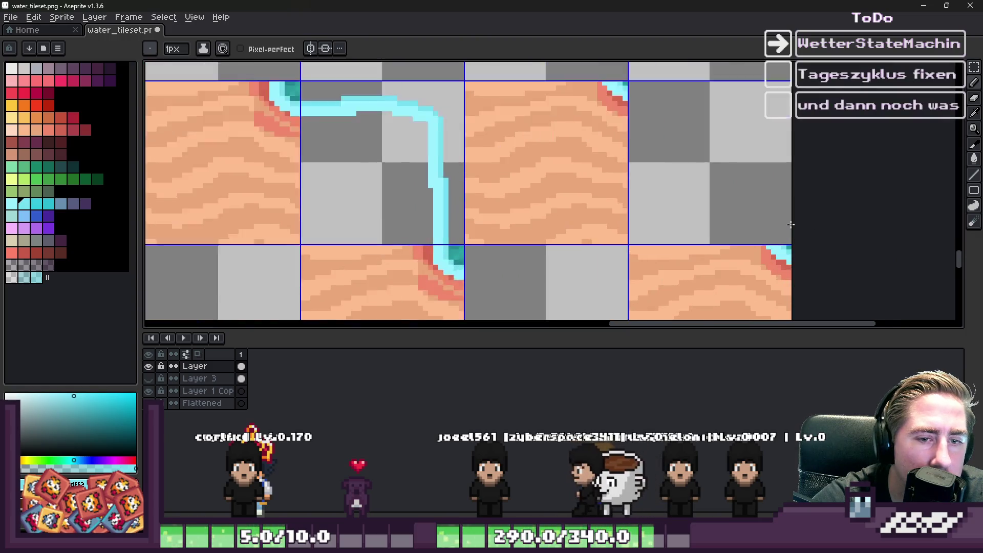
pyautogui.press('alt')
pyautogui.keyDown('alt'); pyautogui.click(776, 249); pyautogui.keyUp('alt')
pyautogui.scroll(1, 773, 243)
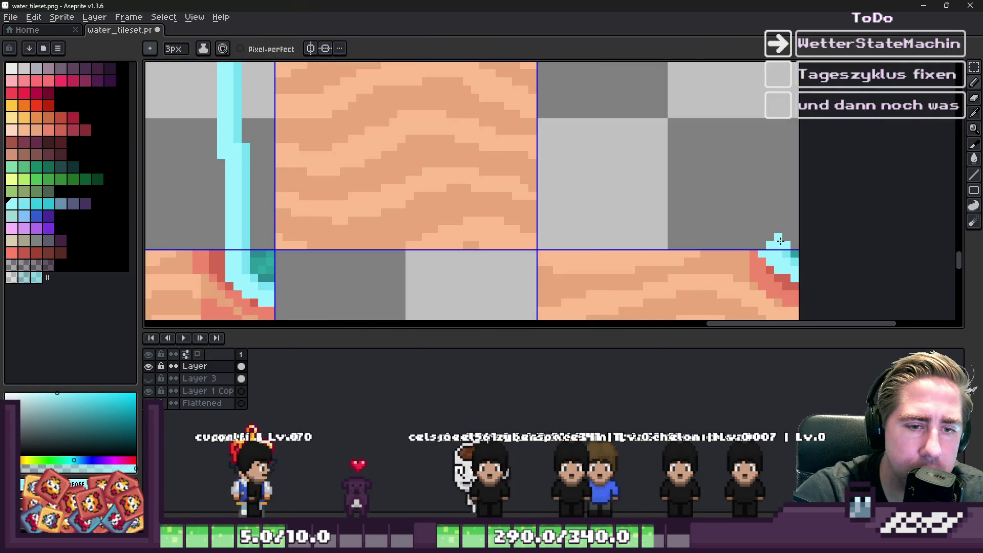
# Try 3px vertical cyan lines in the right tile, undo them, and return to a 2px brush
pyautogui.press('+')
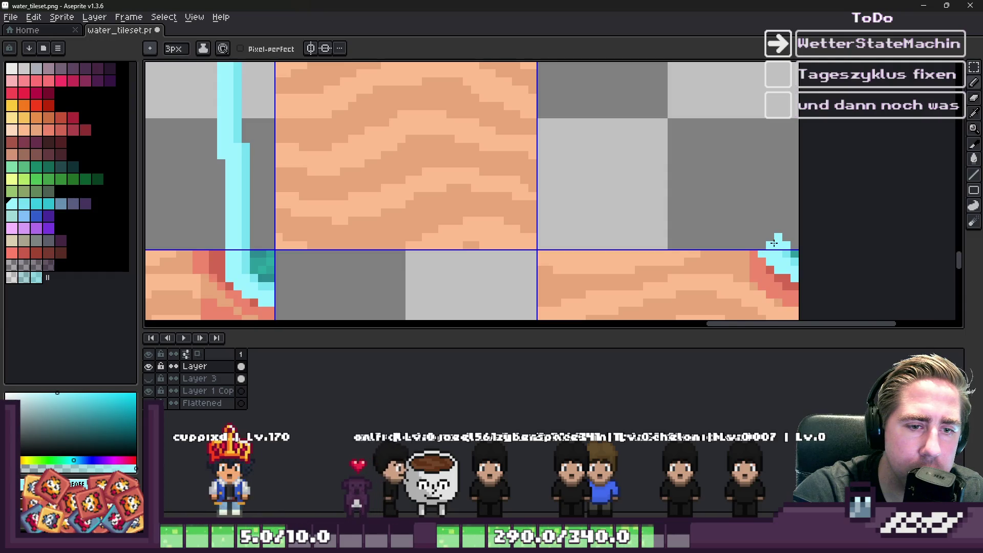
pyautogui.moveTo(772, 245); pyautogui.dragTo(722, 224)
pyautogui.moveTo(727, 307); pyautogui.dragTo(729, 200)
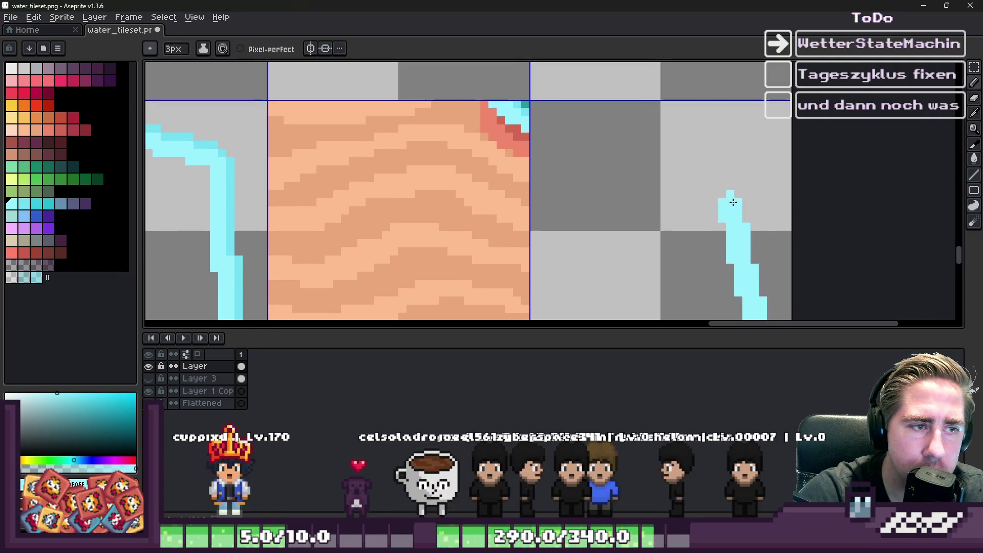
pyautogui.hotkey('ctrl', 'z')
pyautogui.hscroll(2, 747, 154)
pyautogui.moveTo(681, 317); pyautogui.dragTo(674, 134)
pyautogui.press('-')
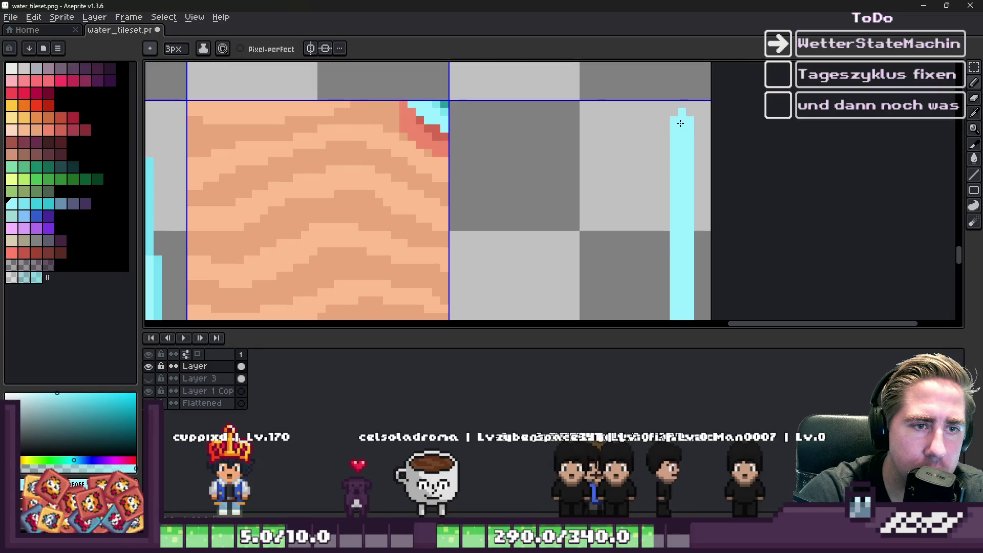
pyautogui.hotkey('ctrl', 'z')
# Draw the cyan shoreline up the right tile bending left at its top, filling its gap
pyautogui.scroll(-2, 674, 233)
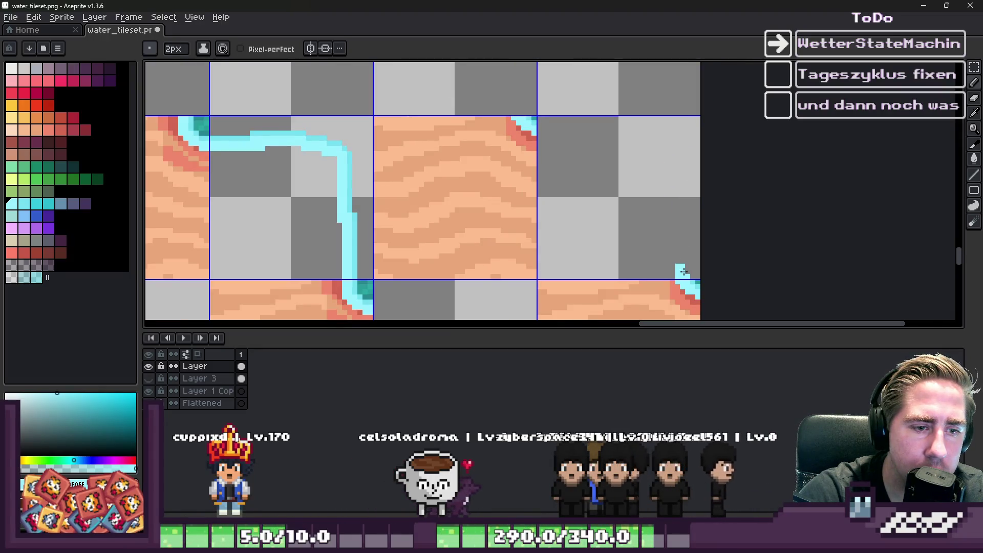
pyautogui.moveTo(681, 276); pyautogui.dragTo(676, 202)
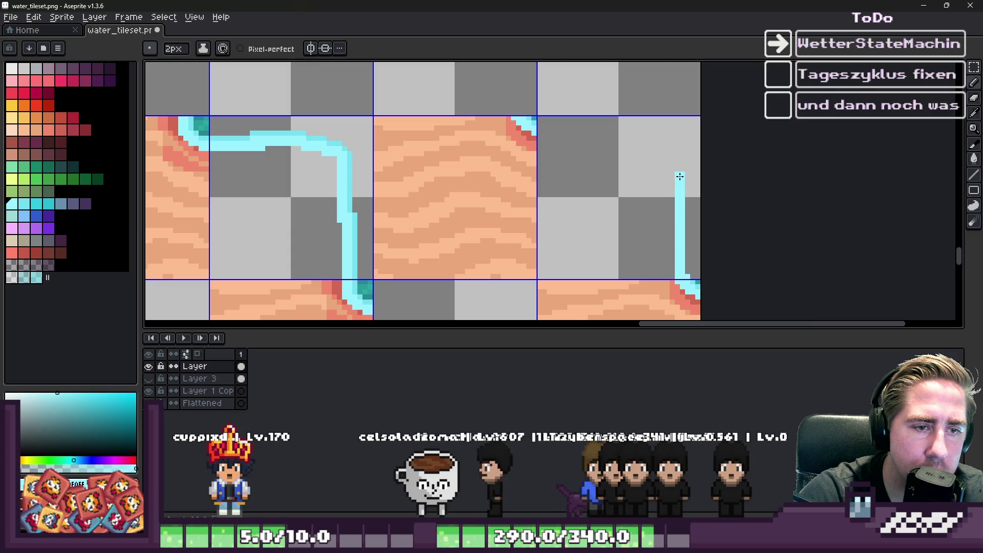
pyautogui.hotkey('ctrl', 'z')
pyautogui.moveTo(681, 277)
pyautogui.mouseDown()
pyautogui.moveTo(639, 132)
pyautogui.moveTo(541, 130)
pyautogui.mouseUp()
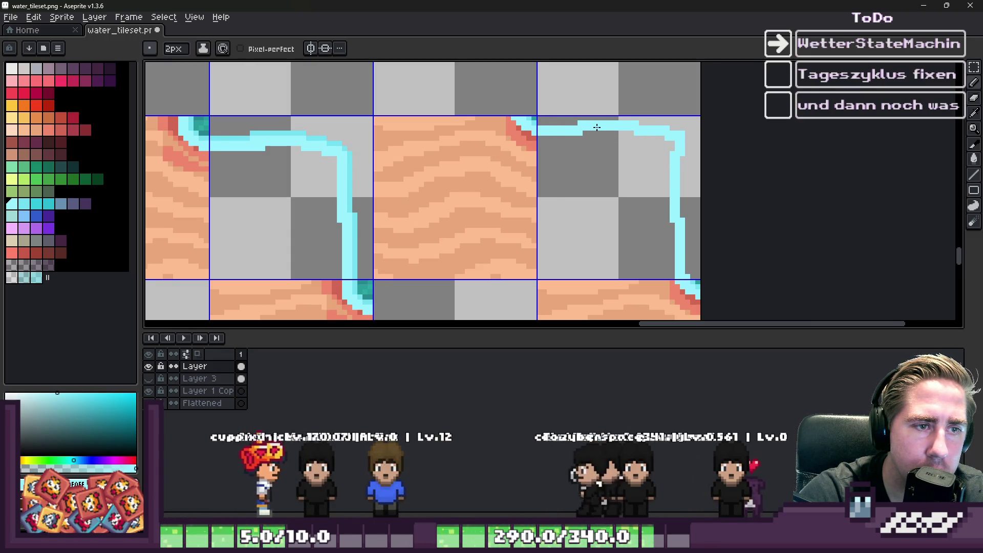
pyautogui.scroll(2, 665, 149)
pyautogui.moveTo(693, 188); pyautogui.dragTo(701, 171)
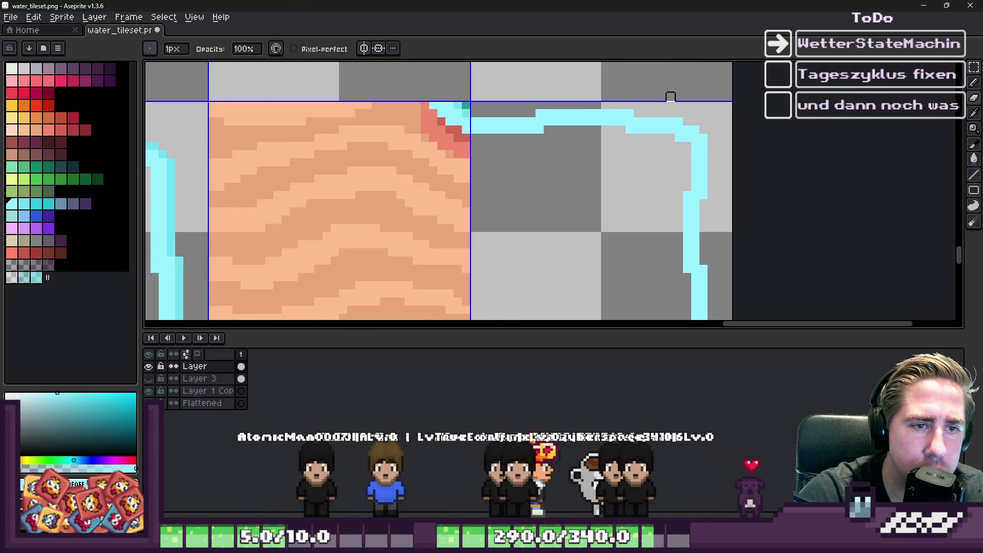
pyautogui.scroll(2, 535, 125)
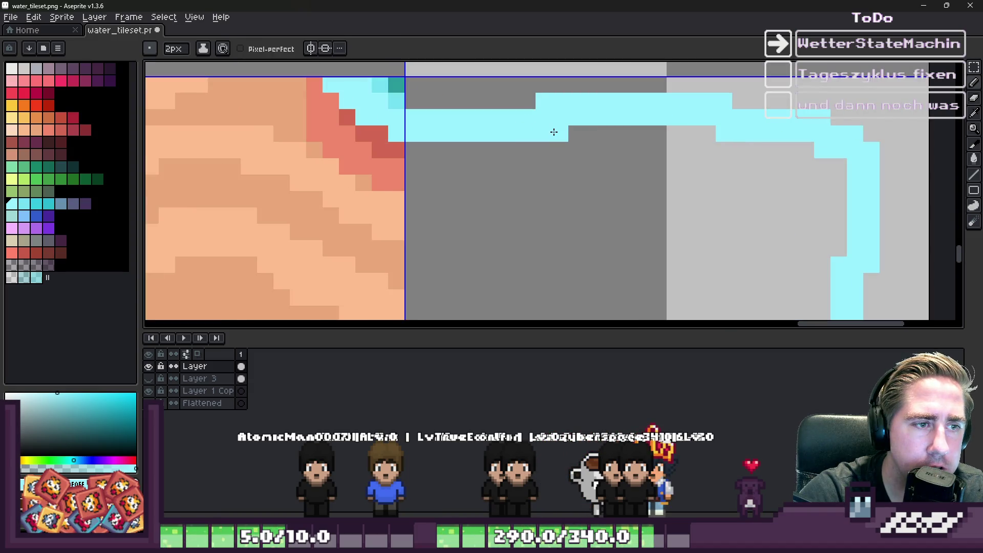
# Enlarge the brush for a cyan block on the line, then undo the stray block
pyautogui.press('+')
pyautogui.click(709, 140)
pyautogui.hotkey('ctrl', 'z')
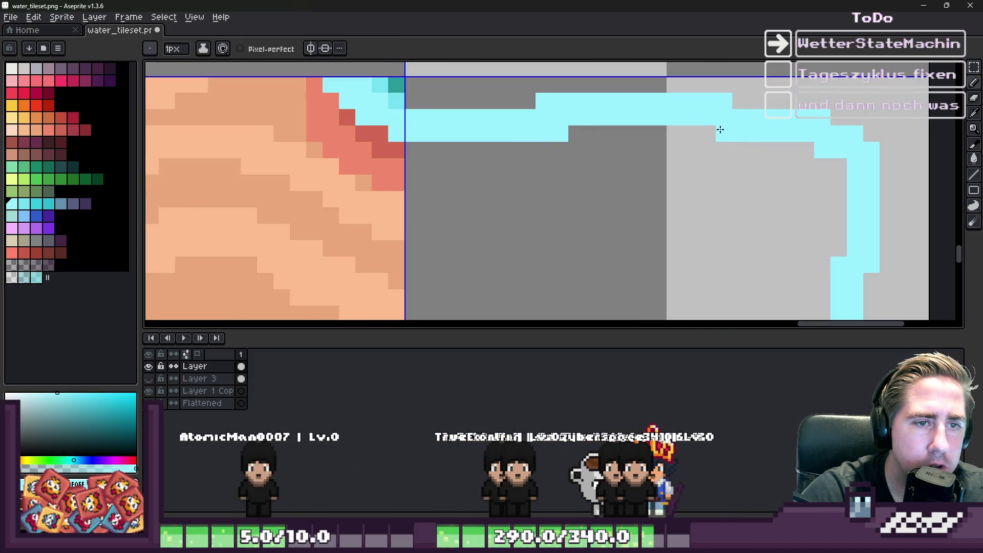
pyautogui.scroll(-3, 668, 132)
pyautogui.scroll(3, 621, 140)
# Sample the light cyan and paint over the grey row along the tile top and corner
pyautogui.keyDown('alt'); pyautogui.click(546, 88); pyautogui.keyUp('alt')
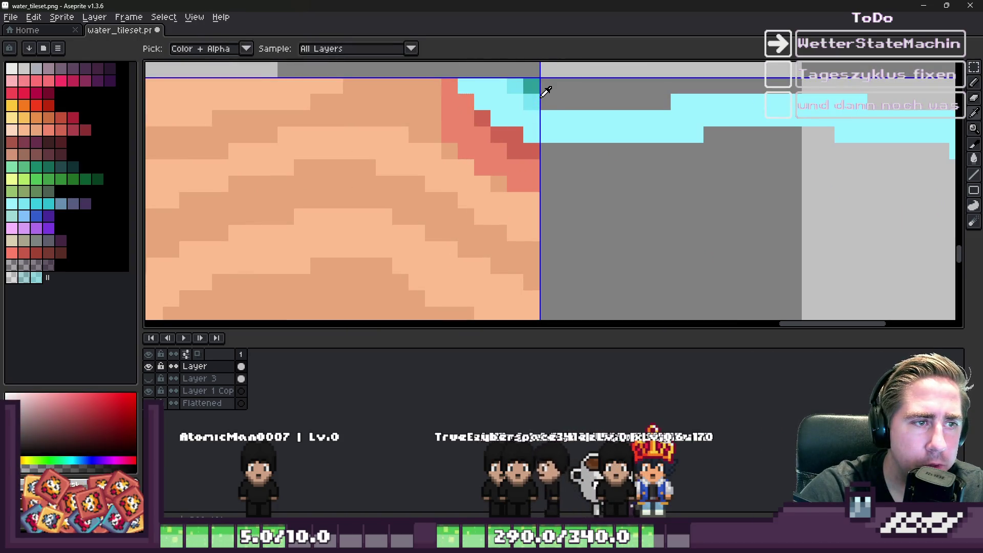
pyautogui.keyDown('alt'); pyautogui.click(536, 101); pyautogui.keyUp('alt')
pyautogui.moveTo(552, 104)
pyautogui.mouseDown()
pyautogui.moveTo(658, 99)
pyautogui.moveTo(696, 84)
pyautogui.mouseUp()
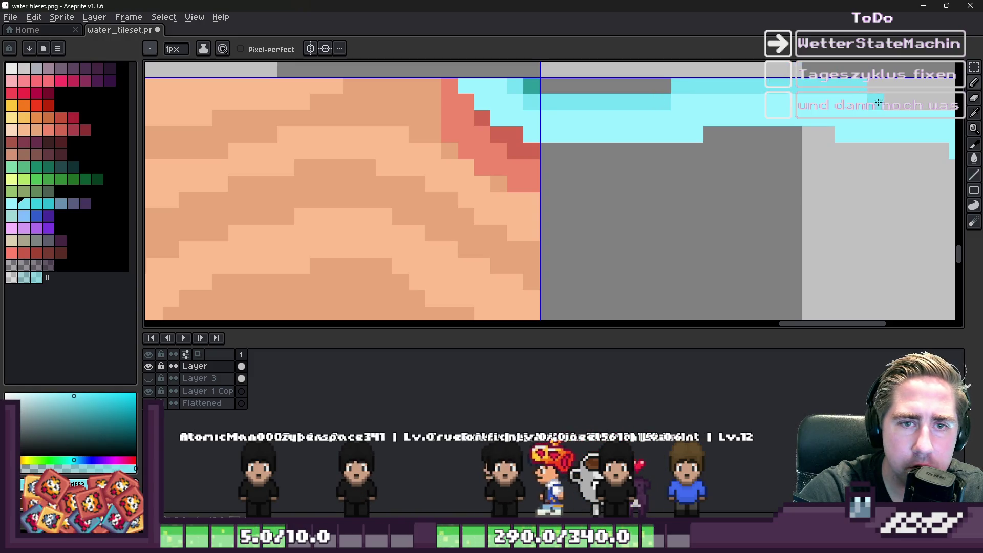
pyautogui.moveTo(860, 92); pyautogui.dragTo(545, 89)
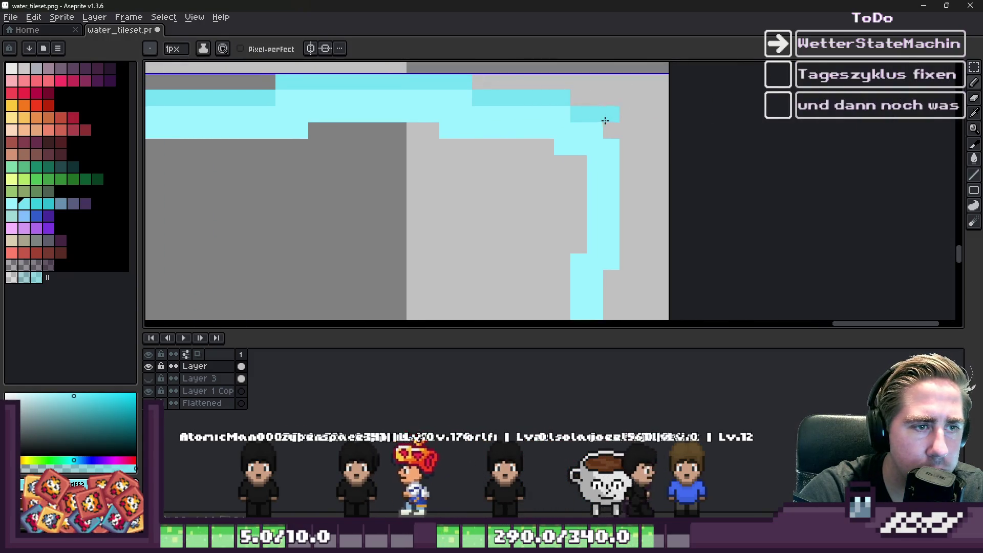
pyautogui.moveTo(629, 263); pyautogui.dragTo(682, 59)
pyautogui.moveTo(677, 100); pyautogui.dragTo(665, 128)
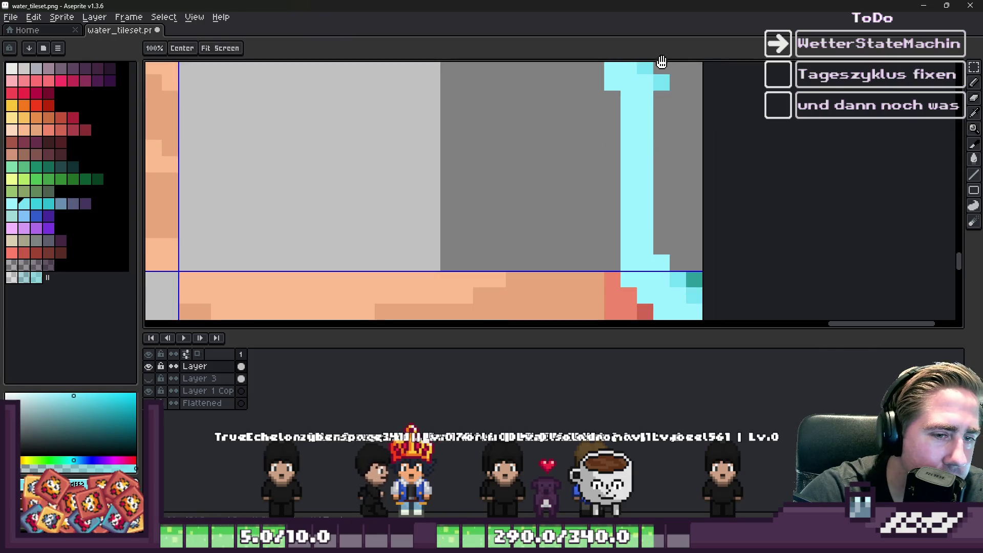
# Erase the upper part of the old diagonal cyan water line in the middle corner tile
pyautogui.scroll(-1, 680, 214)
pyautogui.scroll(-2, 705, 198)
pyautogui.scroll(-1, 671, 217)
pyautogui.scroll(1, 671, 217)
pyautogui.scroll(-2, 673, 191)
pyautogui.scroll(2, 661, 195)
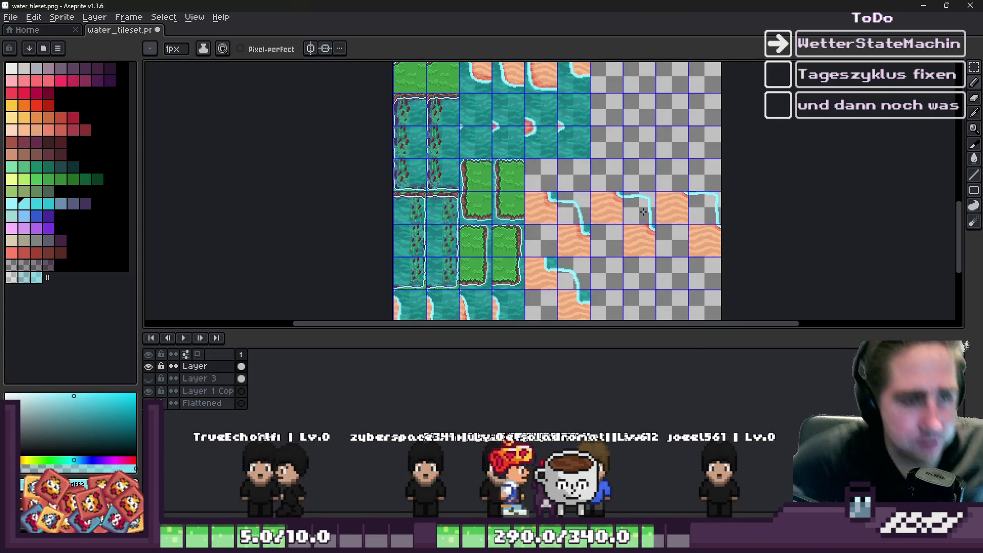
pyautogui.scroll(3, 525, 138)
pyautogui.scroll(-3, 526, 138)
pyautogui.scroll(2, 512, 139)
pyautogui.scroll(2, 472, 142)
pyautogui.scroll(1, 512, 147)
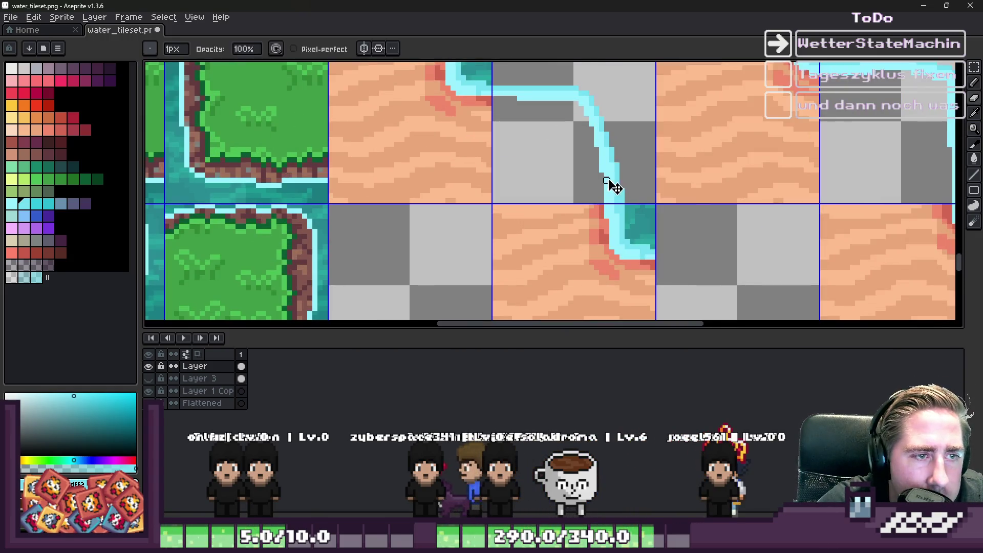
pyautogui.moveTo(576, 89)
pyautogui.mouseDown()
pyautogui.moveTo(599, 143)
pyautogui.moveTo(614, 230)
pyautogui.moveTo(612, 186)
pyautogui.mouseUp()
# Pick the water line's cyan and redraw the vertical segment further right with the Pencil
pyautogui.keyDown('alt'); pyautogui.click(625, 257); pyautogui.keyUp('alt')
pyautogui.scroll(1, 625, 259)
pyautogui.press('b')
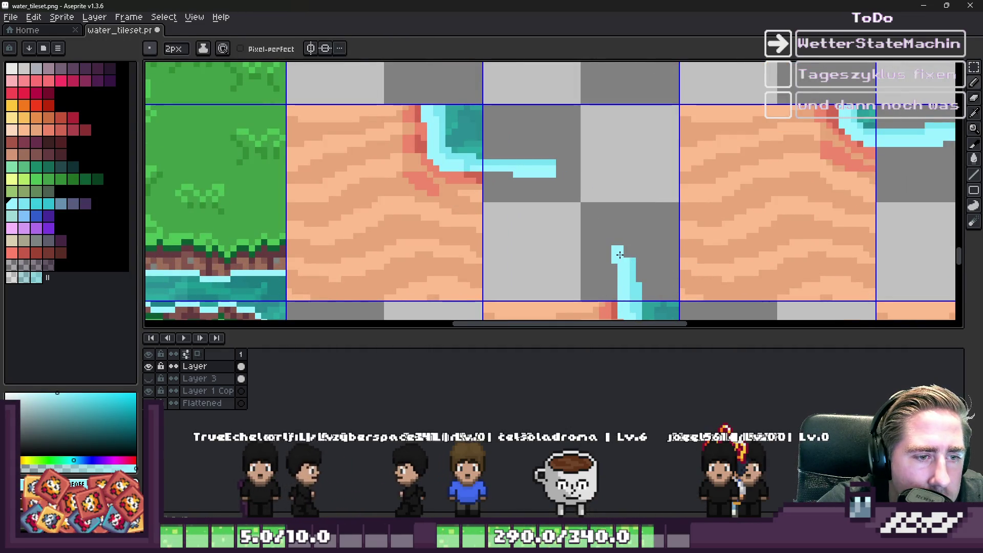
pyautogui.hotkey('ctrl', 'z')
pyautogui.moveTo(622, 220)
pyautogui.mouseDown()
pyautogui.moveTo(629, 180)
pyautogui.moveTo(556, 172)
pyautogui.mouseUp()
# Thicken the horizontal cyan stream along the top, undoing stray blocks, and add a new layer
pyautogui.press('e')
pyautogui.scroll(1, 636, 168)
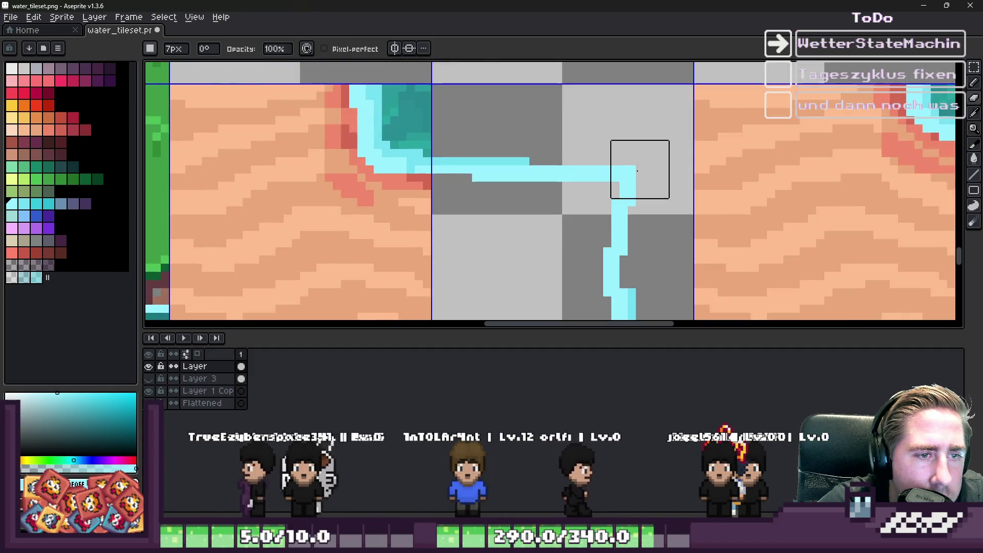
pyautogui.press('b')
pyautogui.scroll(1, 653, 145)
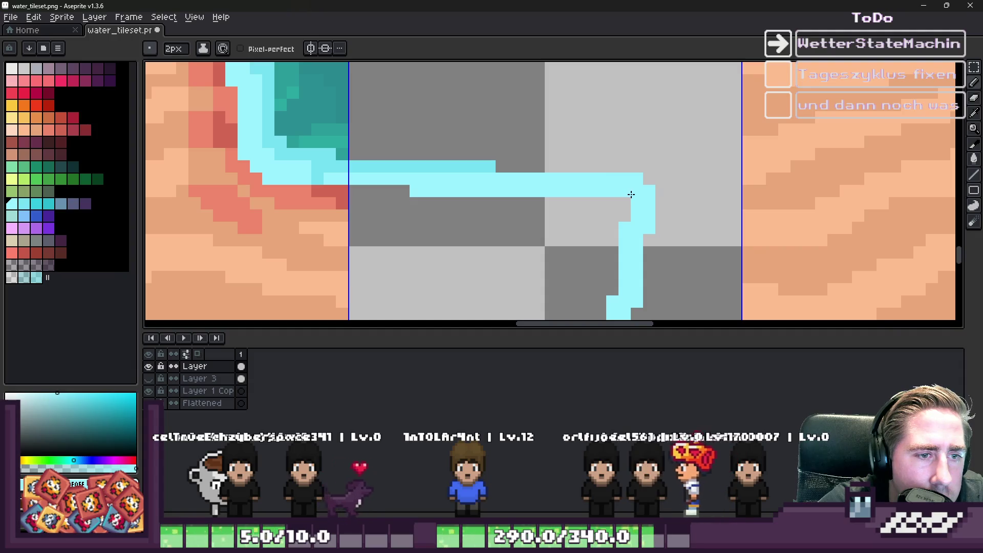
pyautogui.click(571, 180)
pyautogui.hotkey('ctrl', 'z')
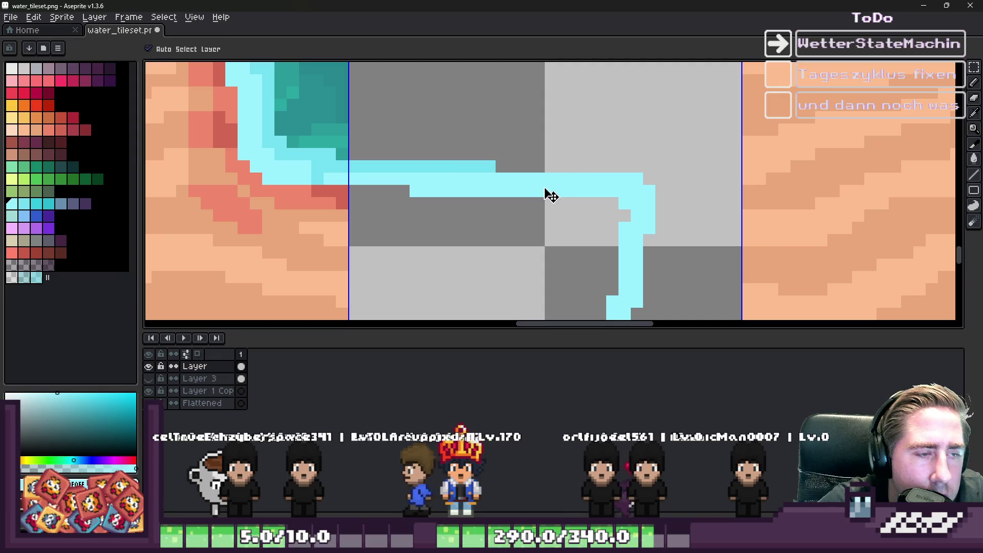
pyautogui.moveTo(610, 179)
pyautogui.mouseDown()
pyautogui.moveTo(588, 169)
pyautogui.moveTo(483, 175)
pyautogui.mouseUp()
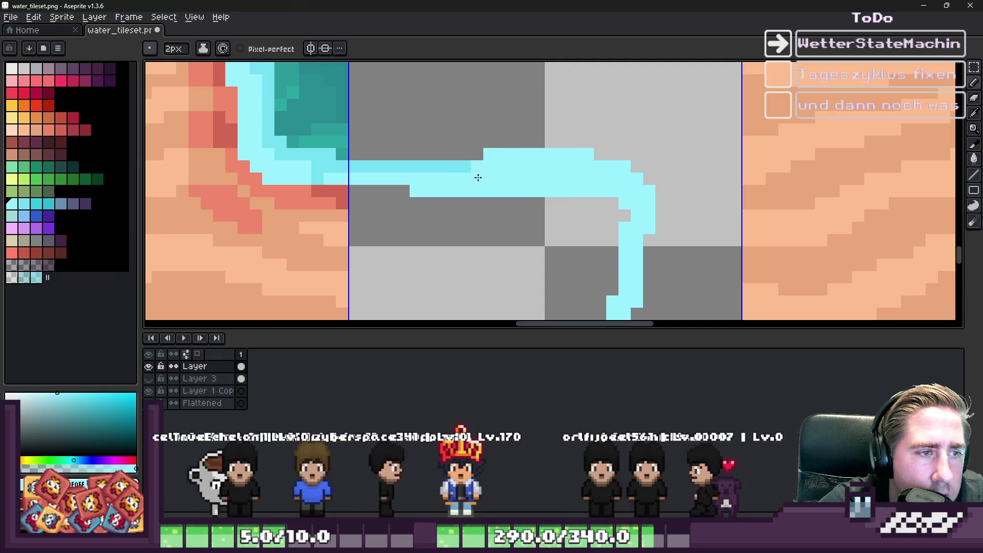
pyautogui.click(471, 204)
pyautogui.hotkey('ctrl', 'z')
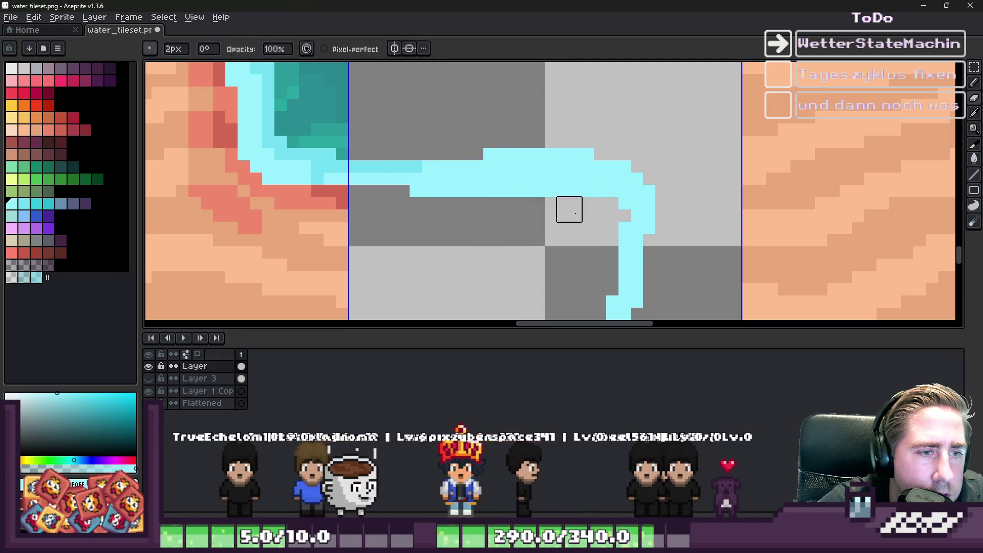
pyautogui.press('e')
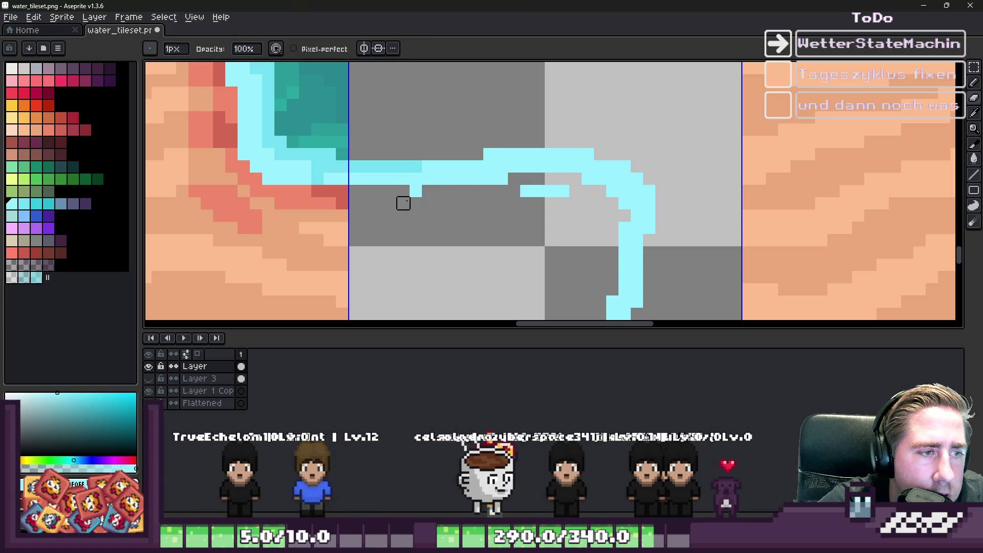
pyautogui.hotkey('ctrl', 'v')
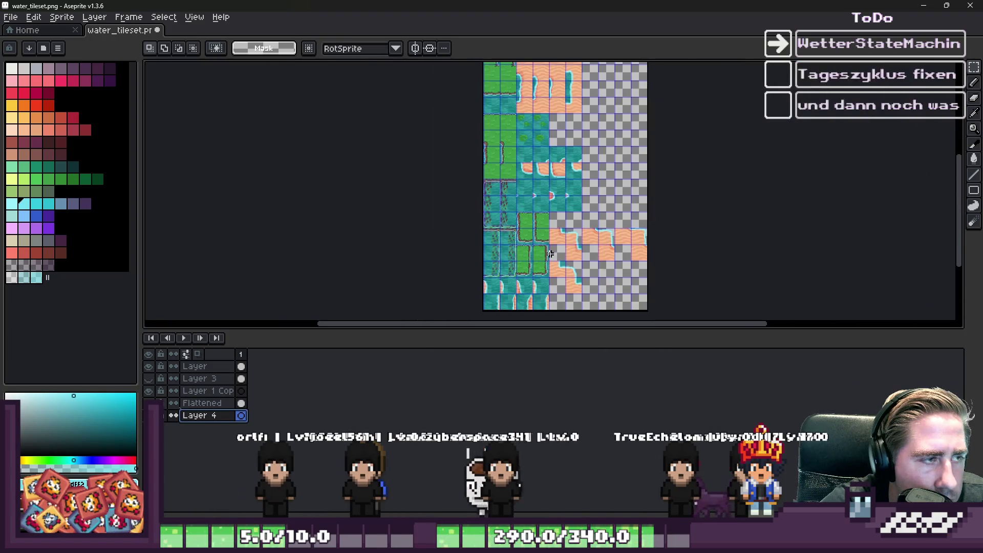
# Copy a plain water tile from Layer and place copies into grid cells on Layer 4
pyautogui.scroll(2, 516, 179)
pyautogui.scroll(-1, 507, 173)
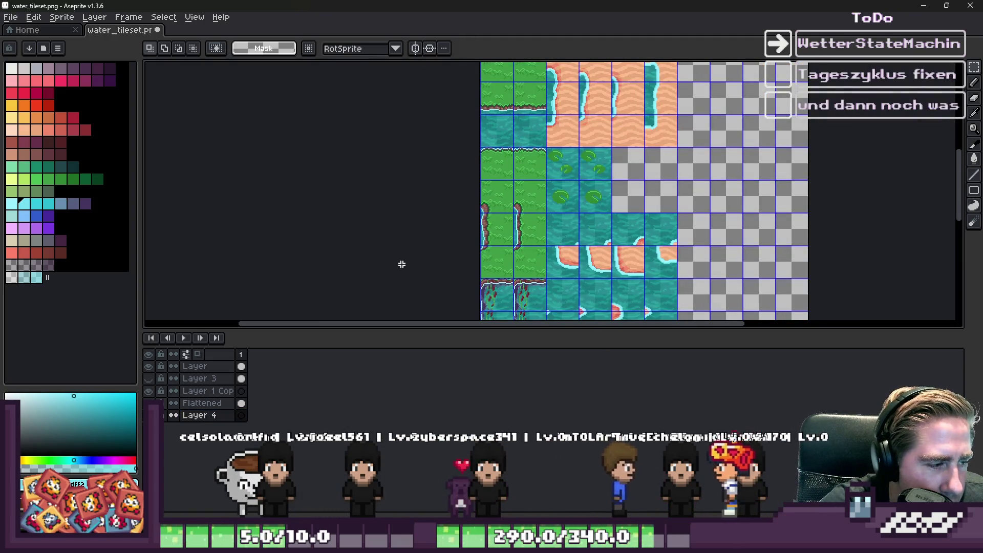
pyautogui.click(203, 366)
pyautogui.moveTo(509, 134); pyautogui.dragTo(484, 165)
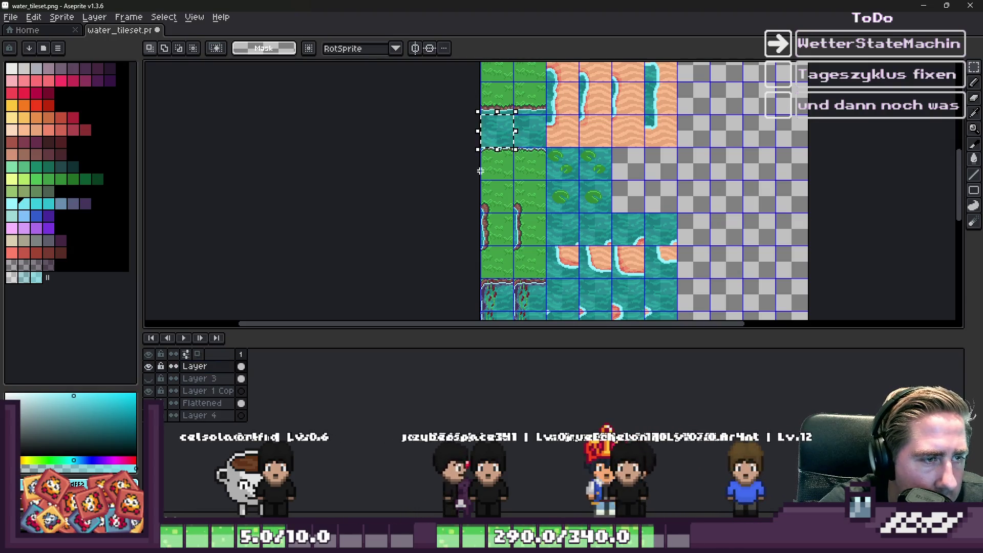
pyautogui.click(205, 415)
pyautogui.scroll(-1, 543, 243)
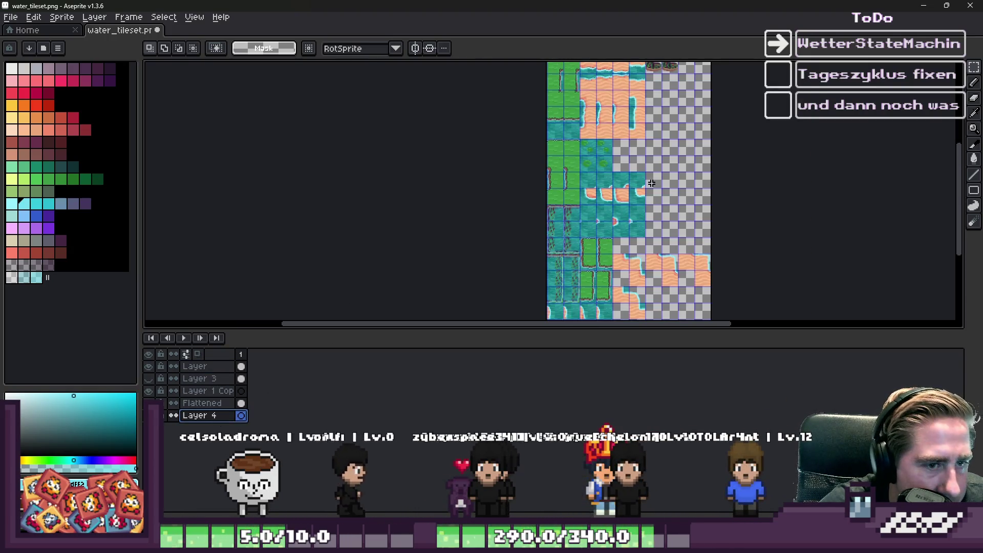
pyautogui.scroll(3, 544, 242)
pyautogui.moveTo(556, 163); pyautogui.dragTo(605, 193)
pyautogui.click(443, 148)
pyautogui.scroll(-2, 443, 148)
pyautogui.scroll(2, 707, 144)
pyautogui.moveTo(707, 145)
pyautogui.mouseDown()
pyautogui.moveTo(566, 149)
pyautogui.moveTo(644, 176)
pyautogui.moveTo(646, 127)
pyautogui.mouseUp()
pyautogui.click(646, 127)
# Paste two more copies of the water tile over the right sand tile
pyautogui.scroll(-3, 641, 108)
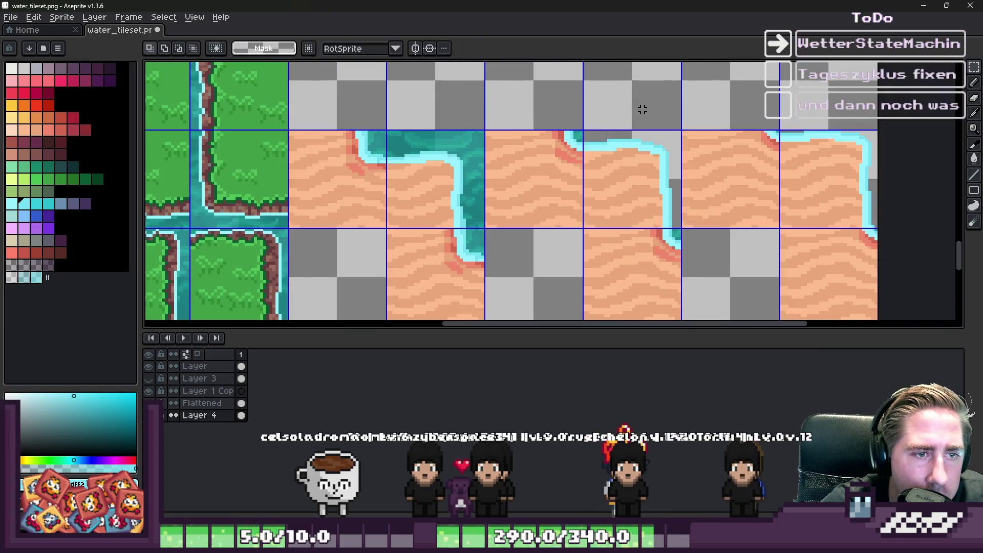
pyautogui.scroll(4, 710, 117)
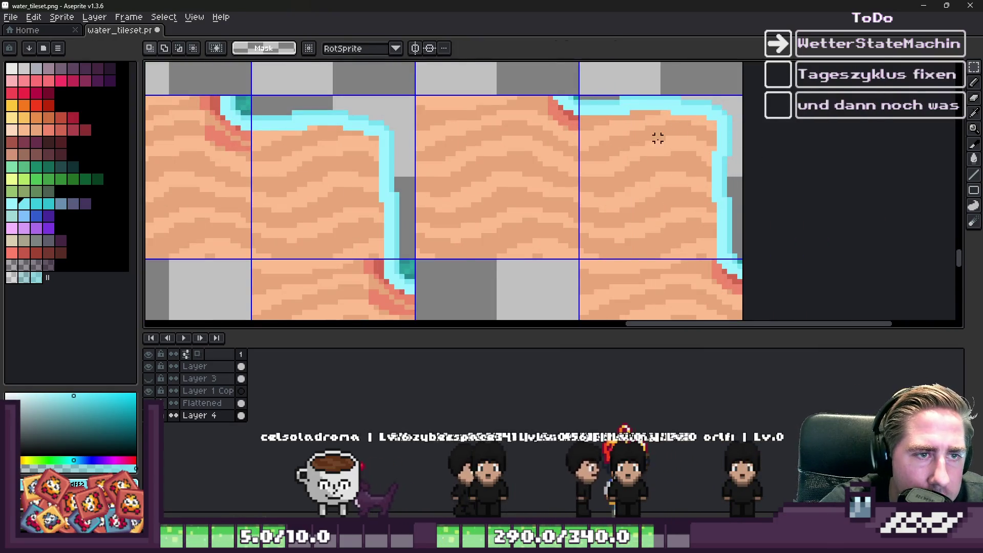
pyautogui.hotkey('ctrl', 'v')
pyautogui.press('Return')
pyautogui.scroll(-4, 665, 127)
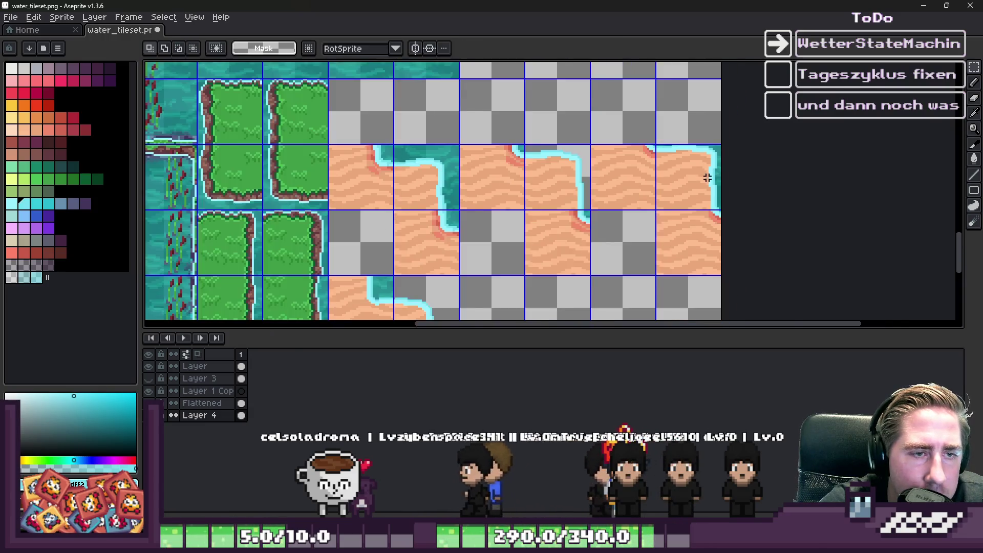
pyautogui.hotkey('ctrl', 'v')
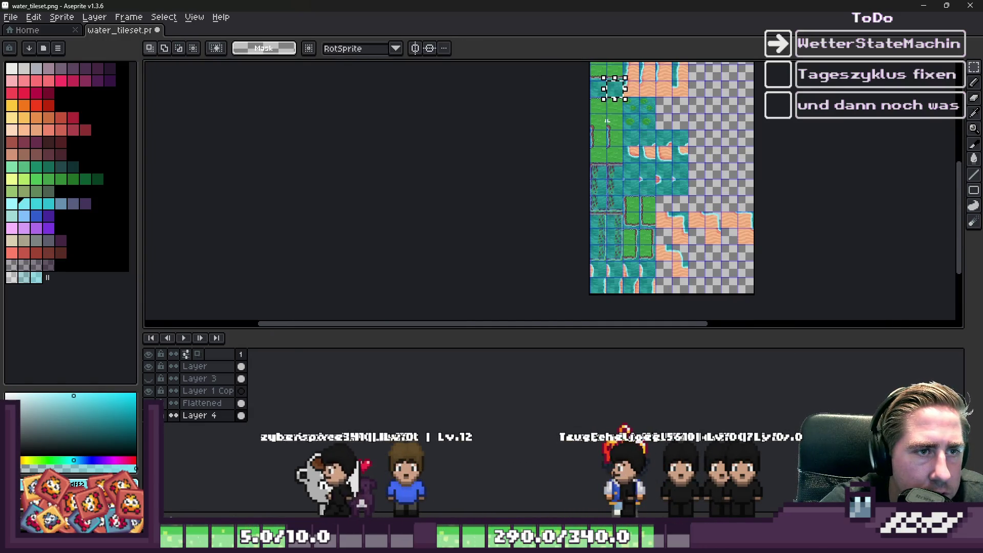
pyautogui.press('Return')
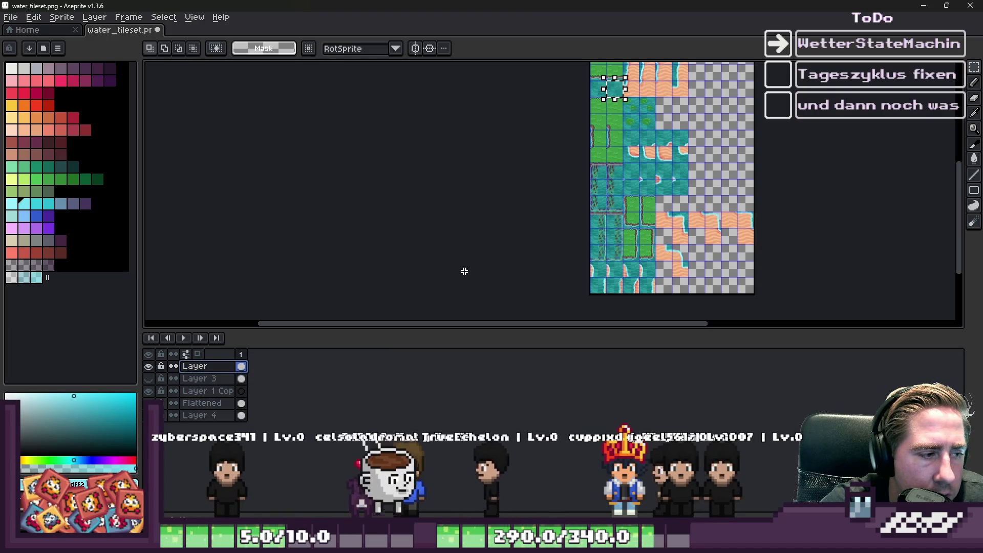
pyautogui.scroll(4, 614, 87)
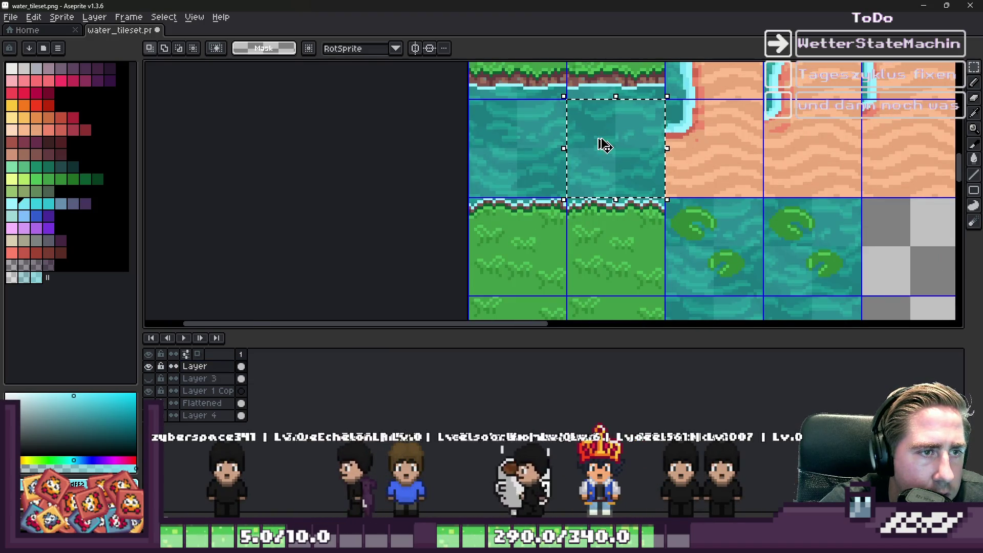
# On Layer 4, paste another water tile and slide it onto the shoreline tile, one cell down-left
pyautogui.click(210, 415)
pyautogui.scroll(-3, 614, 154)
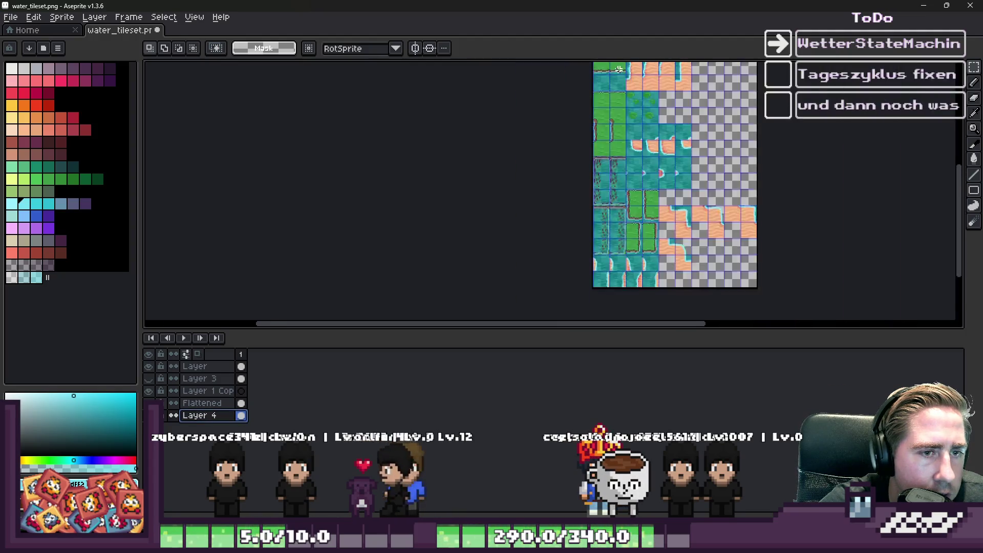
pyautogui.scroll(4, 614, 127)
pyautogui.scroll(1, 615, 128)
pyautogui.hotkey('ctrl', 'v')
pyautogui.moveTo(606, 147)
pyautogui.mouseDown()
pyautogui.moveTo(642, 158)
pyautogui.moveTo(671, 151)
pyautogui.mouseUp()
pyautogui.scroll(-3, 671, 151)
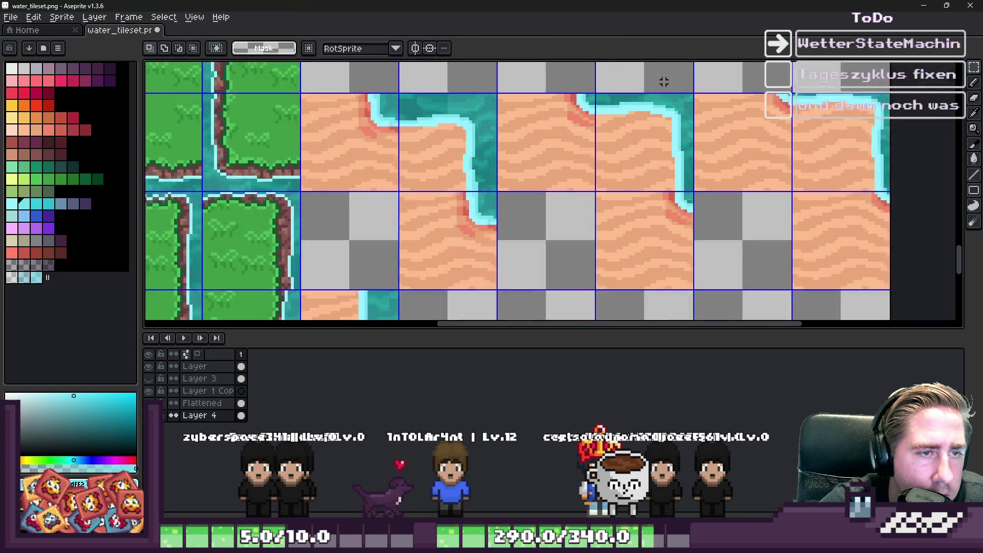
pyautogui.scroll(4, 564, 242)
pyautogui.moveTo(491, 241)
pyautogui.mouseDown()
pyautogui.moveTo(631, 134)
pyautogui.moveTo(573, 221)
pyautogui.moveTo(585, 223)
pyautogui.mouseUp()
pyautogui.press('Return')
pyautogui.scroll(-3, 635, 121)
pyautogui.scroll(-1, 635, 121)
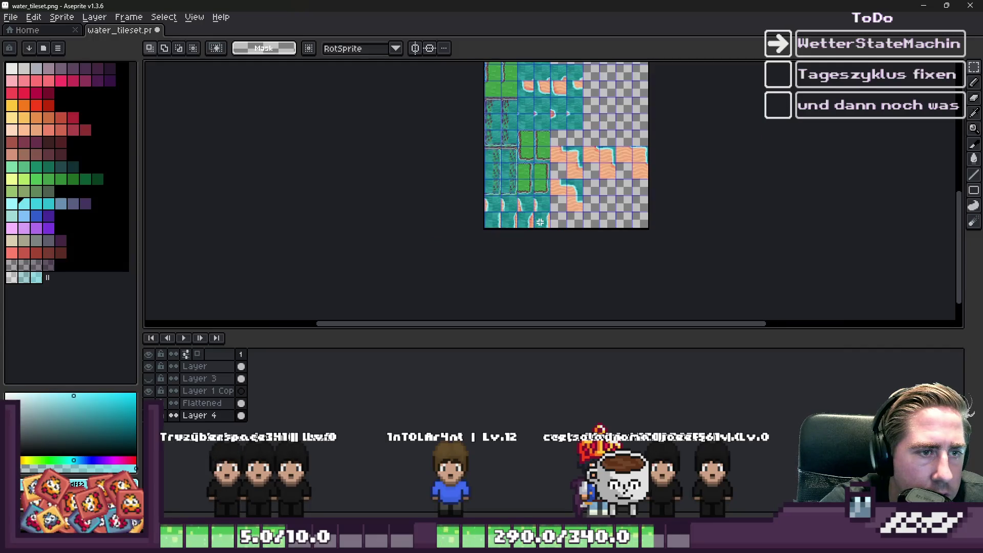
pyautogui.scroll(3, 527, 251)
pyautogui.scroll(-3, 527, 251)
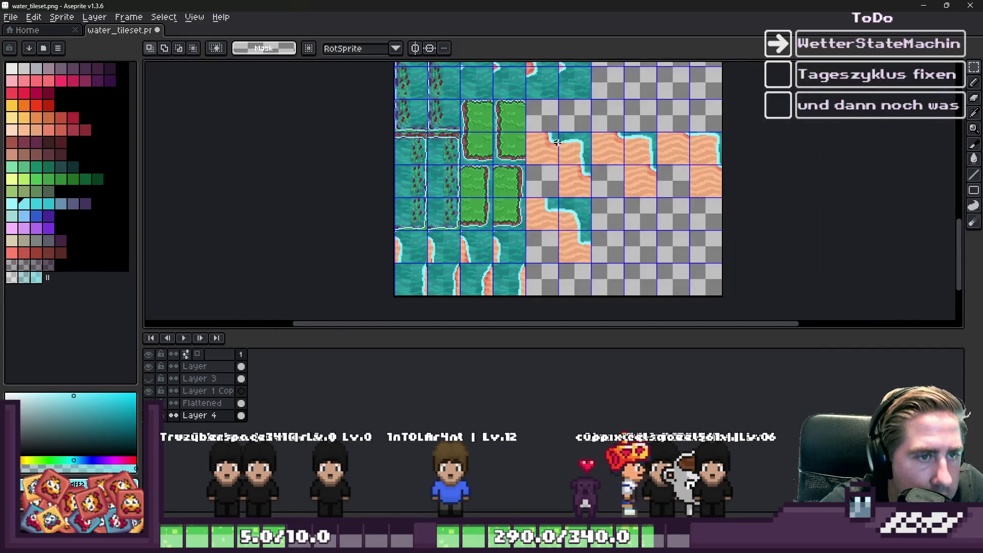
# Set the Pencil to Shading ink with a 4px brush on the Flattened layer
pyautogui.scroll(5, 577, 200)
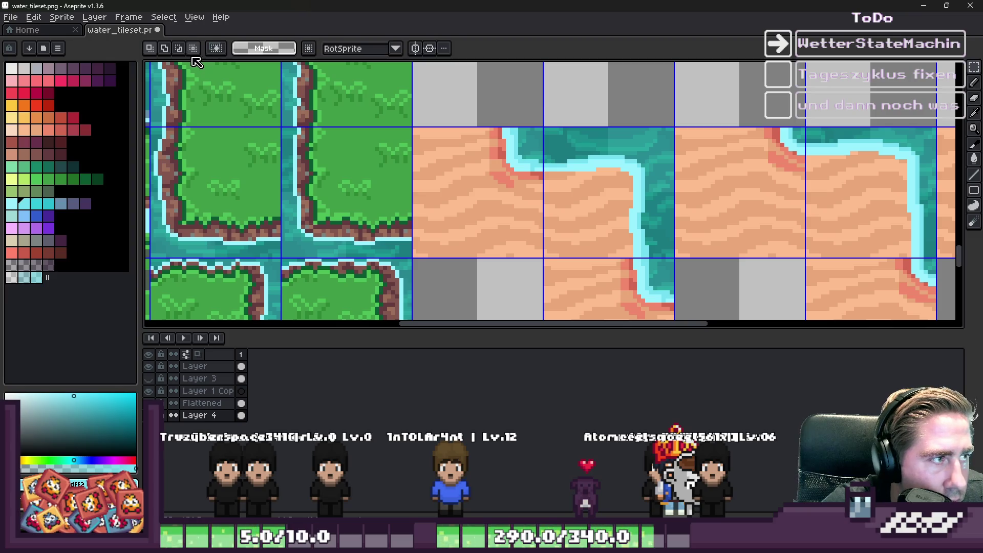
pyautogui.press('b')
pyautogui.click(204, 51)
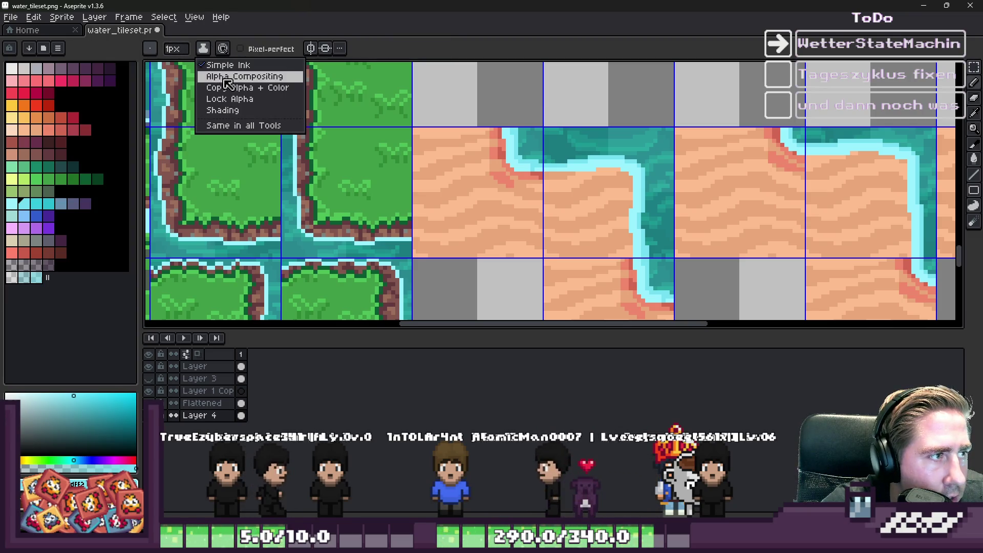
pyautogui.click(215, 109)
pyautogui.press('+')
pyautogui.press('+')
pyautogui.press('+')
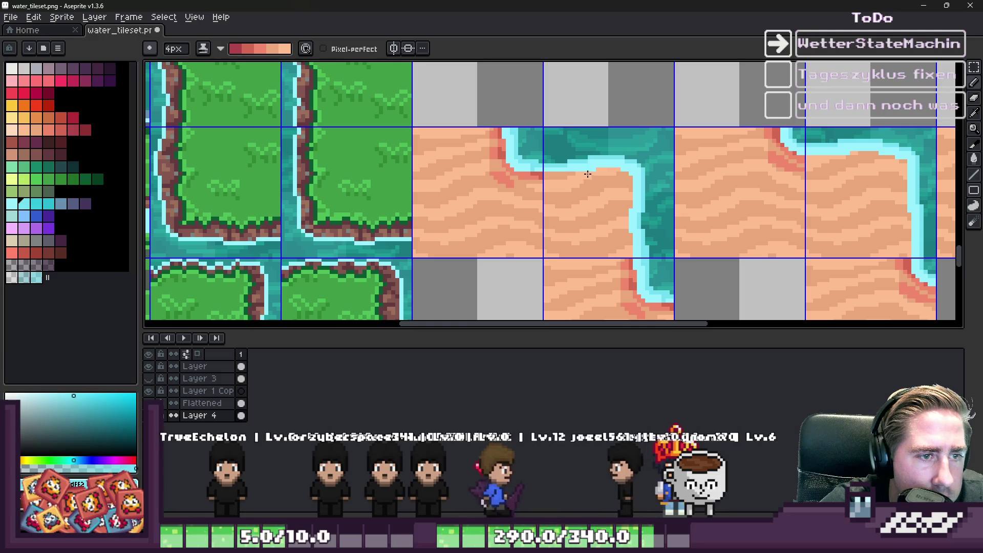
pyautogui.click(220, 403)
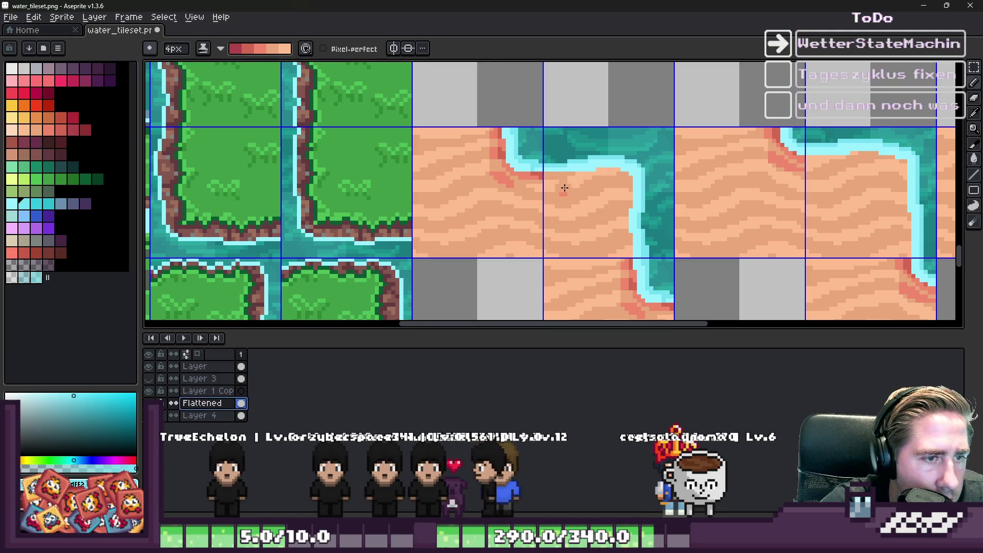
# Darken the red shoreline edge, extending it rightward and down the right tile's inner edge
pyautogui.scroll(1, 554, 169)
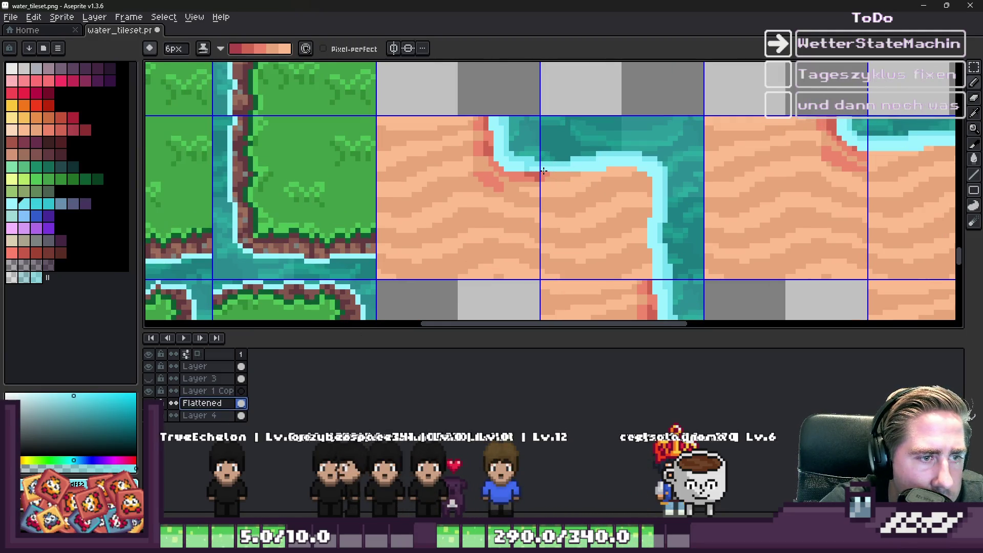
pyautogui.click(627, 173)
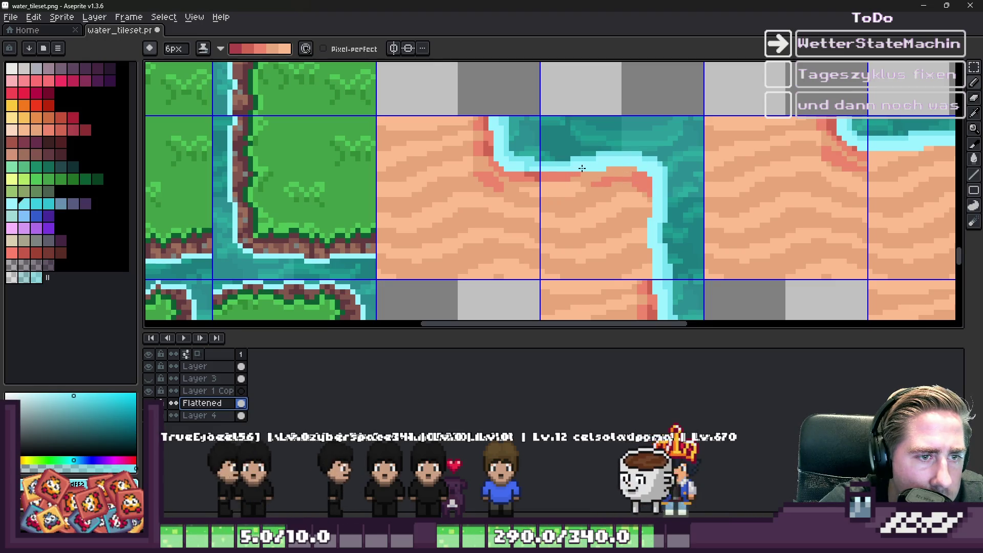
pyautogui.click(572, 169)
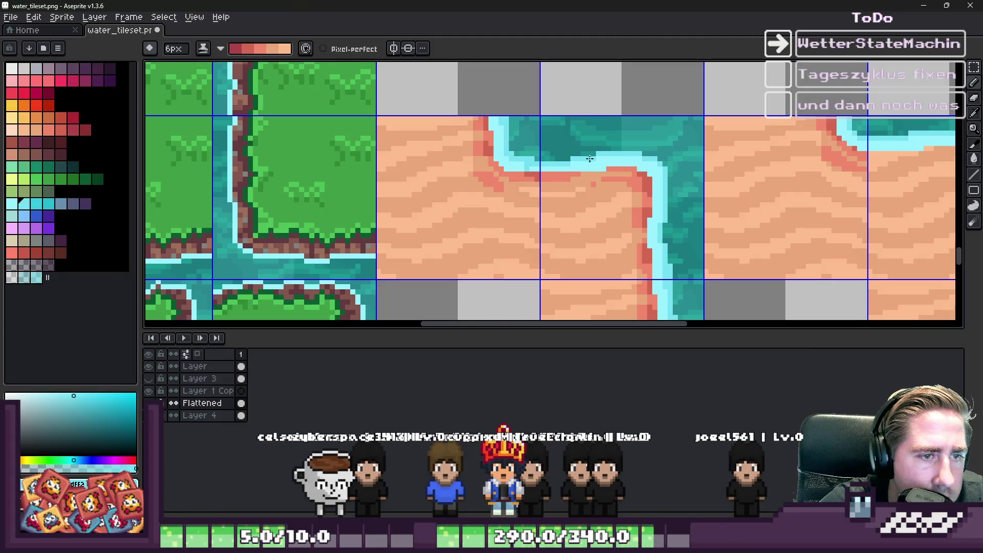
pyautogui.scroll(-3, 537, 160)
pyautogui.scroll(3, 580, 174)
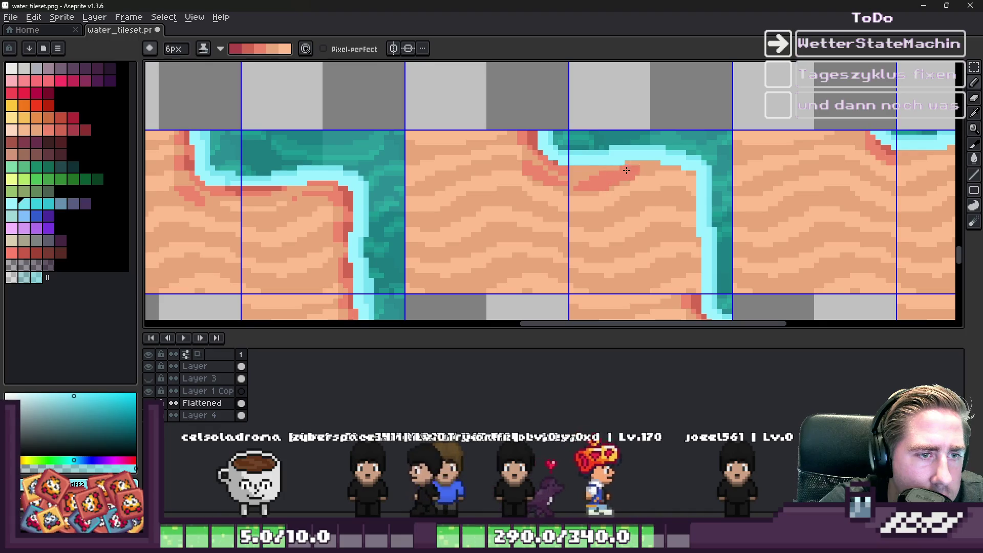
pyautogui.moveTo(626, 170); pyautogui.dragTo(693, 179)
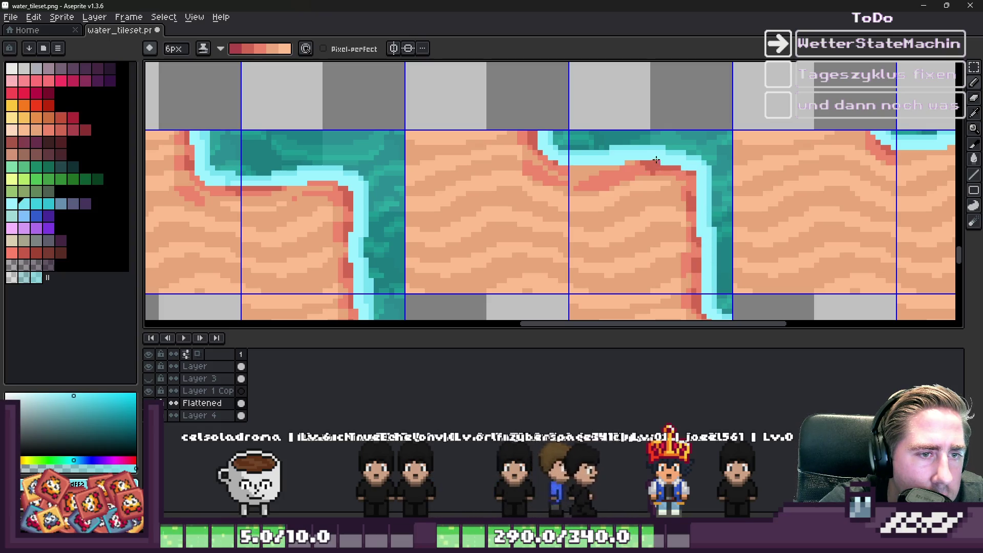
pyautogui.scroll(-3, 566, 158)
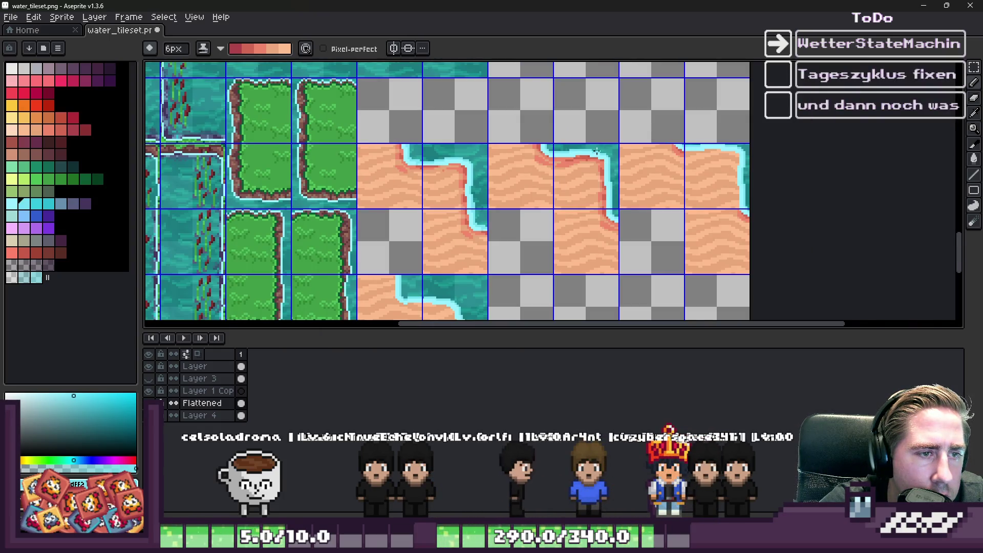
pyautogui.scroll(3, 638, 137)
pyautogui.scroll(1, 614, 152)
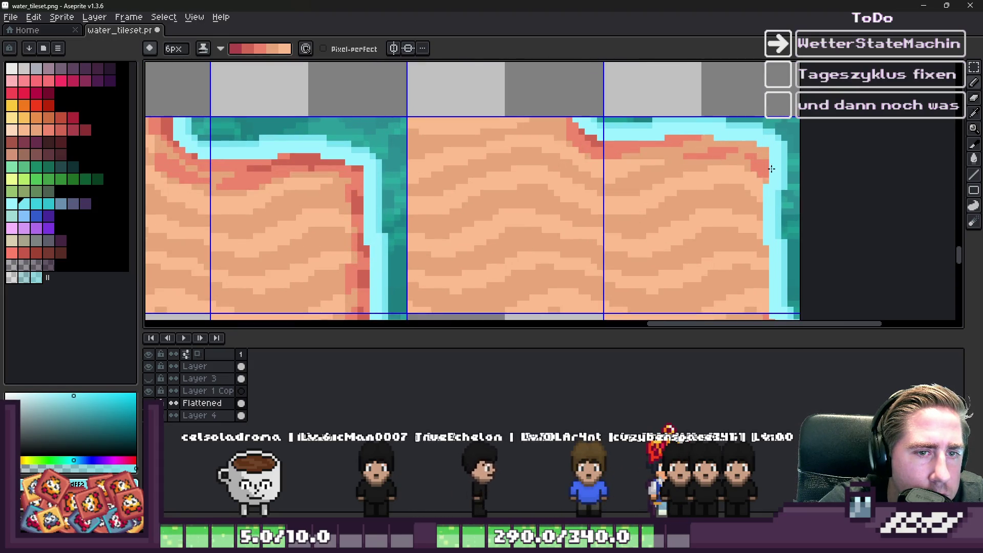
pyautogui.moveTo(771, 169); pyautogui.dragTo(763, 253)
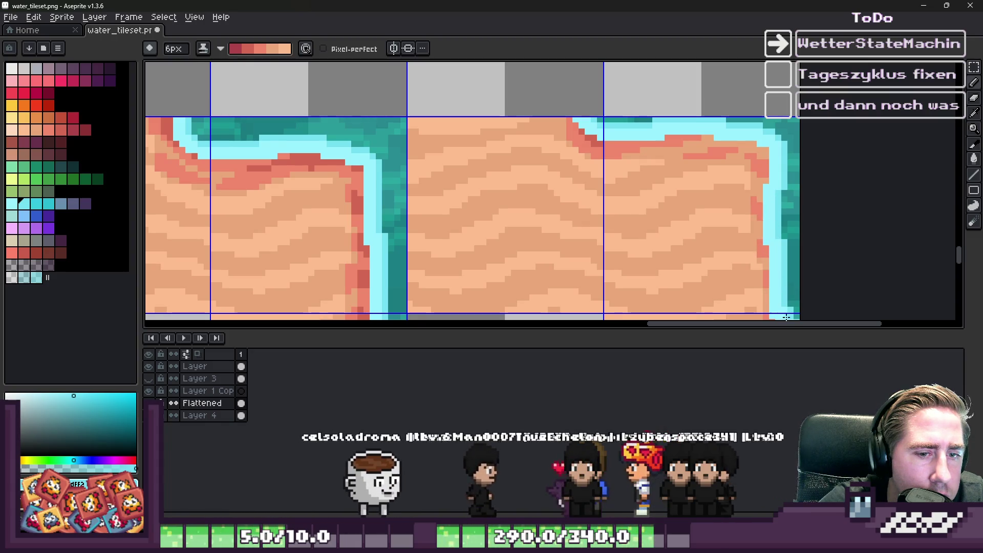
pyautogui.scroll(-1, 676, 153)
pyautogui.scroll(1, 752, 154)
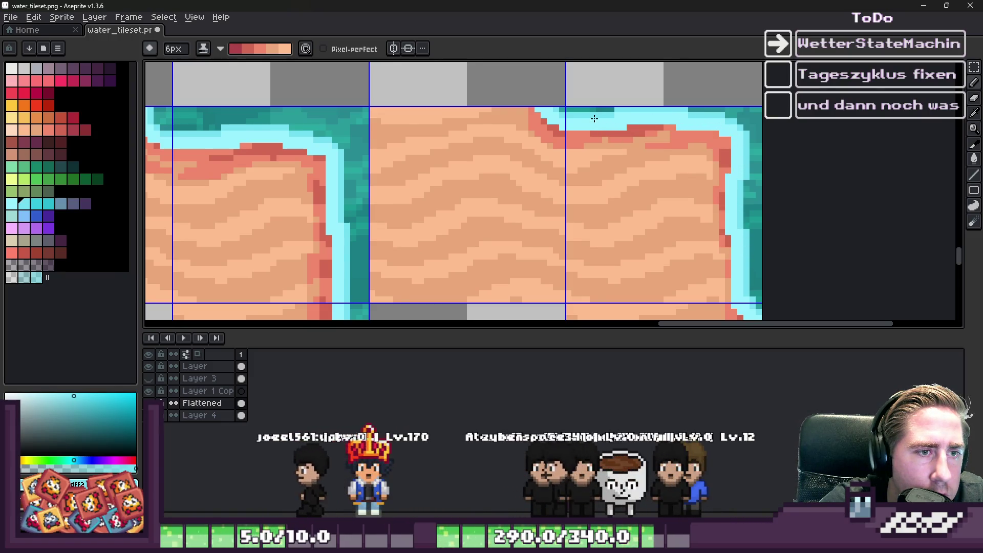
pyautogui.scroll(-2, 672, 158)
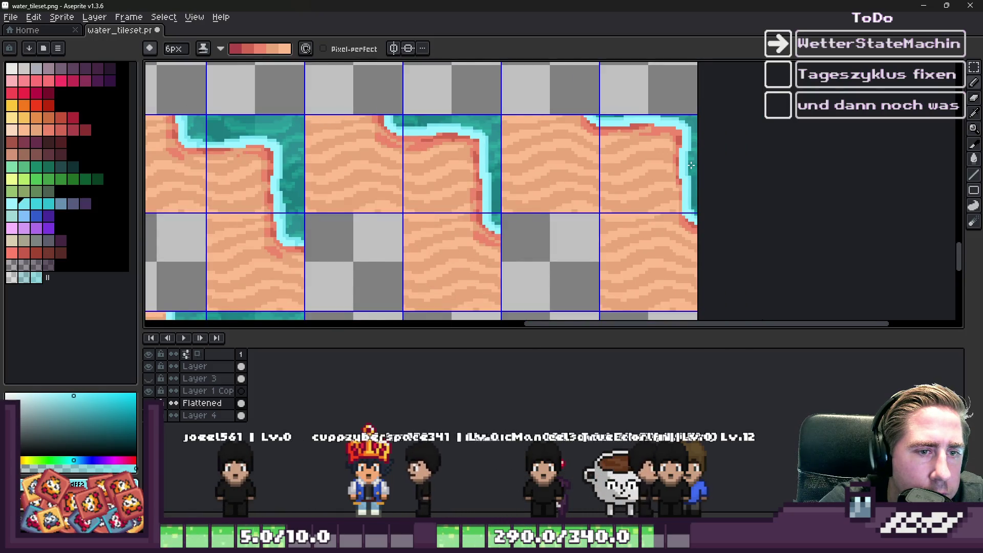
pyautogui.scroll(-4, 704, 149)
pyautogui.scroll(-2, 704, 136)
pyautogui.scroll(2, 705, 149)
pyautogui.press('m')
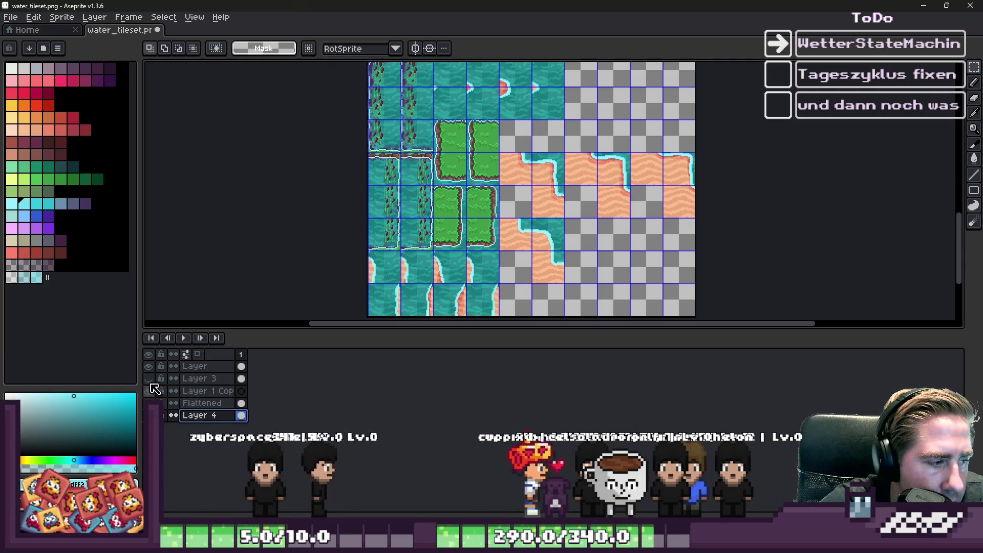
# Merge the layers from Layer down to Layer 4 into one Flattened layer
pyautogui.click(194, 366)
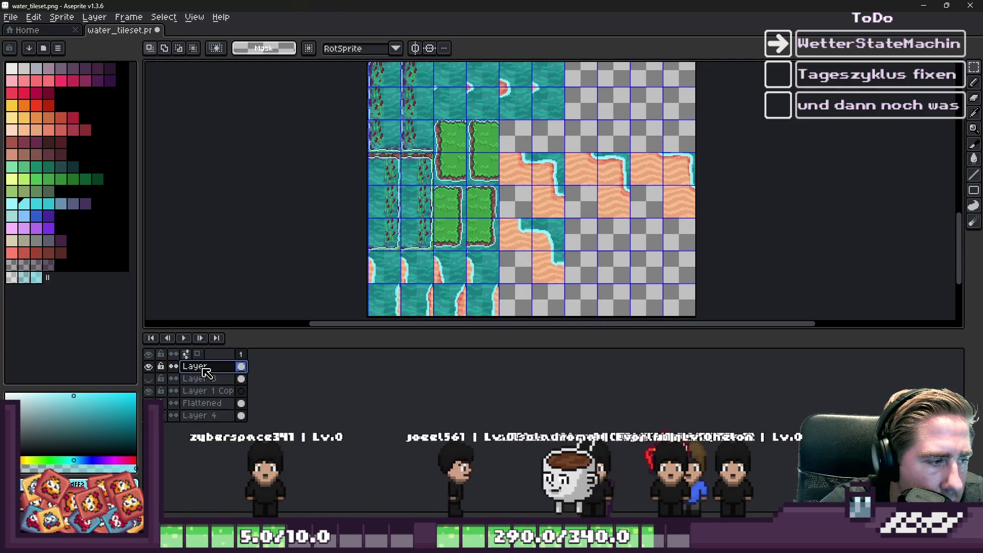
pyautogui.keyDown('ctrl'); pyautogui.click(241, 366); pyautogui.keyUp('ctrl')
pyautogui.keyDown('shift'); pyautogui.click(212, 415); pyautogui.keyUp('shift')
pyautogui.rightClick(219, 417)
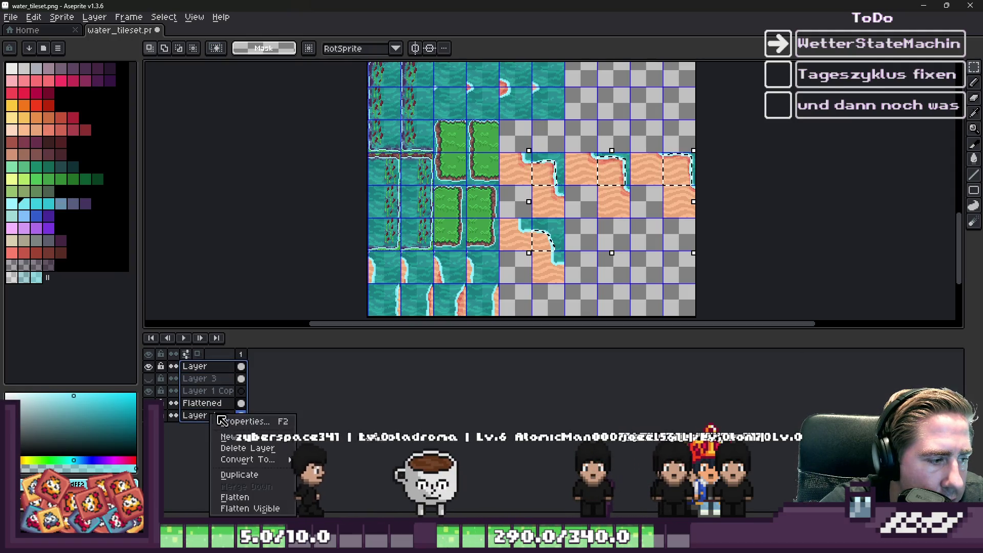
pyautogui.click(245, 495)
pyautogui.click(149, 391)
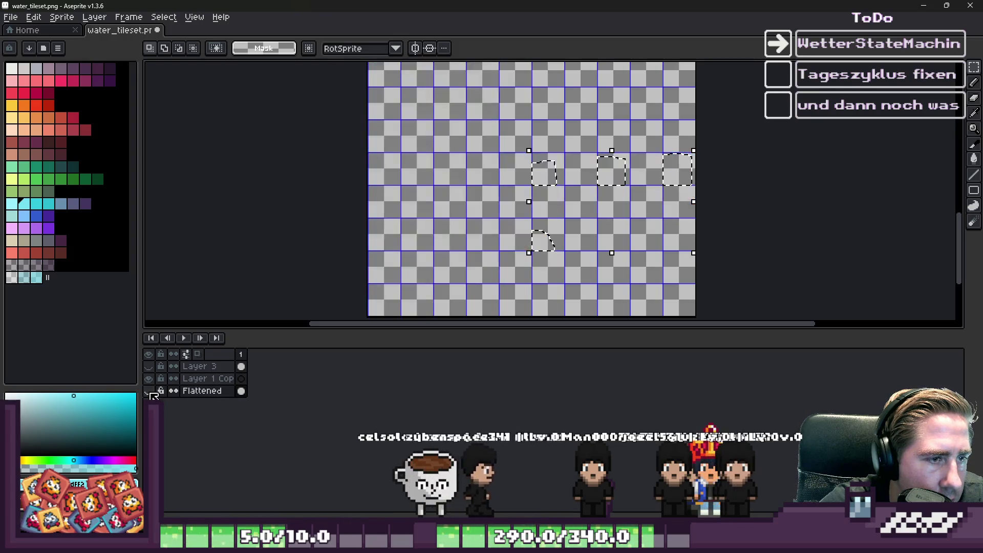
pyautogui.click(149, 391)
# Select the curved sand tiles, including the far-right tile and the tiles below
pyautogui.hotkey('ctrl', 'd')
pyautogui.scroll(3, 539, 210)
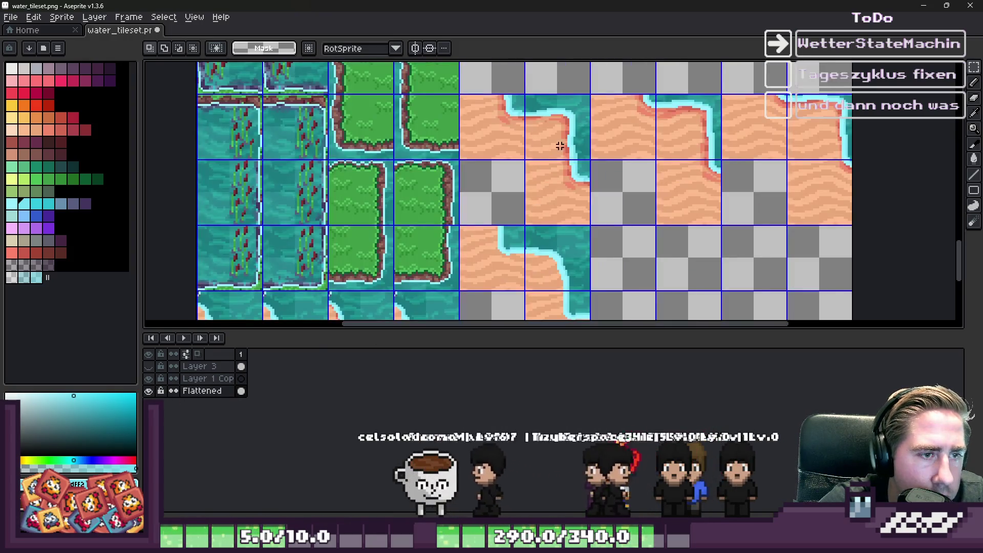
pyautogui.moveTo(684, 137); pyautogui.dragTo(714, 156)
pyautogui.moveTo(794, 100); pyautogui.dragTo(848, 156)
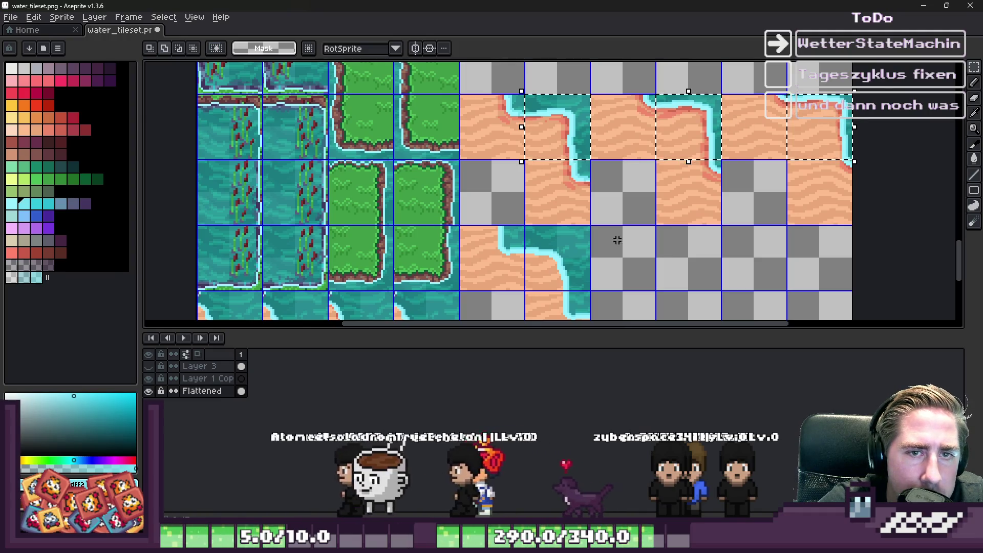
pyautogui.moveTo(530, 164); pyautogui.dragTo(593, 273)
pyautogui.hotkey('ctrl', 'd')
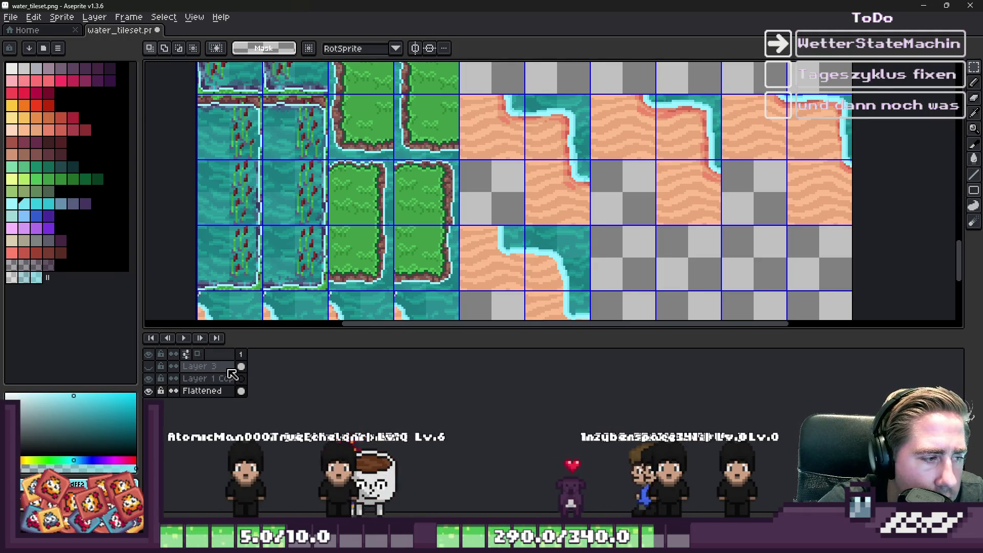
# Paste the copied sand tiles onto Layer 3 in the lower-right rows
pyautogui.click(200, 366)
pyautogui.scroll(-2, 507, 279)
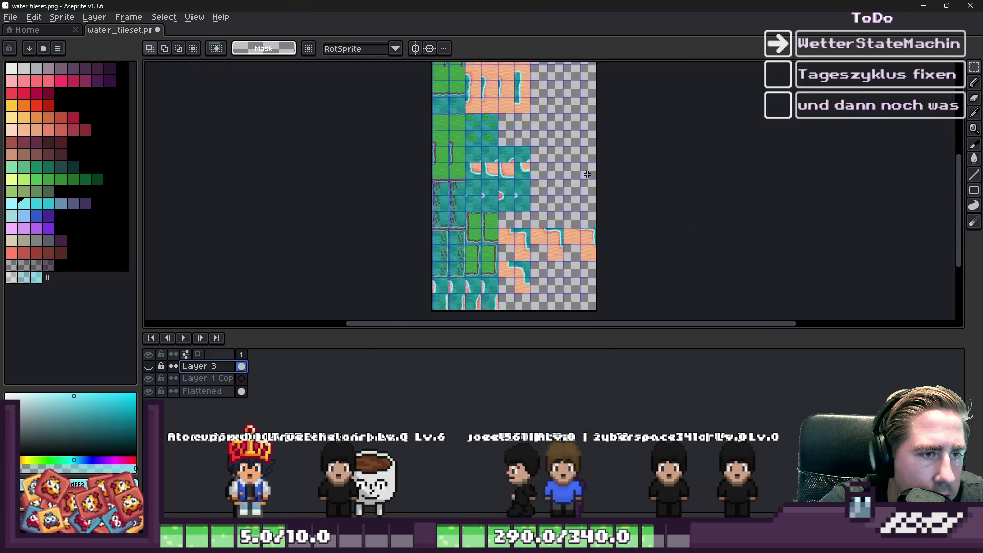
pyautogui.scroll(3, 495, 148)
pyautogui.scroll(-3, 649, 259)
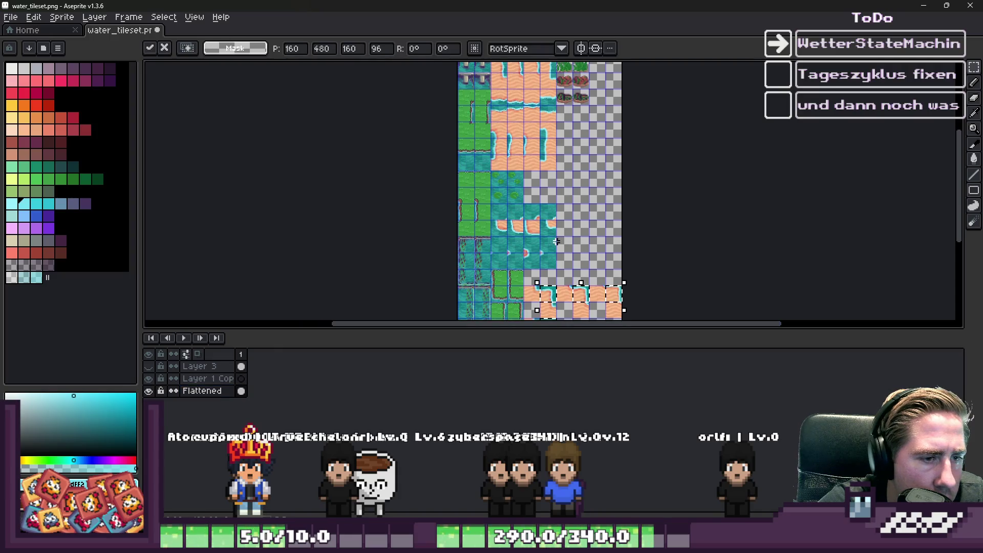
pyautogui.scroll(2, 566, 289)
pyautogui.hotkey('ctrl', 'v')
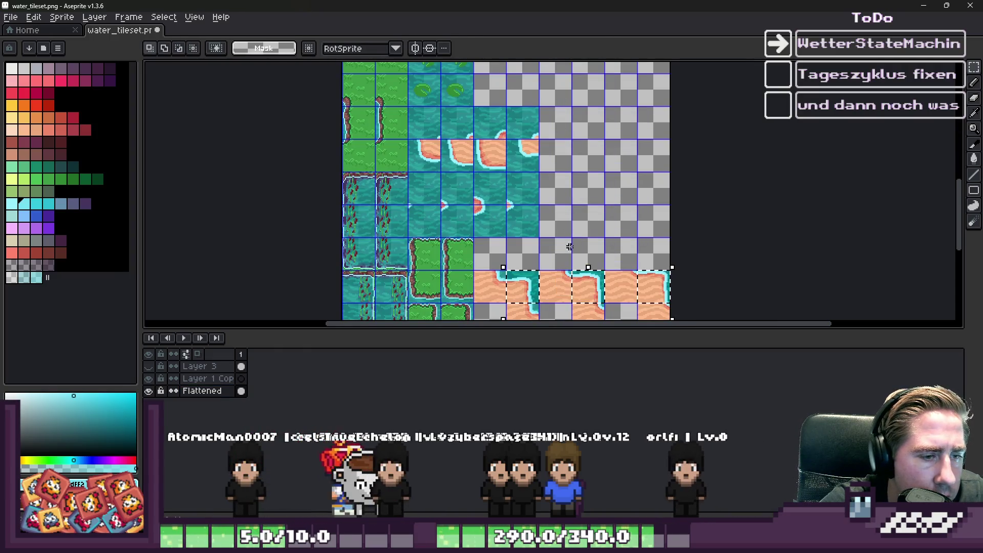
pyautogui.moveTo(582, 288)
pyautogui.mouseDown()
pyautogui.moveTo(581, 121)
pyautogui.moveTo(571, 103)
pyautogui.moveTo(537, 285)
pyautogui.moveTo(574, 203)
pyautogui.mouseUp()
pyautogui.press('Return')
pyautogui.scroll(-3, 566, 154)
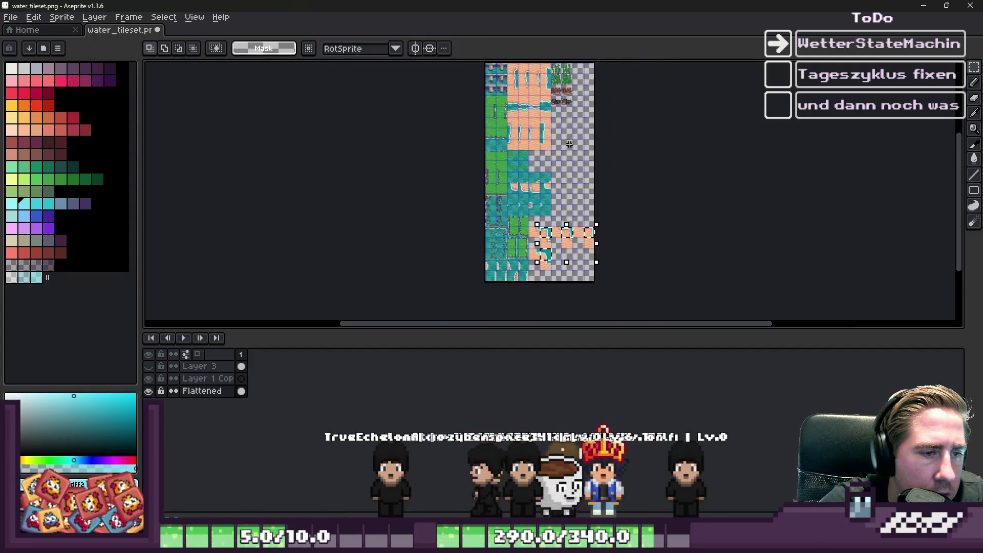
pyautogui.scroll(3, 557, 265)
pyautogui.click(557, 266)
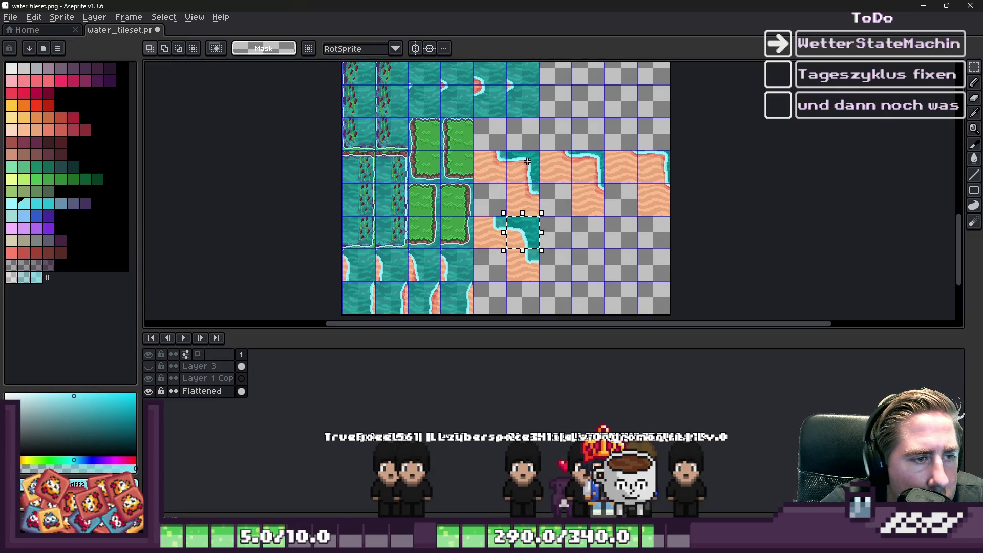
# Move several shoreline tiles into other grid cells, lining them up with the grid
pyautogui.scroll(3, 546, 220)
pyautogui.moveTo(512, 132); pyautogui.dragTo(575, 274)
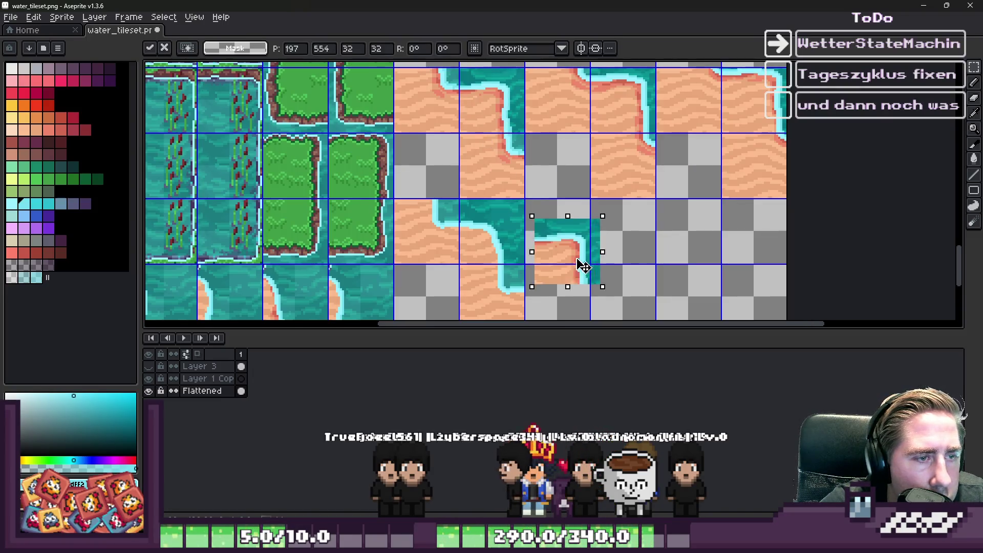
pyautogui.scroll(-2, 574, 275)
pyautogui.scroll(2, 566, 211)
pyautogui.moveTo(566, 210)
pyautogui.mouseDown()
pyautogui.moveTo(562, 176)
pyautogui.moveTo(494, 259)
pyautogui.mouseUp()
pyautogui.click(575, 123)
pyautogui.moveTo(574, 154)
pyautogui.mouseDown()
pyautogui.moveTo(547, 240)
pyautogui.moveTo(562, 274)
pyautogui.moveTo(652, 191)
pyautogui.moveTo(693, 96)
pyautogui.moveTo(695, 123)
pyautogui.moveTo(637, 235)
pyautogui.moveTo(613, 252)
pyautogui.mouseUp()
pyautogui.scroll(2, 636, 235)
pyautogui.press('Return')
pyautogui.scroll(-2, 577, 182)
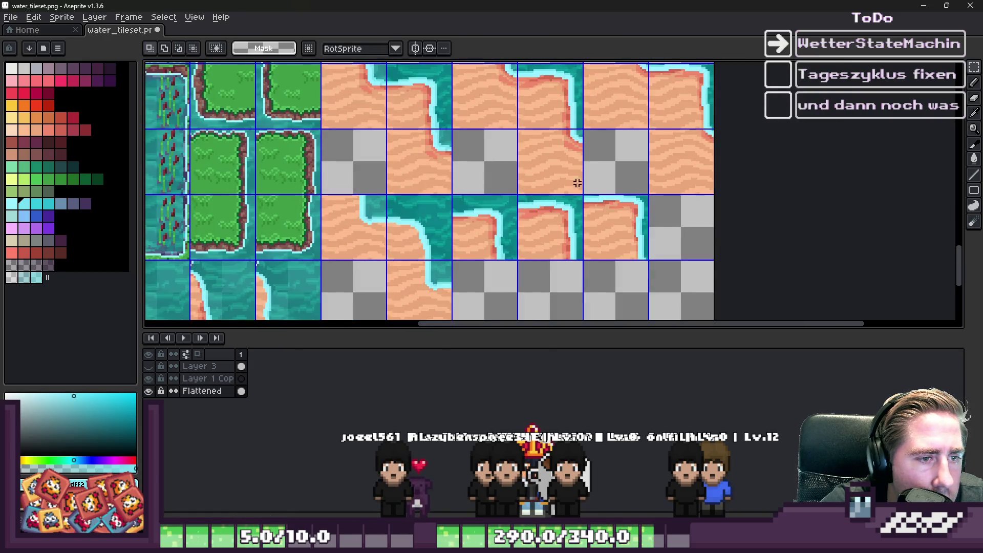
pyautogui.moveTo(401, 225)
pyautogui.mouseDown()
pyautogui.moveTo(434, 256)
pyautogui.moveTo(677, 253)
pyautogui.mouseUp()
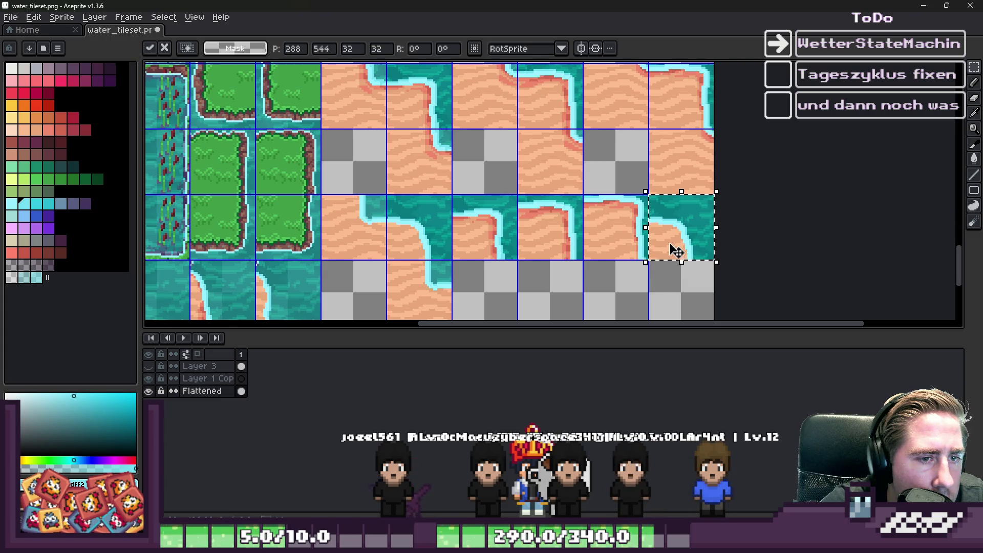
pyautogui.moveTo(633, 221); pyautogui.dragTo(617, 225)
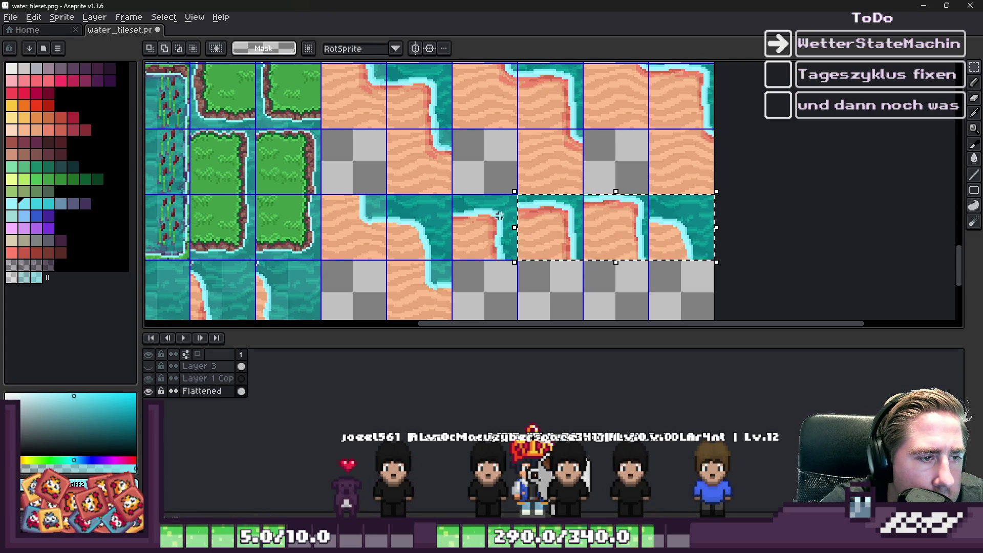
# Undo the tile moves back to before the merge, restoring Layer and Layer 4
pyautogui.hotkey('ctrl', 'z')
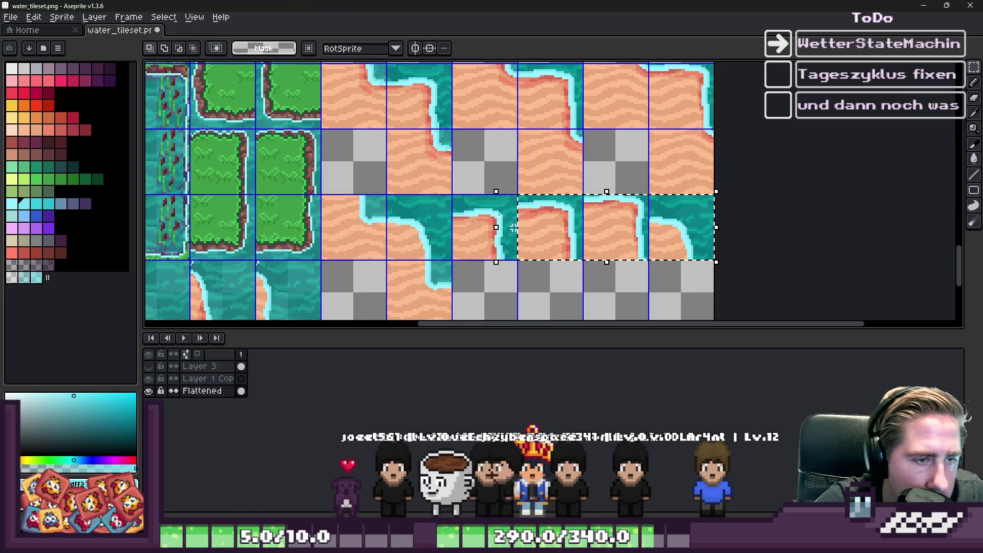
pyautogui.hotkey('ctrl', 'z')
pyautogui.hotkey('ctrl', 'z')
pyautogui.hotkey('ctrl', 'z')
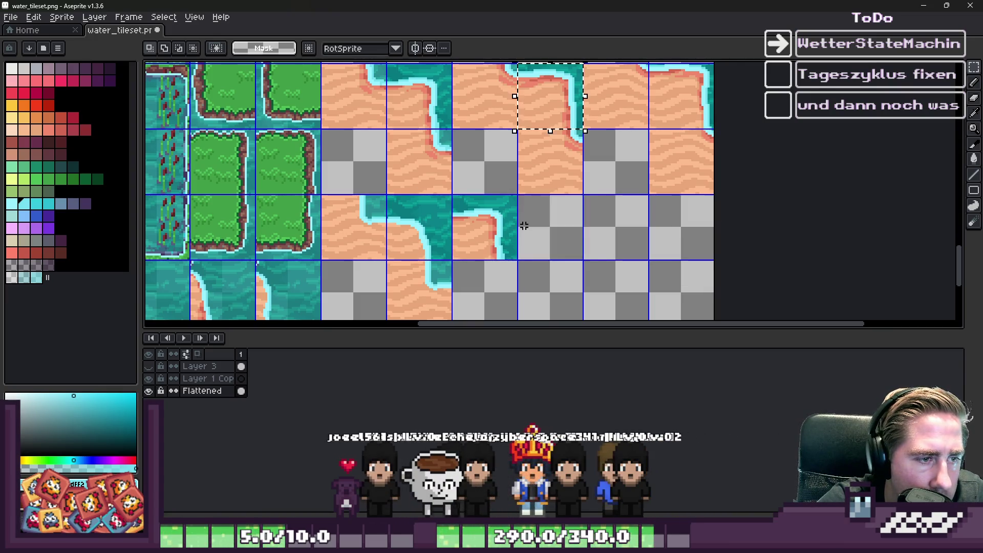
pyautogui.hotkey('ctrl', 'z')
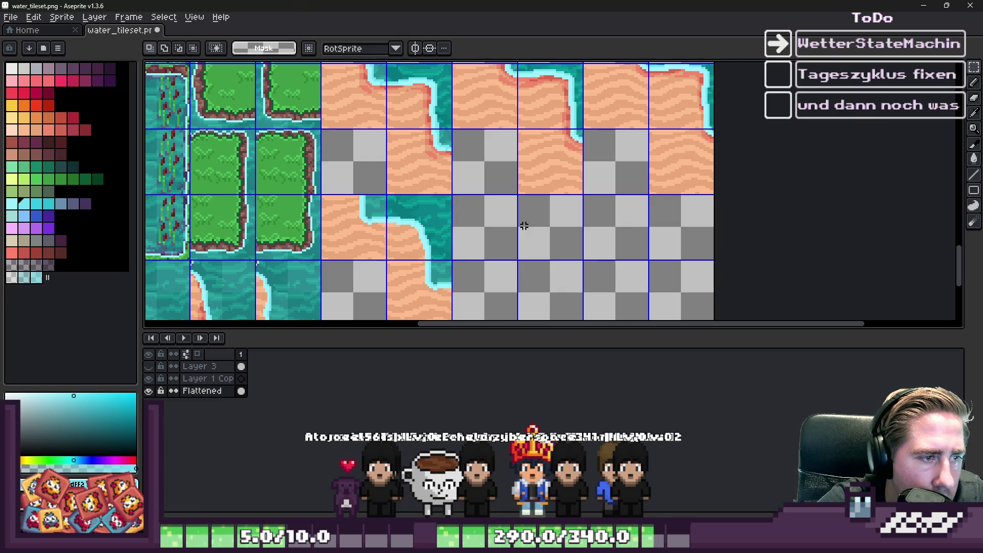
pyautogui.hotkey('ctrl', 'z')
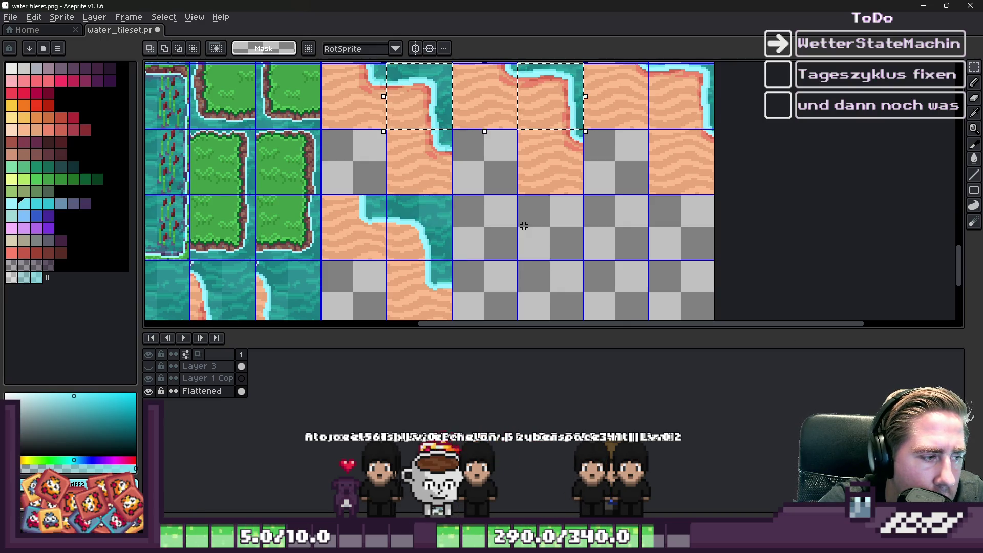
pyautogui.hotkey('ctrl', 'z')
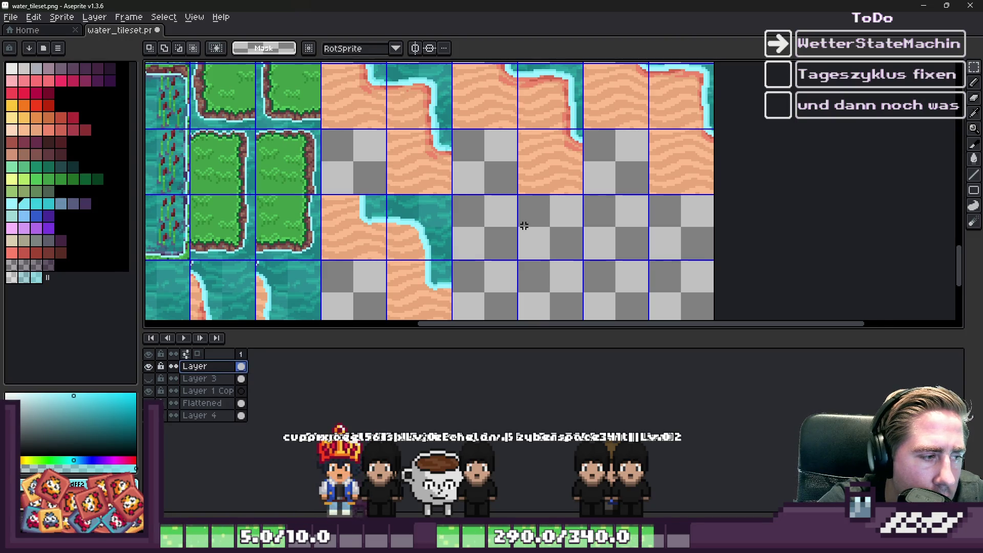
# Clear the plain water tile row and paste the four sand-island tiles into it
pyautogui.scroll(-4, 524, 225)
pyautogui.scroll(6, 523, 159)
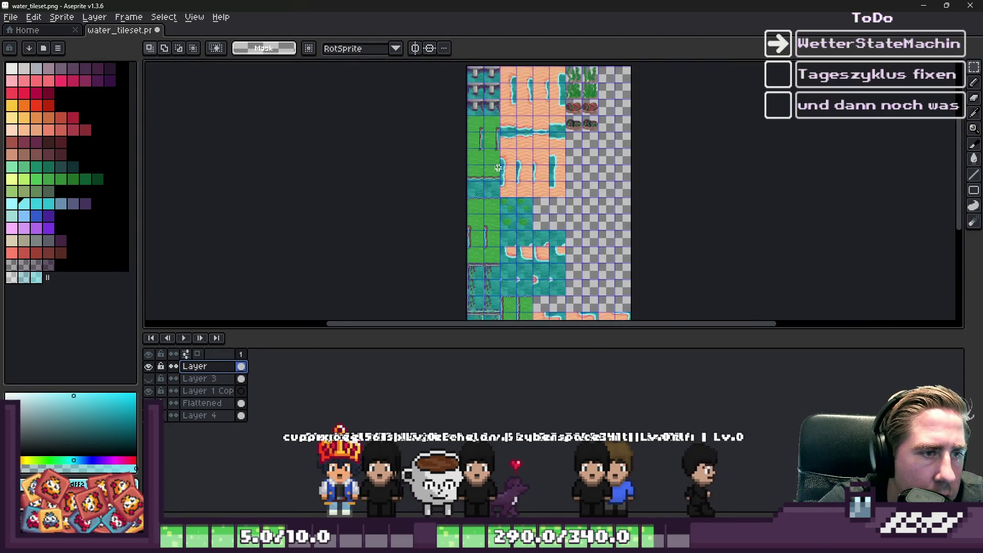
pyautogui.scroll(-4, 523, 158)
pyautogui.scroll(4, 475, 184)
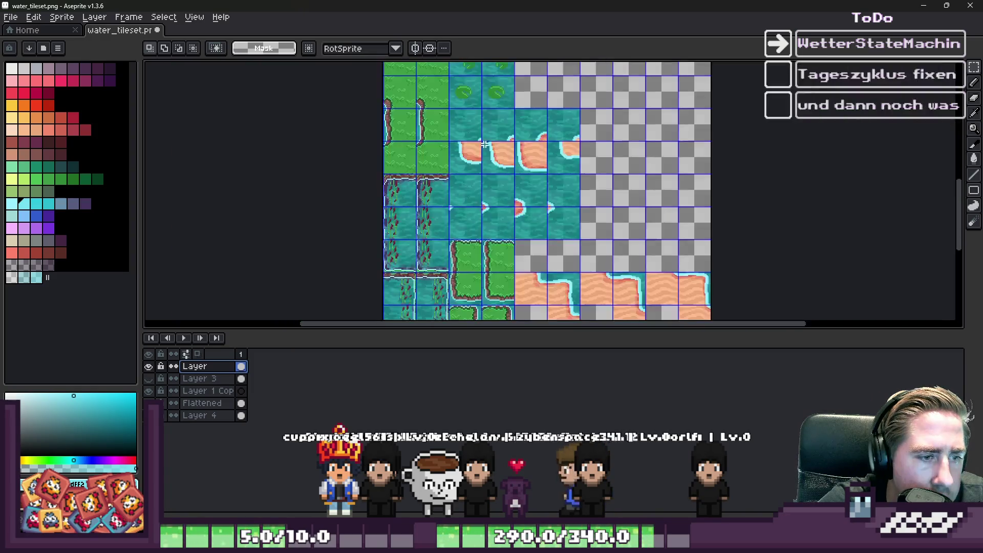
pyautogui.moveTo(474, 180)
pyautogui.mouseDown()
pyautogui.moveTo(658, 162)
pyautogui.moveTo(755, 174)
pyautogui.mouseUp()
pyautogui.press('Delete')
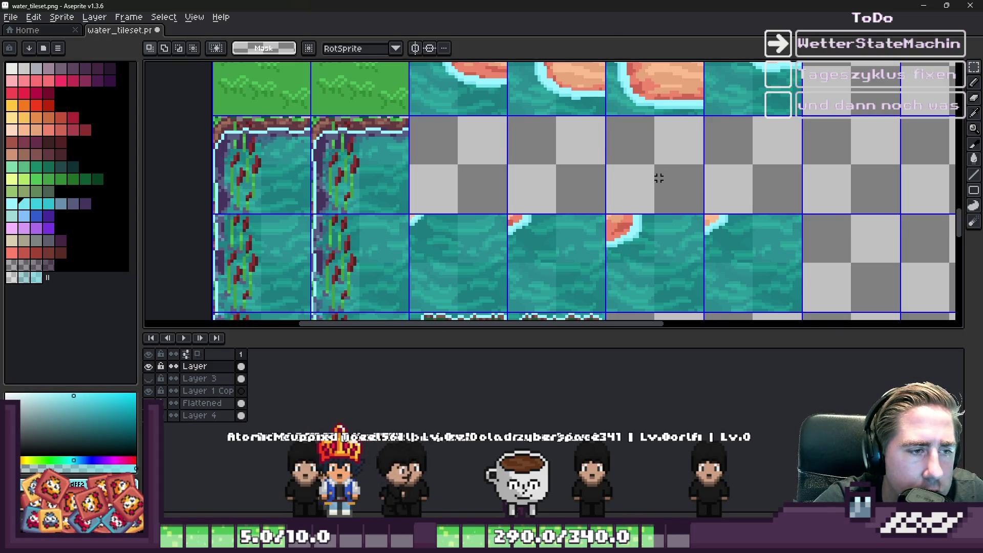
pyautogui.hotkey('ctrl', 'v')
pyautogui.scroll(2, 456, 136)
pyautogui.moveTo(430, 182)
pyautogui.mouseDown()
pyautogui.moveTo(456, 136)
pyautogui.moveTo(486, 166)
pyautogui.mouseUp()
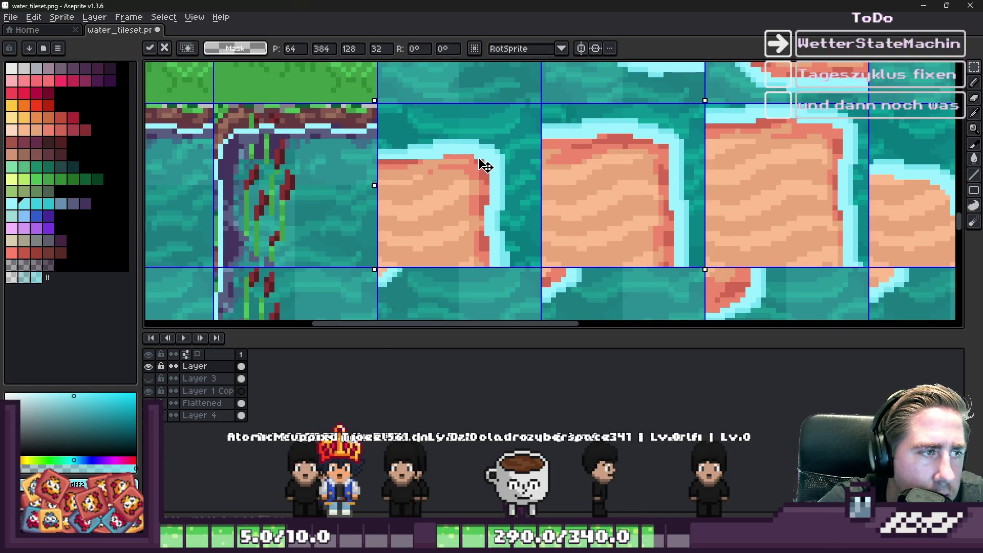
pyautogui.press('Return')
pyautogui.scroll(-3, 513, 213)
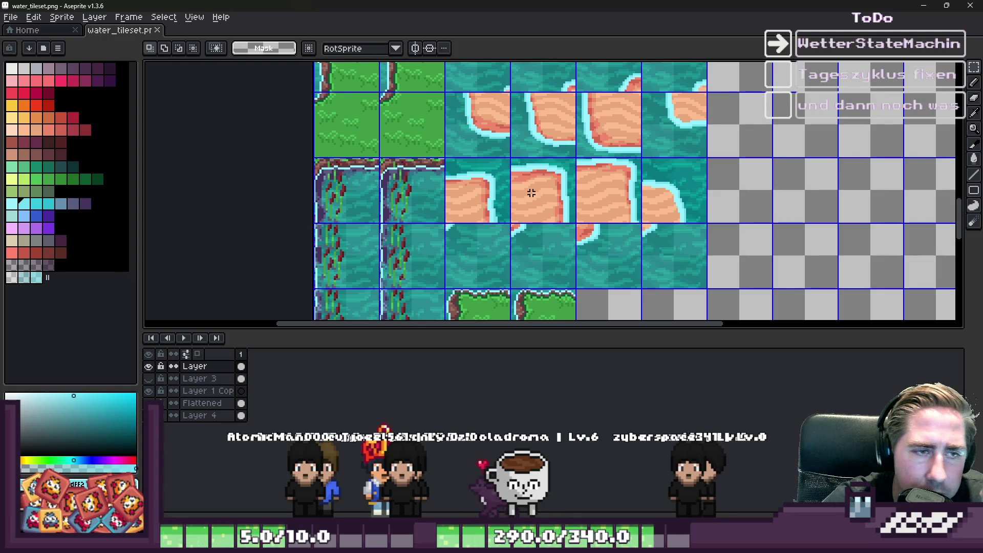
pyautogui.scroll(-2, 531, 193)
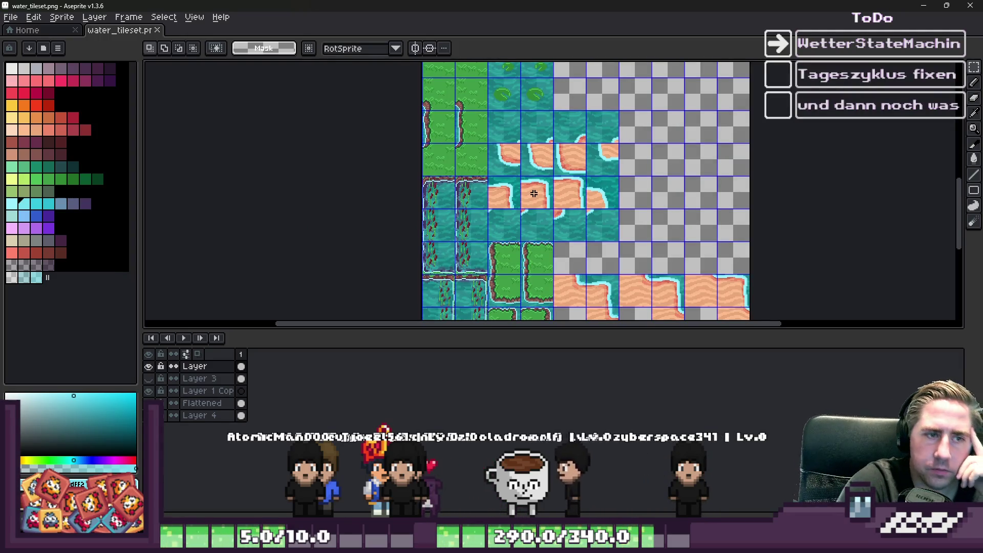